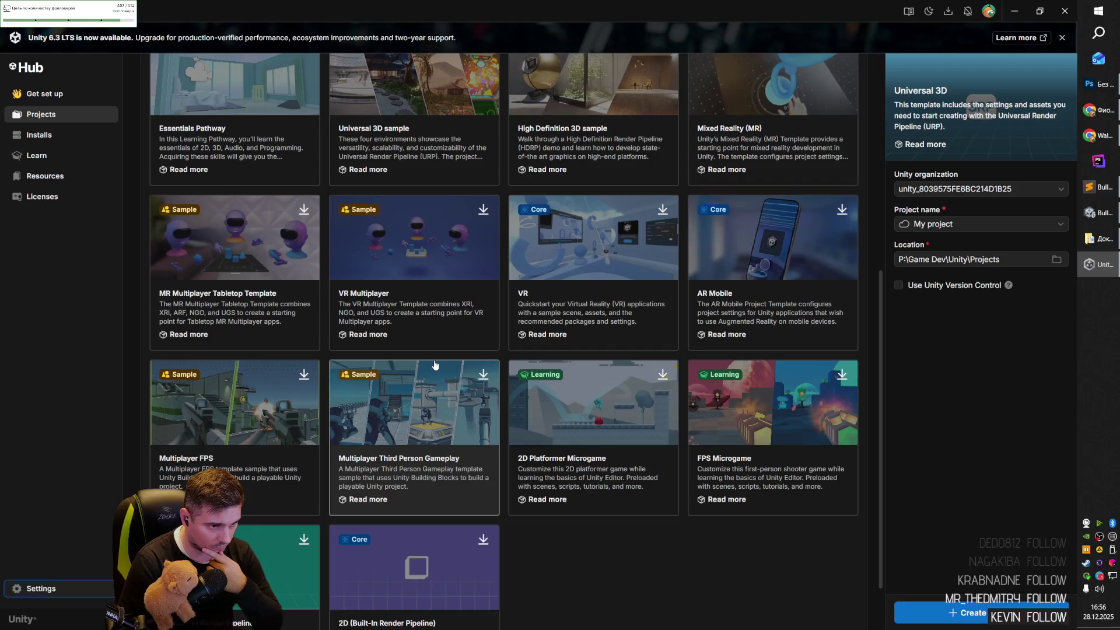
pyautogui.scroll(1, 434, 365)
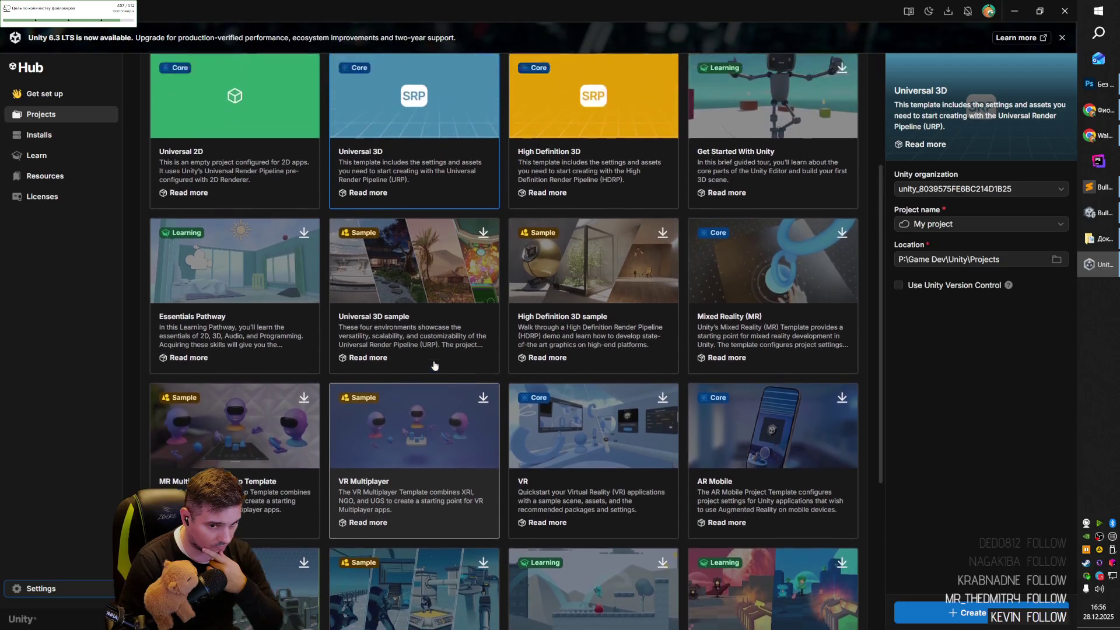
# Pick and download the 3D (Built-In Render Pipeline) template, then select the default project name.
pyautogui.scroll(-4, 434, 365)
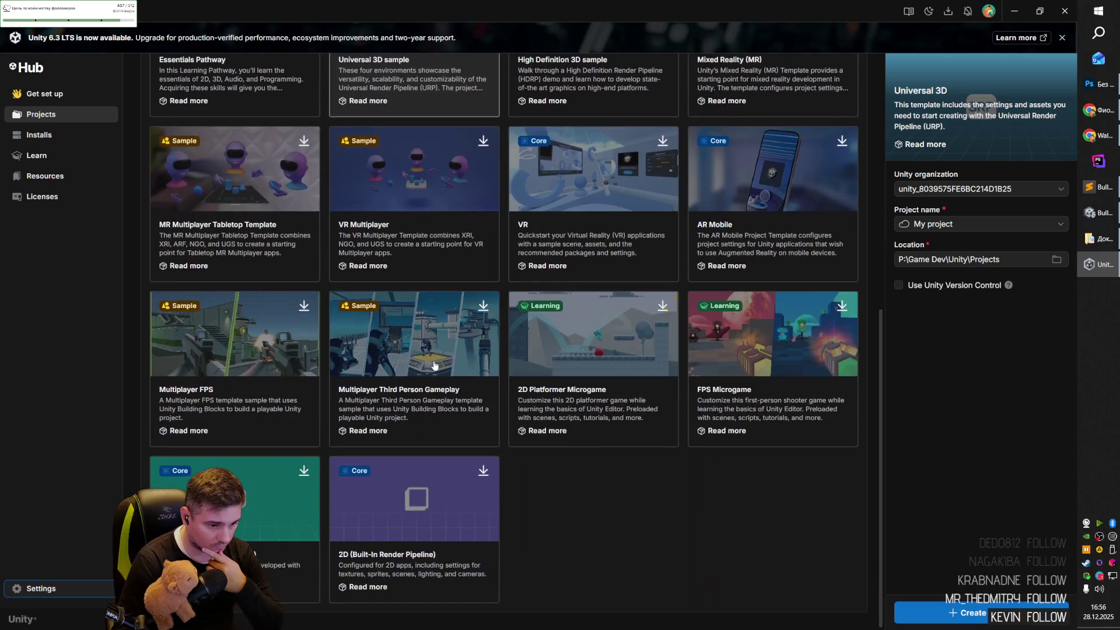
pyautogui.click(318, 524)
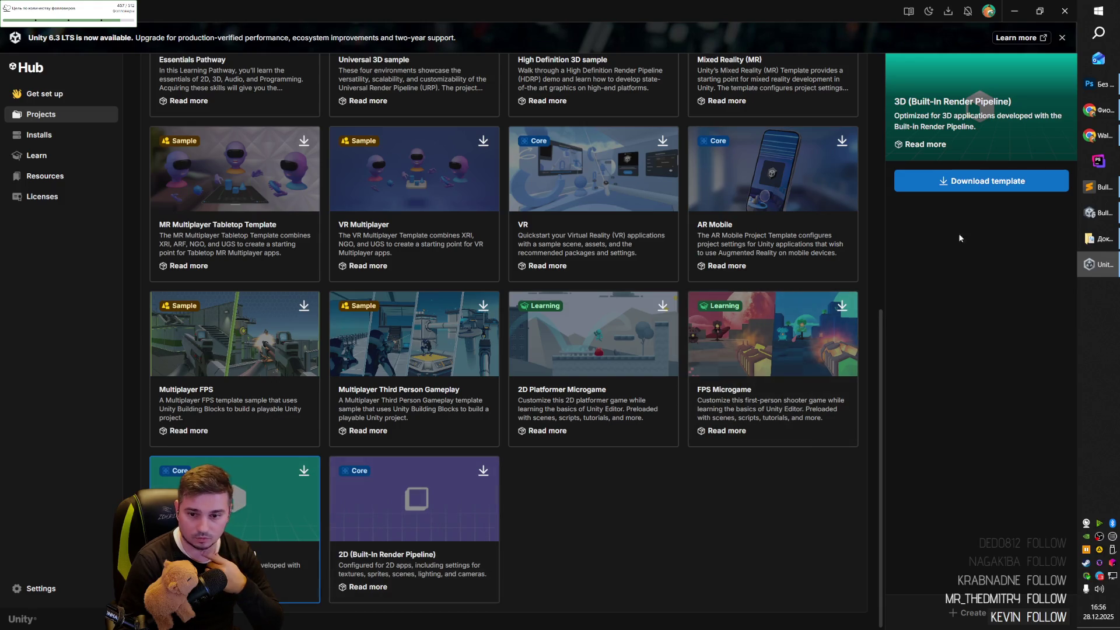
pyautogui.click(984, 190)
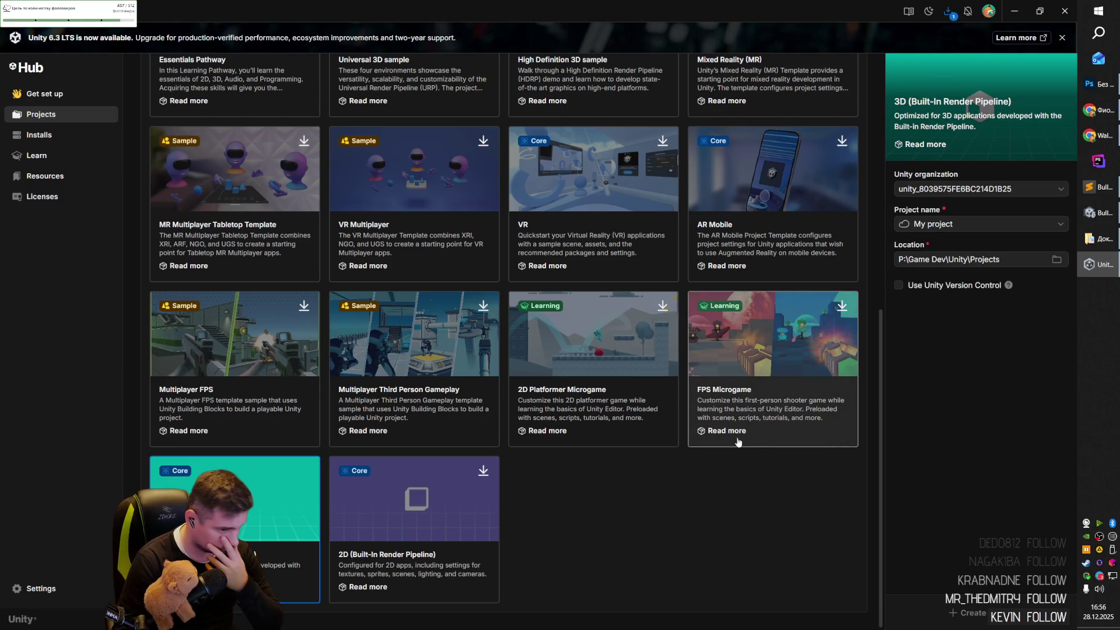
pyautogui.click(1052, 226)
pyautogui.hotkey('ctrl', 'a')
# Replace the default name with BulletShield, first linked to the BulletShield cloud project.
pyautogui.press('BackSpace')
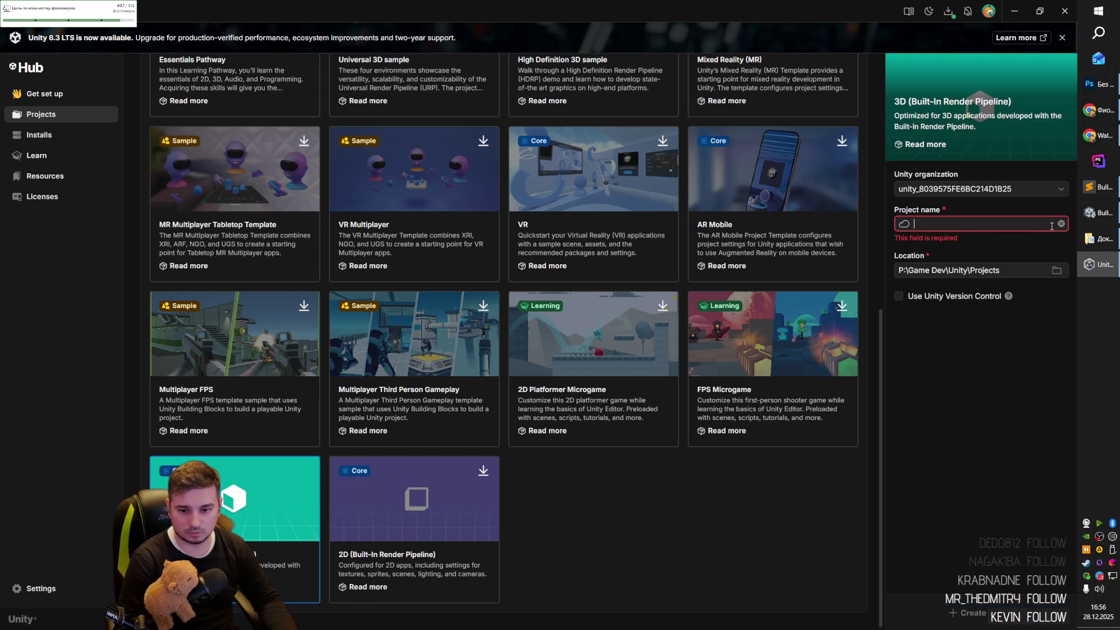
pyautogui.click(985, 222)
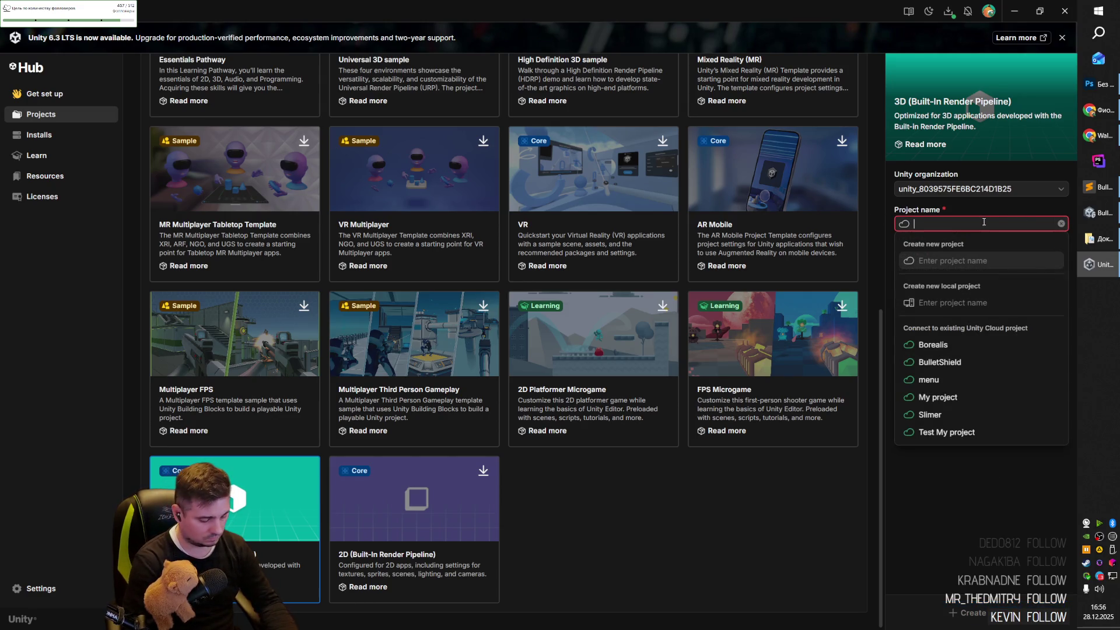
pyautogui.write('Иг')
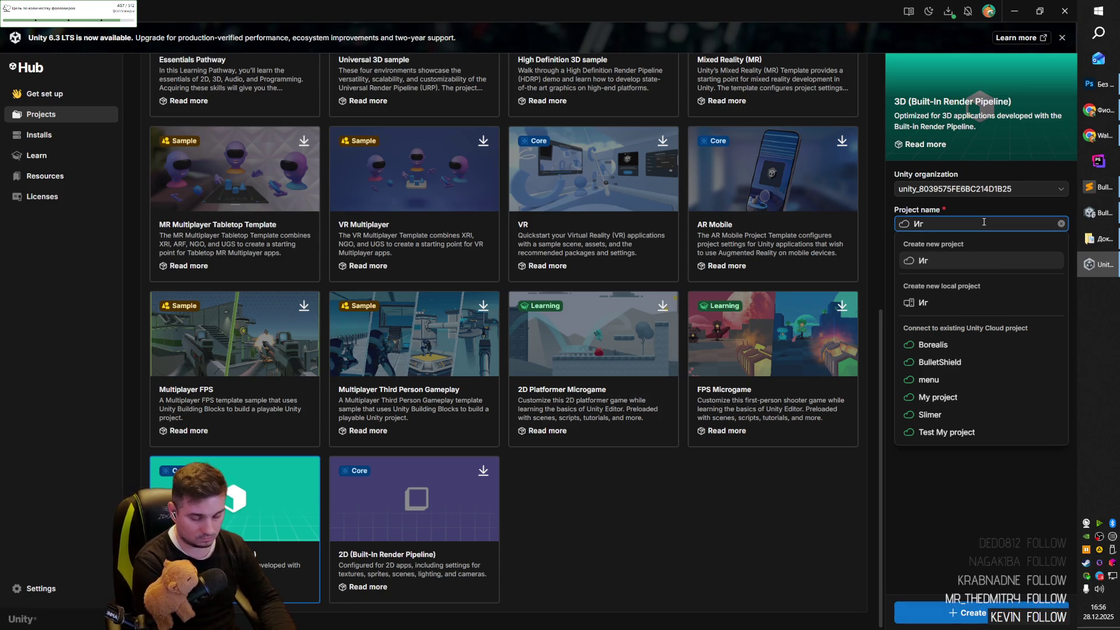
pyautogui.press('BackSpace')
pyautogui.press('BackSpace')
pyautogui.write('BulletShield')
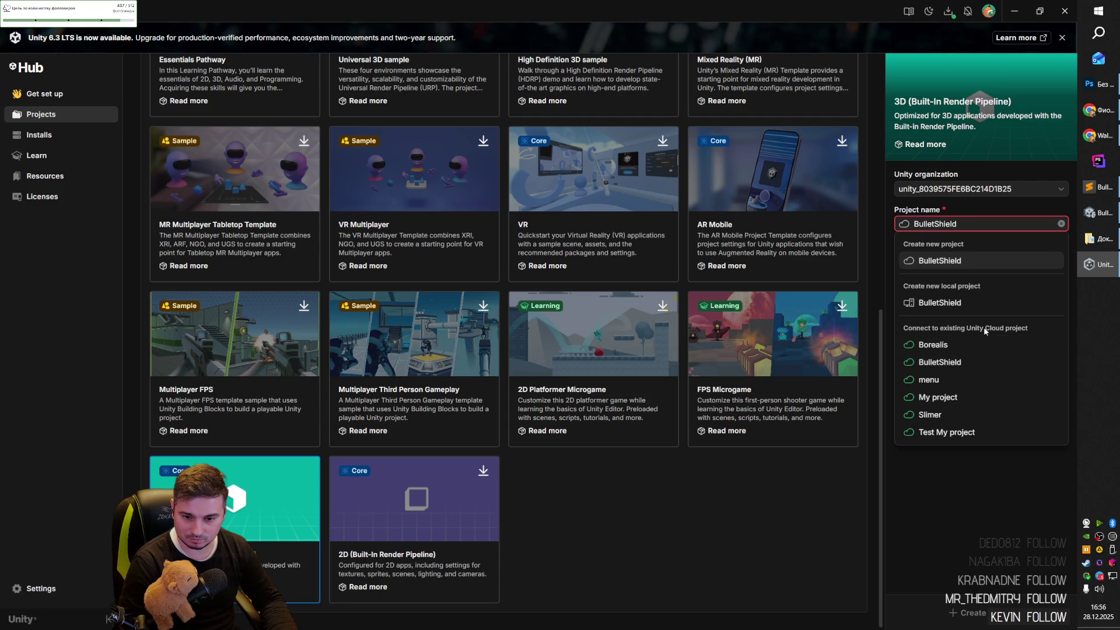
pyautogui.click(968, 363)
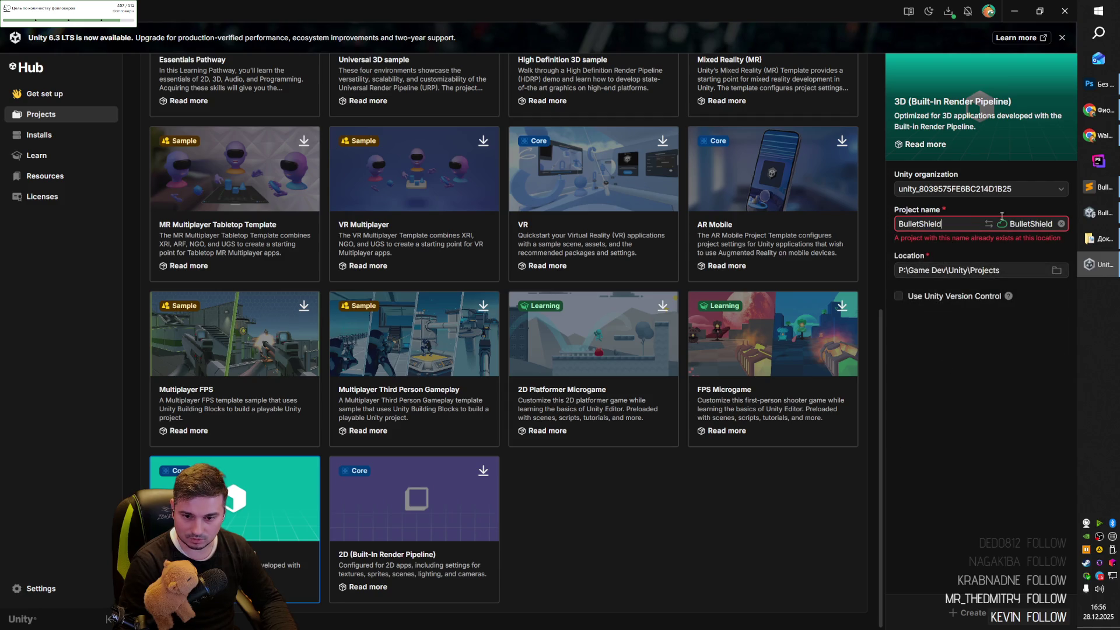
# Switch the project name to BulletShield as a new local project.
pyautogui.click(969, 223)
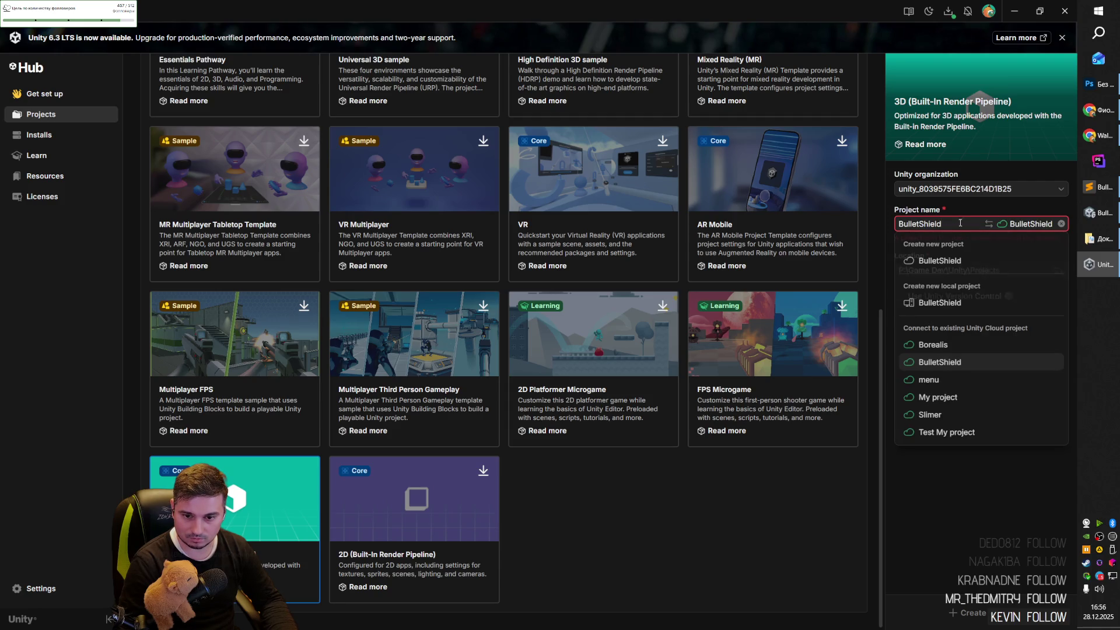
pyautogui.click(977, 501)
pyautogui.click(1020, 223)
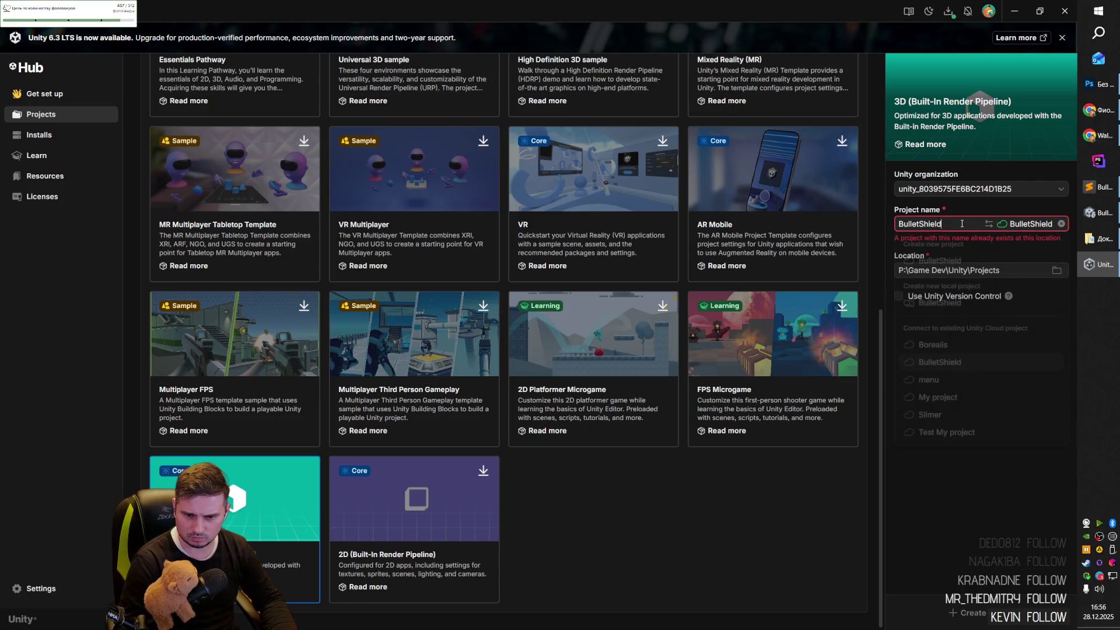
pyautogui.click(967, 506)
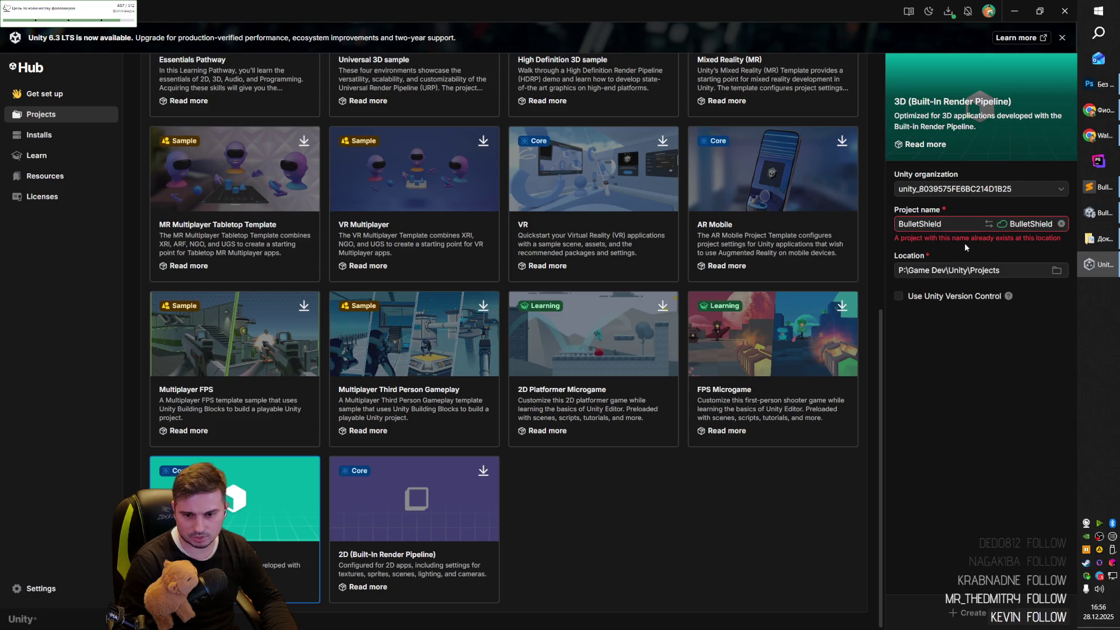
pyautogui.click(1029, 223)
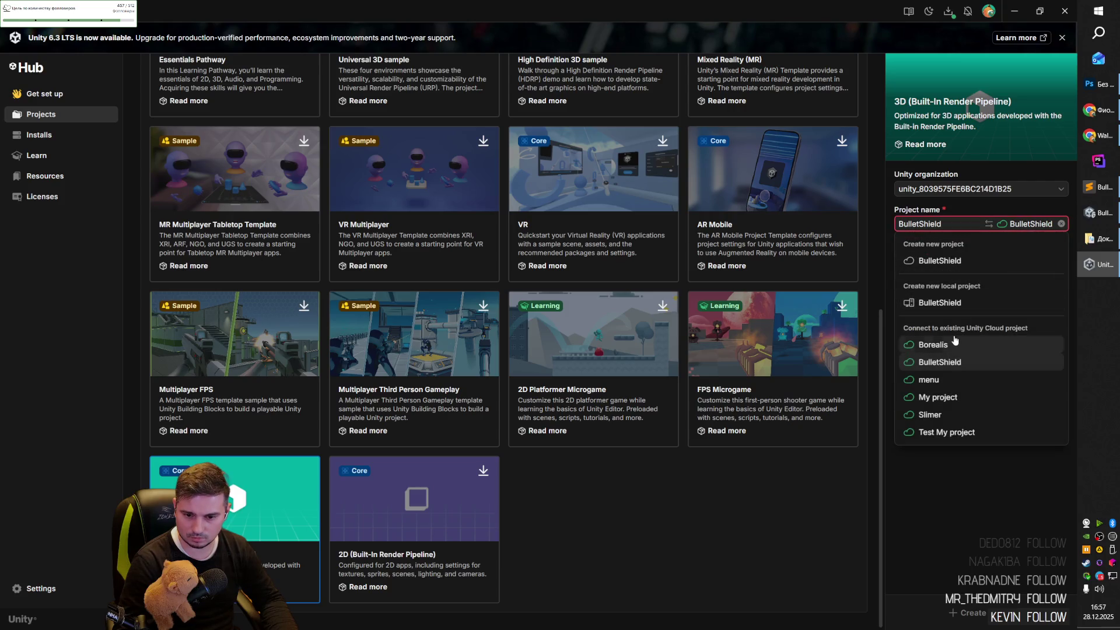
pyautogui.click(949, 304)
# Try the name BulletShield2, then revert it to BulletShield.
pyautogui.click(972, 225)
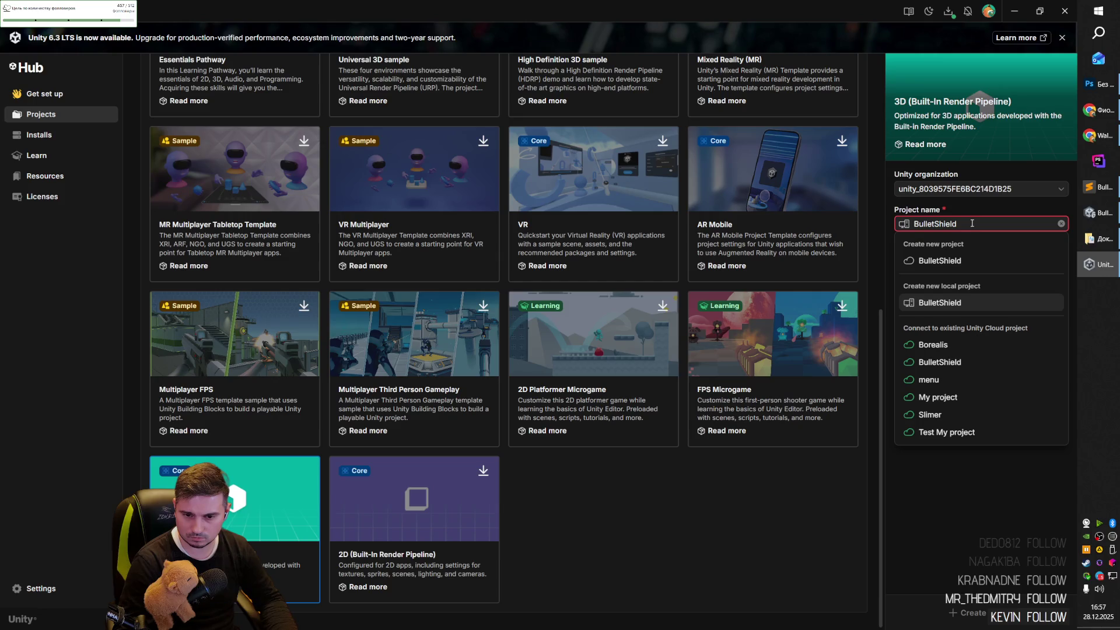
pyautogui.write('2')
pyautogui.click(1005, 501)
pyautogui.click(974, 226)
pyautogui.press('BackSpace')
pyautogui.click(1001, 368)
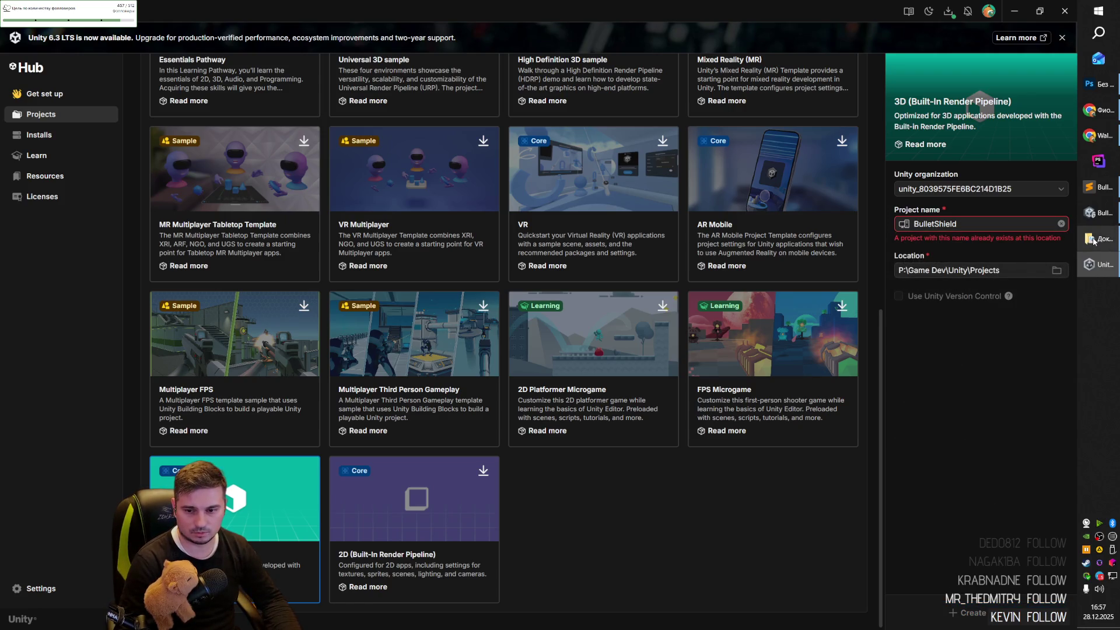
pyautogui.click(1099, 239)
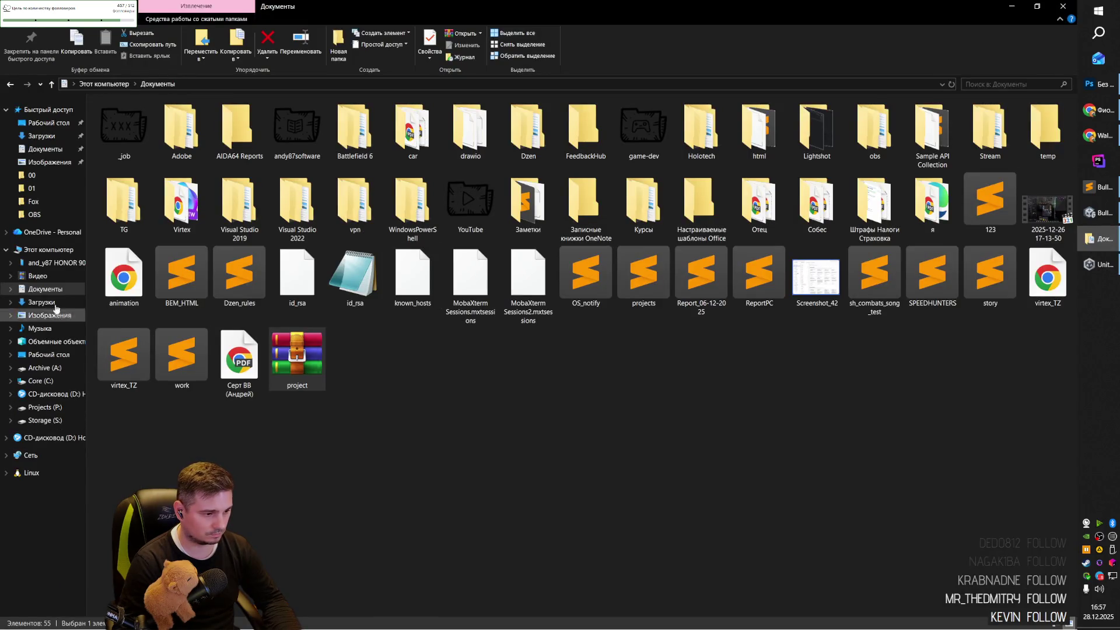
# Browse to P:\Game Dev\Unity\Projects and rename the BulletShield folder to BulletShield_old.
pyautogui.click(47, 249)
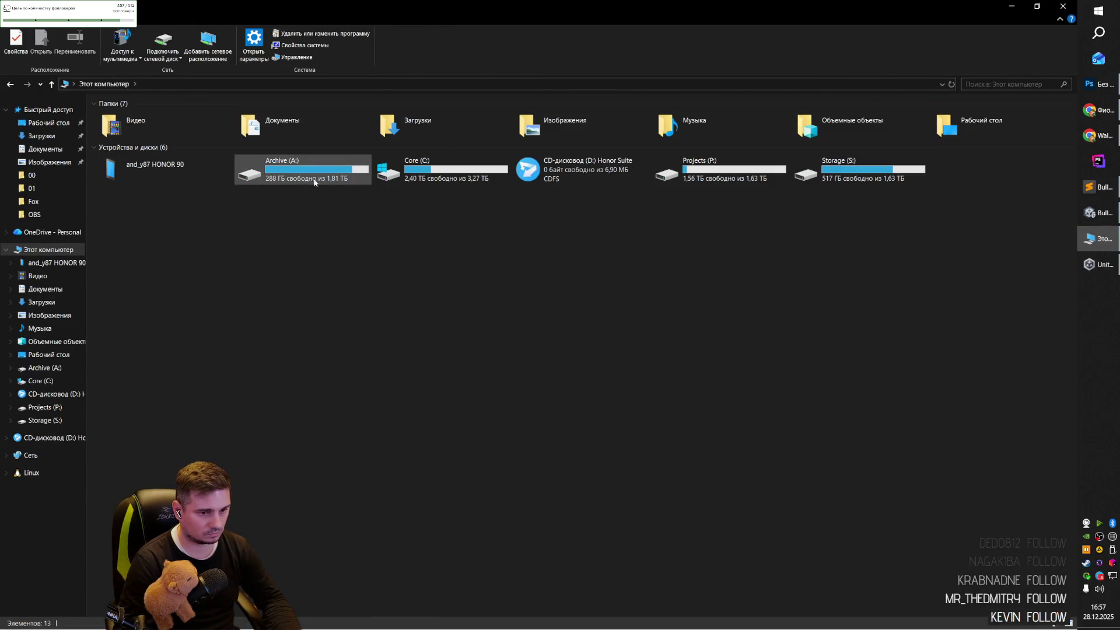
pyautogui.doubleClick(668, 172)
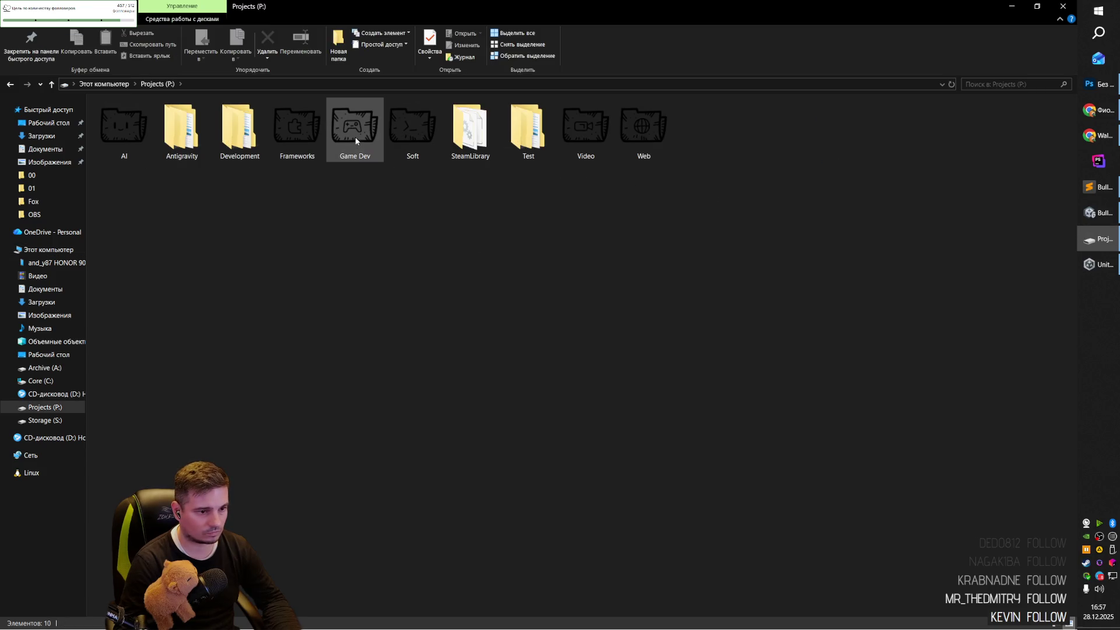
pyautogui.doubleClick(355, 126)
pyautogui.doubleClick(250, 132)
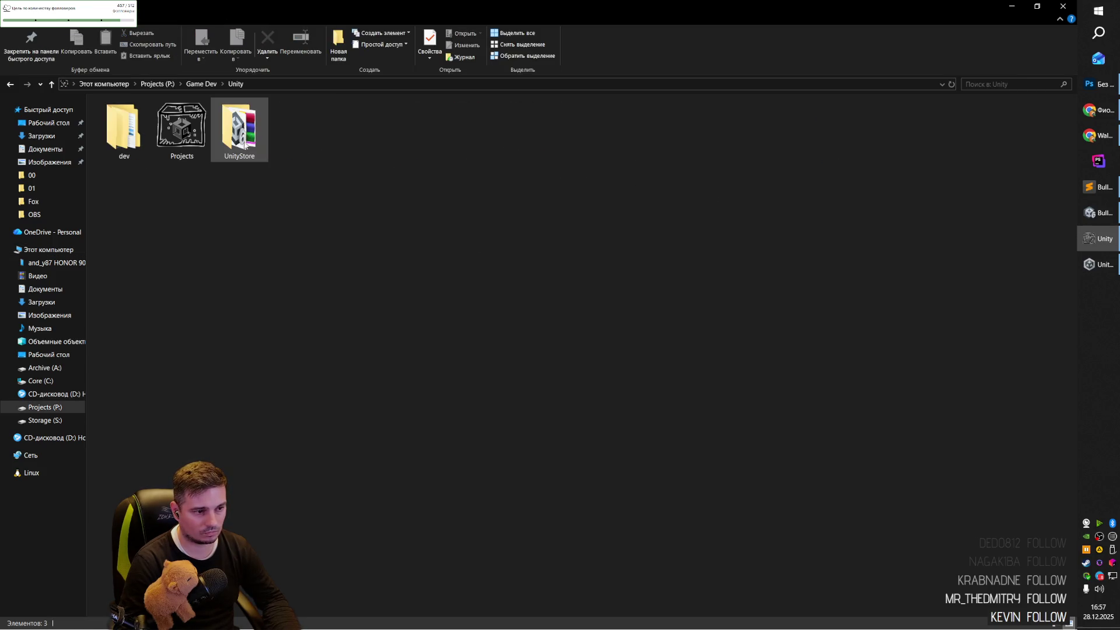
pyautogui.doubleClick(188, 134)
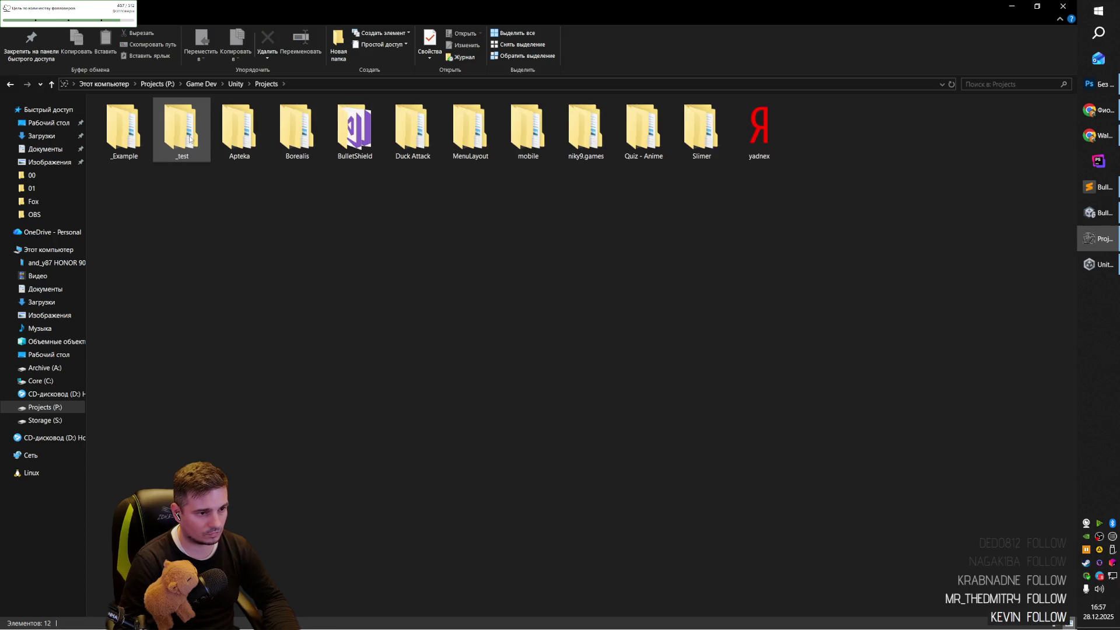
pyautogui.click(377, 131)
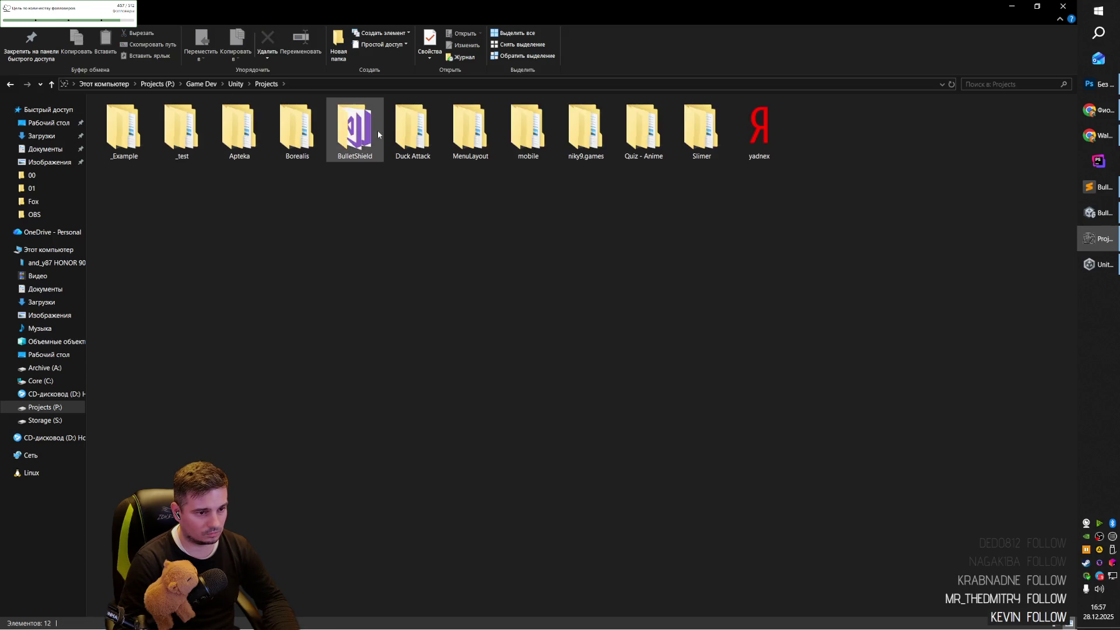
pyautogui.click(374, 156)
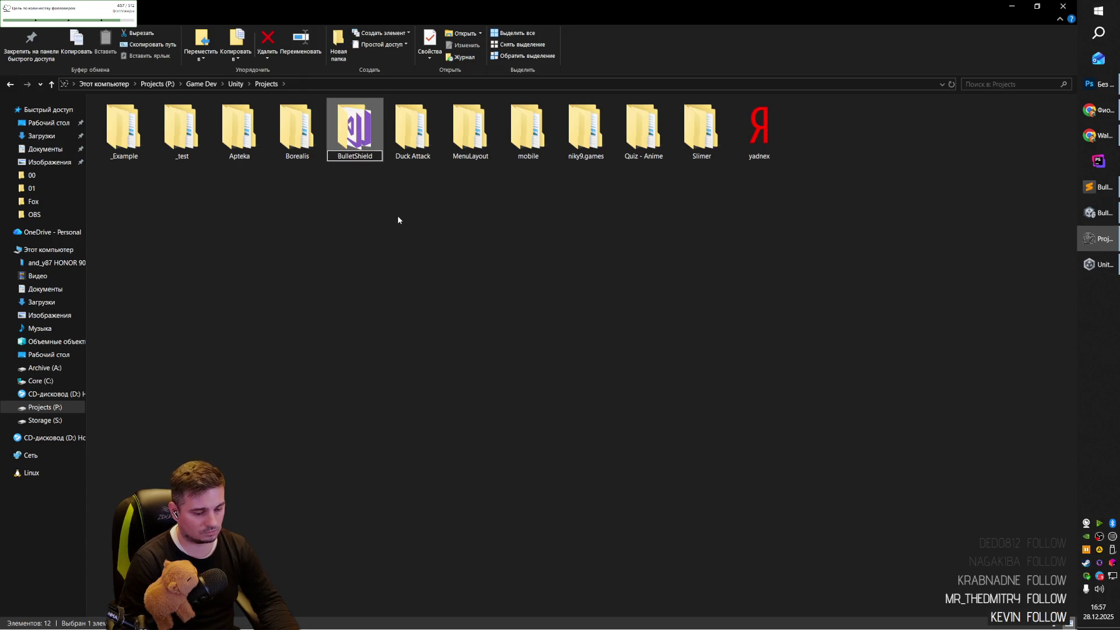
pyautogui.write('_old')
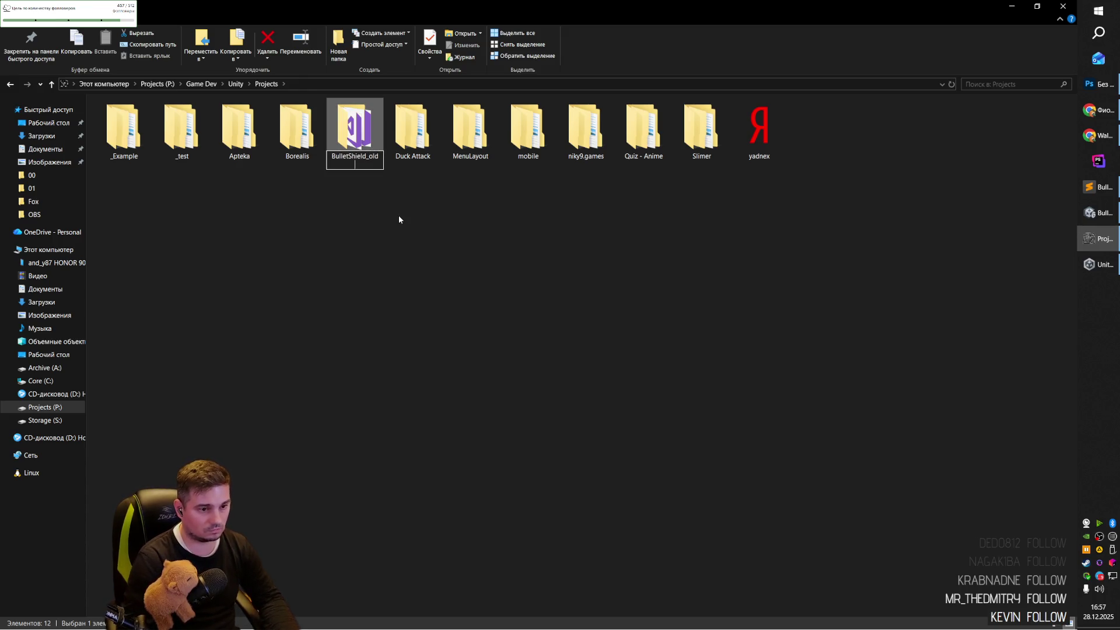
pyautogui.click(399, 219)
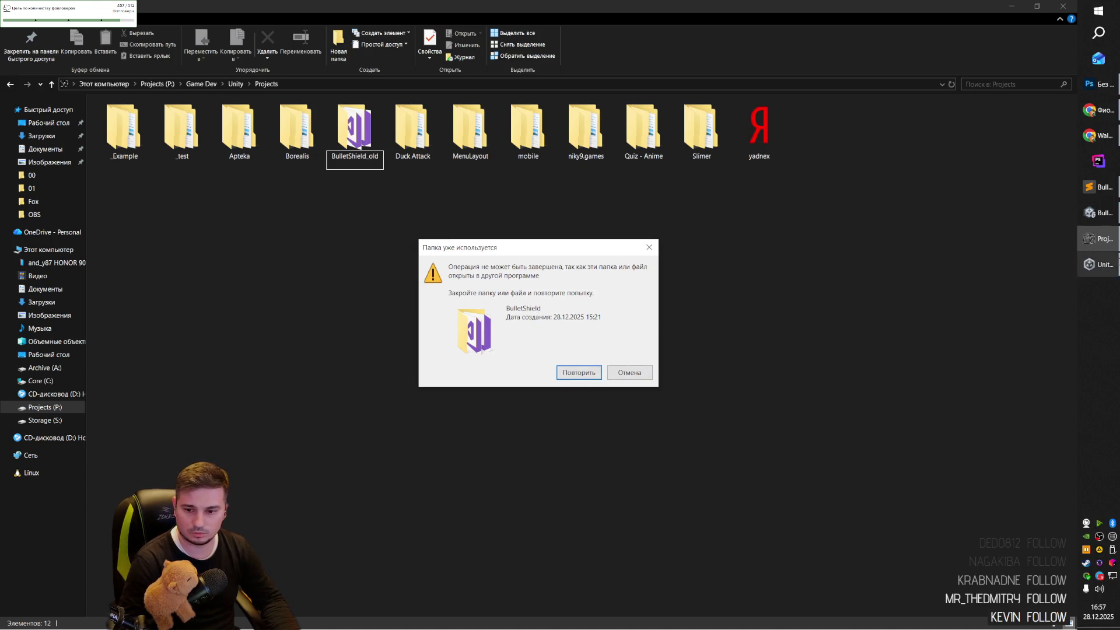
# Close the Unity editor and Hub holding the folder, then retry the rename.
pyautogui.click(1102, 268)
pyautogui.click(1094, 215)
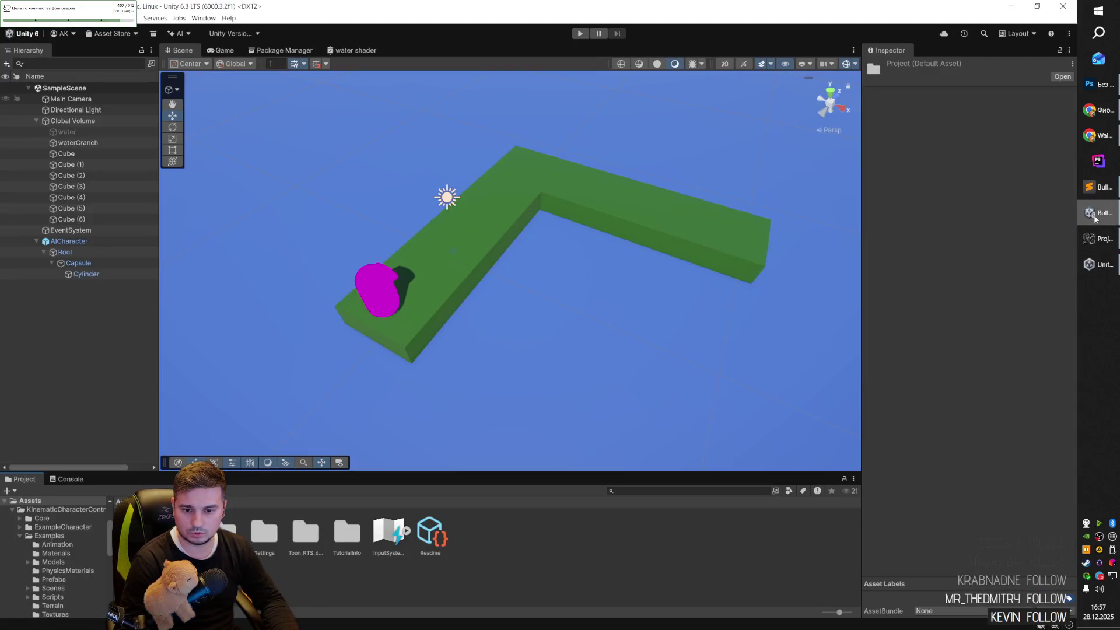
pyautogui.click(1062, 7)
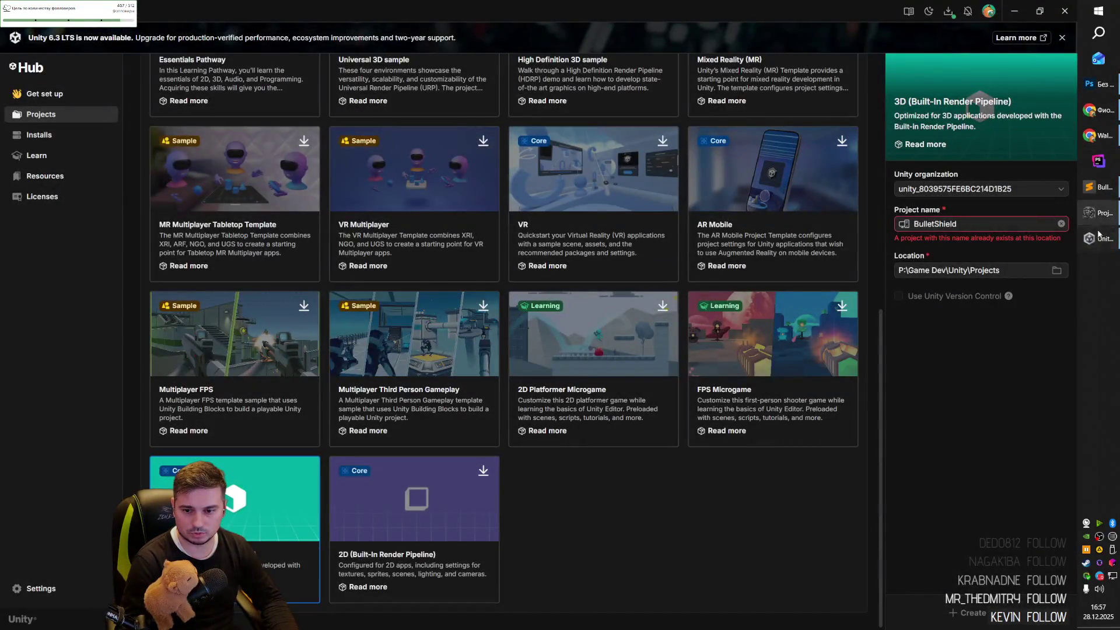
pyautogui.click(1064, 10)
pyautogui.click(579, 373)
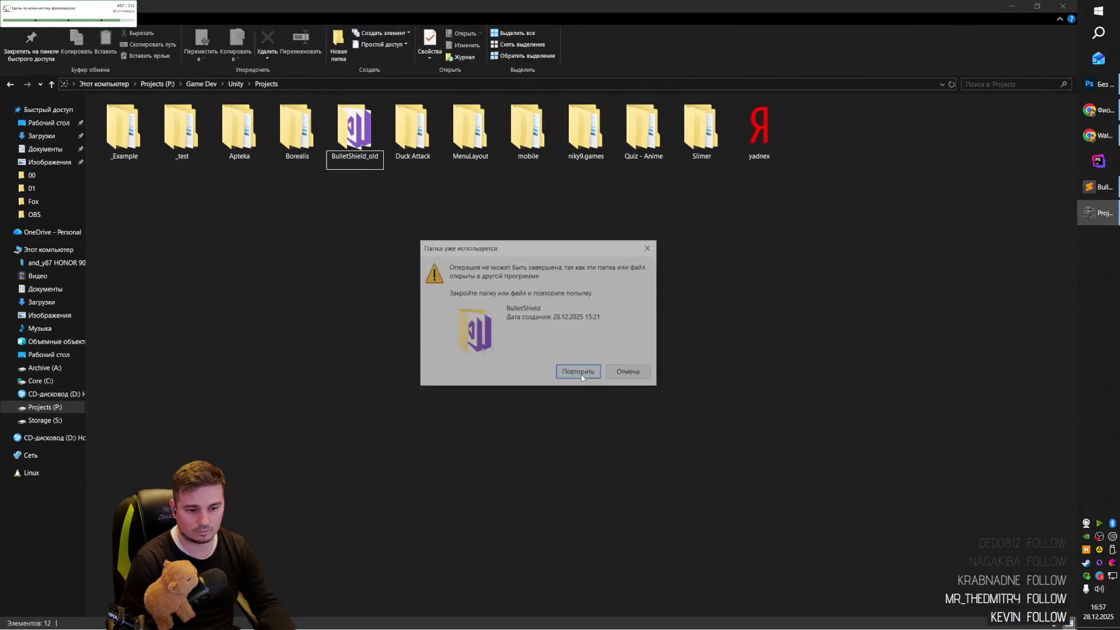
pyautogui.click(579, 373)
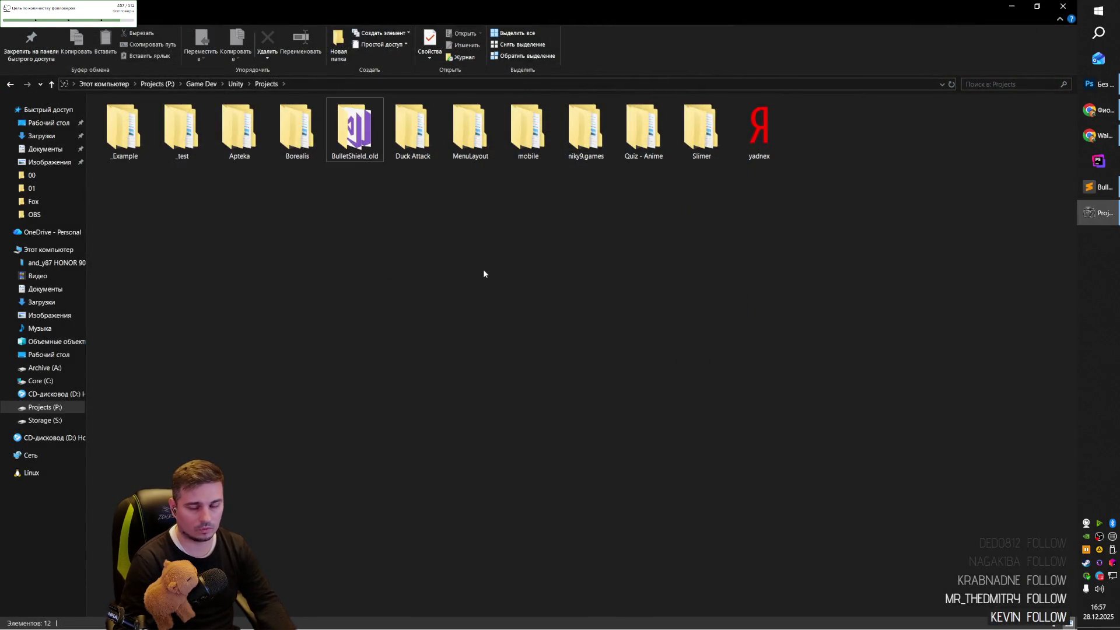
pyautogui.press('super')
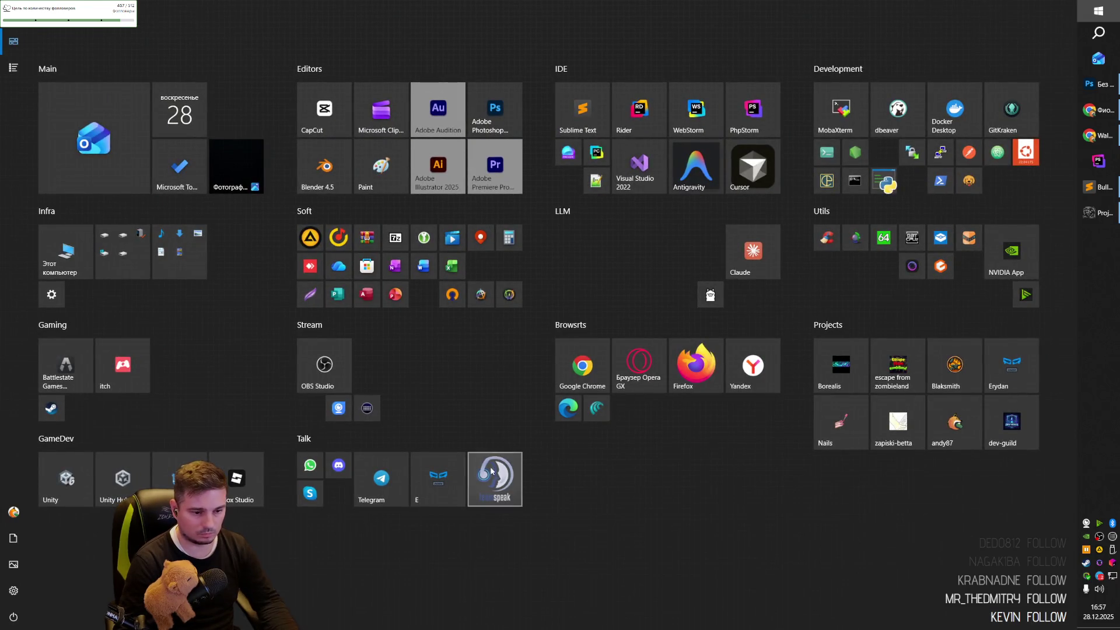
# Create BulletShield as a new local 3D Built-In project in P:\Game Dev\Unity\Projects.
pyautogui.click(121, 475)
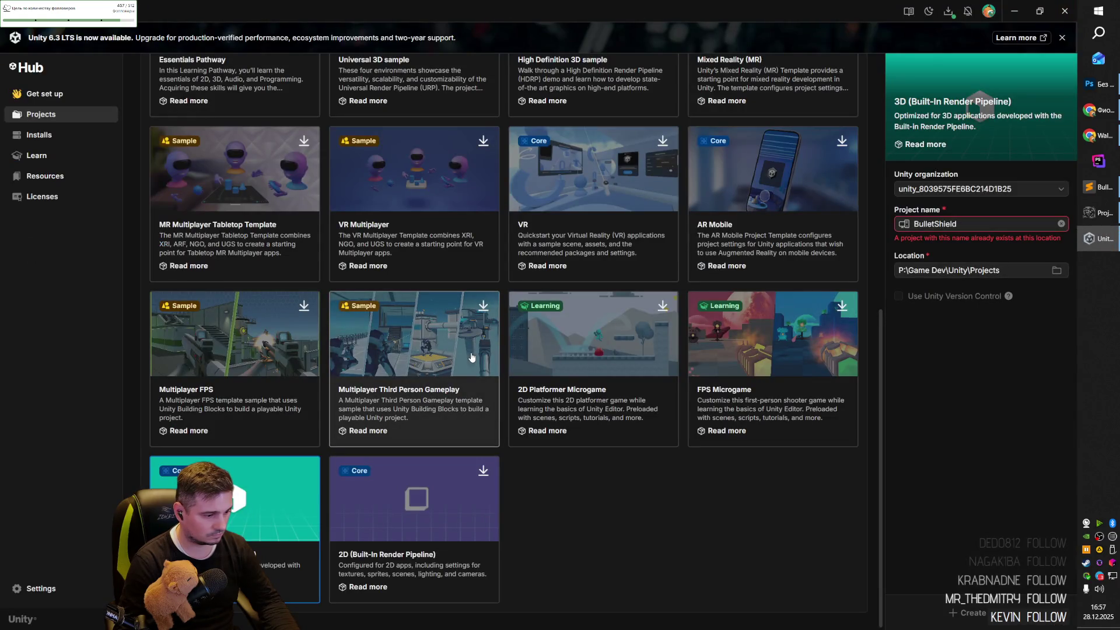
pyautogui.click(979, 225)
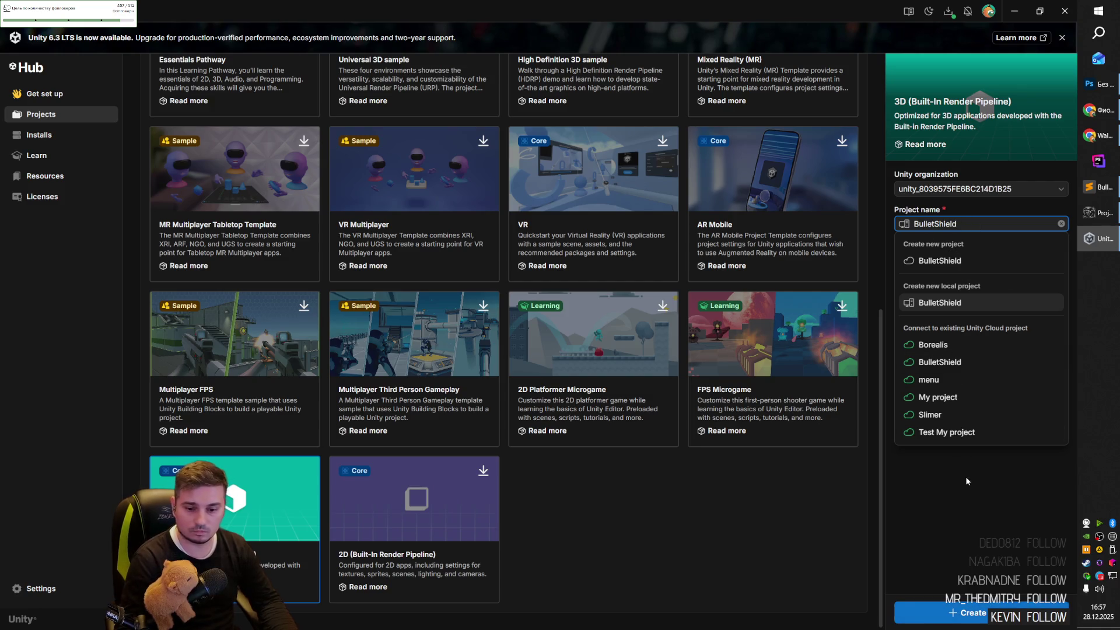
pyautogui.click(957, 302)
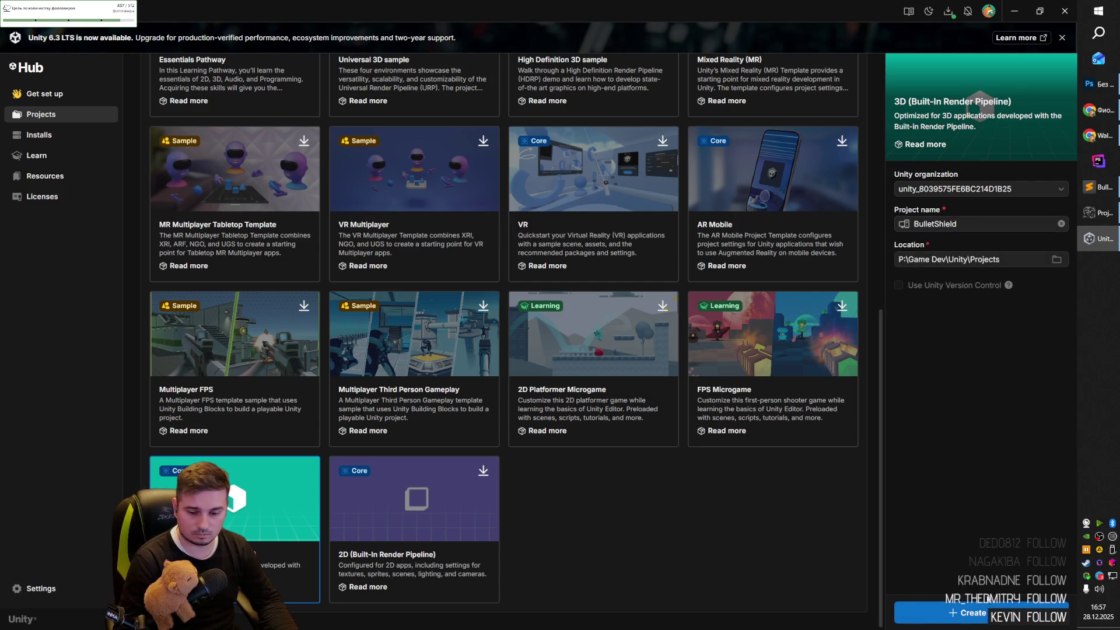
pyautogui.click(957, 613)
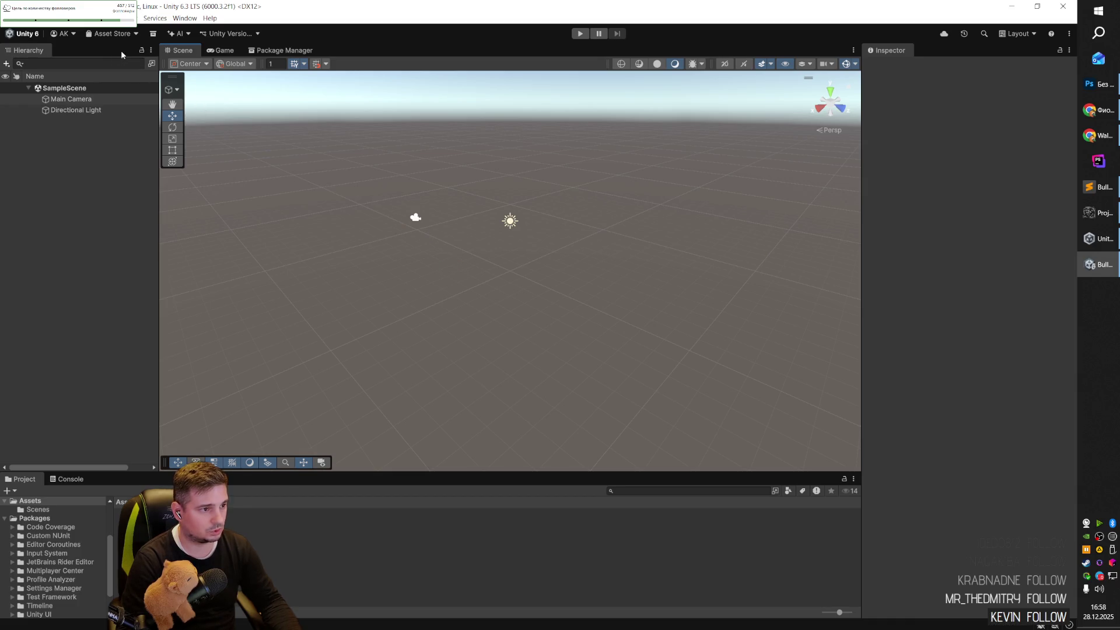
# Rename SampleScene in the Scenes folder to Base.
pyautogui.rightClick(248, 535)
pyautogui.press('Escape')
pyautogui.click(38, 509)
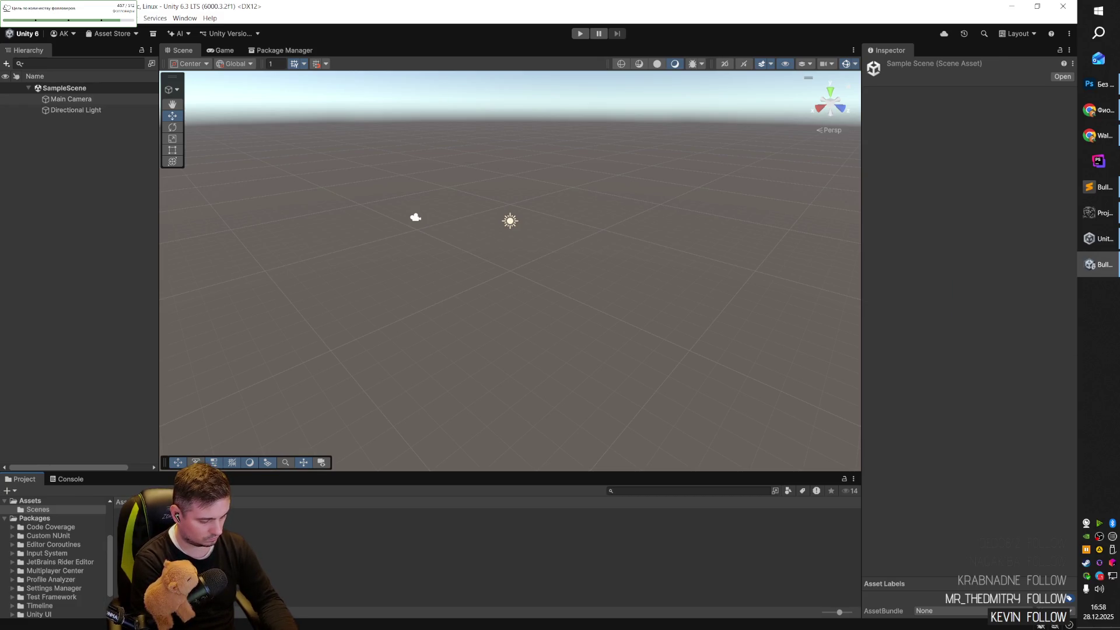
pyautogui.press('Return')
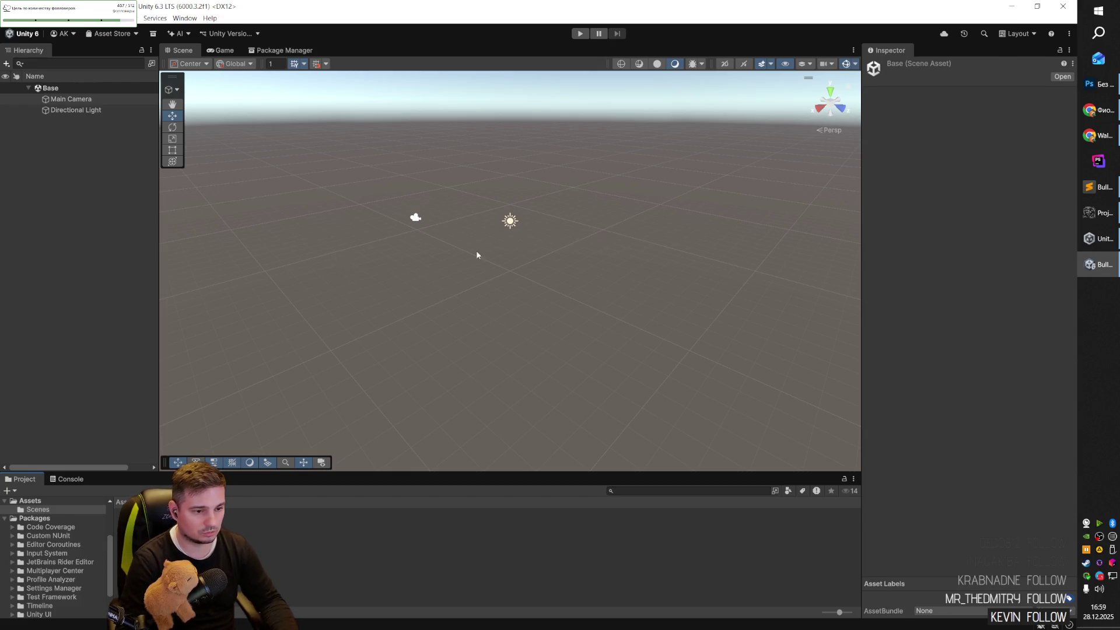
pyautogui.rightClick(71, 103)
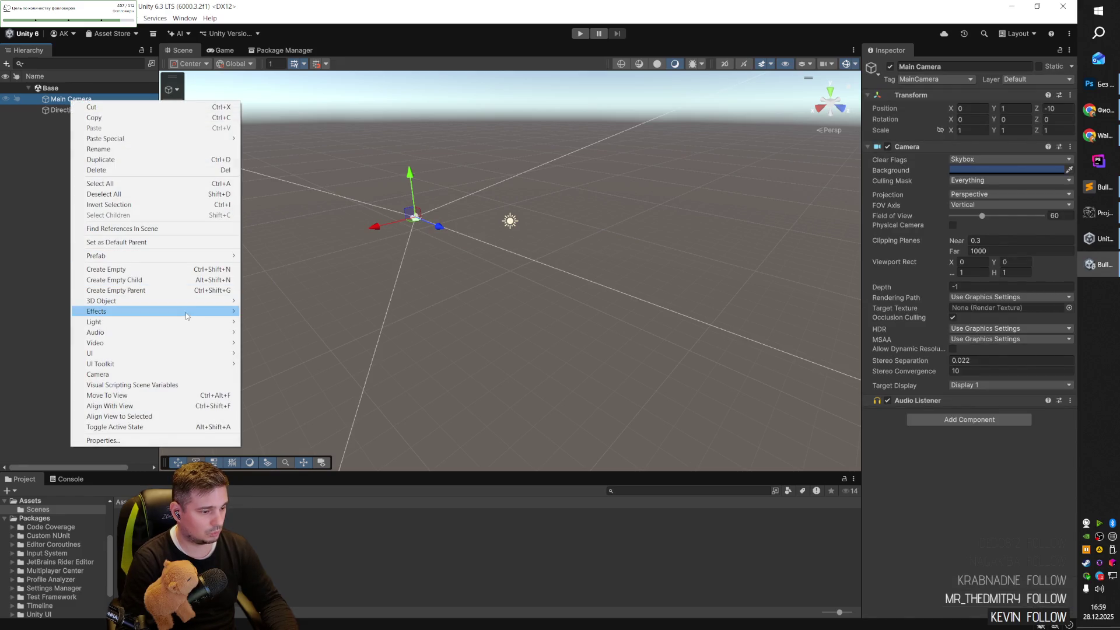
# Add a 3D Plane and set its scale to X 10, Y 1, Z 10.
pyautogui.moveTo(193, 308)
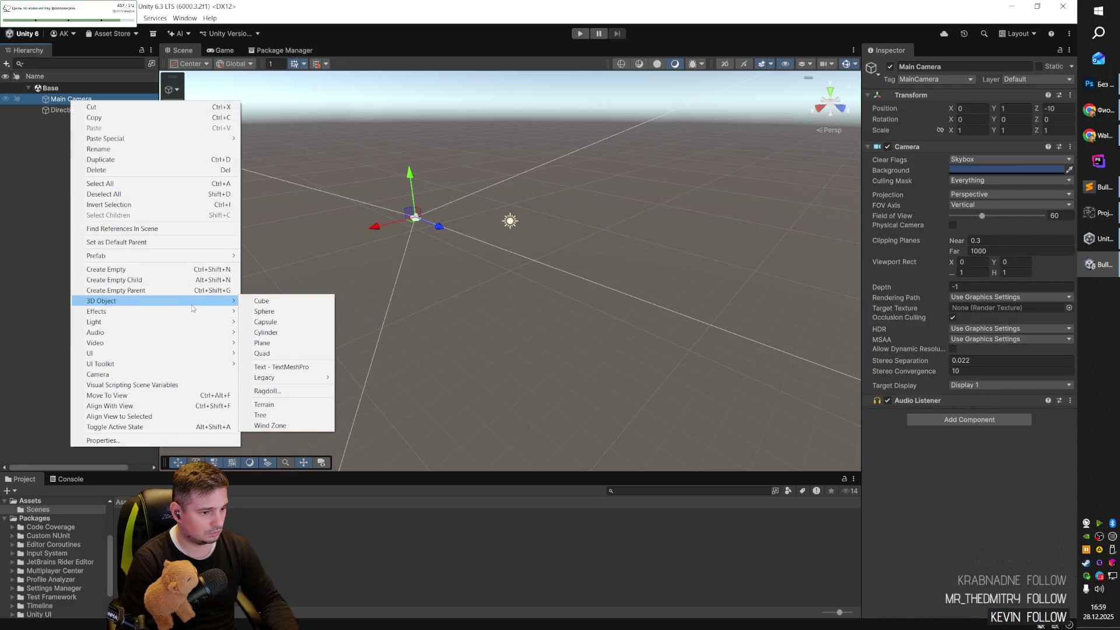
pyautogui.click(264, 343)
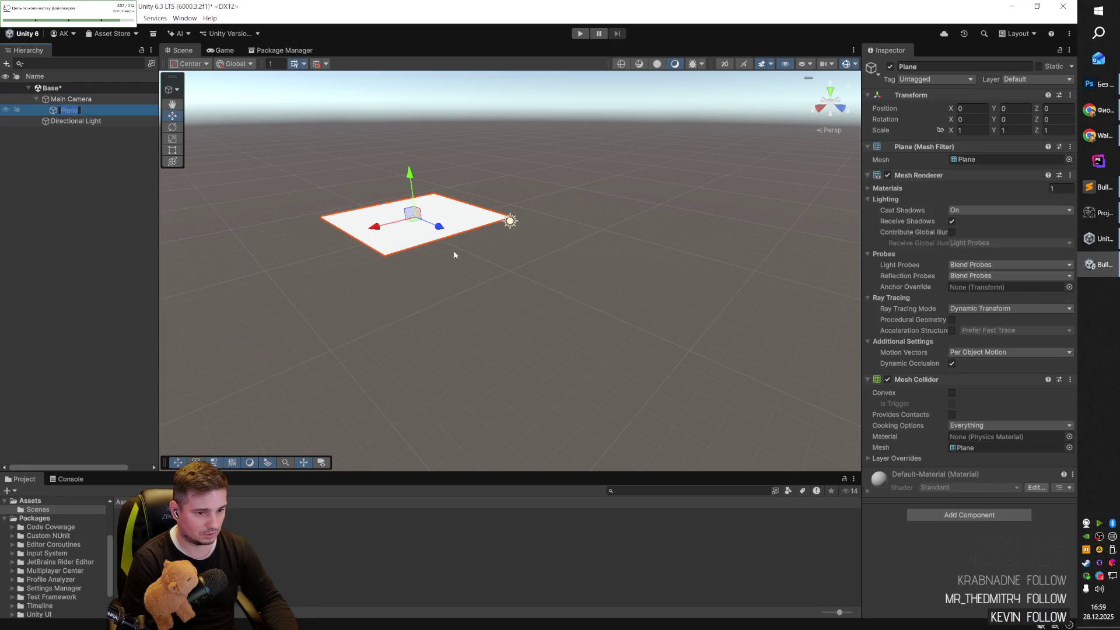
pyautogui.click(954, 130)
pyautogui.write('10')
pyautogui.press('Tab')
pyautogui.write('10')
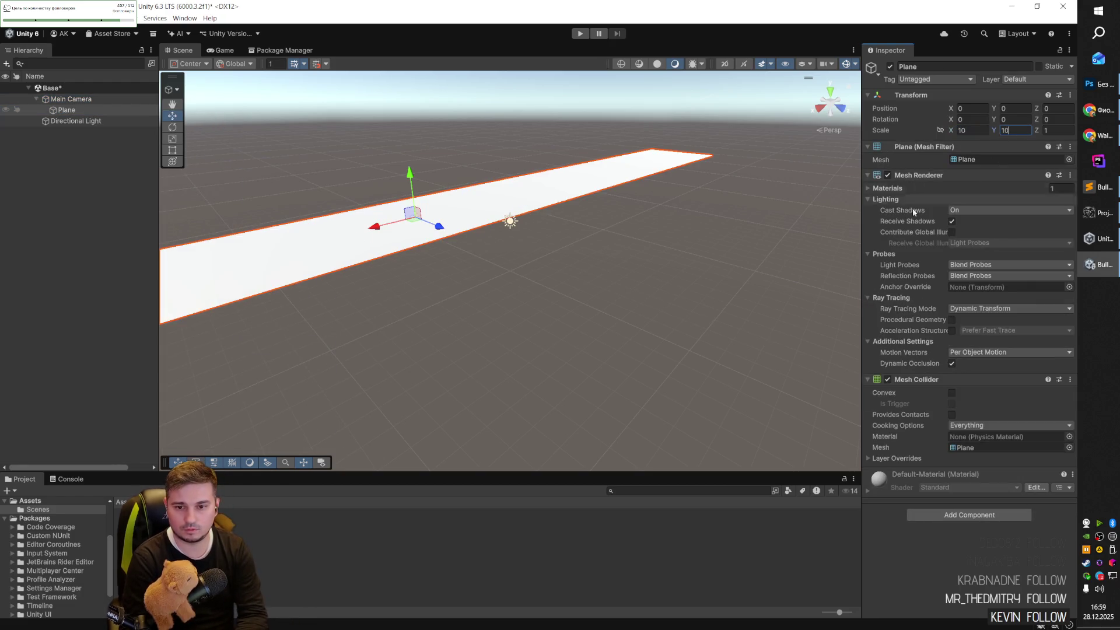
pyautogui.press('Tab')
pyautogui.write('10')
pyautogui.click(1011, 132)
pyautogui.write('0')
pyautogui.press('Return')
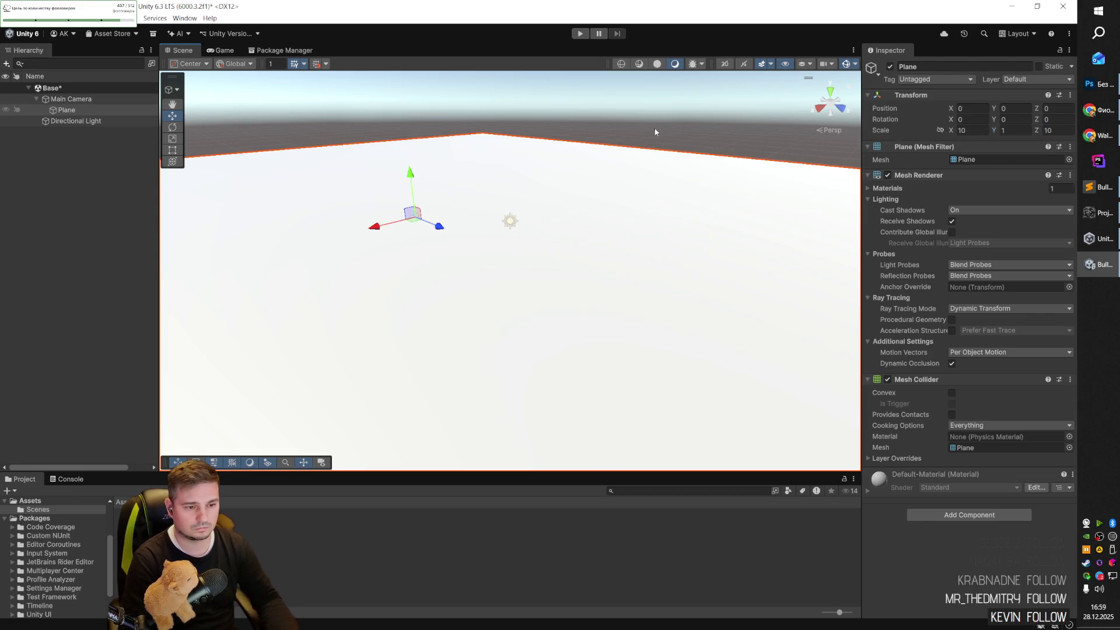
# Deselect the plane and orbit the view to look across the ground.
pyautogui.click(380, 229)
pyautogui.moveTo(380, 229)
pyautogui.mouseDown()
pyautogui.moveTo(420, 230)
pyautogui.moveTo(462, 200)
pyautogui.moveTo(515, 235)
pyautogui.moveTo(515, 272)
pyautogui.moveTo(463, 268)
pyautogui.mouseUp()
pyautogui.click(1098, 110)
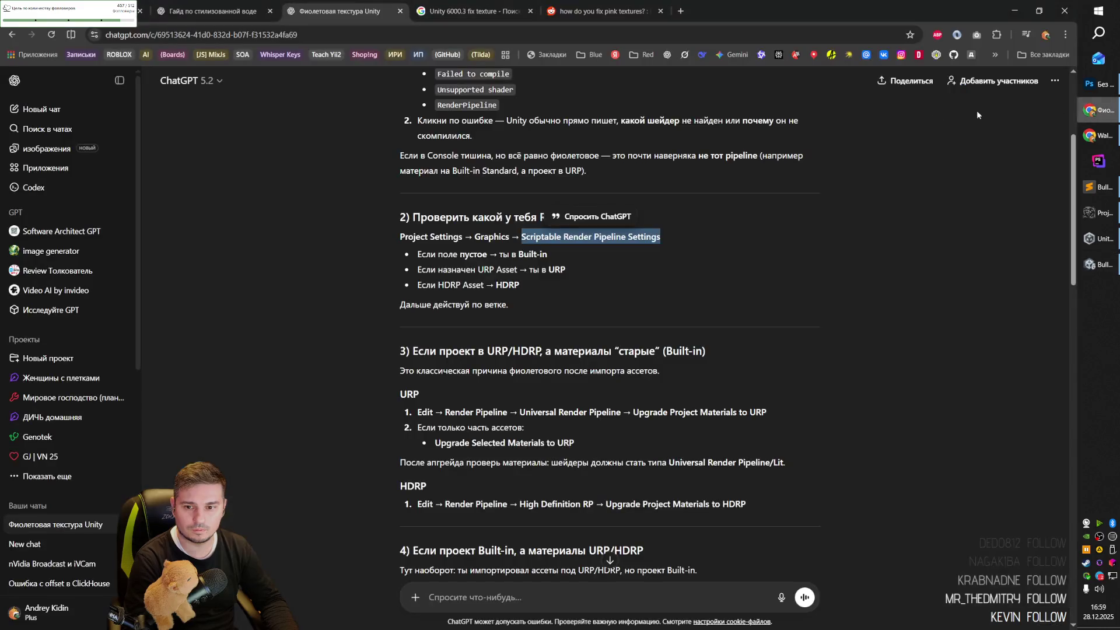
# Play the first track of the music playlist.
pyautogui.click(105, 11)
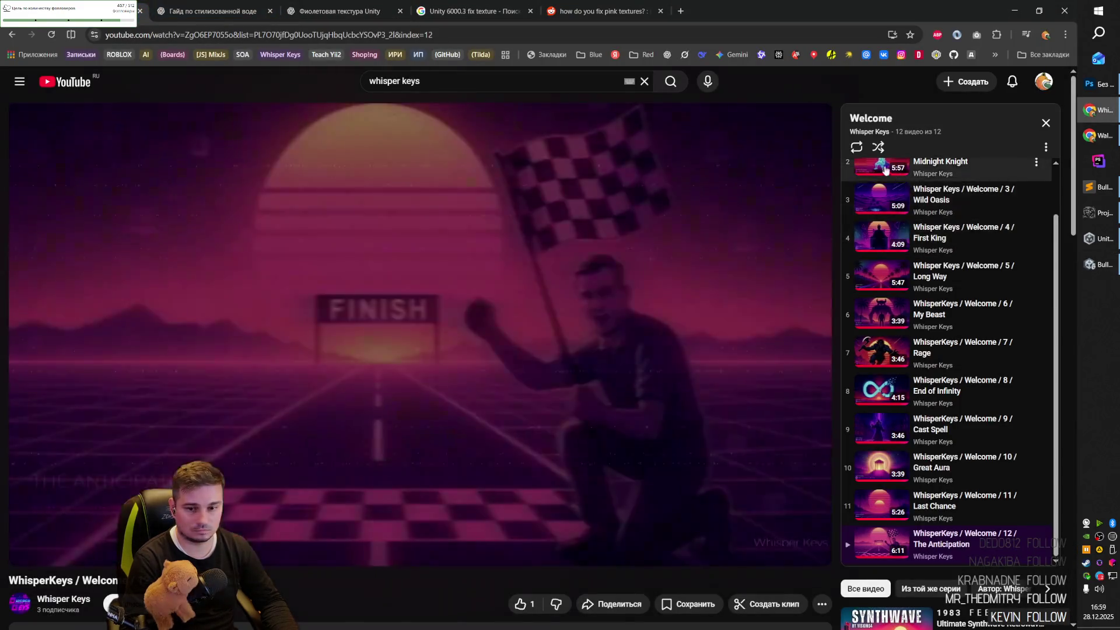
pyautogui.scroll(2, 898, 210)
pyautogui.click(882, 195)
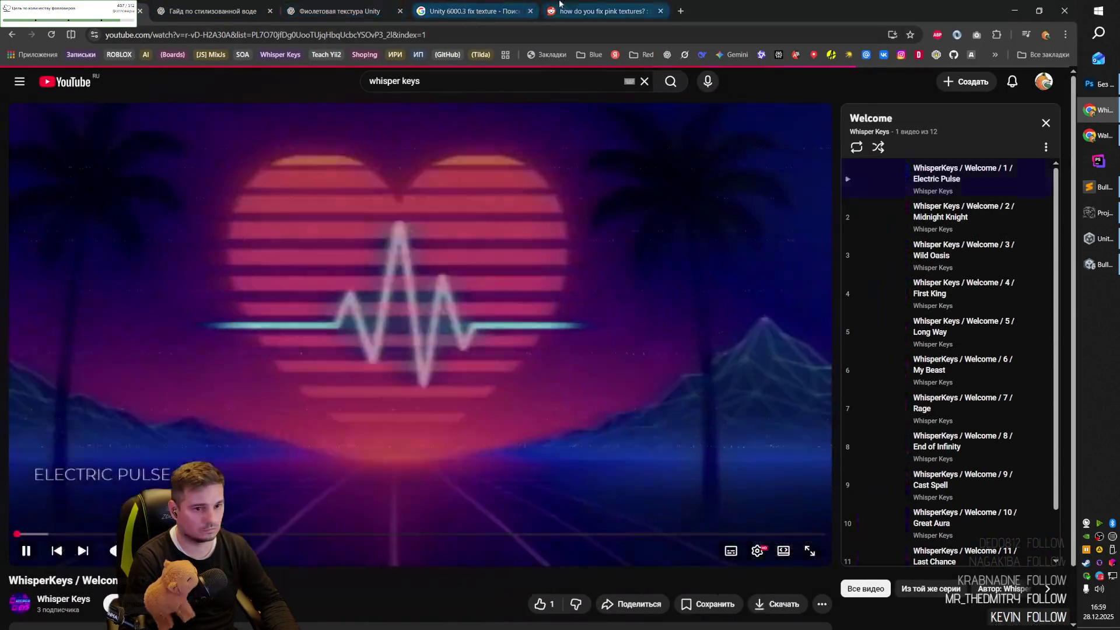
# Close the reddit, search and purple-texture tabs, then open the Documents folder.
pyautogui.click(538, 14)
pyautogui.hotkey('ctrl', 'w')
pyautogui.hotkey('ctrl', 'w')
pyautogui.hotkey('ctrl', 'w')
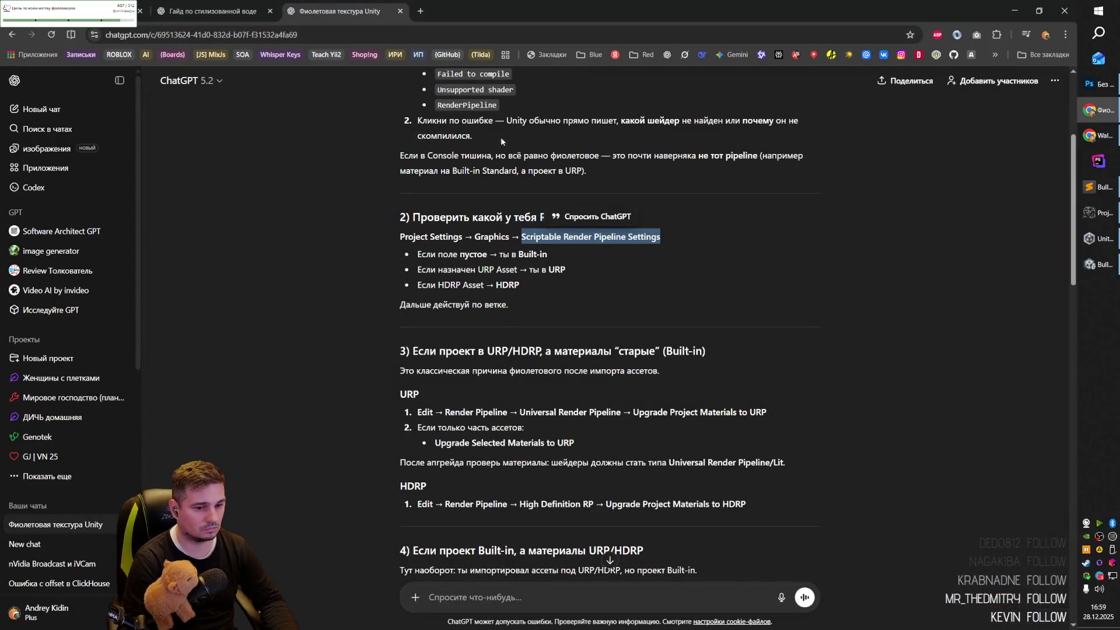
pyautogui.hotkey('alt', 'Tab')
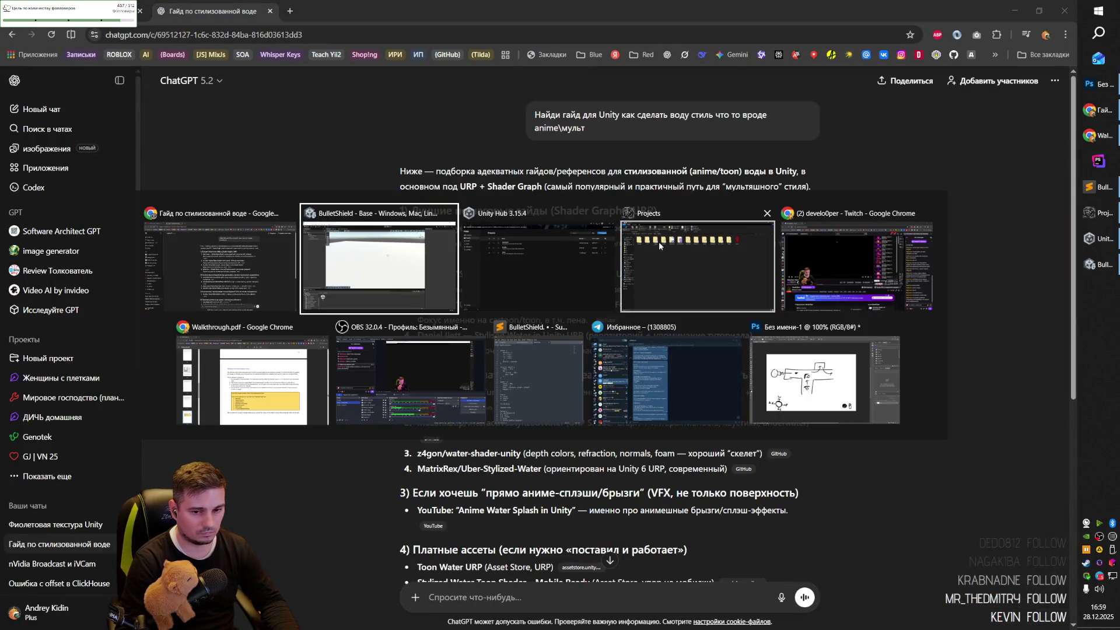
pyautogui.click(659, 241)
pyautogui.click(45, 289)
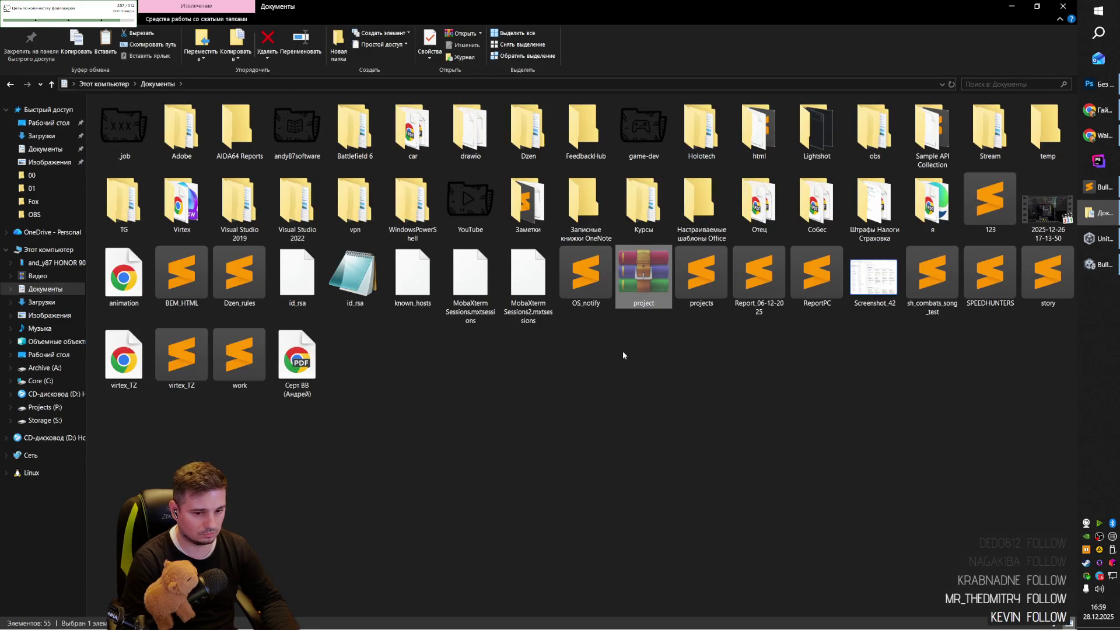
# Reveal the Assets folder in Explorer and extract the project archive there.
pyautogui.hotkey('alt', 'Tab')
pyautogui.hotkey('alt', 'Tab')
pyautogui.hotkey('alt', 'Tab')
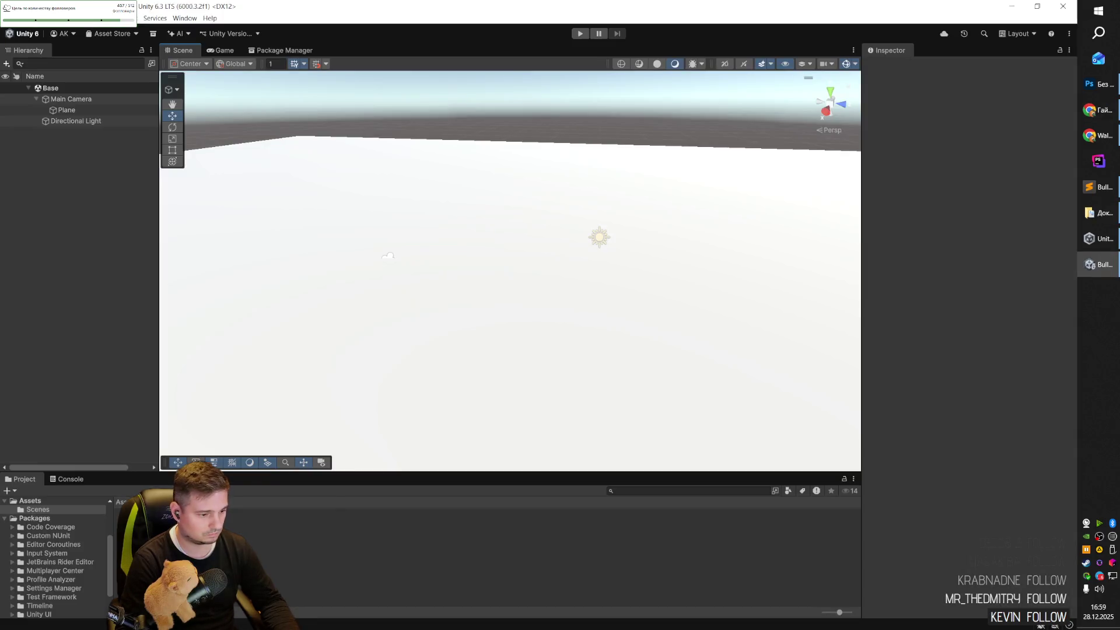
pyautogui.rightClick(149, 531)
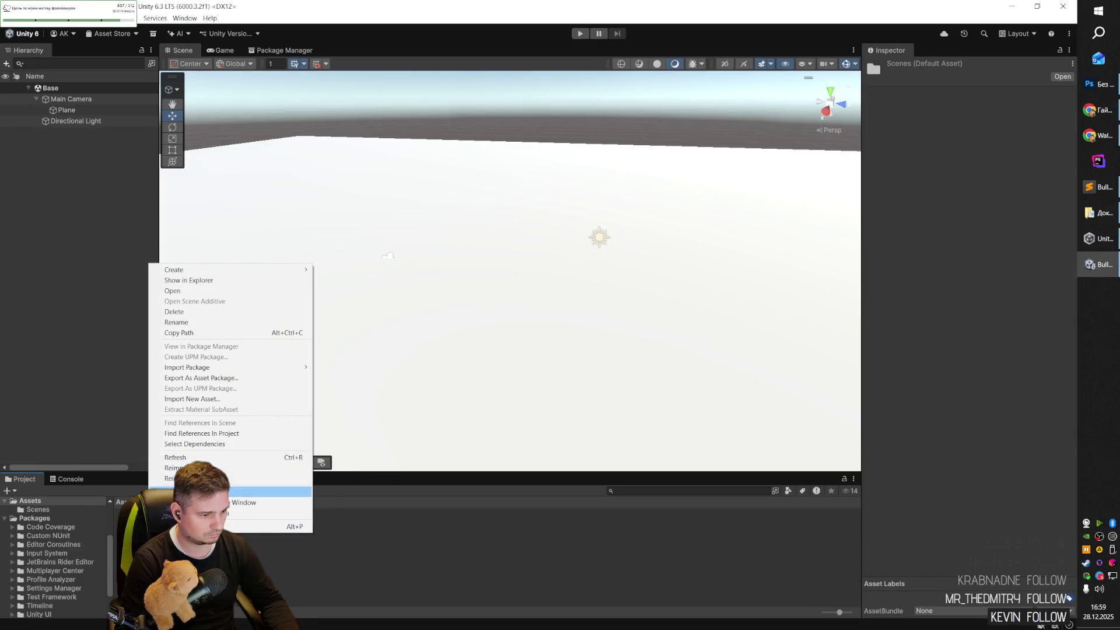
pyautogui.click(215, 281)
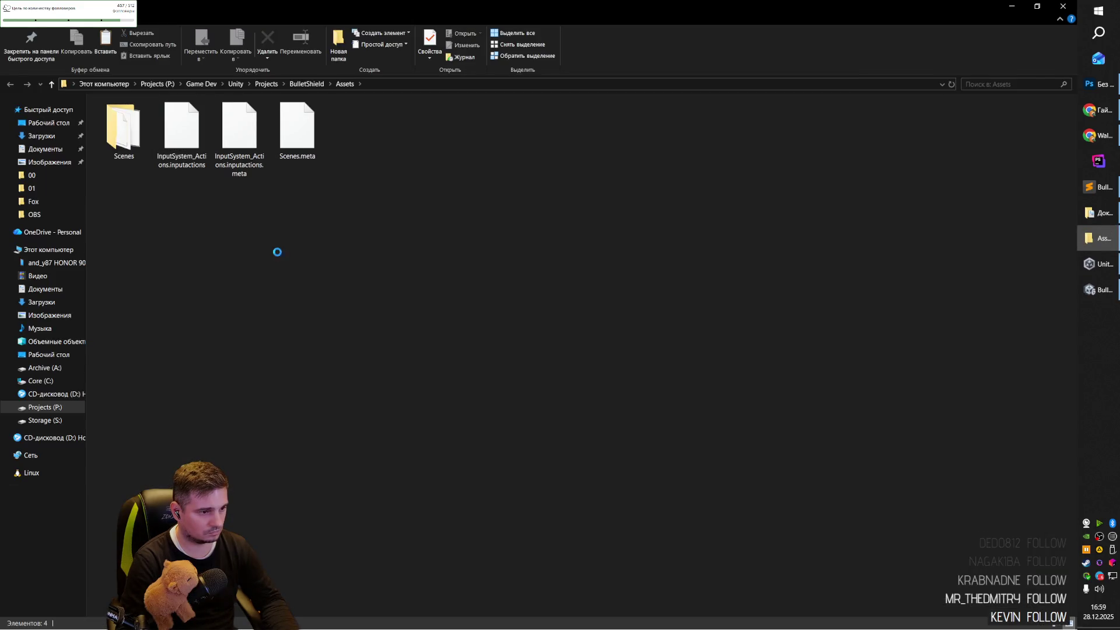
pyautogui.rightClick(361, 133)
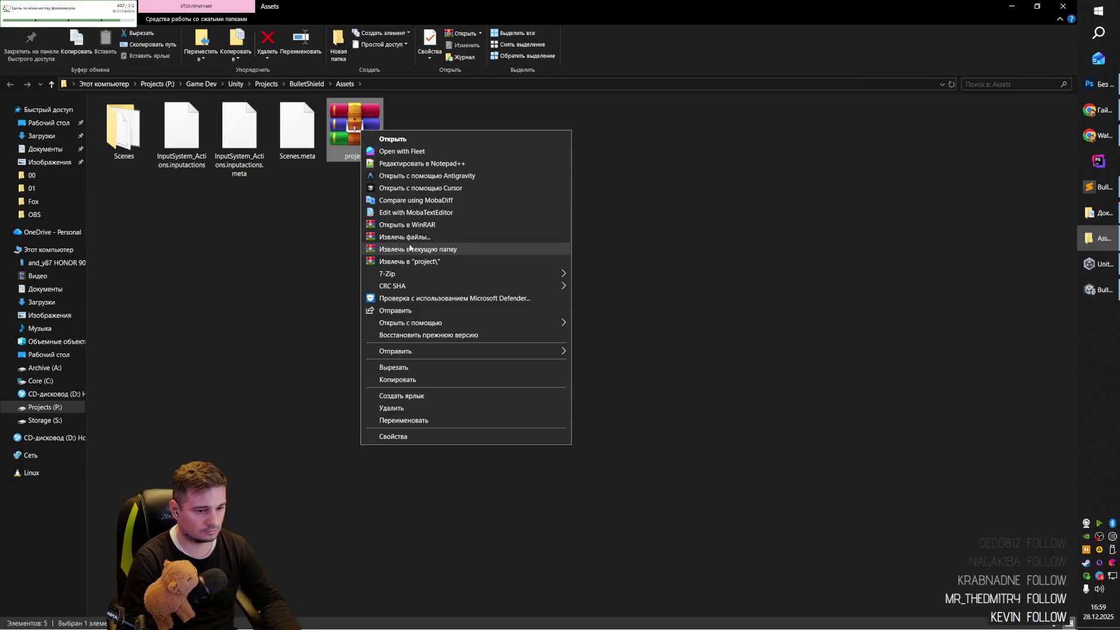
pyautogui.click(412, 249)
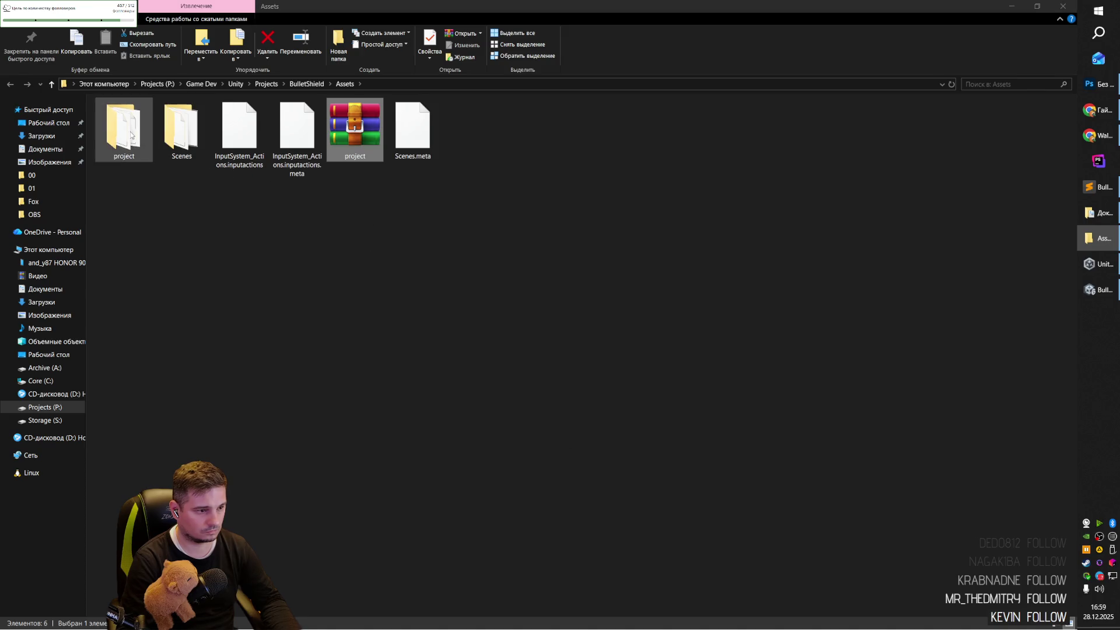
# Check the extracted project folder, delete the archive, and return to Unity.
pyautogui.click(134, 135)
pyautogui.doubleClick(133, 134)
pyautogui.hotkey('alt', 'Left')
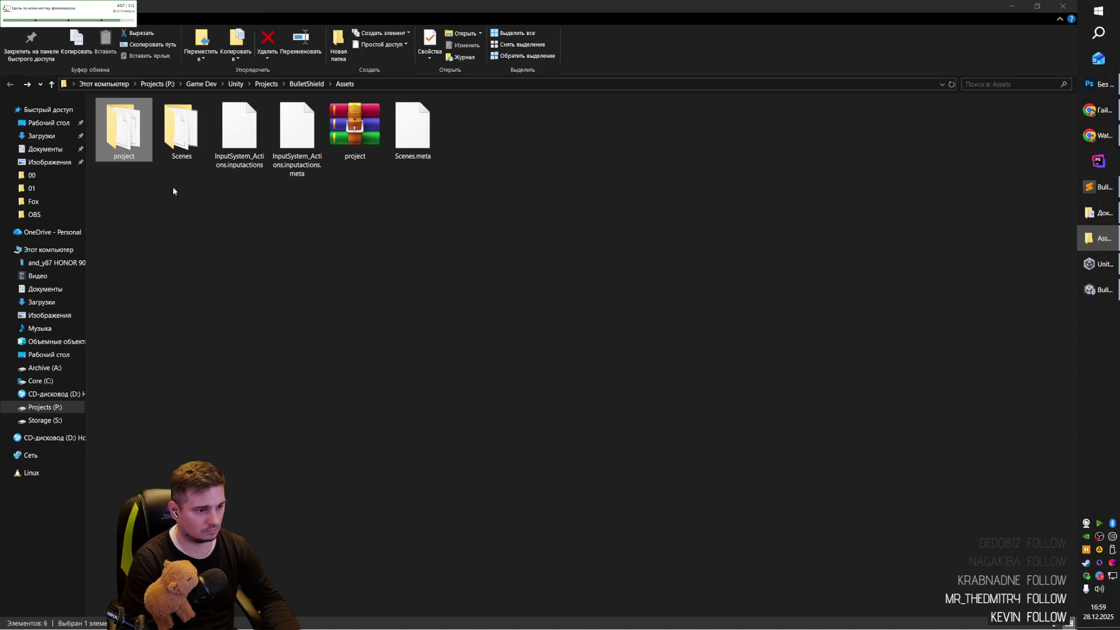
pyautogui.click(357, 128)
pyautogui.press('Delete')
pyautogui.press('super+Tab')
pyautogui.press('Return')
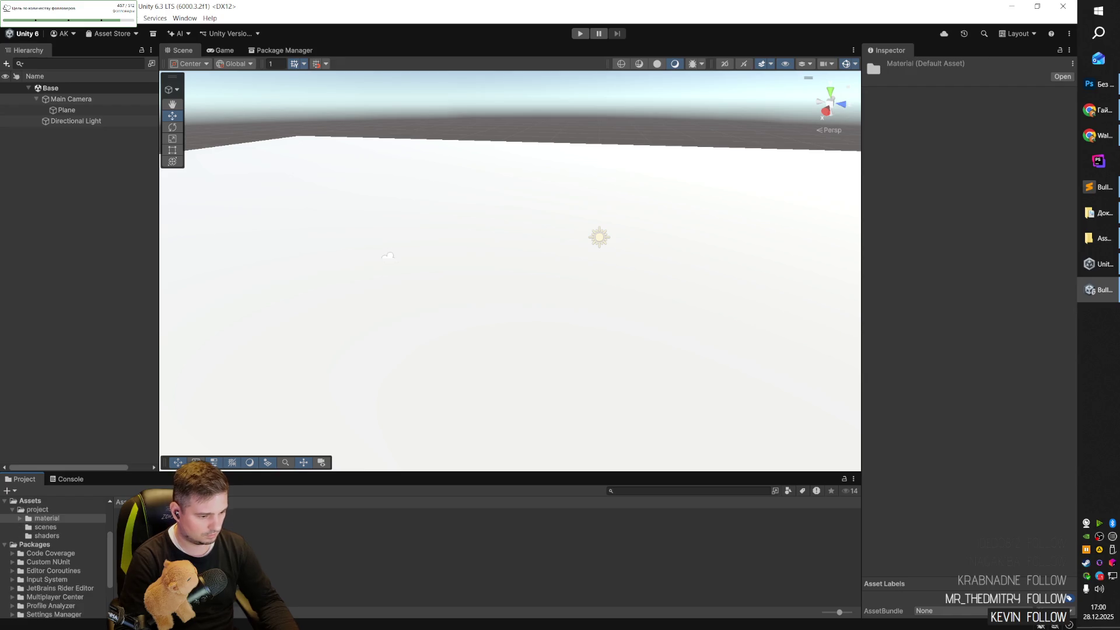
# Inspect the watermaterial, waterBase and greenGreen materials in the material folder.
pyautogui.press('Return')
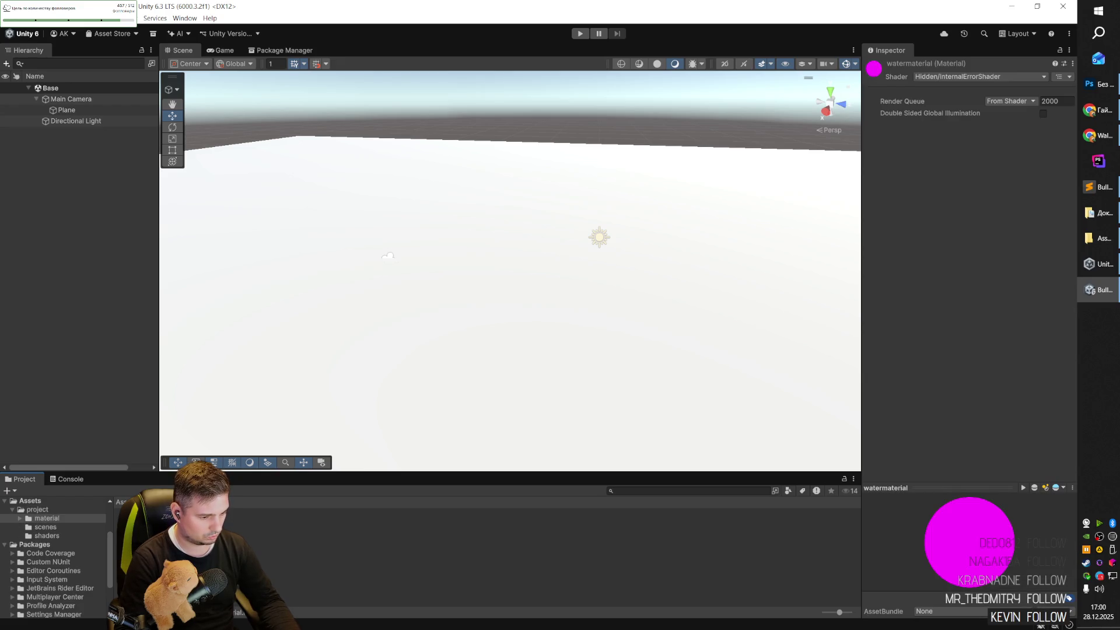
pyautogui.press('Return')
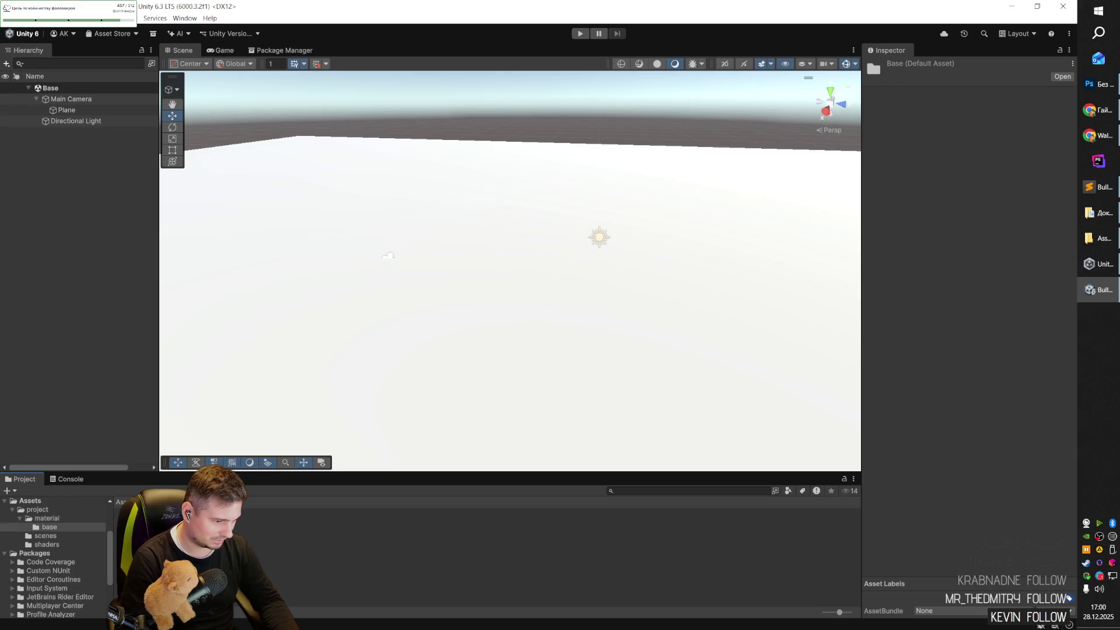
pyautogui.press('Return')
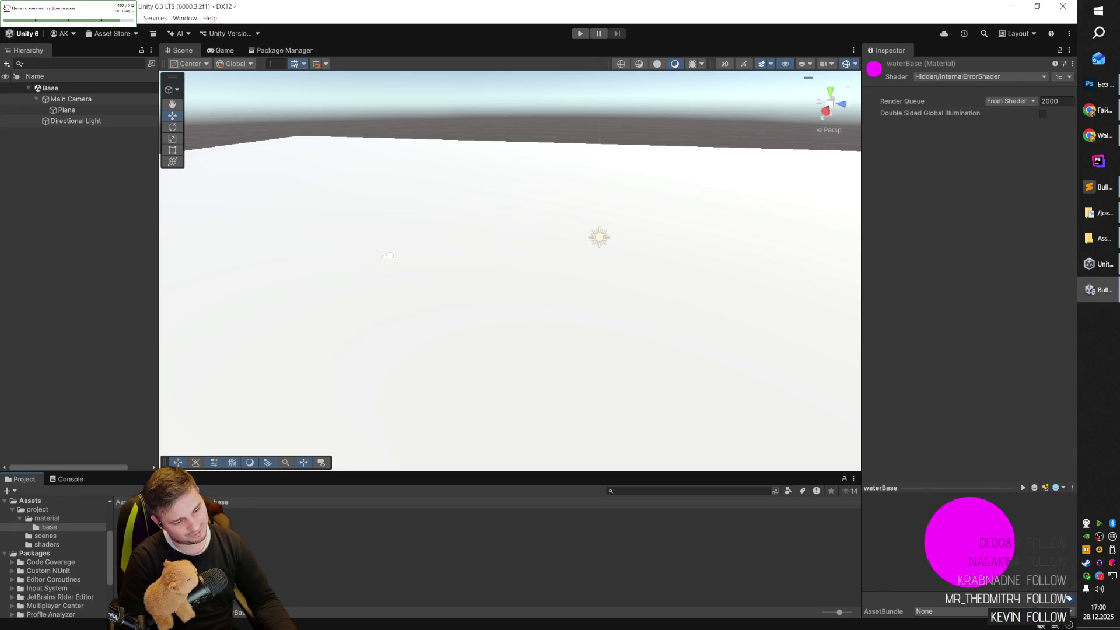
pyautogui.press('Return')
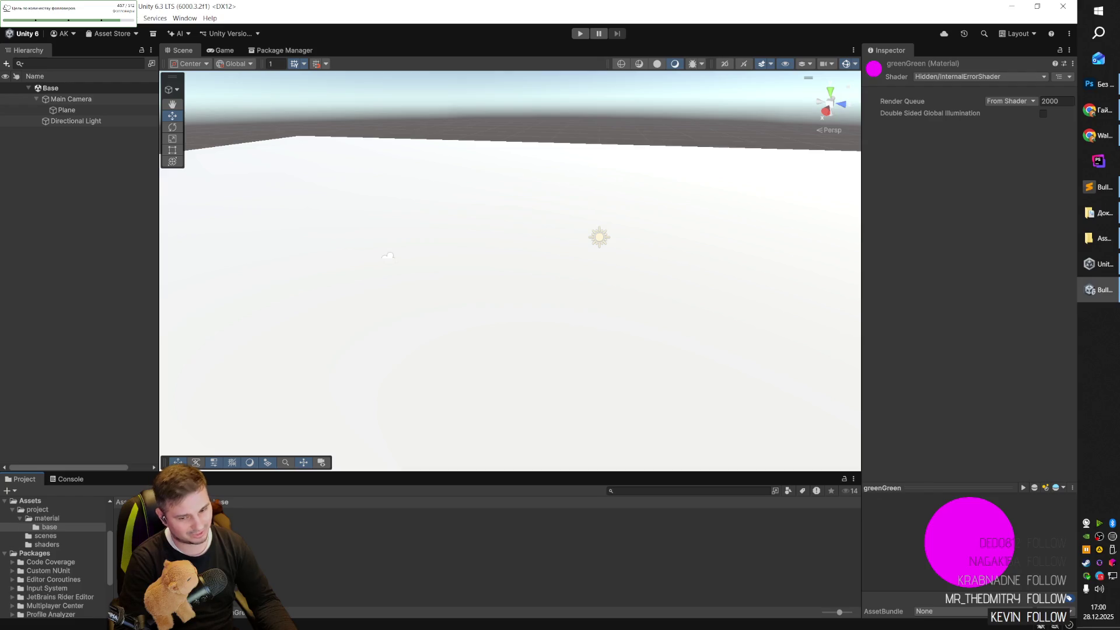
pyautogui.press('Delete')
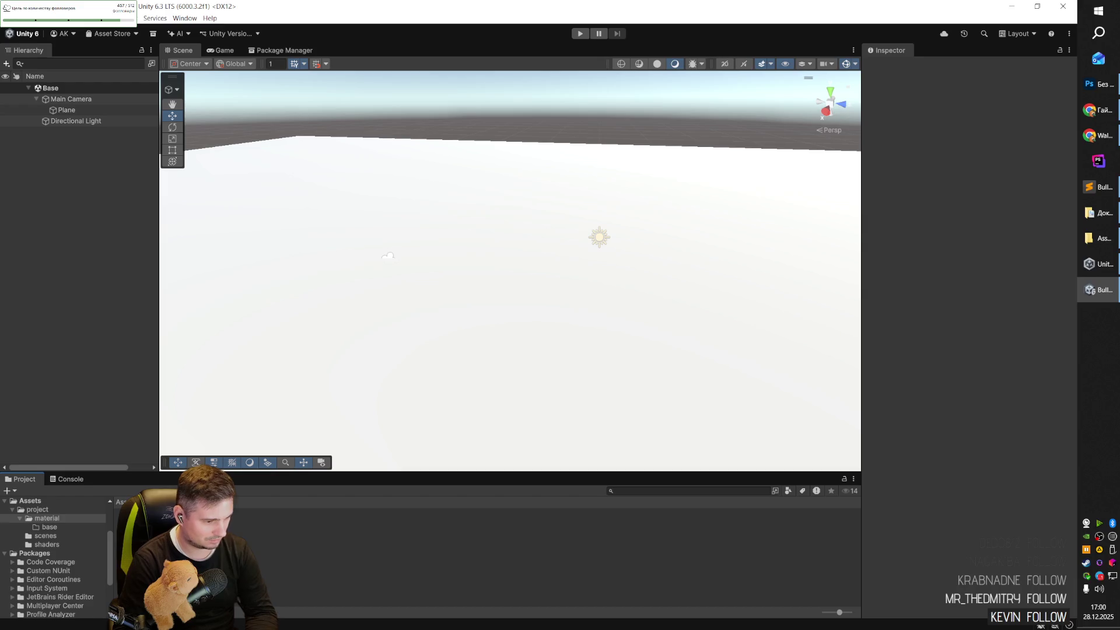
# Delete the Water shader from the project's shaders folder.
pyautogui.click(37, 509)
pyautogui.click(47, 544)
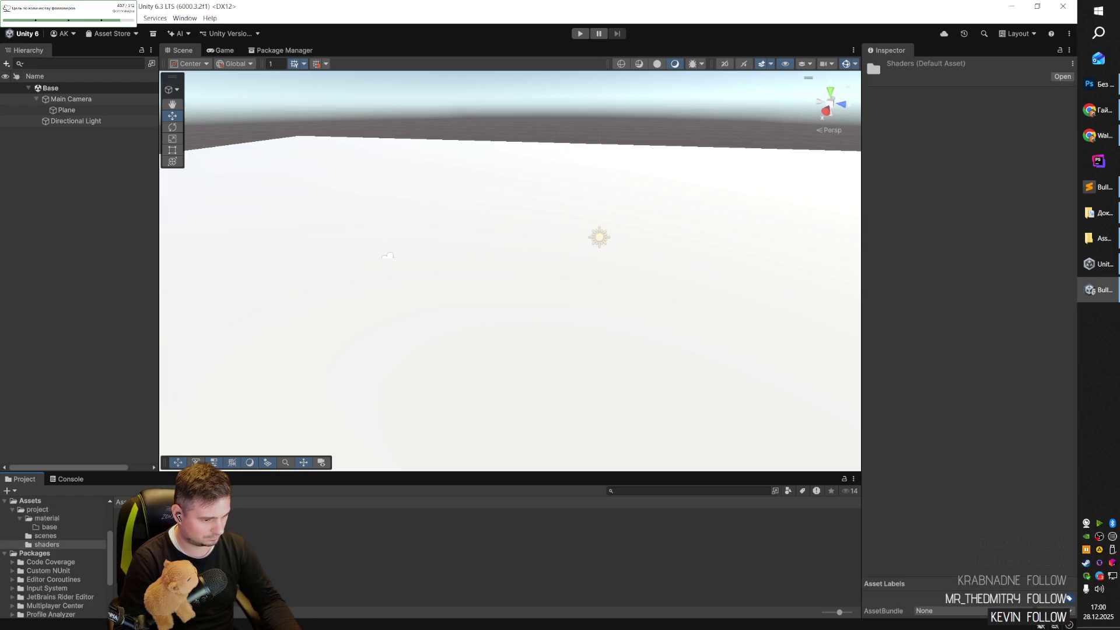
pyautogui.click(137, 528)
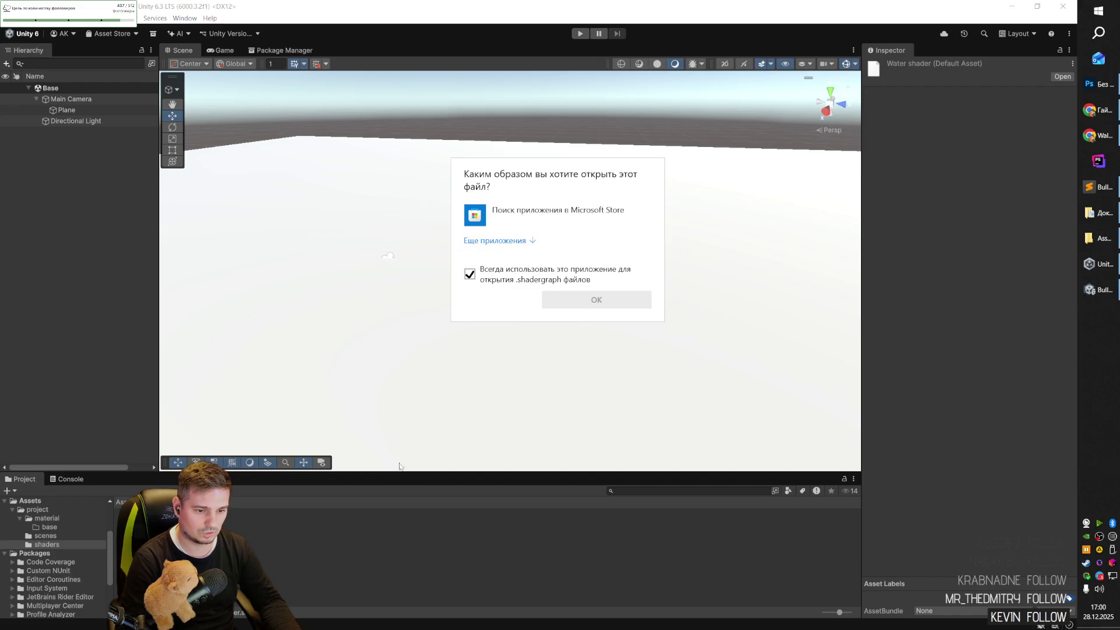
pyautogui.press('Escape')
pyautogui.press('Delete')
pyautogui.press('Return')
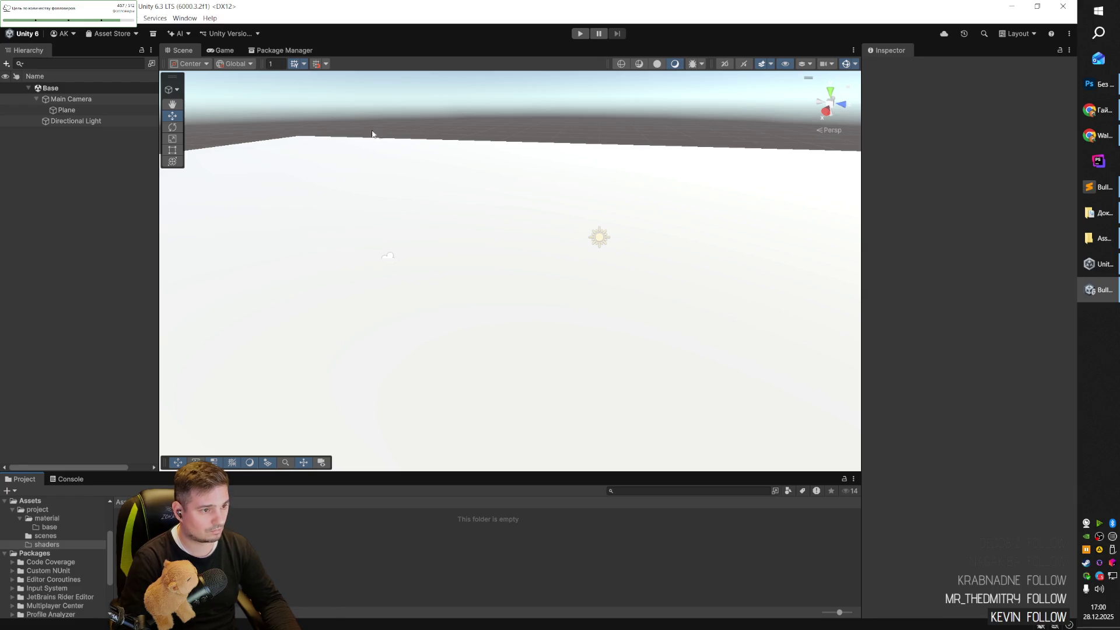
# Import Toon RTS Units - Demo from My Assets in the Package Manager.
pyautogui.click(124, 35)
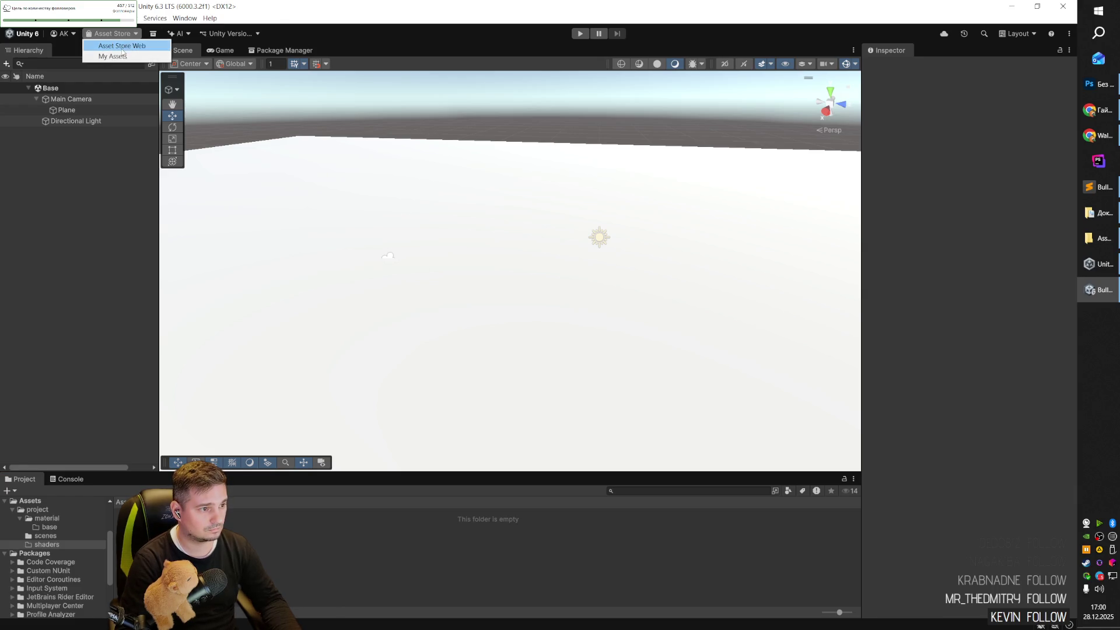
pyautogui.click(120, 56)
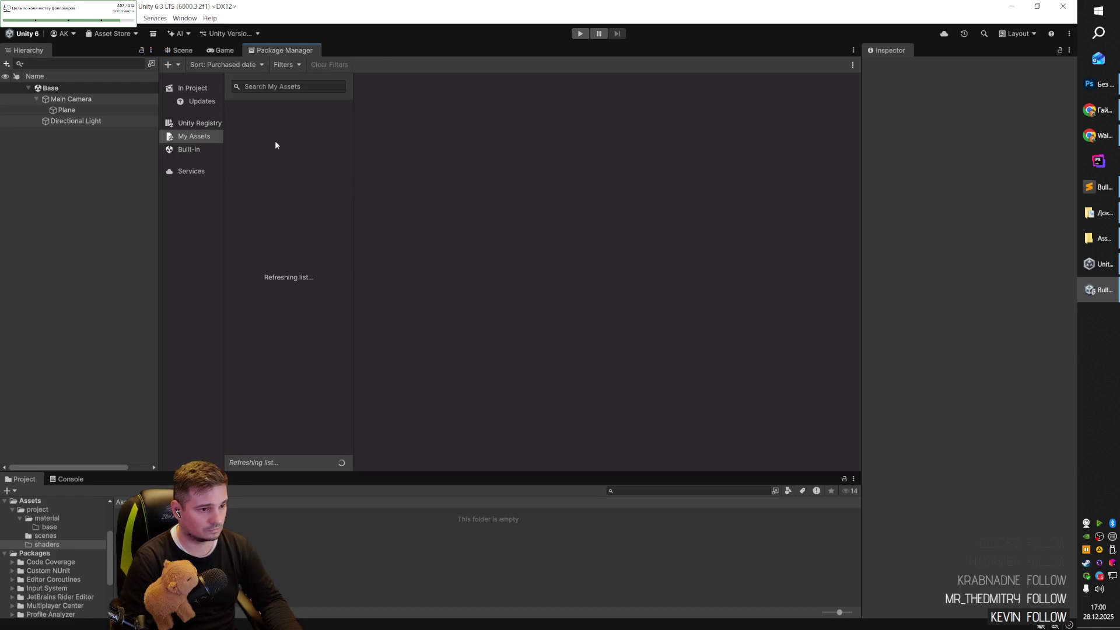
pyautogui.click(196, 140)
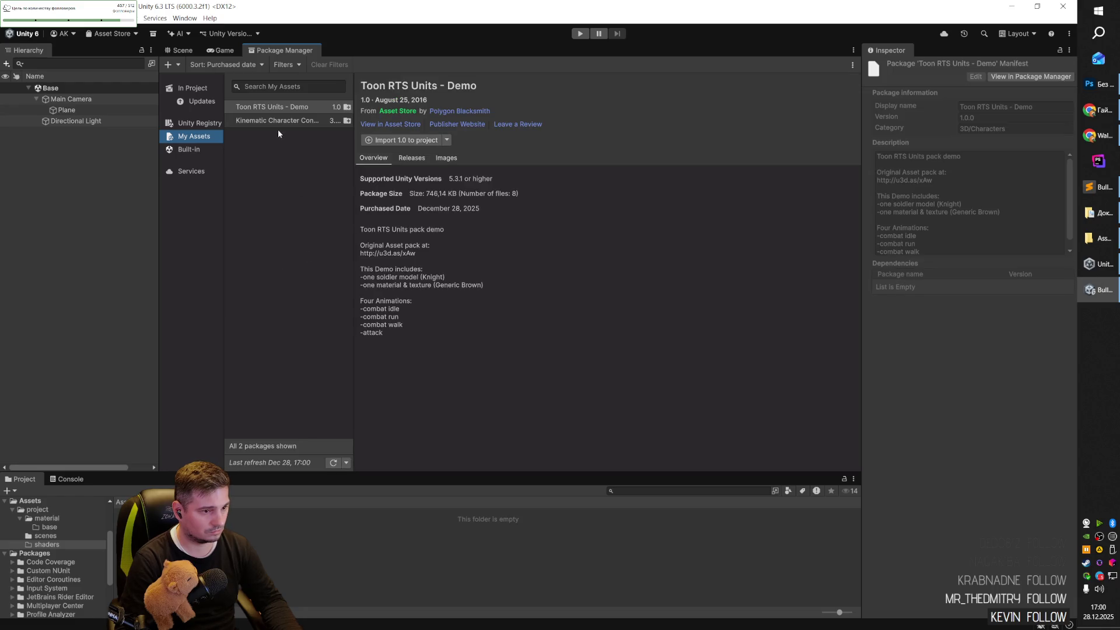
pyautogui.click(406, 140)
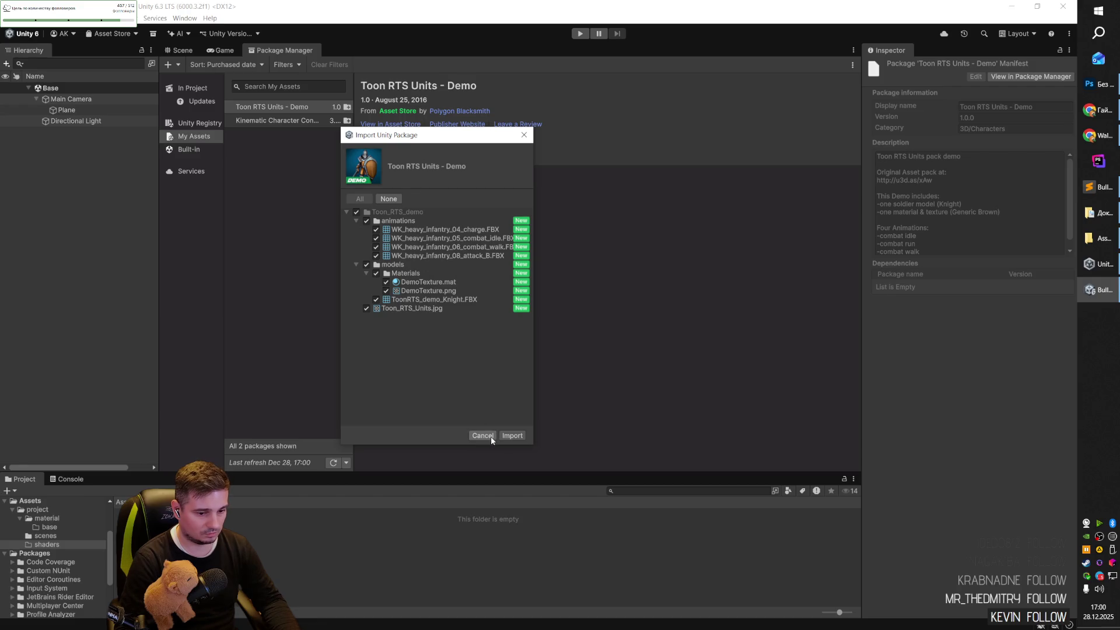
pyautogui.click(512, 435)
# Import Kinematic Character Controller, allowing script updating, and return to the Scene view.
pyautogui.click(309, 122)
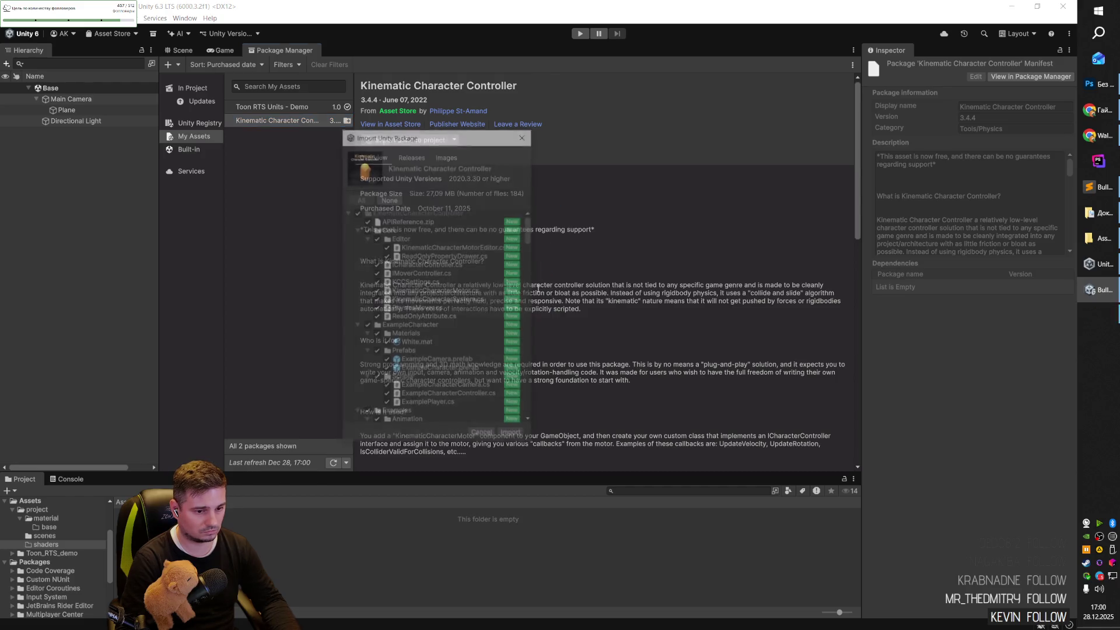
pyautogui.click(511, 435)
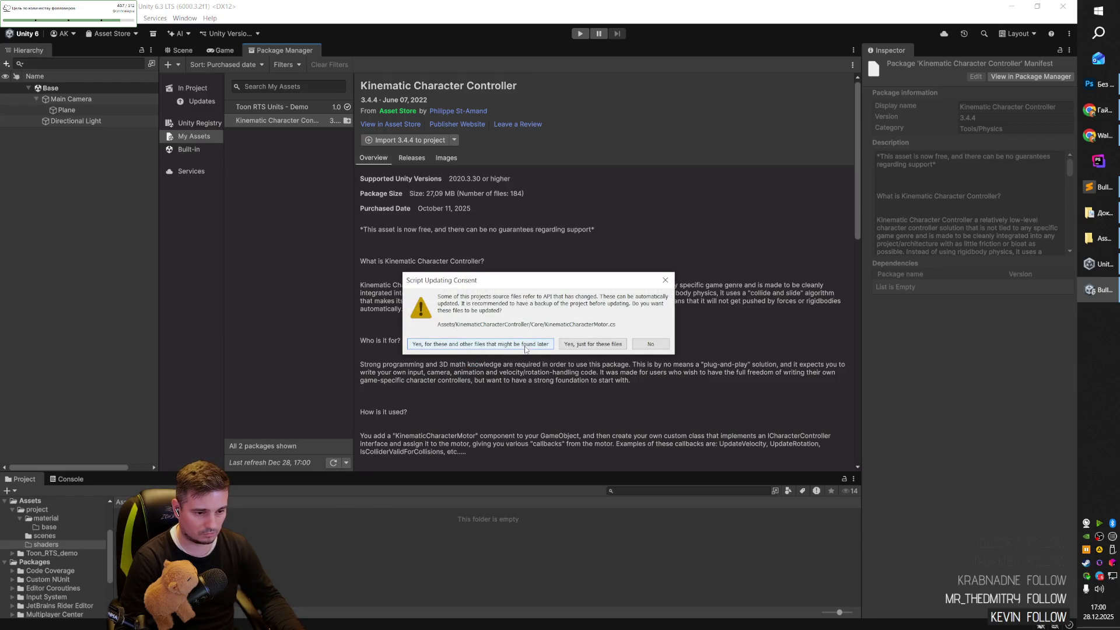
pyautogui.moveTo(461, 303)
pyautogui.mouseDown()
pyautogui.moveTo(499, 298)
pyautogui.moveTo(502, 311)
pyautogui.mouseUp()
pyautogui.click(503, 310)
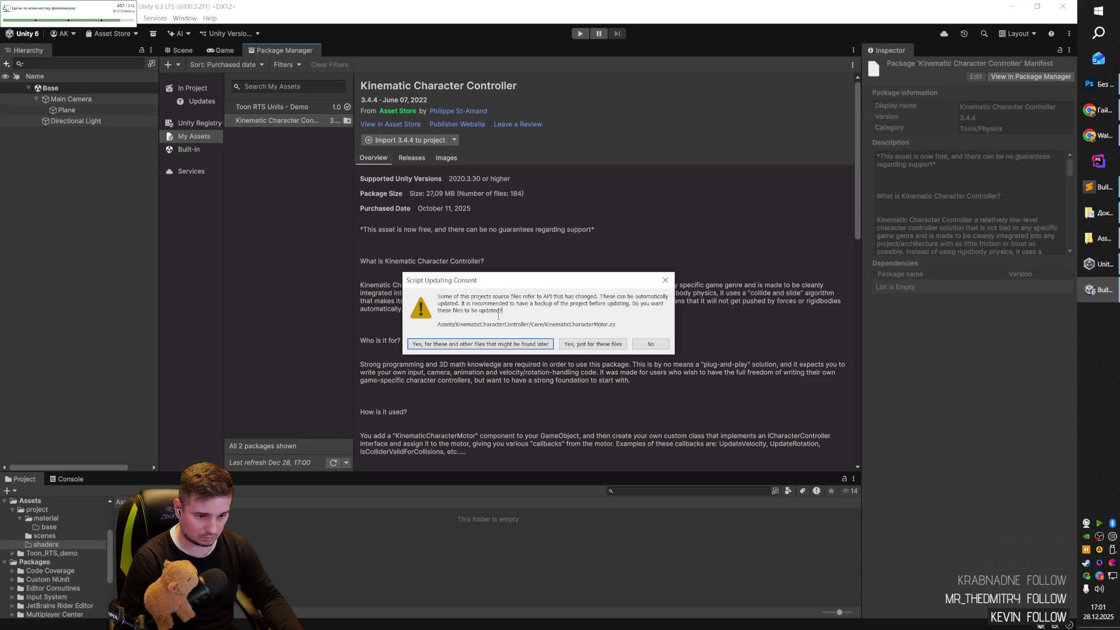
pyautogui.click(510, 342)
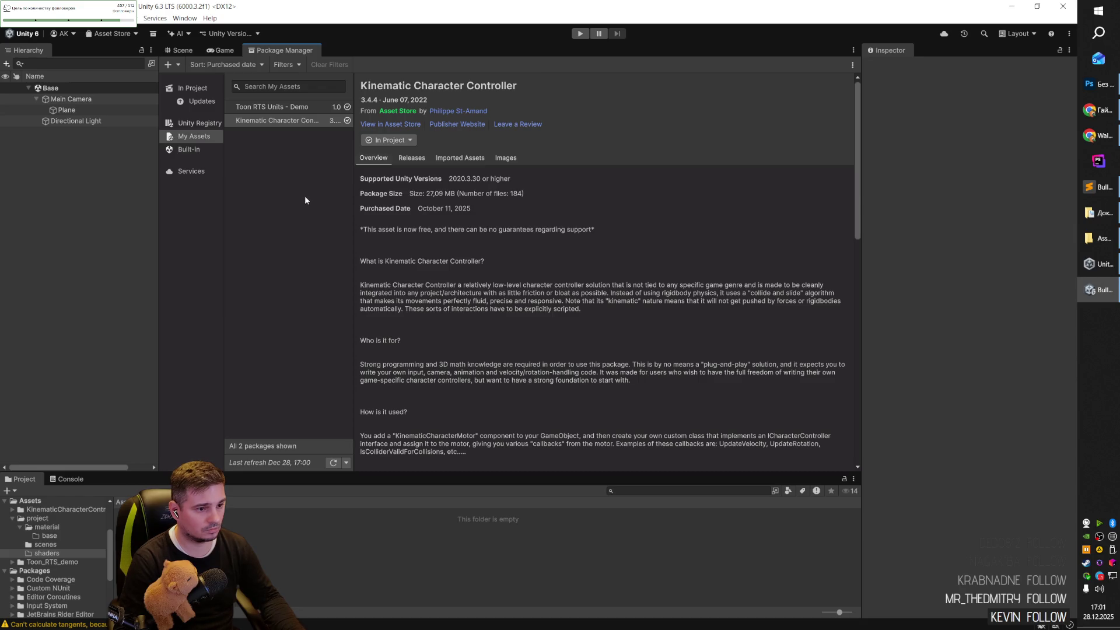
pyautogui.click(195, 51)
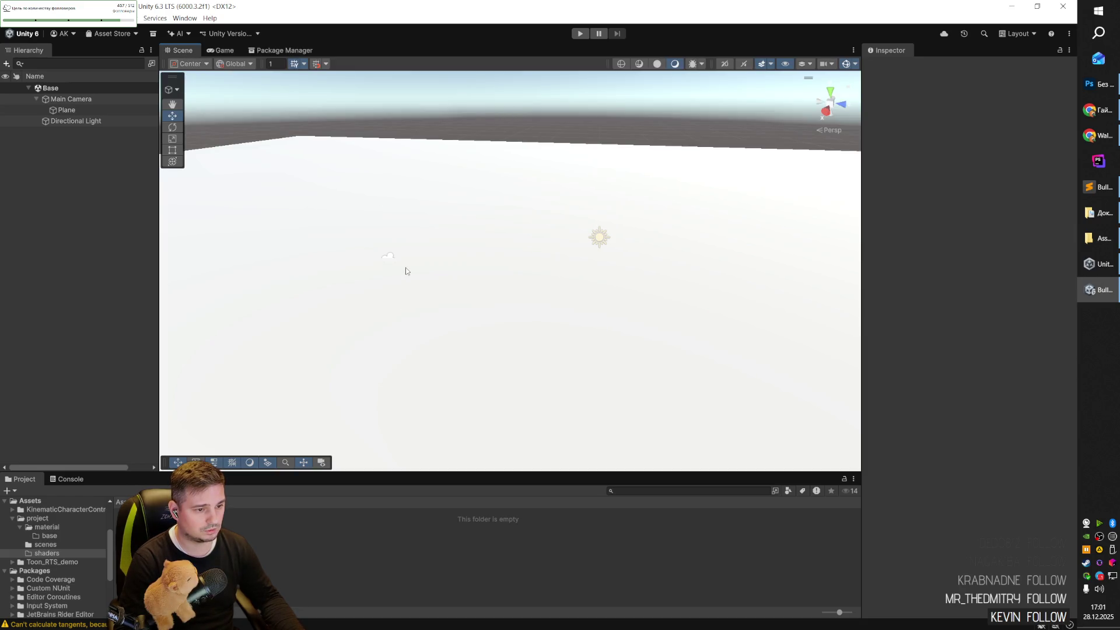
# Create a new planeBase material in the material folder for the ground plane.
pyautogui.click(390, 272)
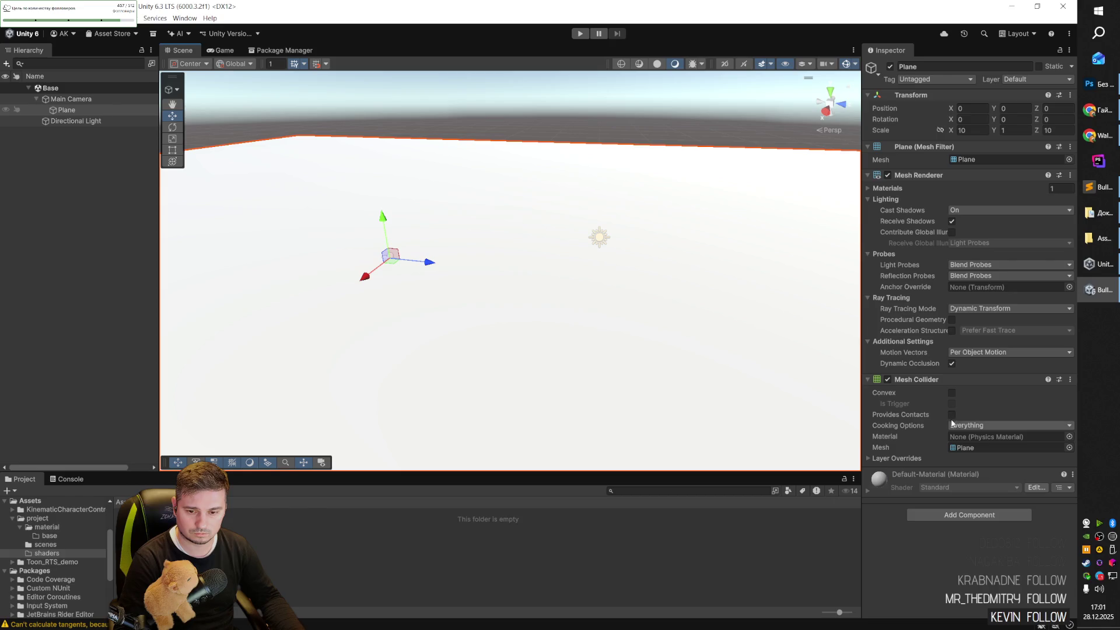
pyautogui.click(38, 518)
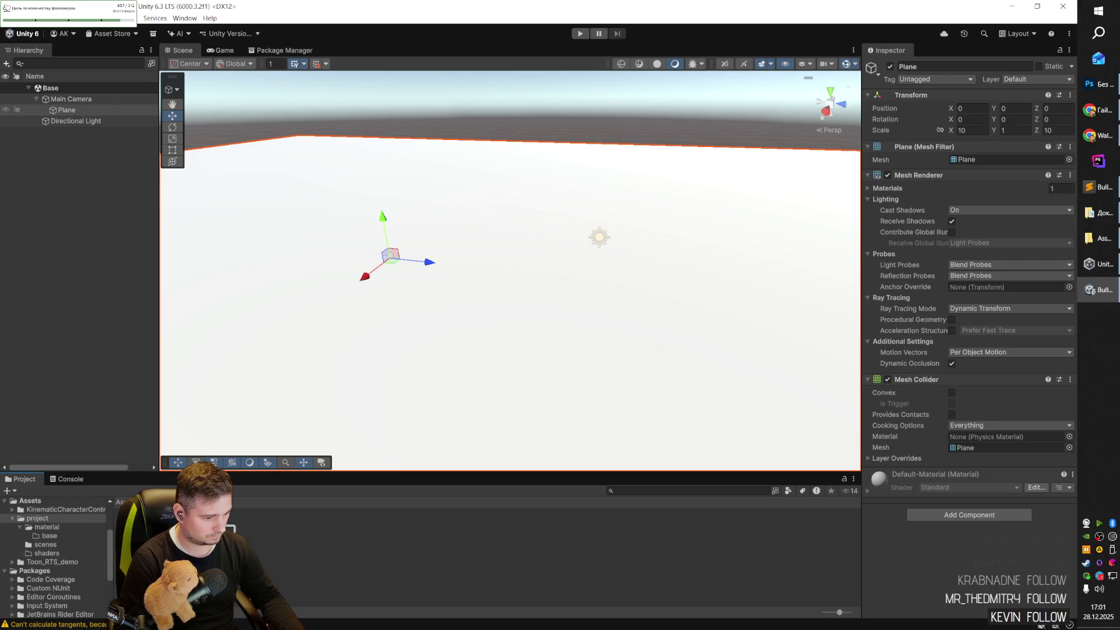
pyautogui.click(47, 527)
pyautogui.rightClick(190, 542)
pyautogui.moveTo(286, 284)
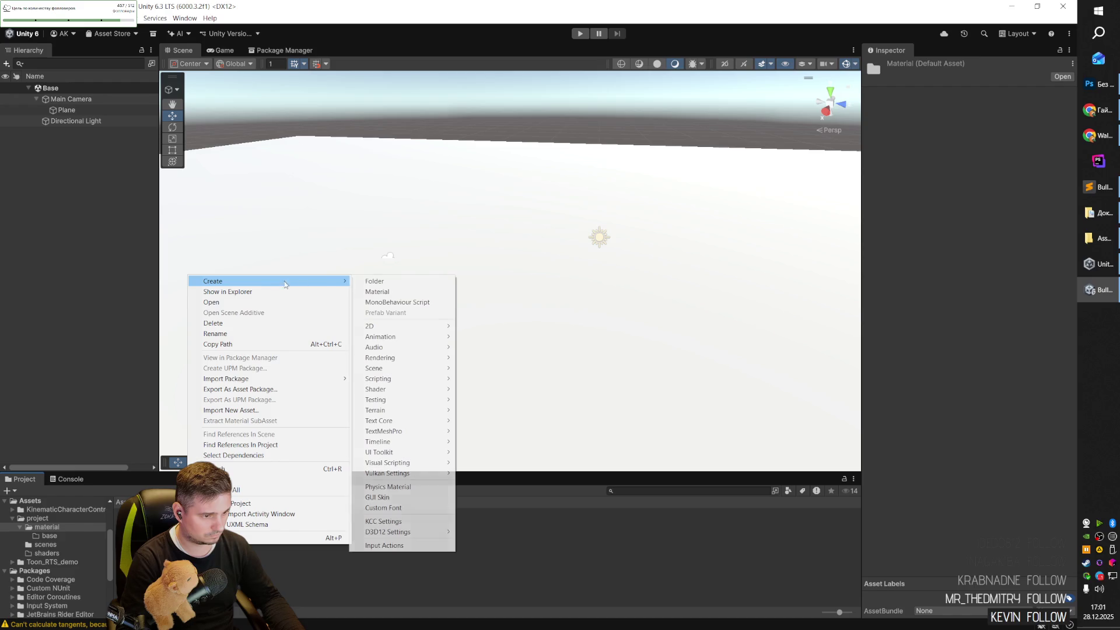
pyautogui.click(377, 292)
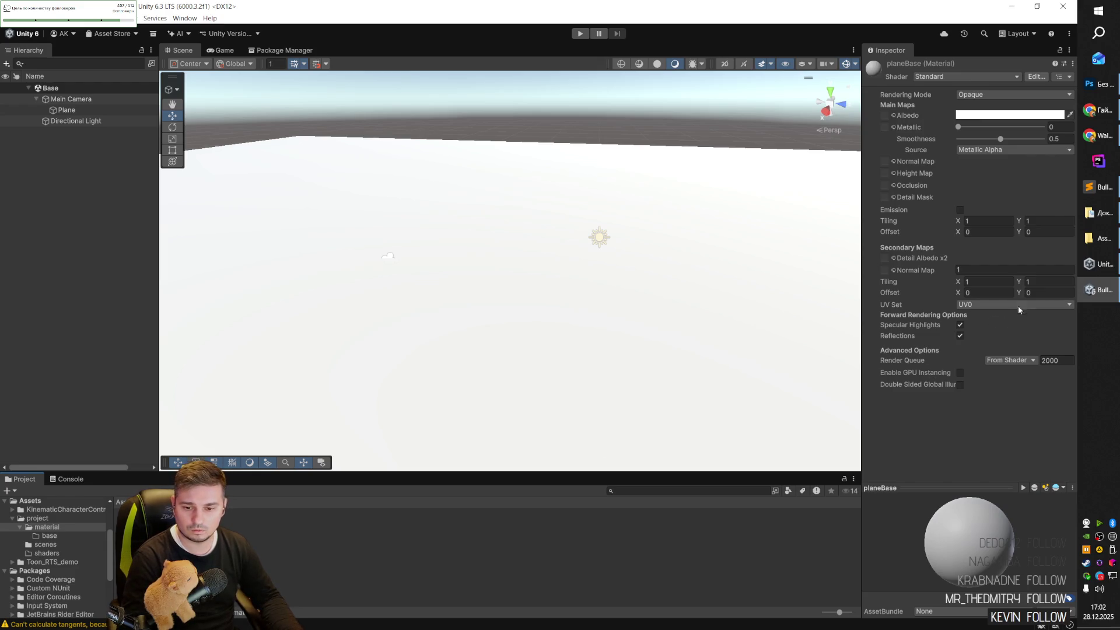
# Set the planeBase albedo to grey 757575, apply it to the plane, and save the Base scene.
pyautogui.click(1009, 114)
pyautogui.click(979, 216)
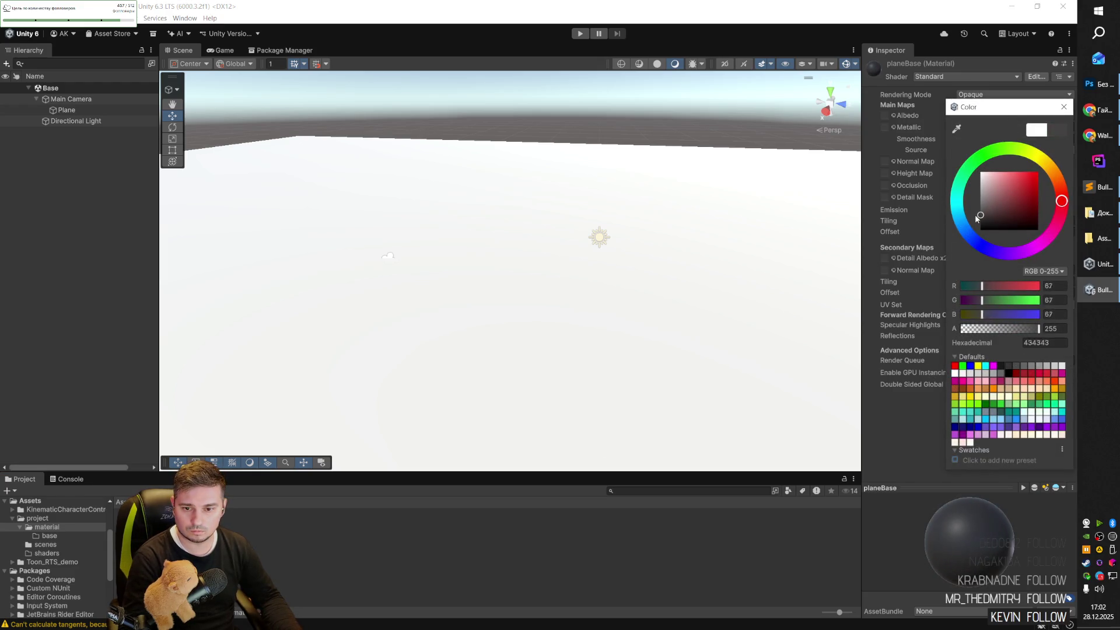
pyautogui.click(583, 321)
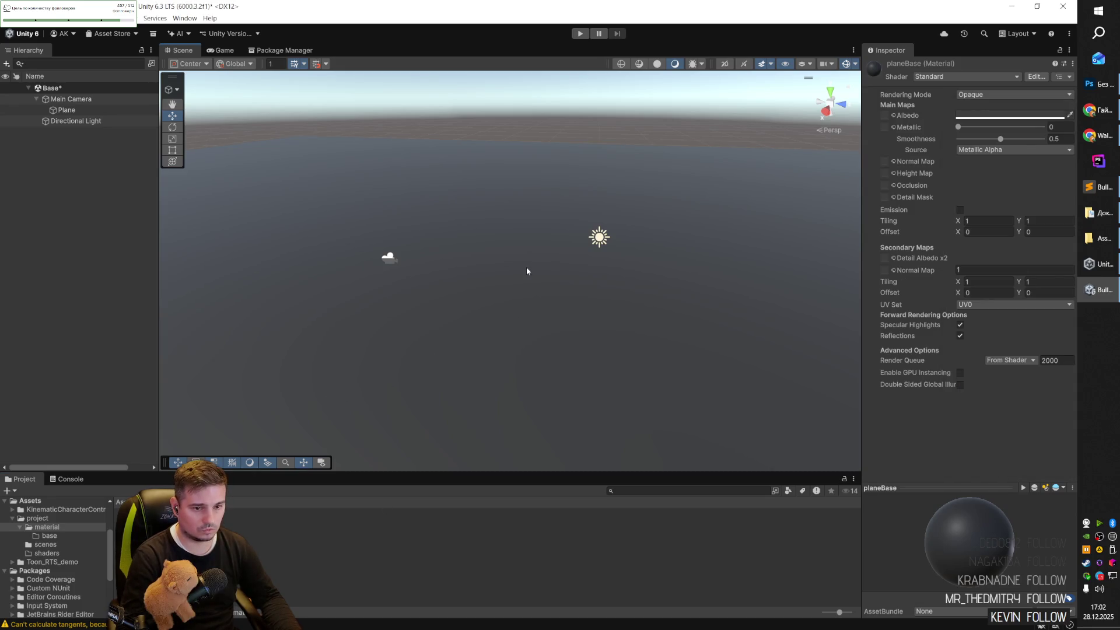
pyautogui.click(1005, 116)
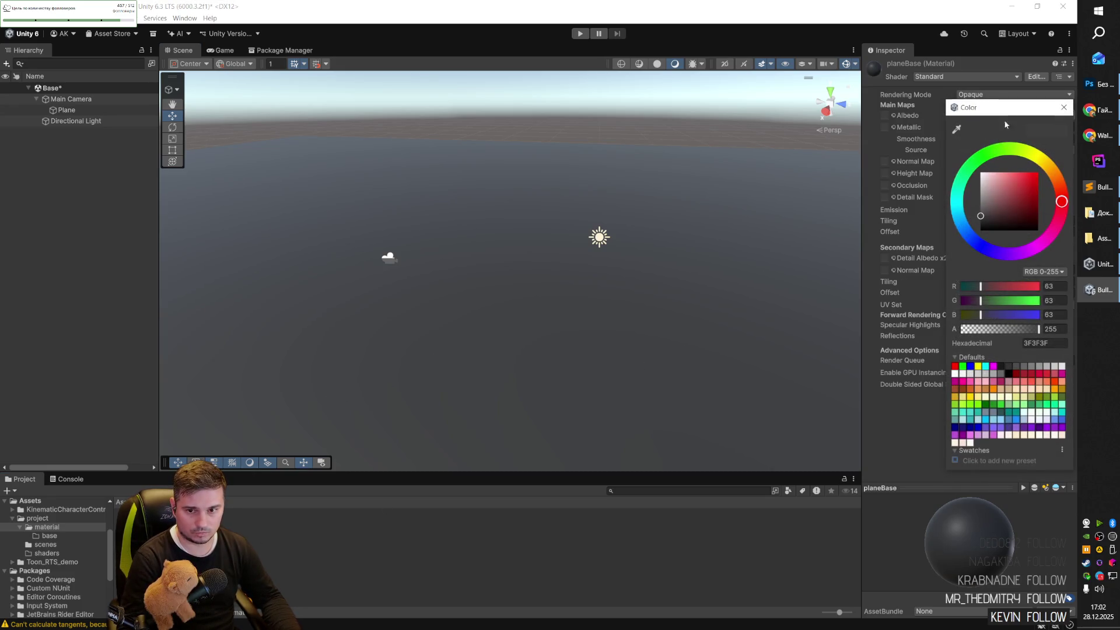
pyautogui.moveTo(980, 216); pyautogui.dragTo(978, 206)
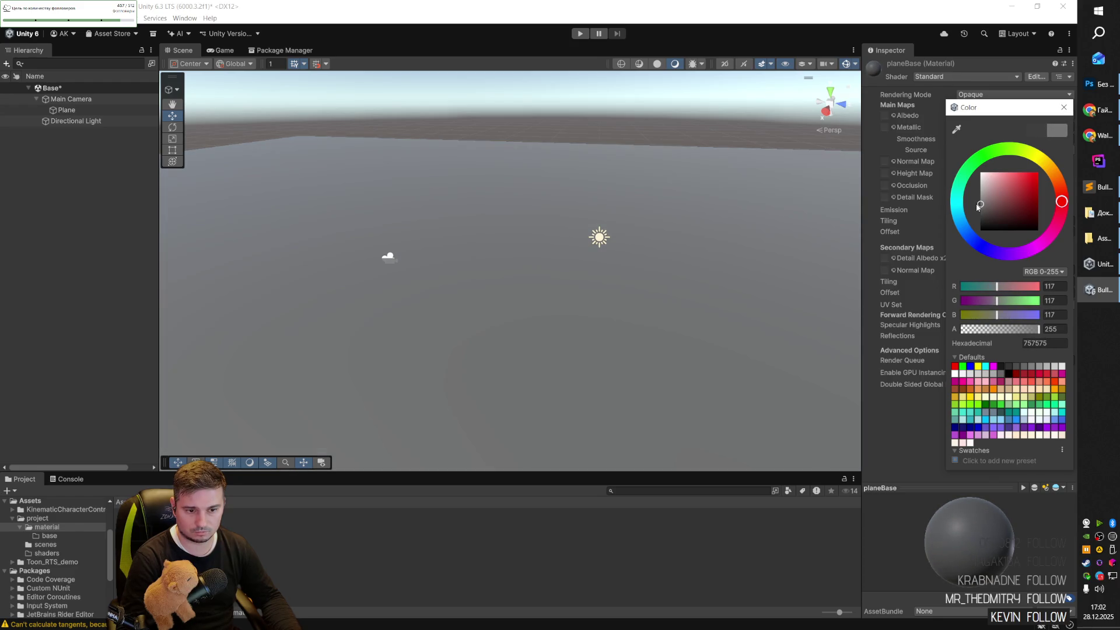
pyautogui.click(471, 312)
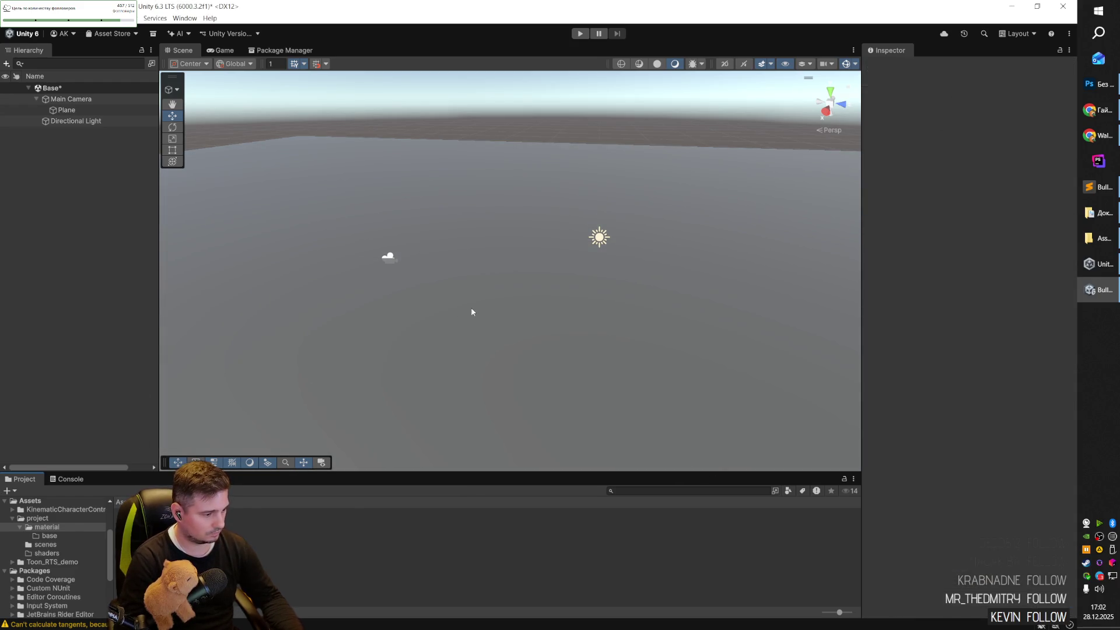
pyautogui.hotkey('ctrl', 's')
pyautogui.moveTo(519, 268); pyautogui.dragTo(472, 271)
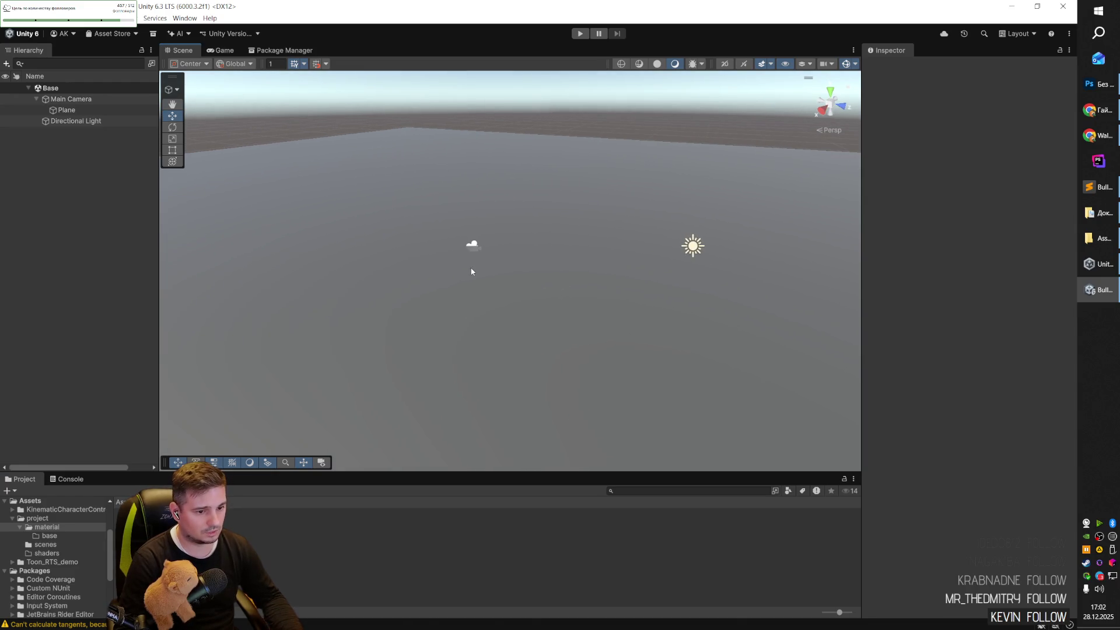
# Load the CharacterPlayground scene from KinematicCharacterController/Examples/Scenes.
pyautogui.click(37, 517)
pyautogui.click(29, 500)
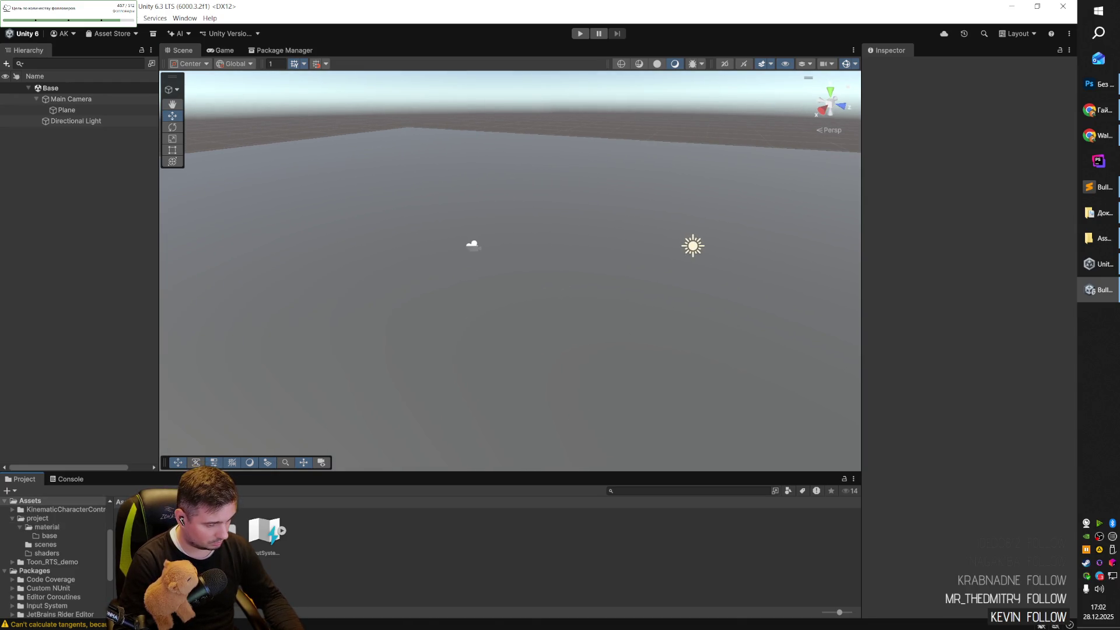
pyautogui.click(58, 509)
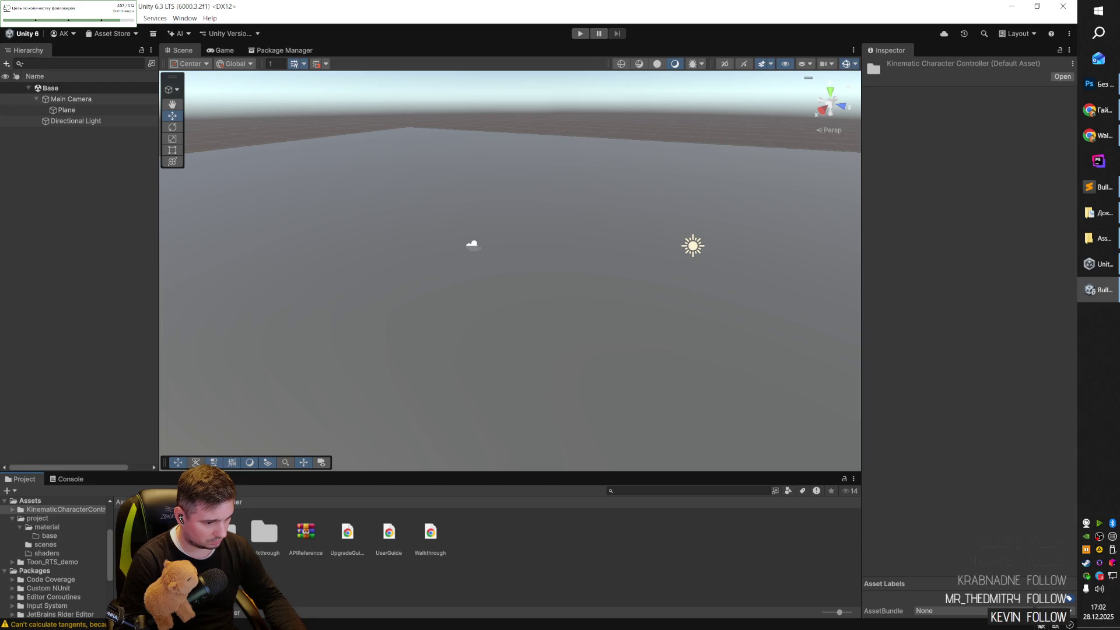
pyautogui.doubleClick(223, 532)
pyautogui.doubleClick(337, 540)
pyautogui.doubleClick(228, 528)
pyautogui.moveTo(477, 357)
pyautogui.mouseDown()
pyautogui.moveTo(453, 243)
pyautogui.moveTo(672, 189)
pyautogui.moveTo(495, 280)
pyautogui.moveTo(288, 317)
pyautogui.moveTo(327, 268)
pyautogui.moveTo(384, 231)
pyautogui.moveTo(295, 313)
pyautogui.moveTo(361, 274)
pyautogui.mouseUp()
# Play-test CharacterPlayground, stop, and scroll through the Input System errors in the Console.
pyautogui.click(581, 34)
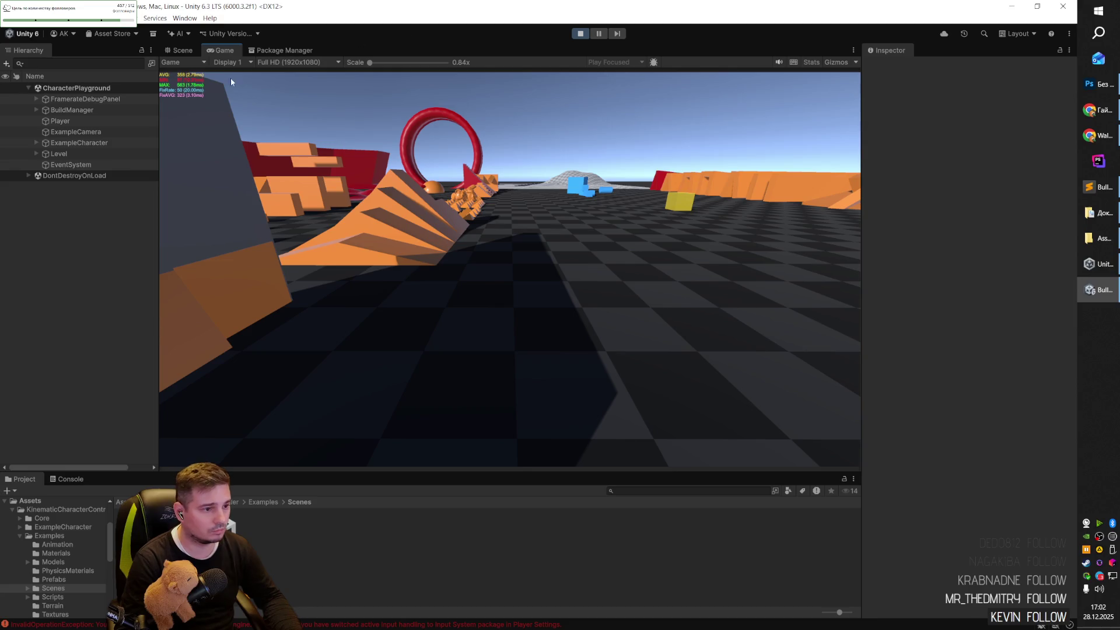
pyautogui.click(579, 33)
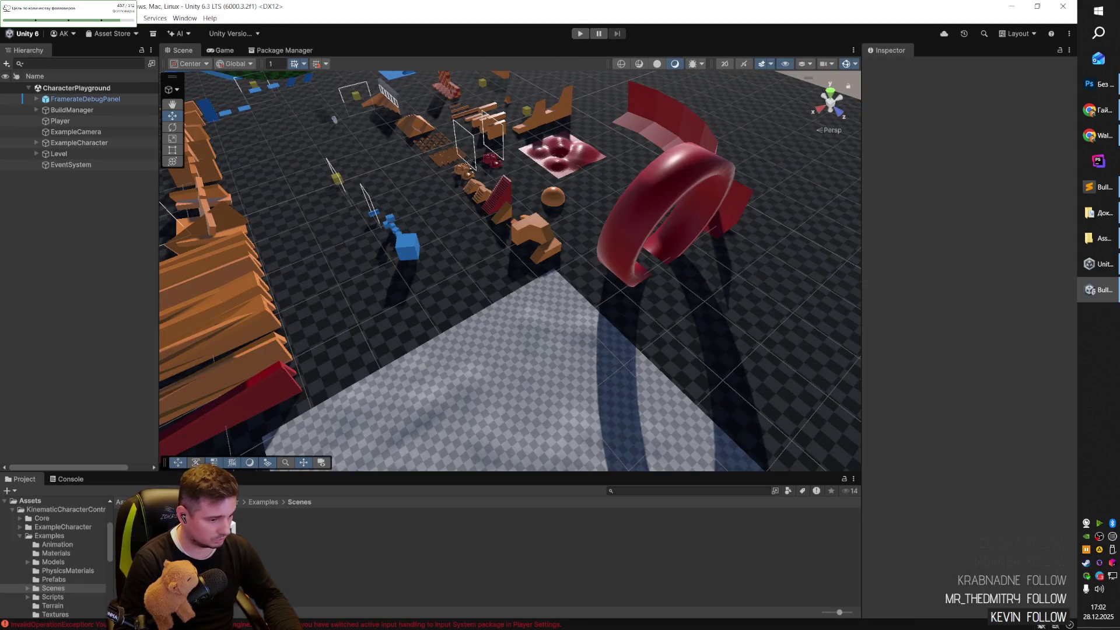
pyautogui.click(70, 481)
pyautogui.scroll(-3, 114, 563)
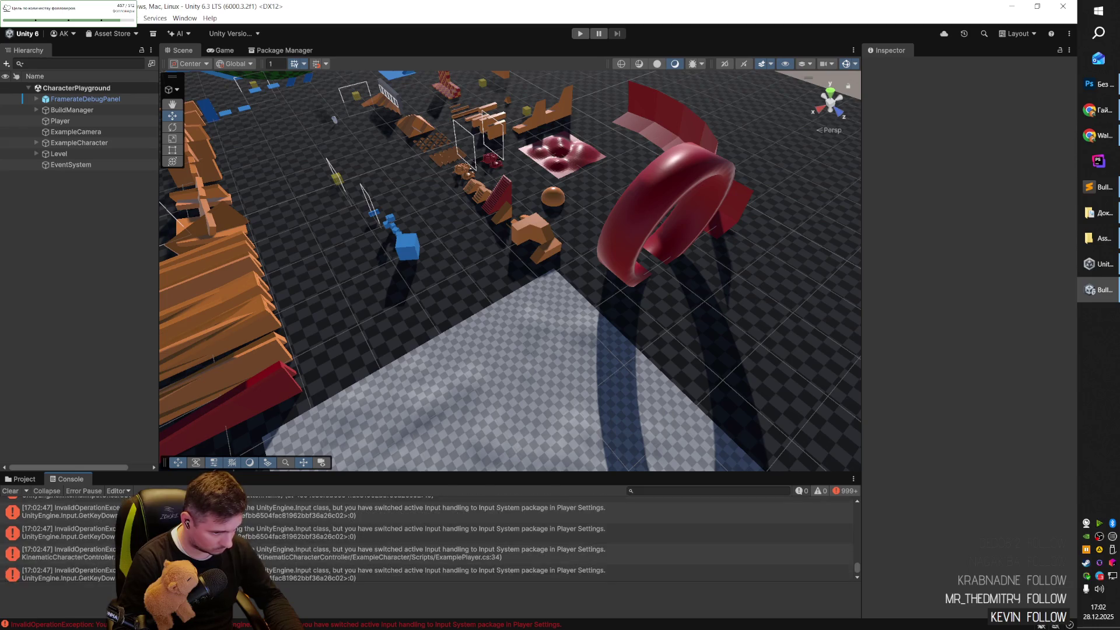
pyautogui.moveTo(857, 568); pyautogui.dragTo(857, 507)
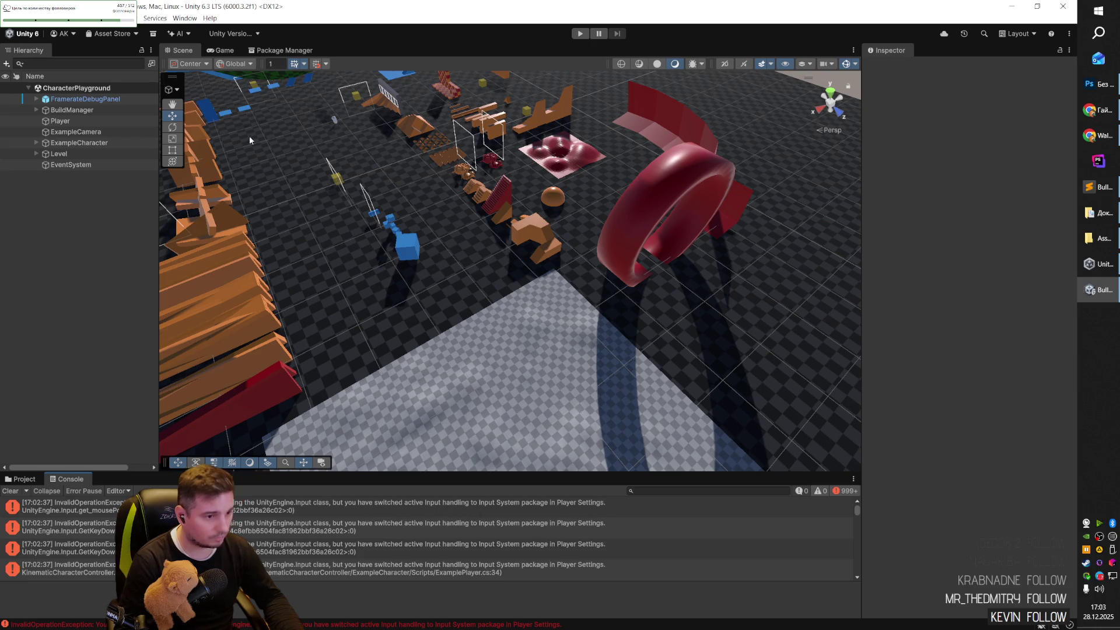
pyautogui.click(26, 18)
# Open Project Settings and browse the Player page's Other Settings.
pyautogui.click(53, 291)
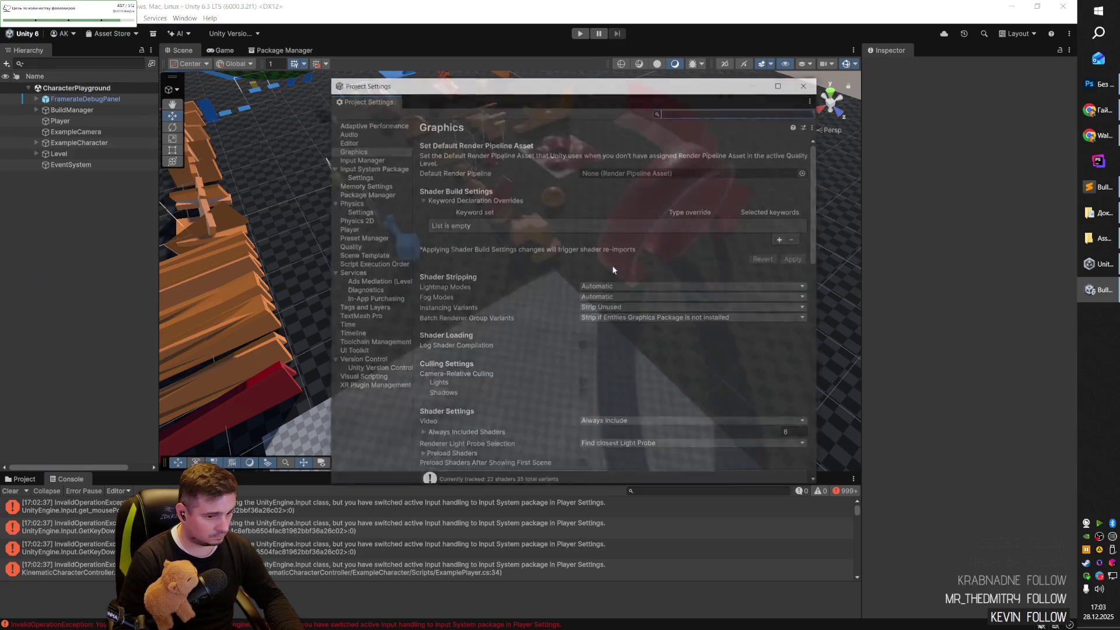
pyautogui.click(369, 202)
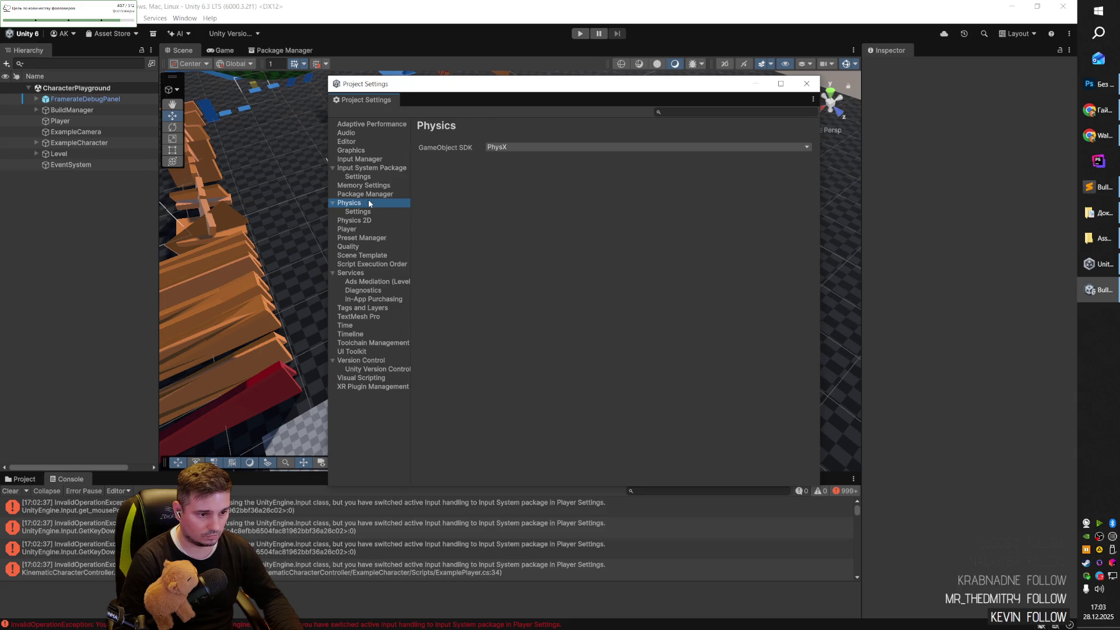
pyautogui.click(363, 230)
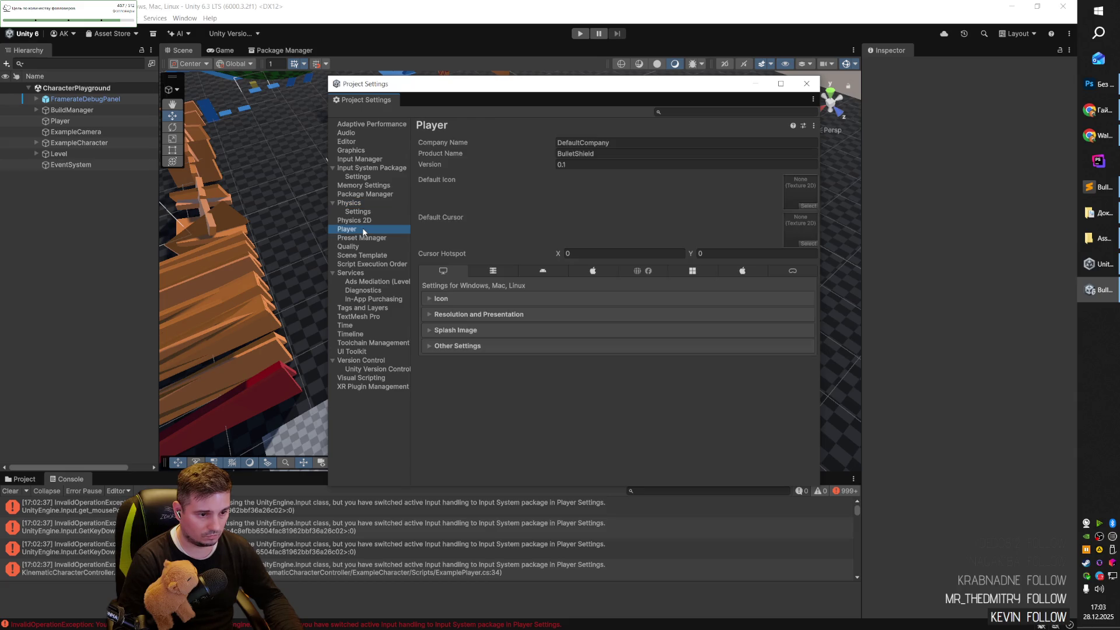
pyautogui.click(457, 347)
pyautogui.scroll(-5, 467, 361)
pyautogui.scroll(-10, 484, 376)
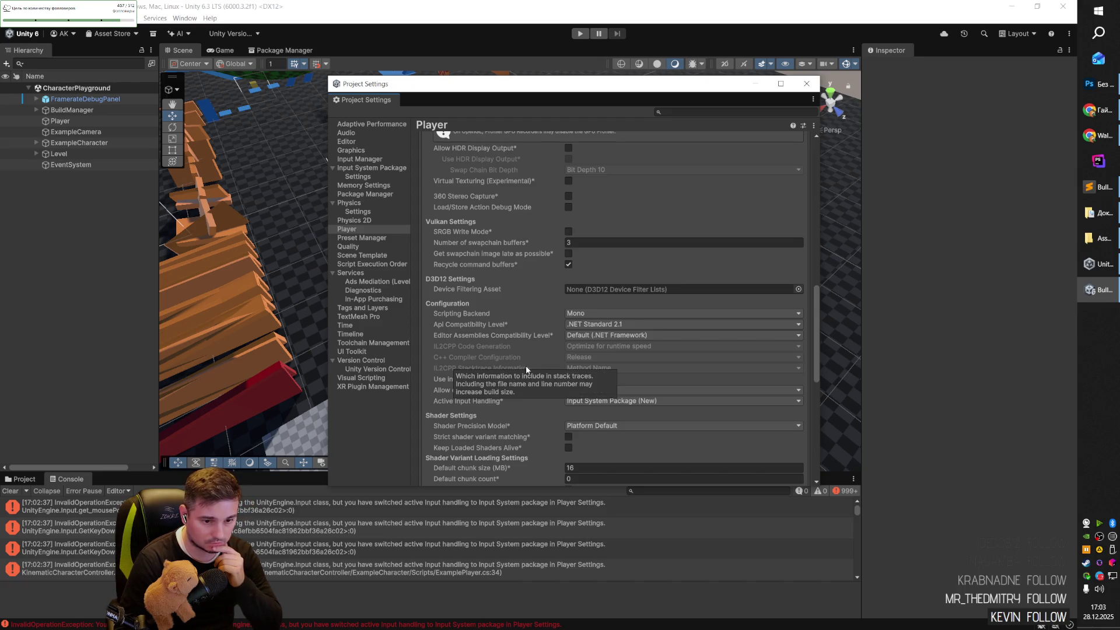
pyautogui.scroll(-10, 525, 368)
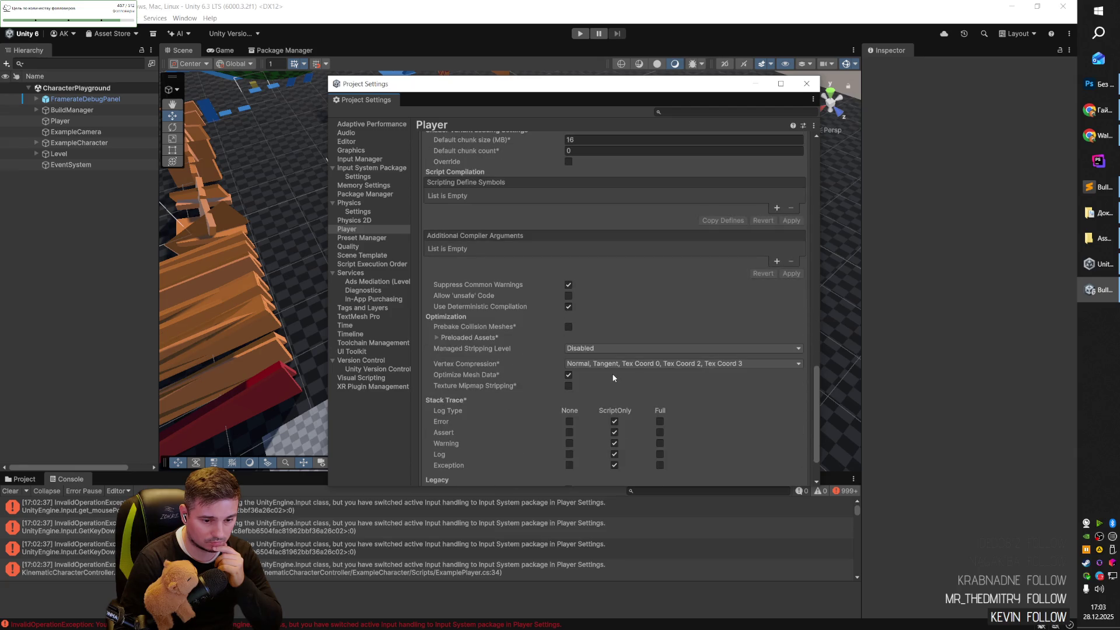
pyautogui.scroll(-2, 612, 377)
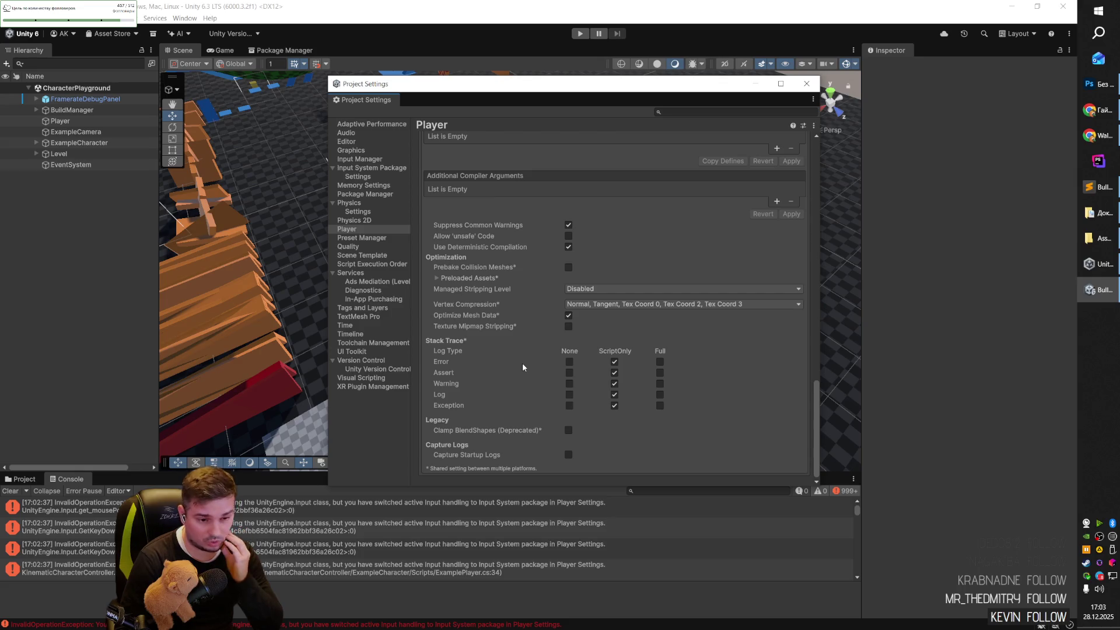
pyautogui.scroll(10, 523, 367)
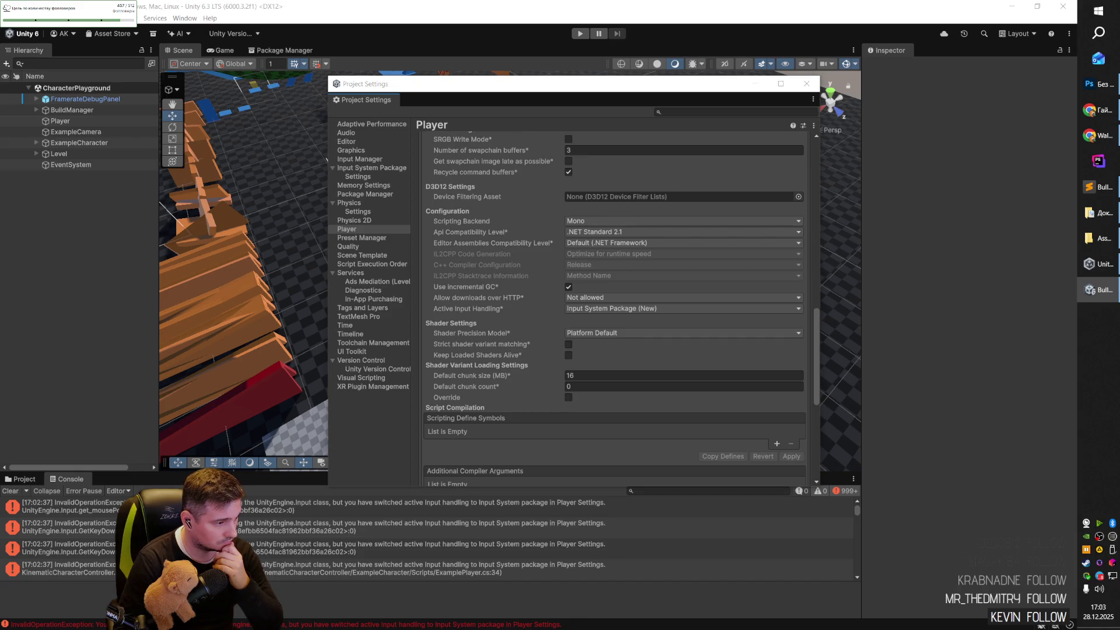
# Search 'Input', set Active Input Handling to Input Manager (Old), and accept the restart.
pyautogui.click(714, 109)
pyautogui.write('Input')
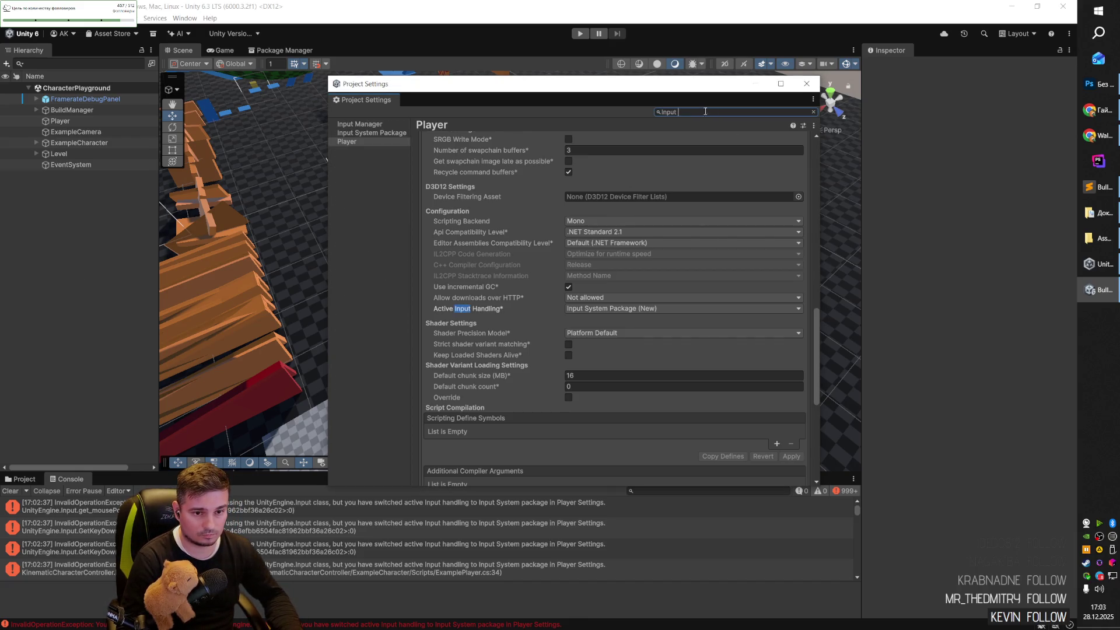
pyautogui.click(621, 309)
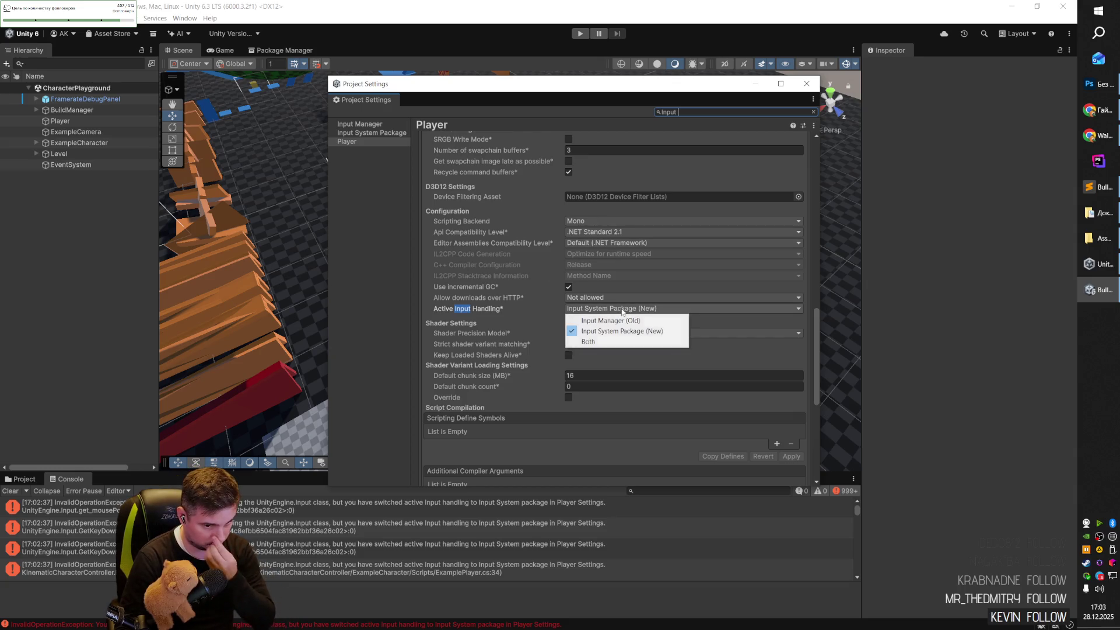
pyautogui.click(625, 321)
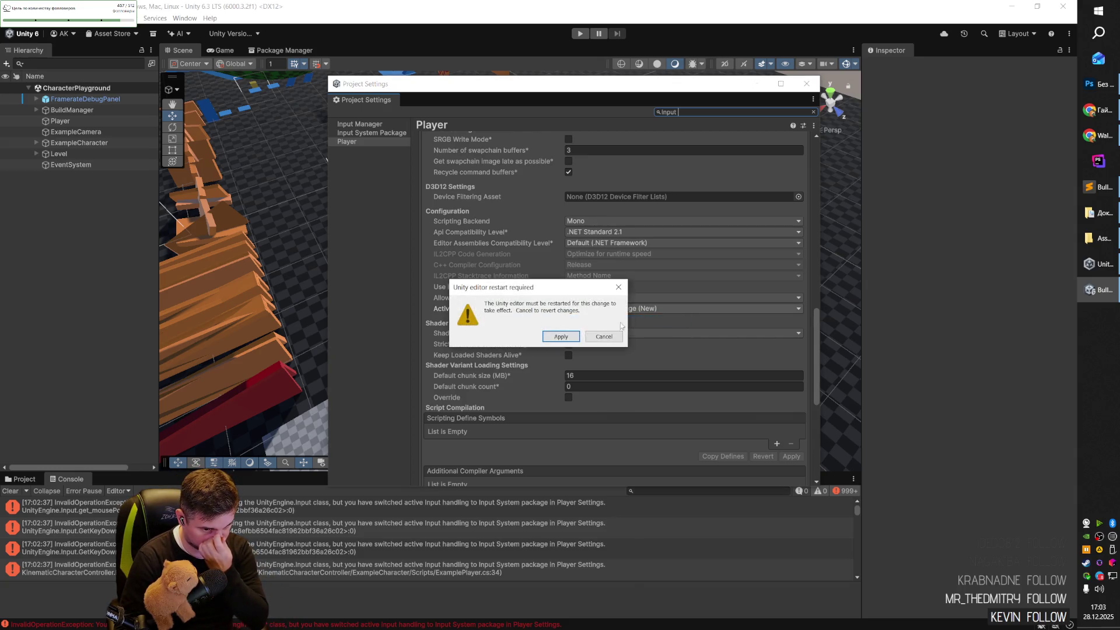
pyautogui.click(562, 334)
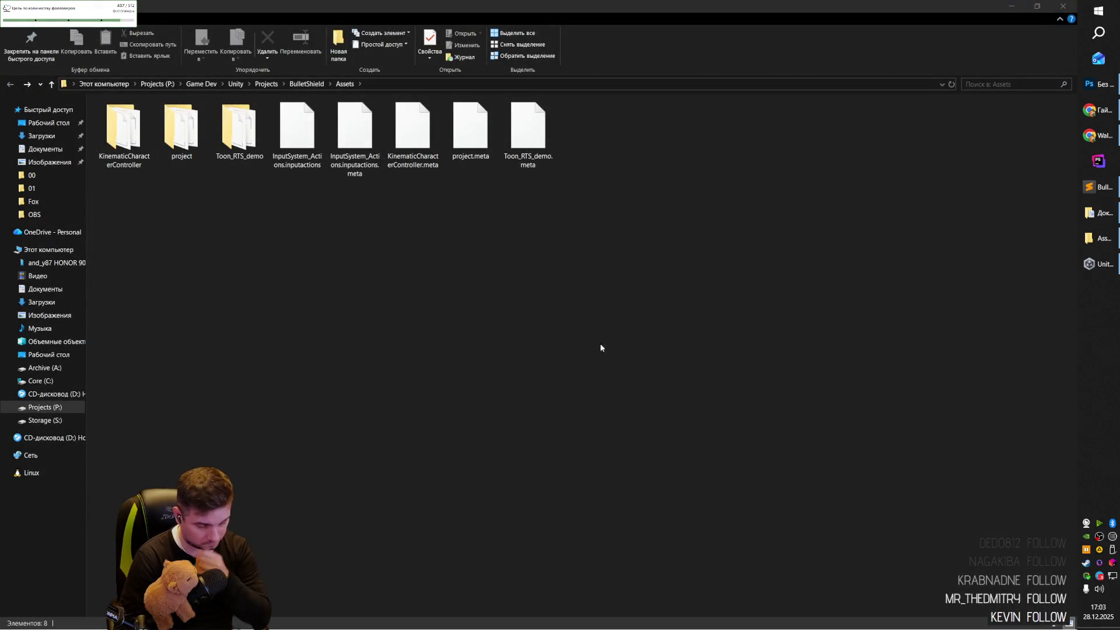
# Bring the restarted Unity editor back to the front from the taskbar.
pyautogui.click(1093, 265)
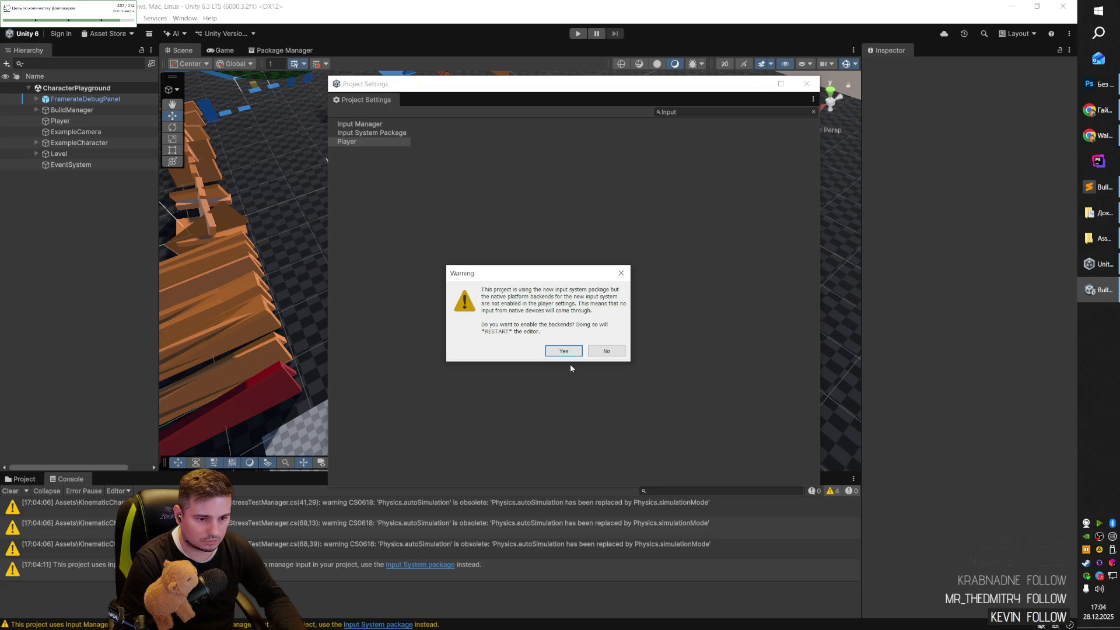
# Decline the input backend warning, close Project Settings, and test-play CharacterPlayground with Ctrl+P.
pyautogui.click(607, 351)
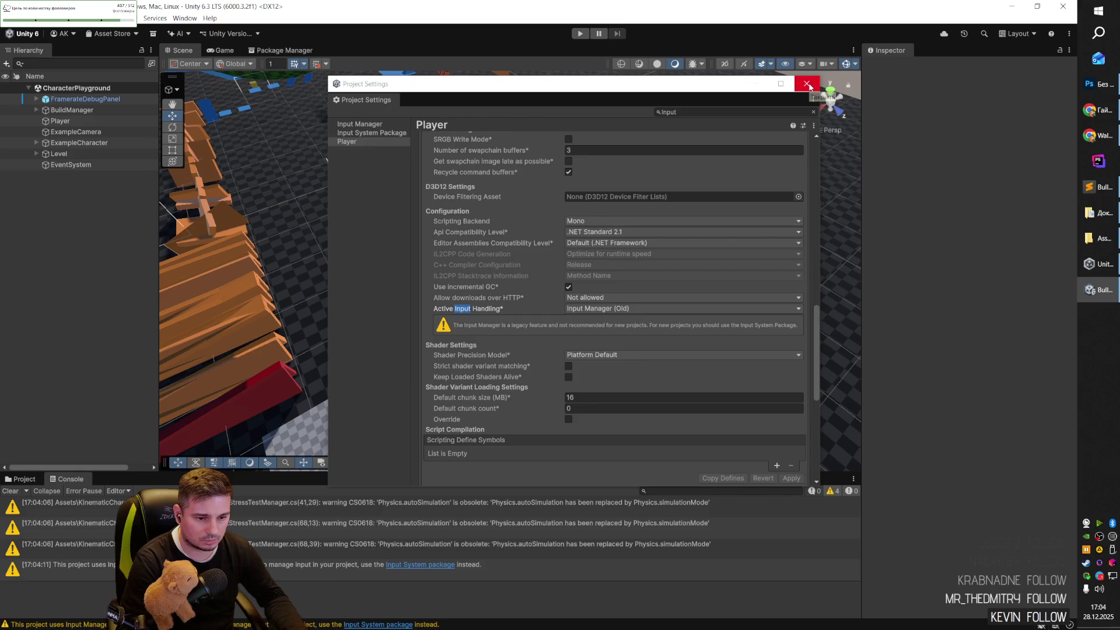
pyautogui.click(807, 84)
pyautogui.hotkey('ctrl', 'p')
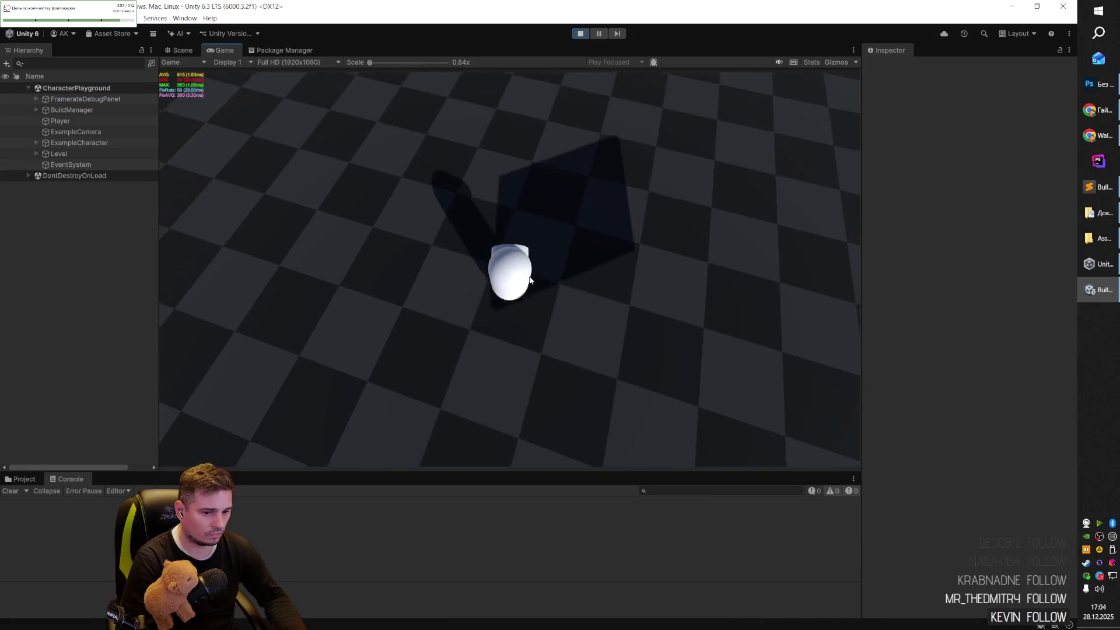
pyautogui.click(529, 280)
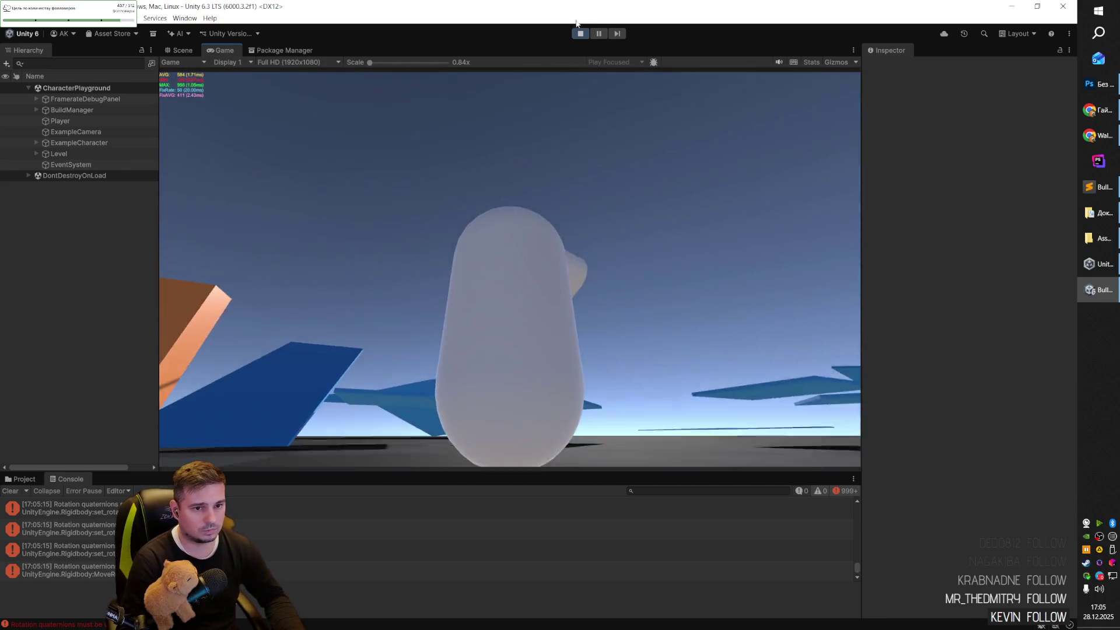
pyautogui.click(580, 33)
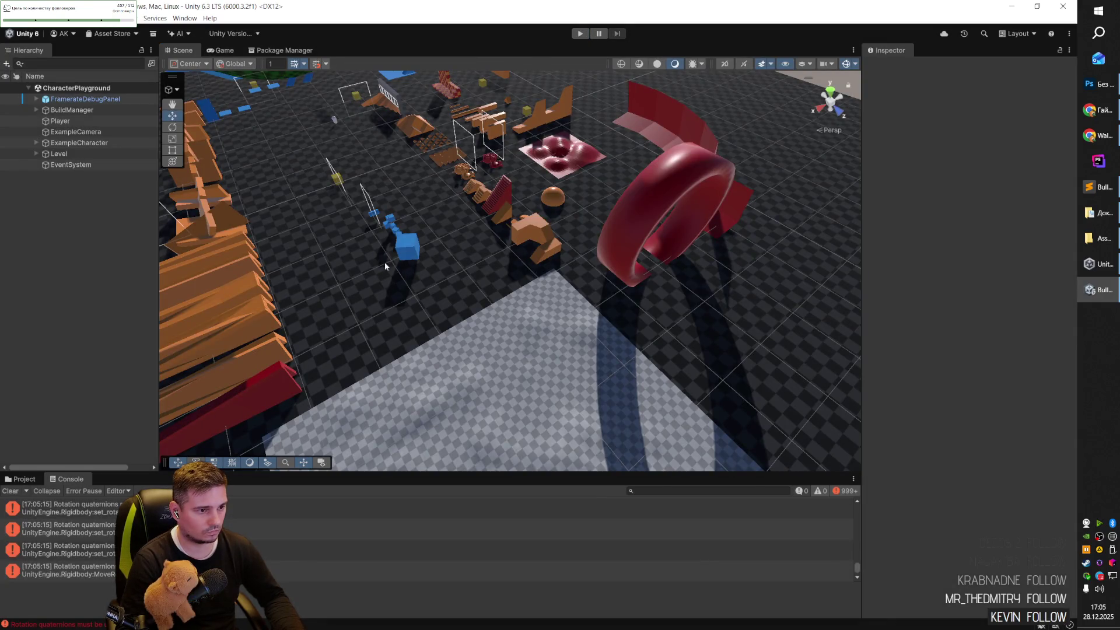
# Open the Base scene from the project's scenes folder and look over the ground plane.
pyautogui.click(23, 479)
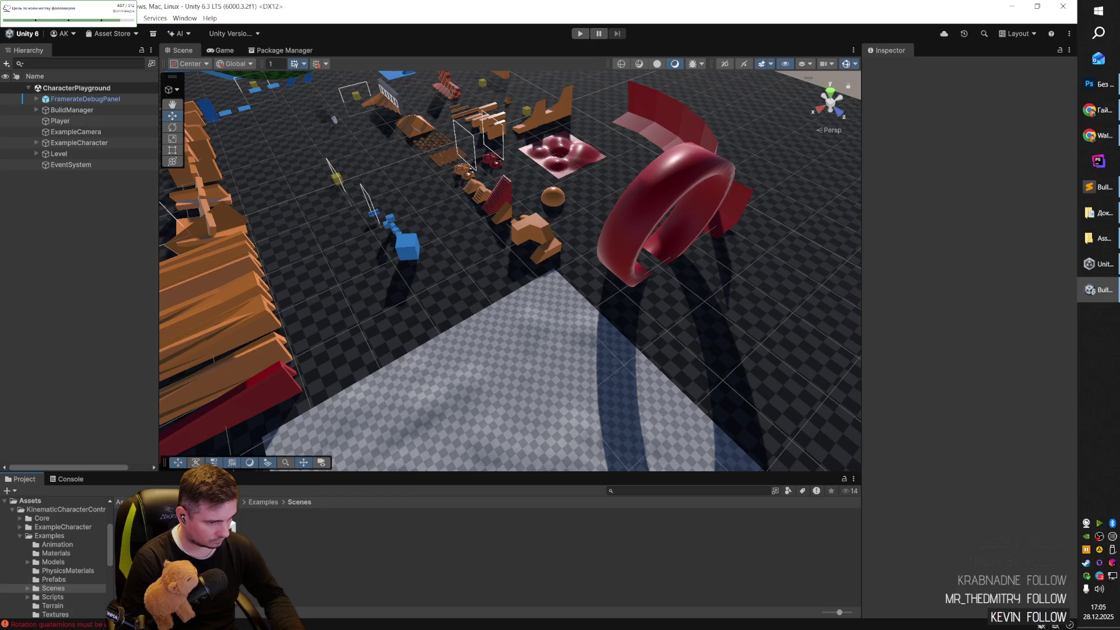
pyautogui.click(30, 500)
pyautogui.scroll(-2, 56, 560)
pyautogui.click(37, 614)
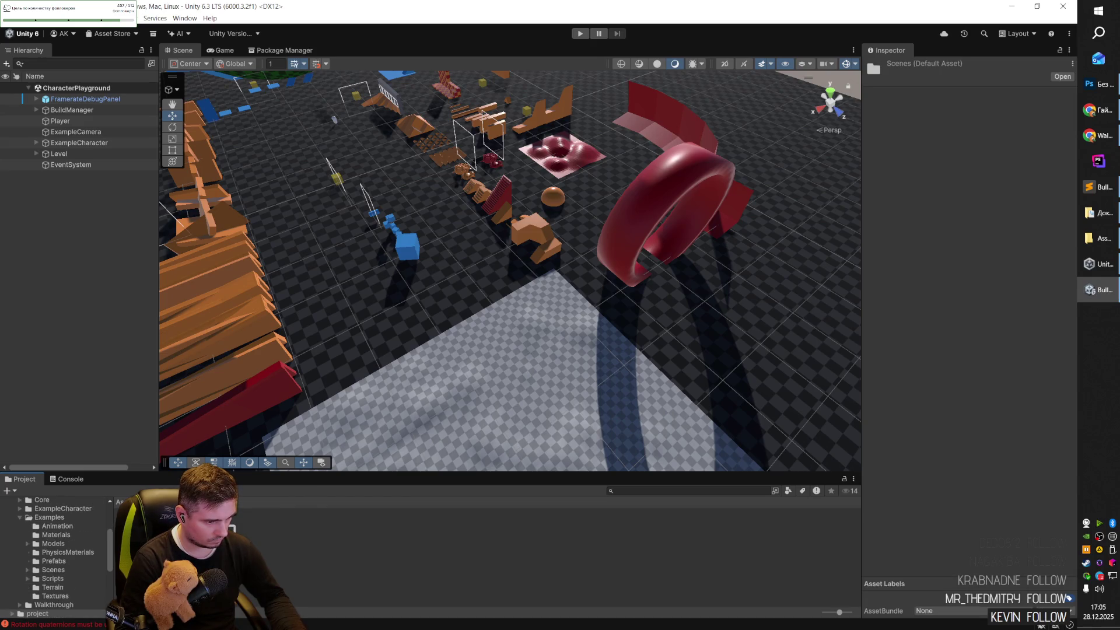
pyautogui.doubleClick(135, 511)
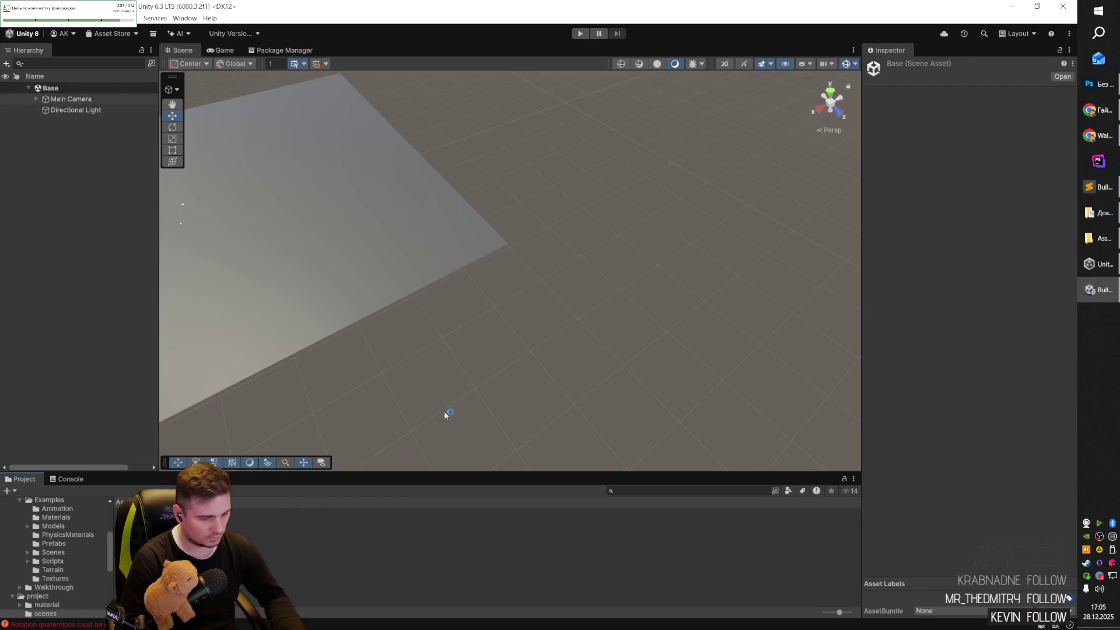
pyautogui.moveTo(450, 239)
pyautogui.mouseDown()
pyautogui.moveTo(405, 226)
pyautogui.moveTo(445, 190)
pyautogui.moveTo(439, 165)
pyautogui.moveTo(422, 178)
pyautogui.moveTo(385, 156)
pyautogui.moveTo(370, 208)
pyautogui.moveTo(381, 250)
pyautogui.moveTo(350, 275)
pyautogui.moveTo(362, 185)
pyautogui.moveTo(463, 350)
pyautogui.mouseUp()
pyautogui.click(462, 350)
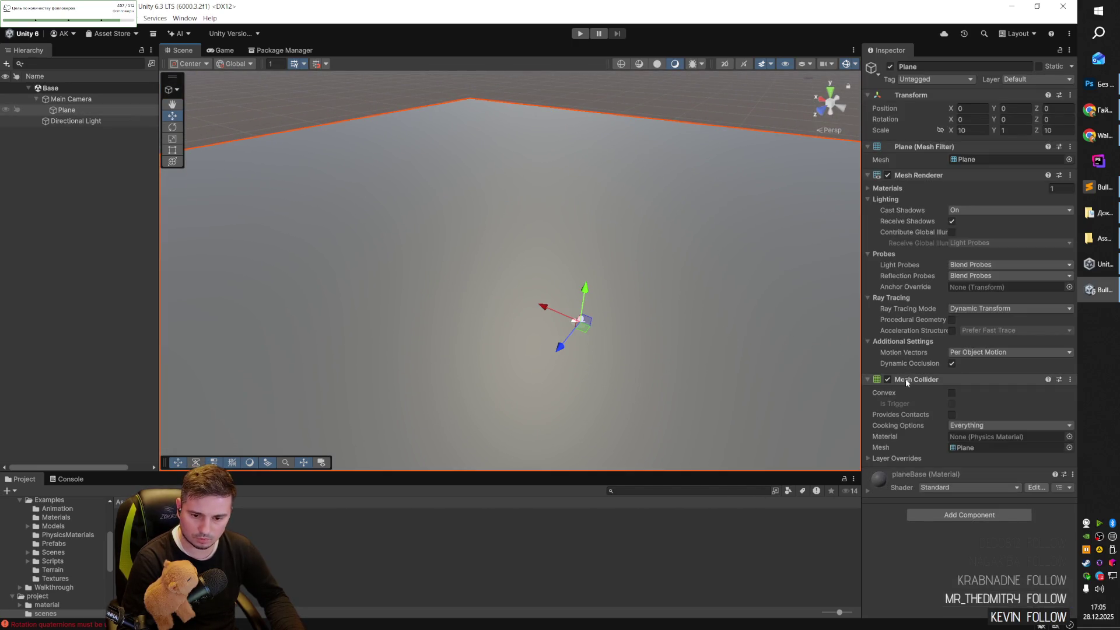
pyautogui.moveTo(699, 333)
pyautogui.mouseDown()
pyautogui.moveTo(444, 350)
pyautogui.moveTo(386, 376)
pyautogui.mouseUp()
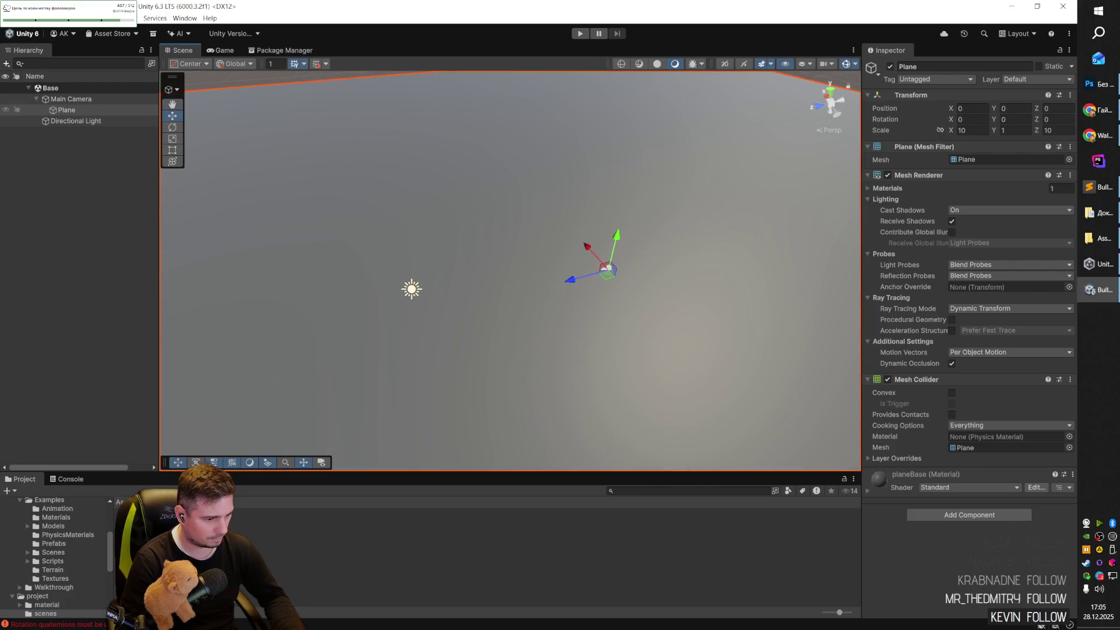
# Drag the AICharacter prefab from KinematicCharacterController/Examples/Prefabs onto the plane.
pyautogui.click(281, 546)
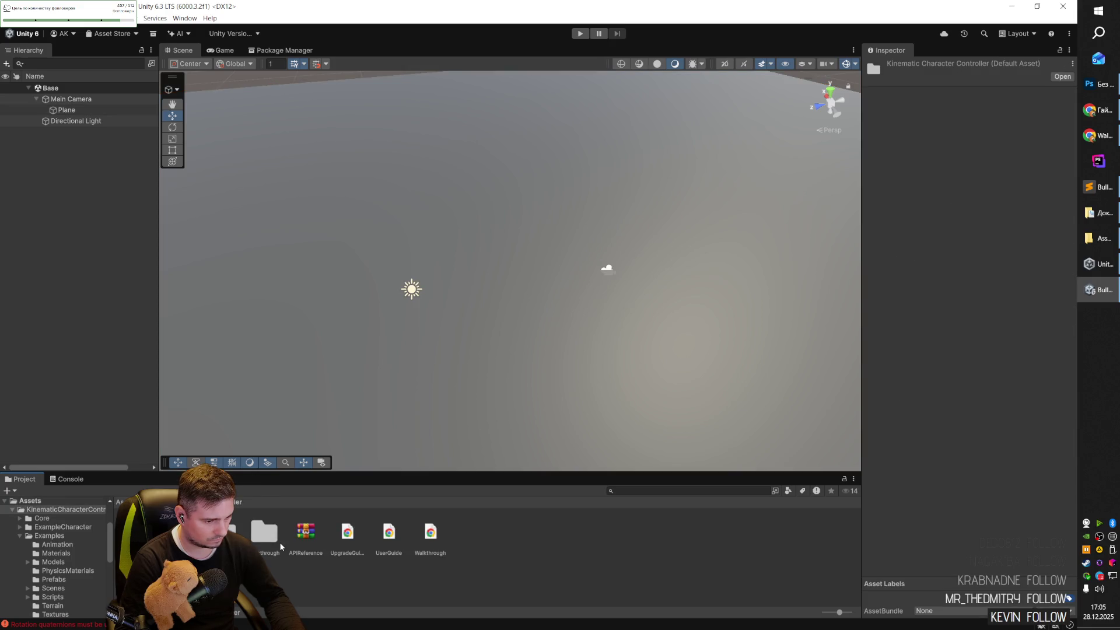
pyautogui.doubleClick(223, 531)
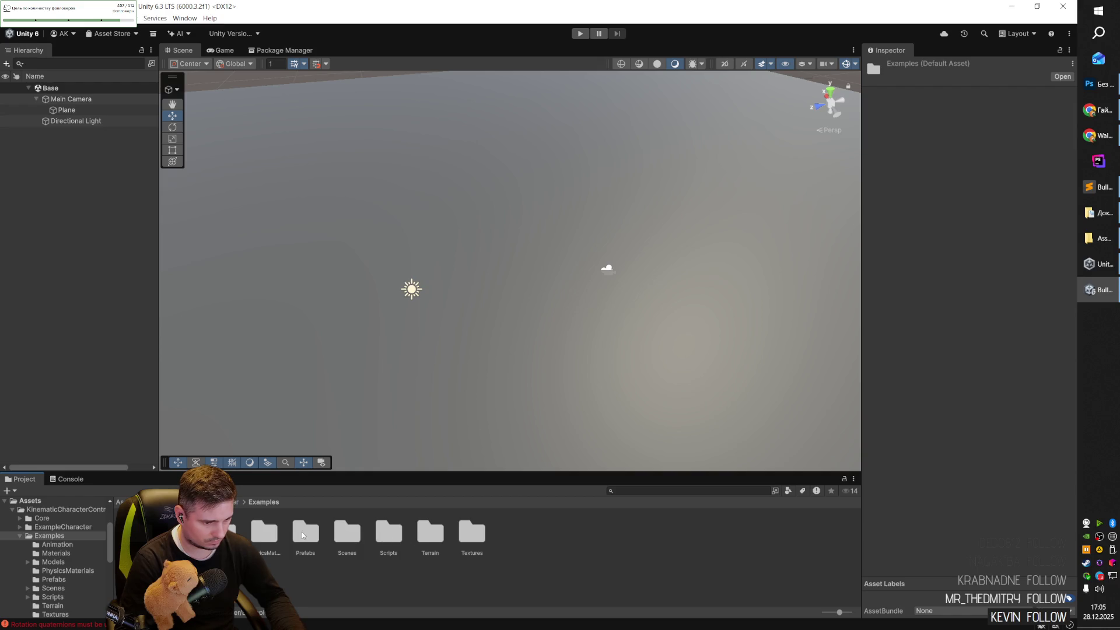
pyautogui.doubleClick(303, 532)
pyautogui.moveTo(228, 531)
pyautogui.mouseDown()
pyautogui.moveTo(424, 373)
pyautogui.moveTo(420, 359)
pyautogui.mouseUp()
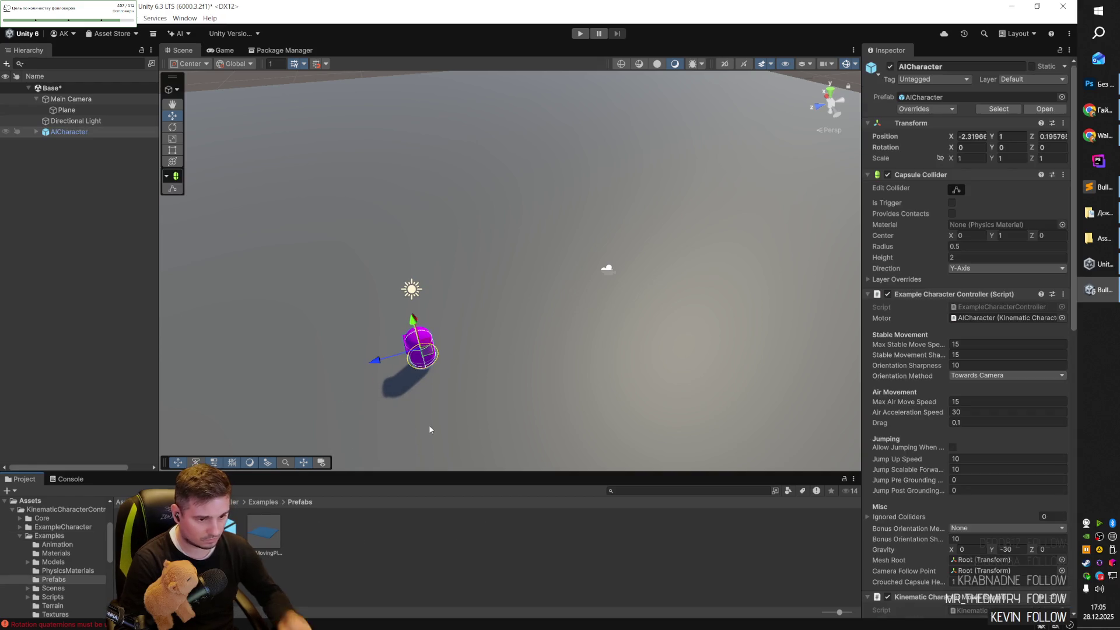
pyautogui.click(580, 33)
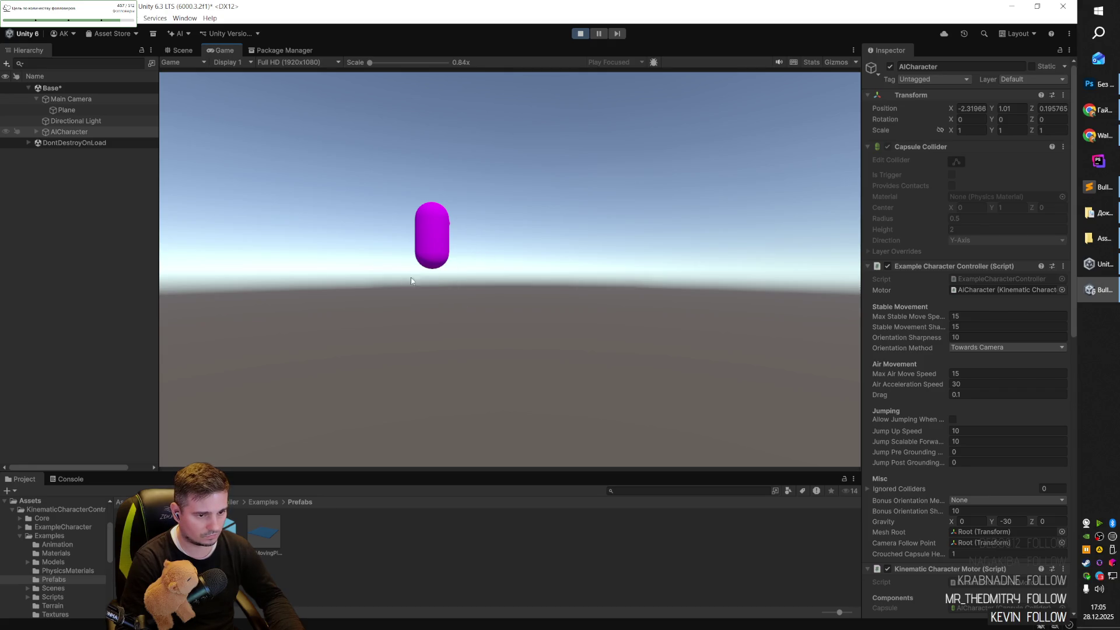
pyautogui.click(72, 478)
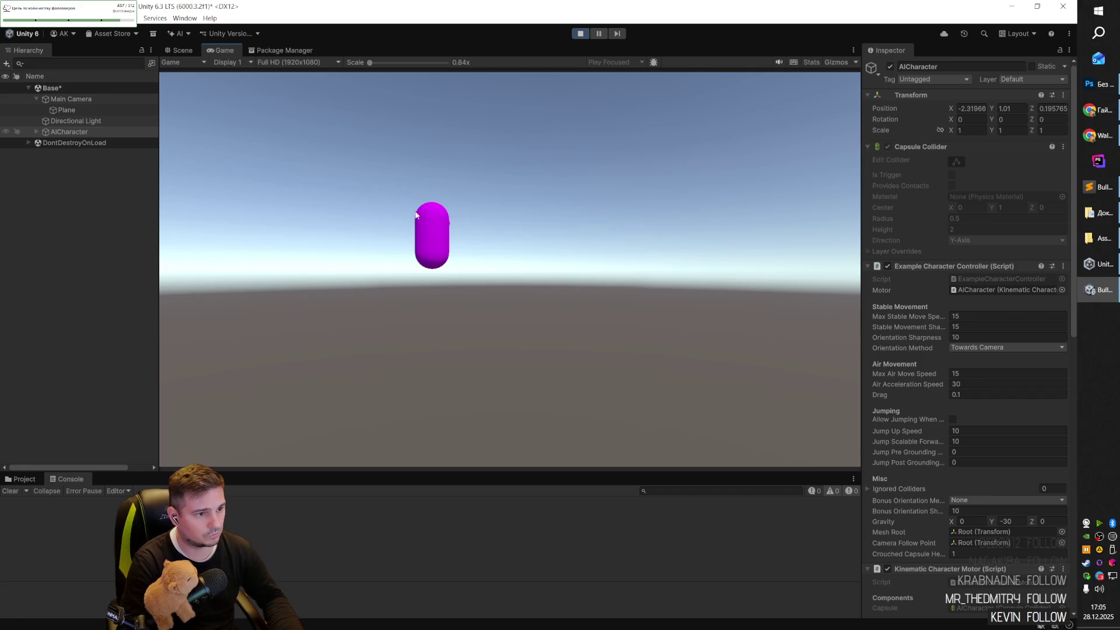
pyautogui.click(580, 33)
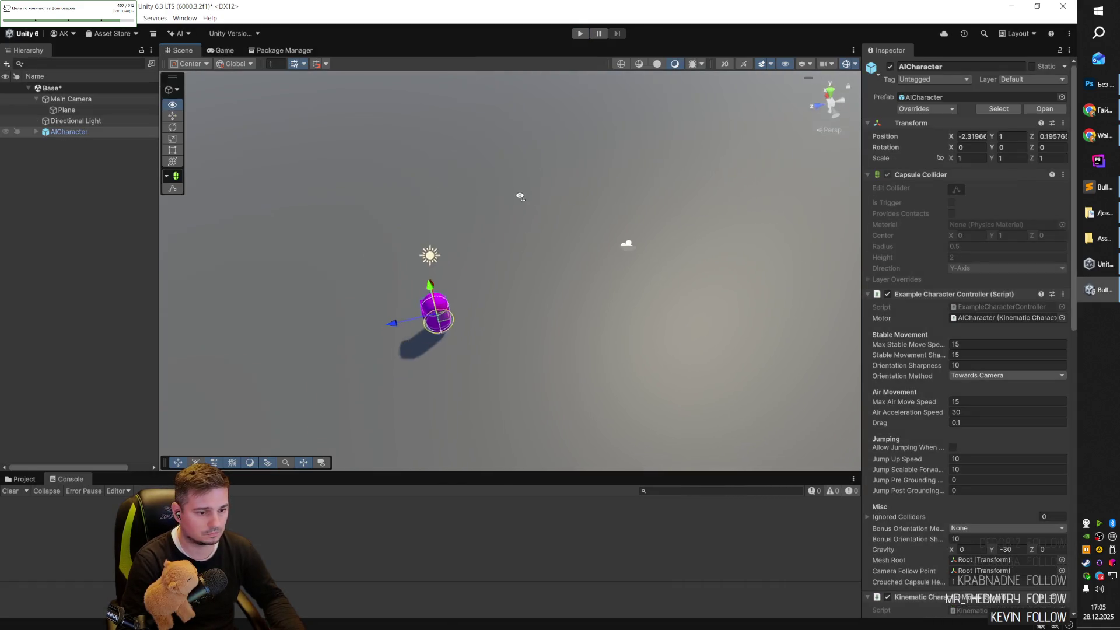
pyautogui.moveTo(520, 196)
pyautogui.mouseDown()
pyautogui.moveTo(357, 200)
pyautogui.moveTo(268, 175)
pyautogui.moveTo(262, 156)
pyautogui.mouseUp()
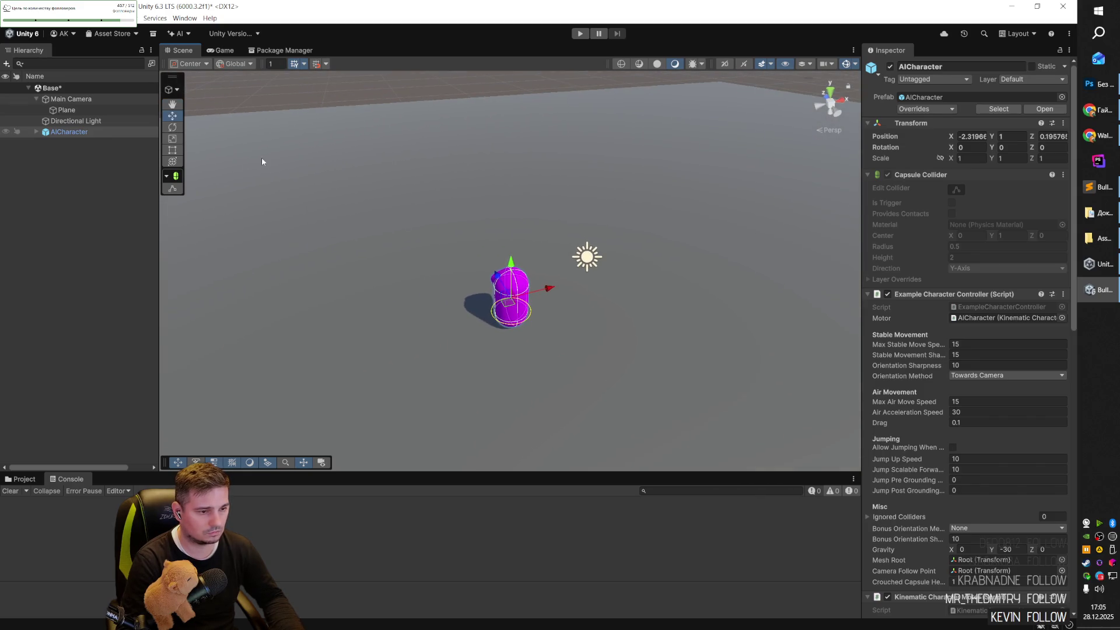
pyautogui.click(73, 132)
pyautogui.hotkey('ctrl', 's')
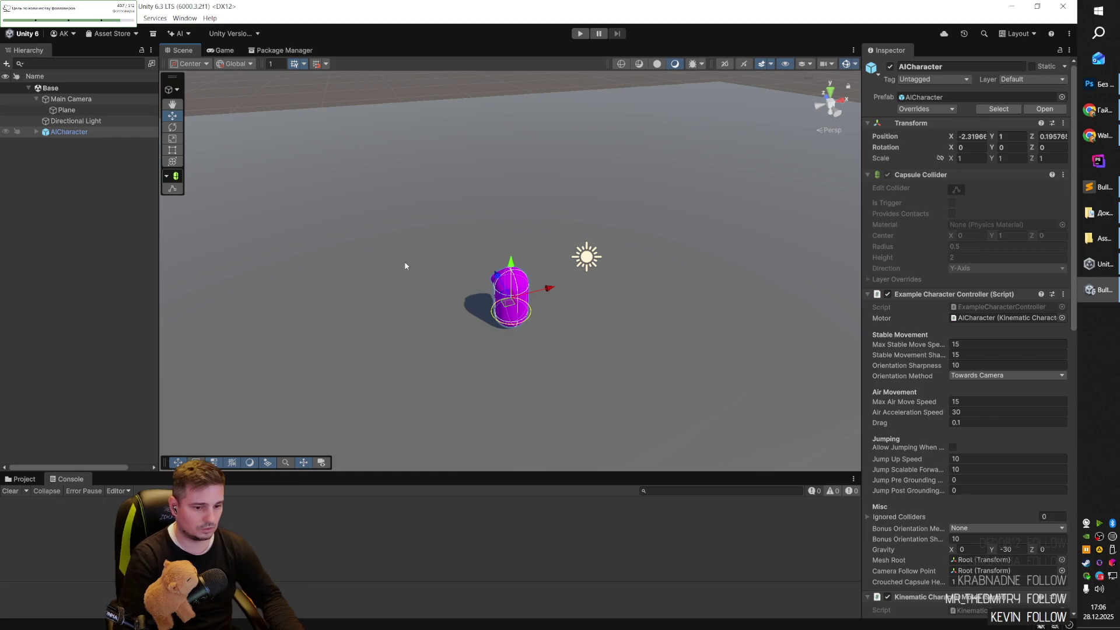
pyautogui.moveTo(404, 264)
pyautogui.mouseDown()
pyautogui.moveTo(502, 270)
pyautogui.moveTo(534, 255)
pyautogui.mouseUp()
pyautogui.press('f')
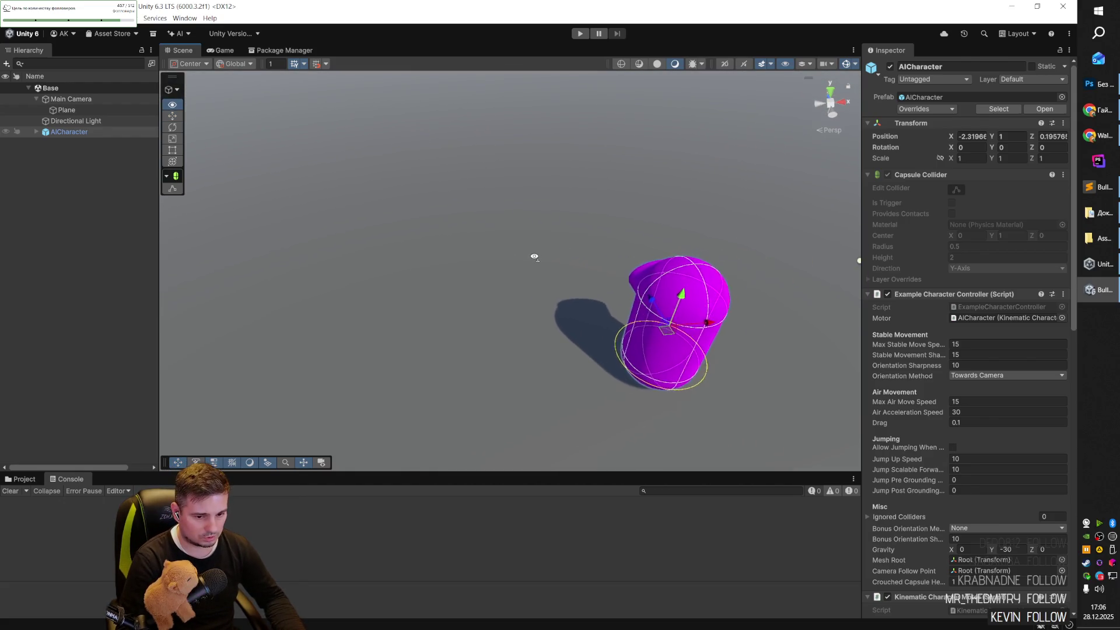
pyautogui.moveTo(534, 257)
pyautogui.mouseDown()
pyautogui.moveTo(426, 208)
pyautogui.moveTo(595, 262)
pyautogui.moveTo(772, 252)
pyautogui.mouseUp()
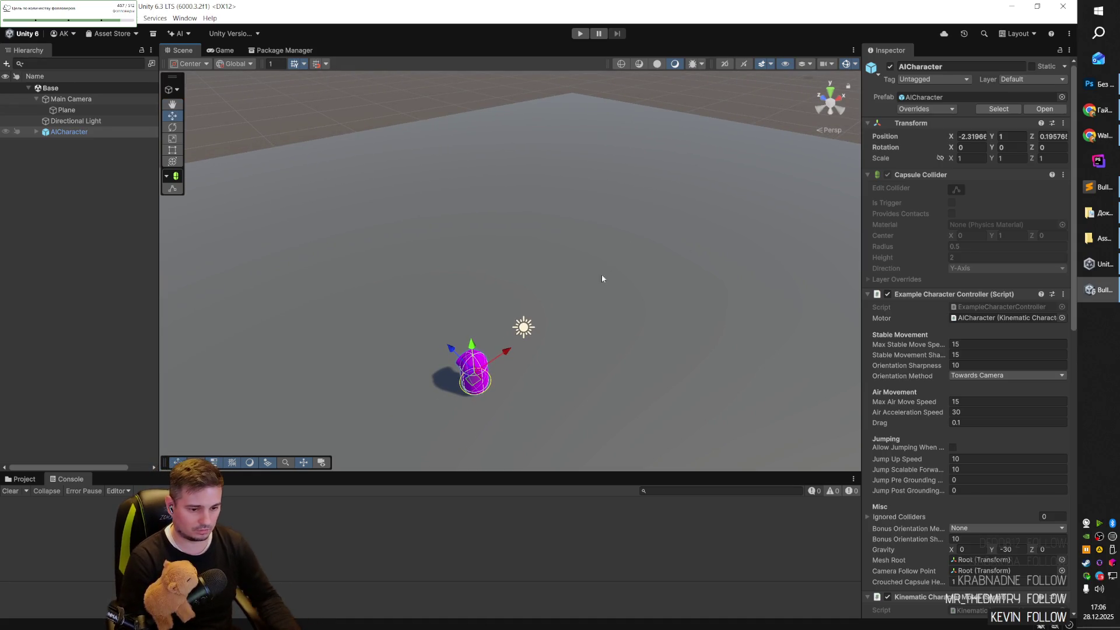
pyautogui.moveTo(601, 274); pyautogui.dragTo(574, 272)
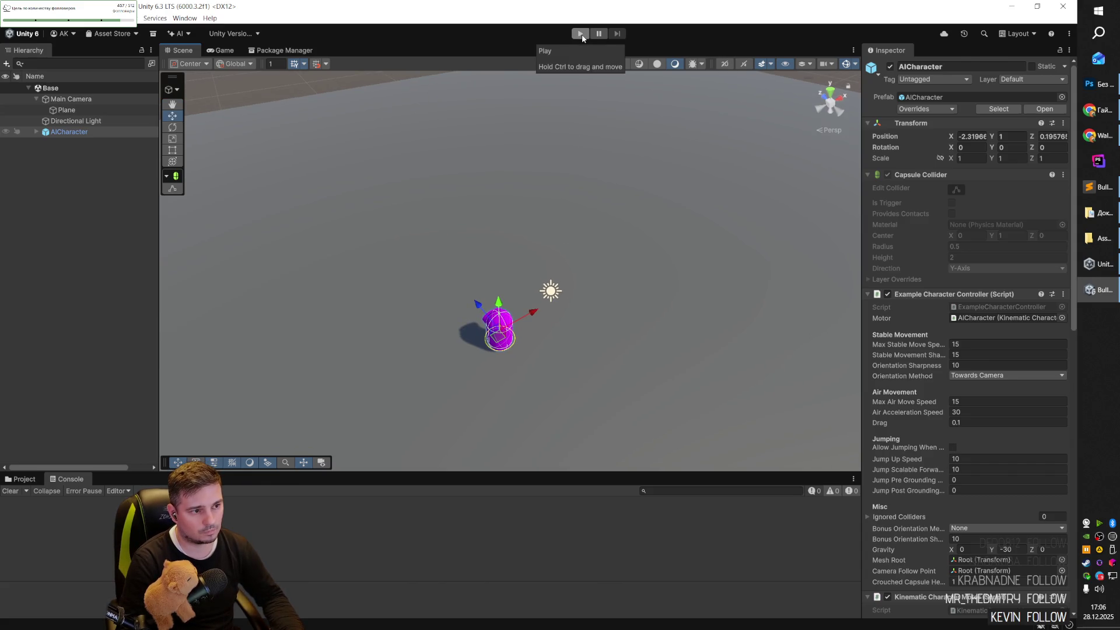
pyautogui.click(29, 481)
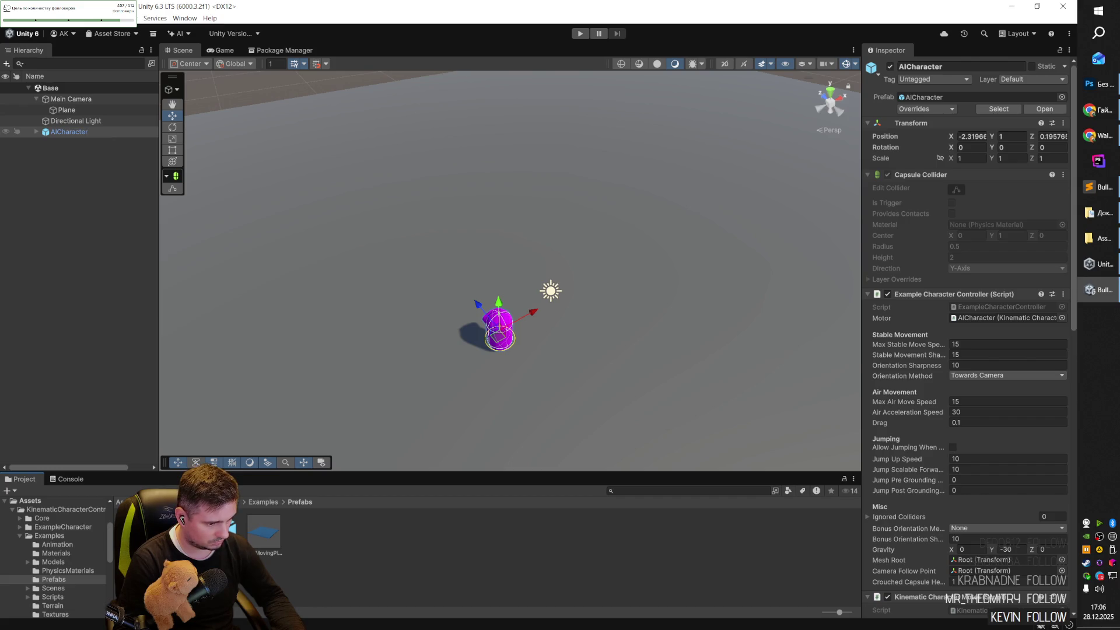
# Browse from Prefabs through Models to the Examples Materials folder.
pyautogui.click(226, 531)
pyautogui.click(253, 503)
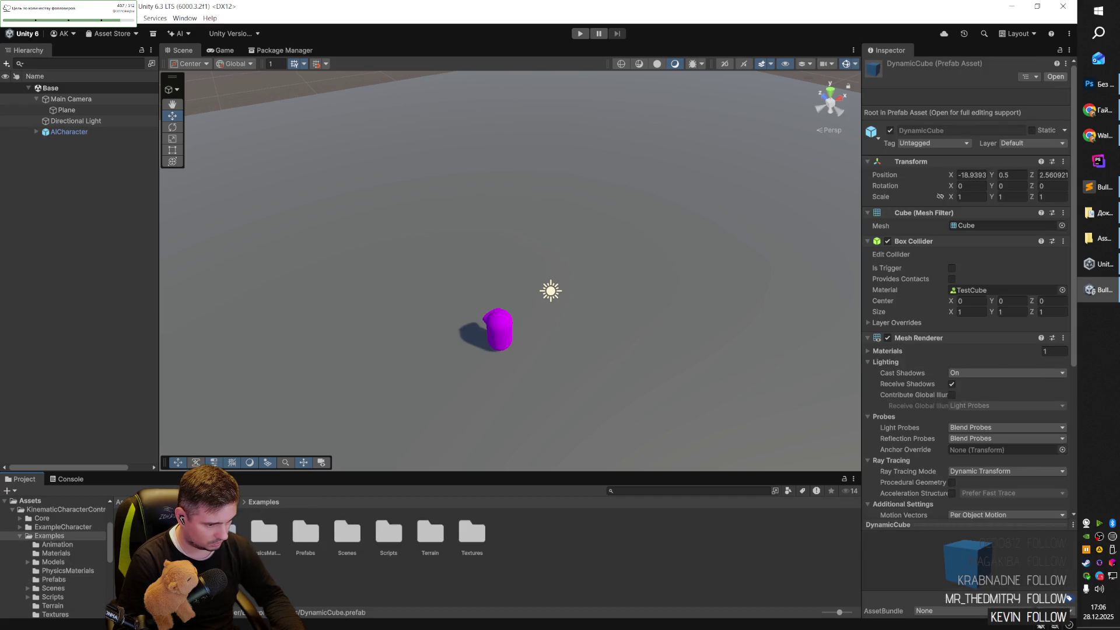
pyautogui.doubleClick(222, 531)
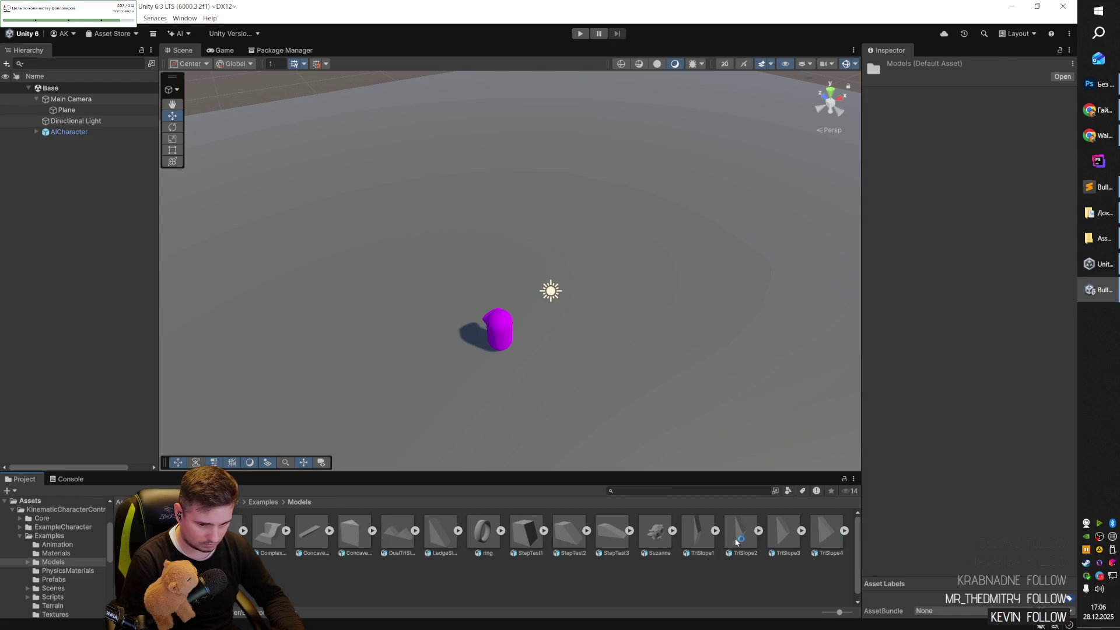
pyautogui.doubleClick(222, 531)
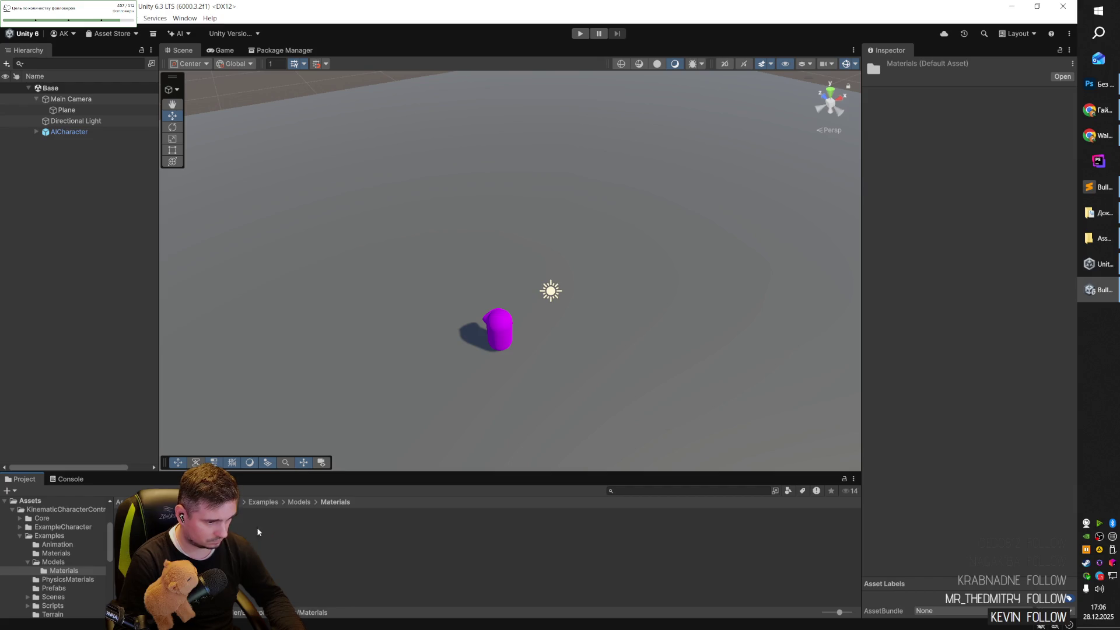
pyautogui.click(299, 502)
pyautogui.click(265, 502)
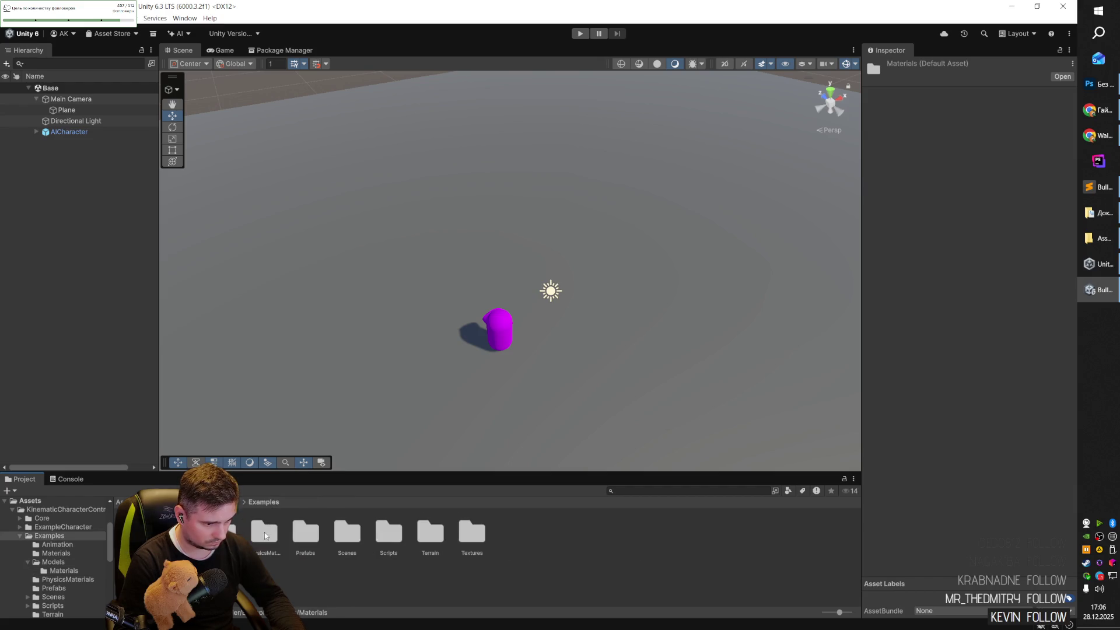
pyautogui.doubleClick(181, 531)
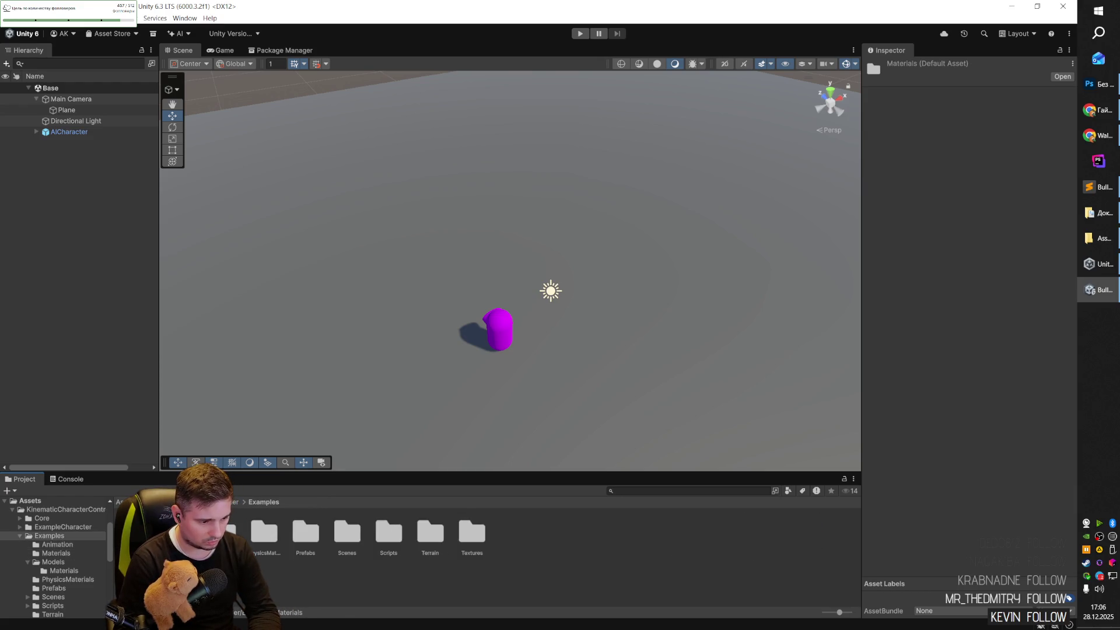
# Try the dark grid, GridBlue, Grid200, green, and GhostRed materials on the plane.
pyautogui.moveTo(349, 523); pyautogui.dragTo(370, 452)
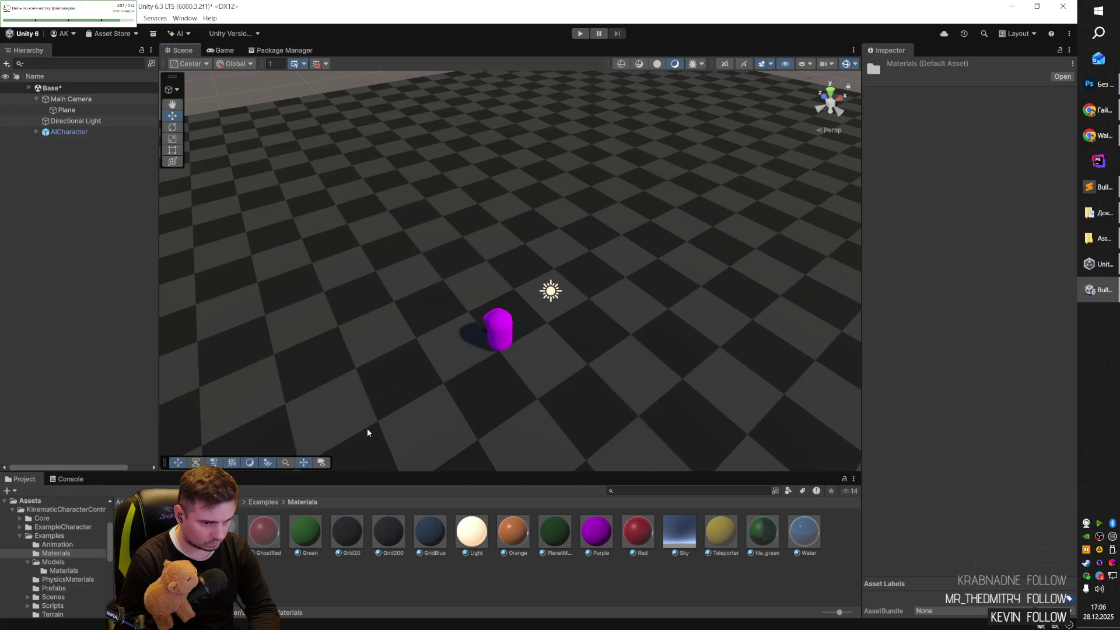
pyautogui.moveTo(537, 390)
pyautogui.mouseDown()
pyautogui.moveTo(195, 332)
pyautogui.moveTo(750, 362)
pyautogui.moveTo(567, 405)
pyautogui.mouseUp()
pyautogui.moveTo(430, 530); pyautogui.dragTo(432, 424)
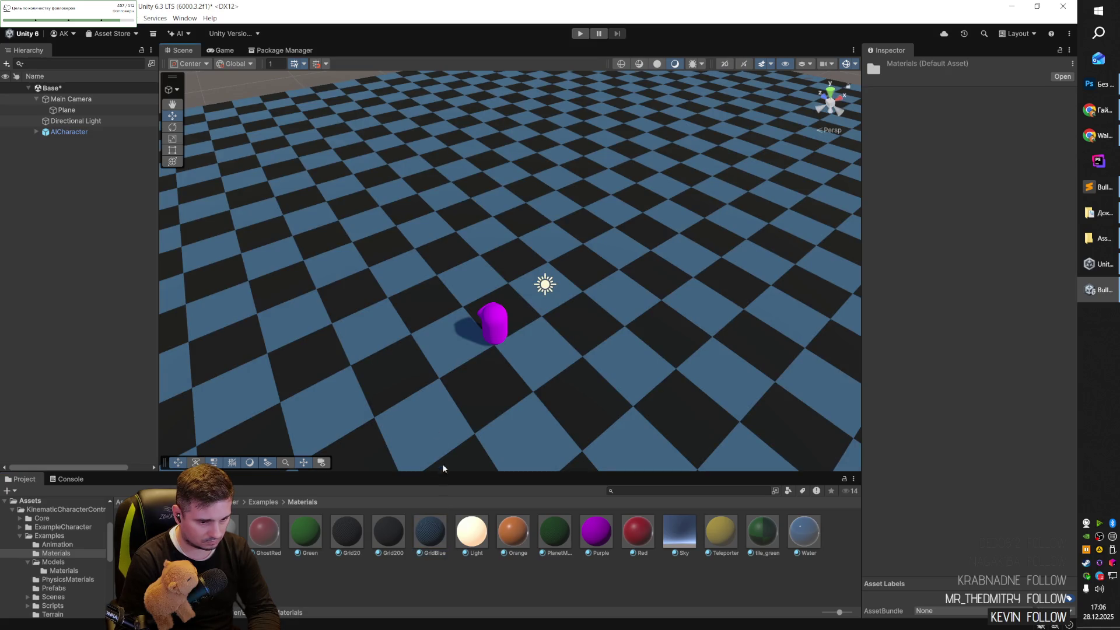
pyautogui.moveTo(383, 530); pyautogui.dragTo(407, 435)
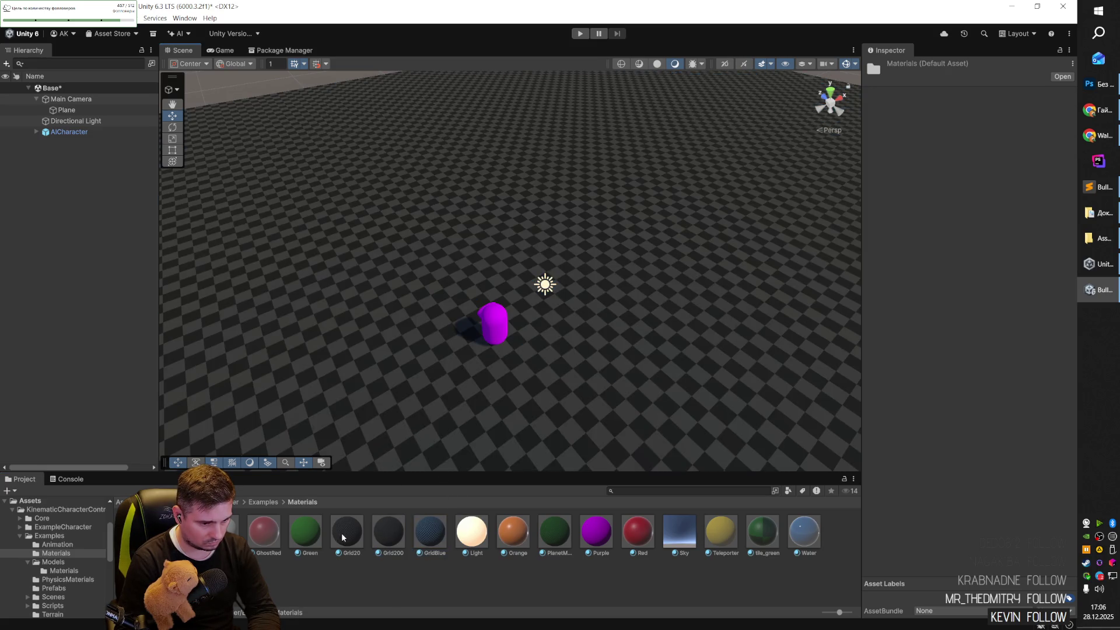
pyautogui.moveTo(308, 533); pyautogui.dragTo(326, 431)
pyautogui.moveTo(263, 530); pyautogui.dragTo(323, 421)
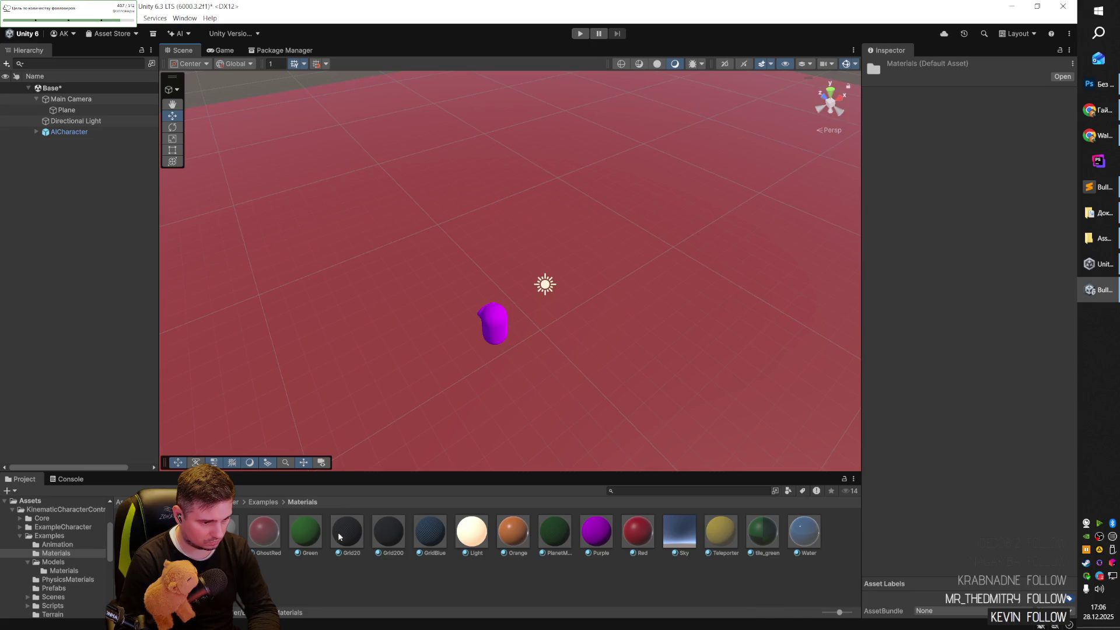
pyautogui.moveTo(338, 532); pyautogui.dragTo(361, 420)
pyautogui.moveTo(386, 527); pyautogui.dragTo(428, 421)
pyautogui.moveTo(527, 369)
pyautogui.mouseDown()
pyautogui.moveTo(528, 349)
pyautogui.moveTo(348, 370)
pyautogui.moveTo(789, 430)
pyautogui.moveTo(618, 431)
pyautogui.mouseUp()
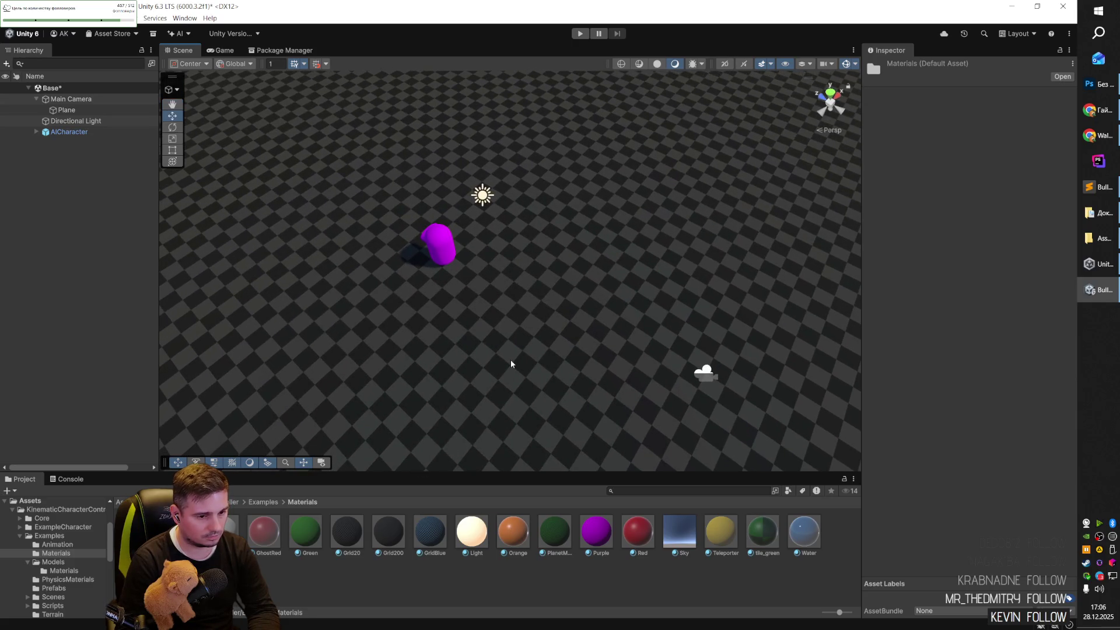
# Try PlanetM, Purple, and Red, settle on the grid checker, then start Play.
pyautogui.moveTo(554, 532); pyautogui.dragTo(513, 424)
pyautogui.moveTo(595, 528); pyautogui.dragTo(582, 436)
pyautogui.moveTo(638, 529); pyautogui.dragTo(605, 420)
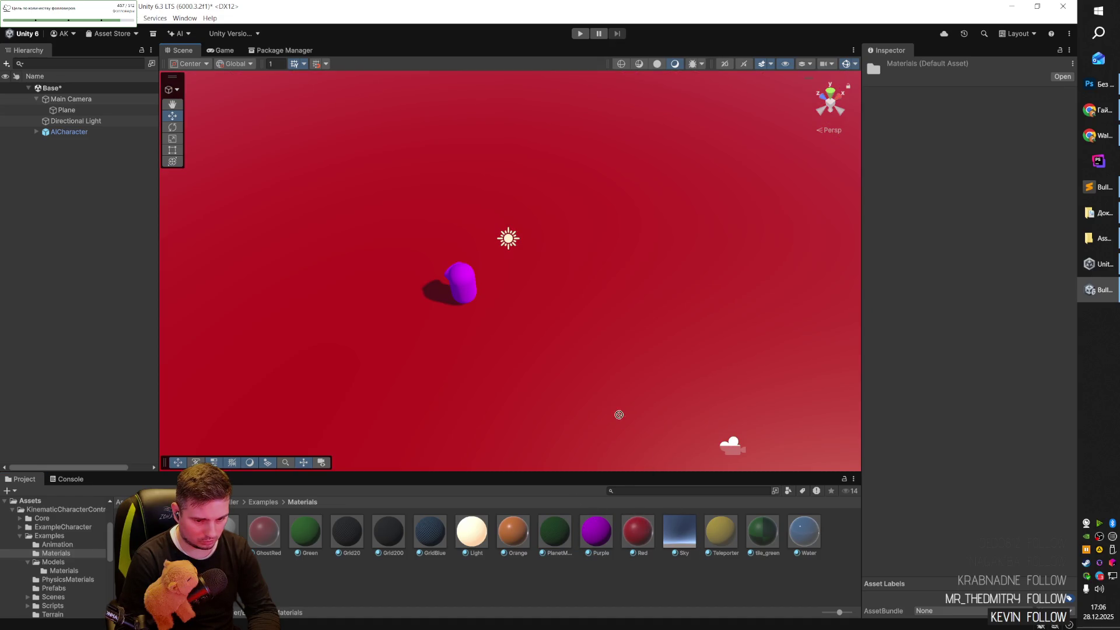
pyautogui.moveTo(721, 530)
pyautogui.mouseDown()
pyautogui.moveTo(658, 405)
pyautogui.moveTo(524, 338)
pyautogui.moveTo(941, 411)
pyautogui.moveTo(415, 350)
pyautogui.moveTo(817, 407)
pyautogui.moveTo(937, 327)
pyautogui.moveTo(395, 370)
pyautogui.mouseUp()
pyautogui.moveTo(228, 528)
pyautogui.mouseDown()
pyautogui.moveTo(228, 501)
pyautogui.moveTo(280, 447)
pyautogui.mouseUp()
pyautogui.moveTo(247, 487); pyautogui.dragTo(248, 486)
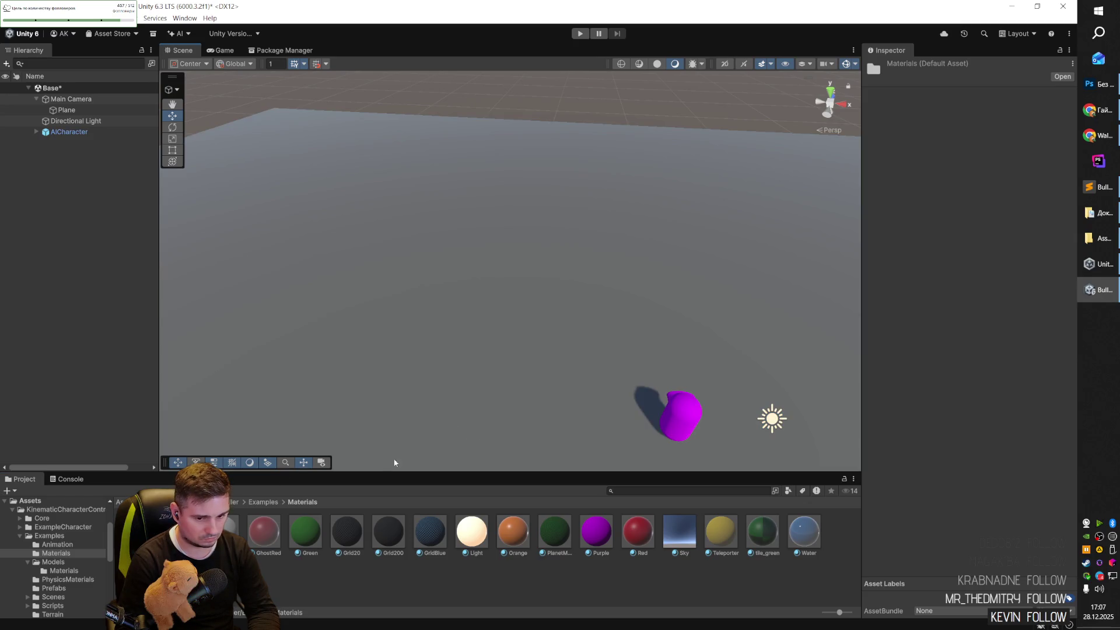
pyautogui.moveTo(347, 531)
pyautogui.mouseDown()
pyautogui.moveTo(420, 455)
pyautogui.moveTo(455, 439)
pyautogui.mouseUp()
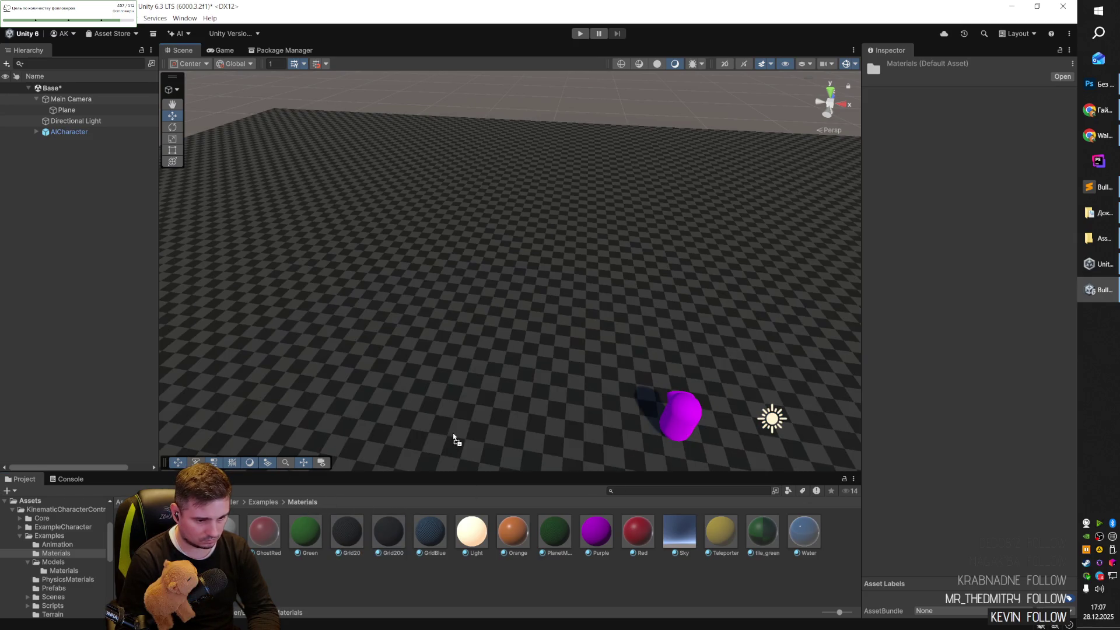
pyautogui.moveTo(510, 285)
pyautogui.mouseDown()
pyautogui.moveTo(615, 324)
pyautogui.moveTo(490, 229)
pyautogui.mouseUp()
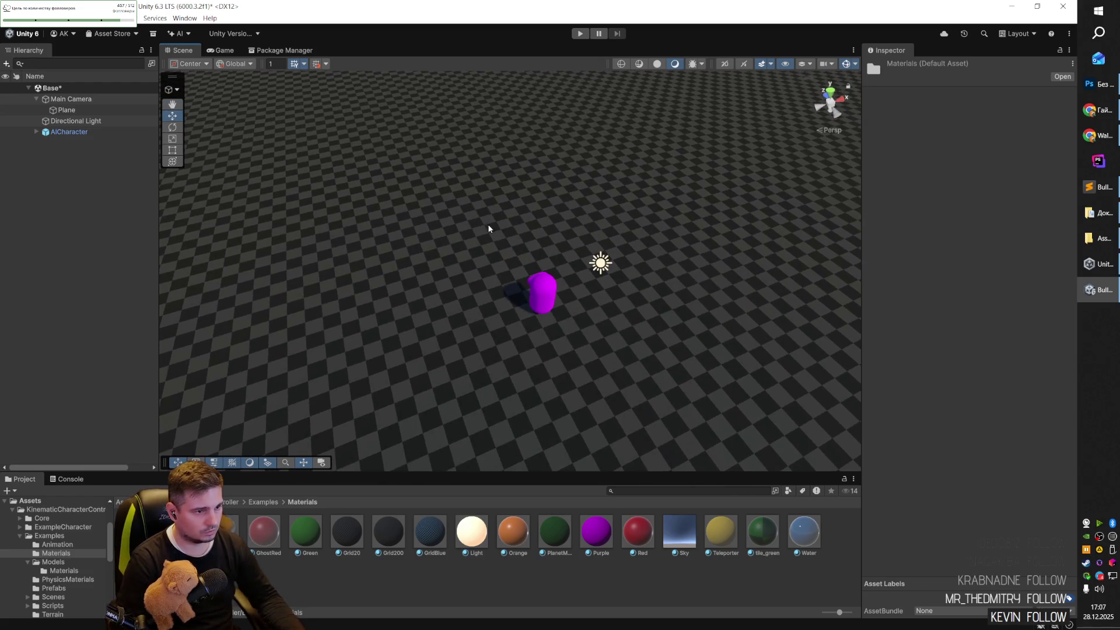
pyautogui.click(580, 33)
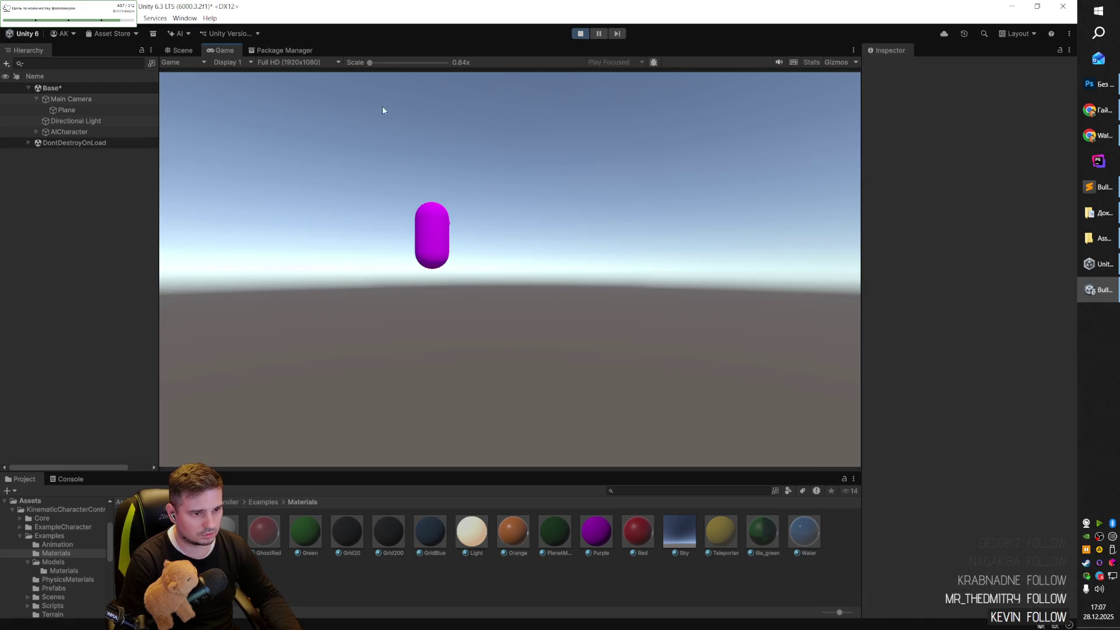
# Stop the test run and select the purple AICharacter capsule.
pyautogui.click(179, 50)
pyautogui.click(580, 33)
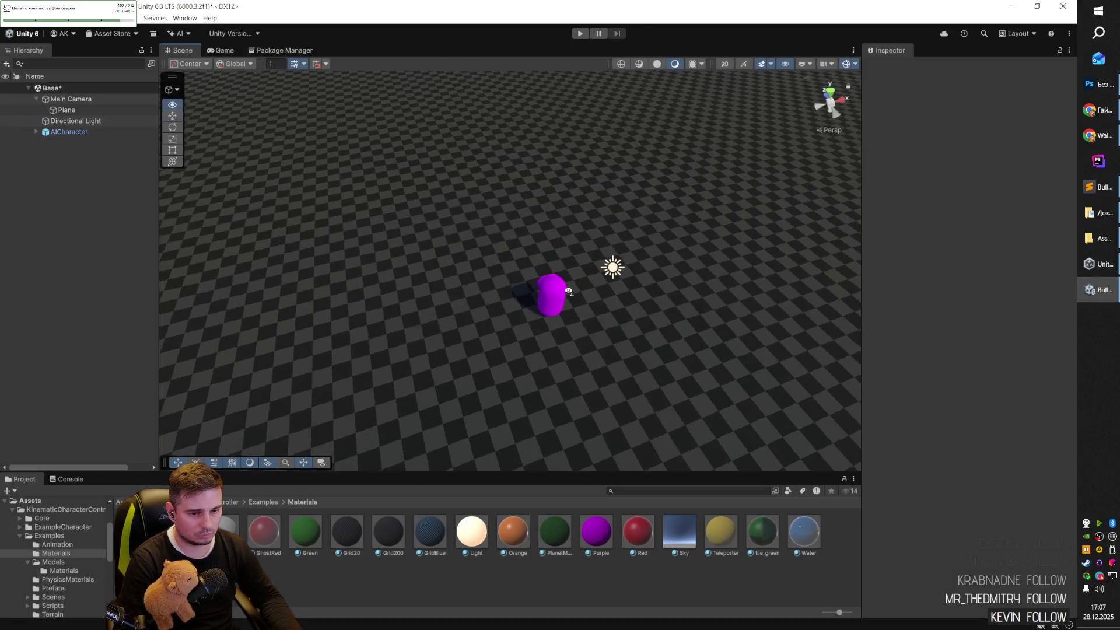
pyautogui.moveTo(568, 290); pyautogui.dragTo(509, 290)
pyautogui.click(439, 289)
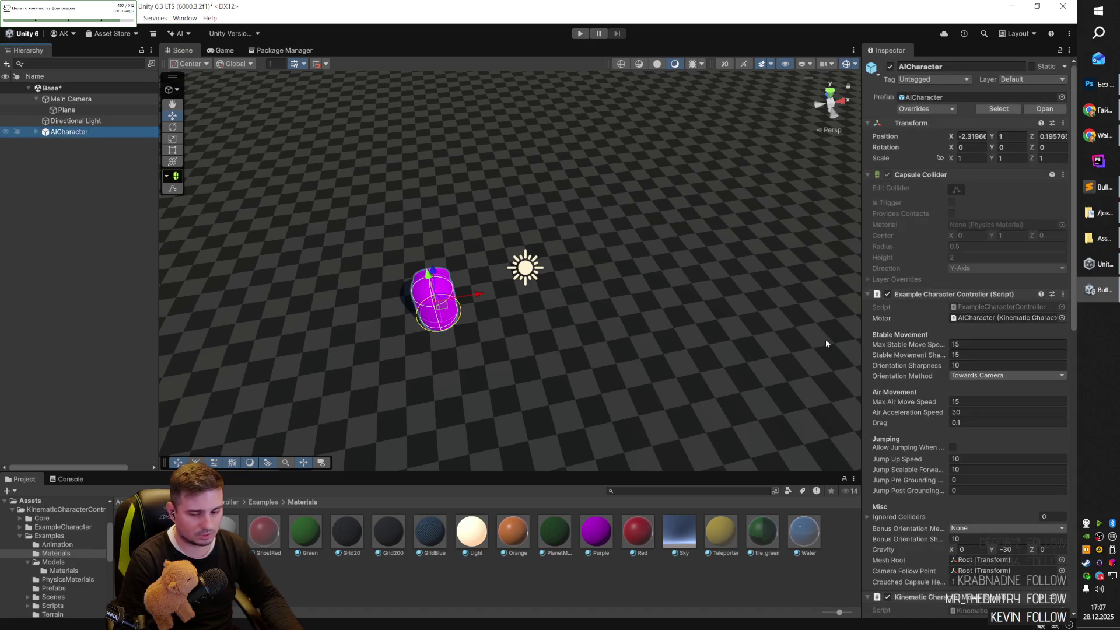
# Scroll through the AICharacter's controller and motor components in the Inspector.
pyautogui.scroll(-2, 959, 303)
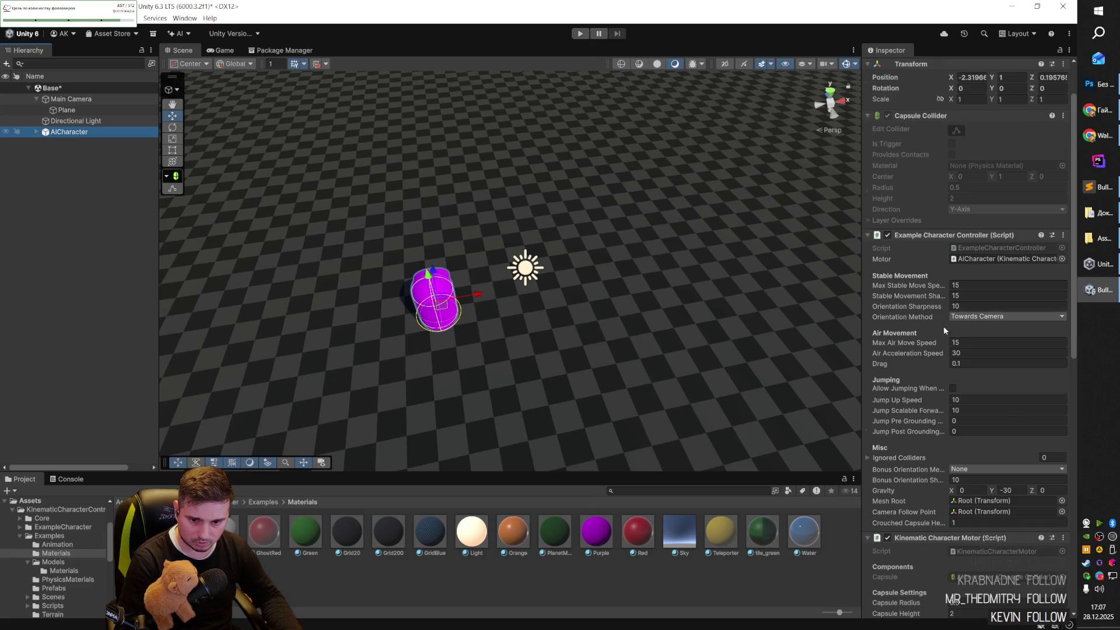
pyautogui.scroll(-3, 943, 326)
pyautogui.scroll(-3, 939, 414)
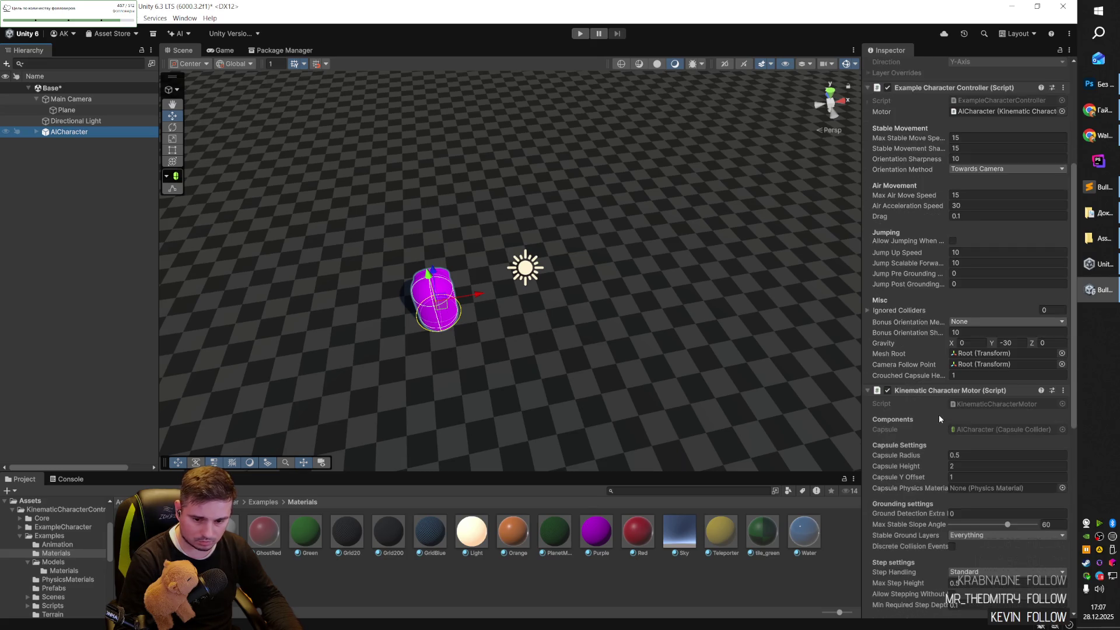
pyautogui.scroll(-7, 938, 417)
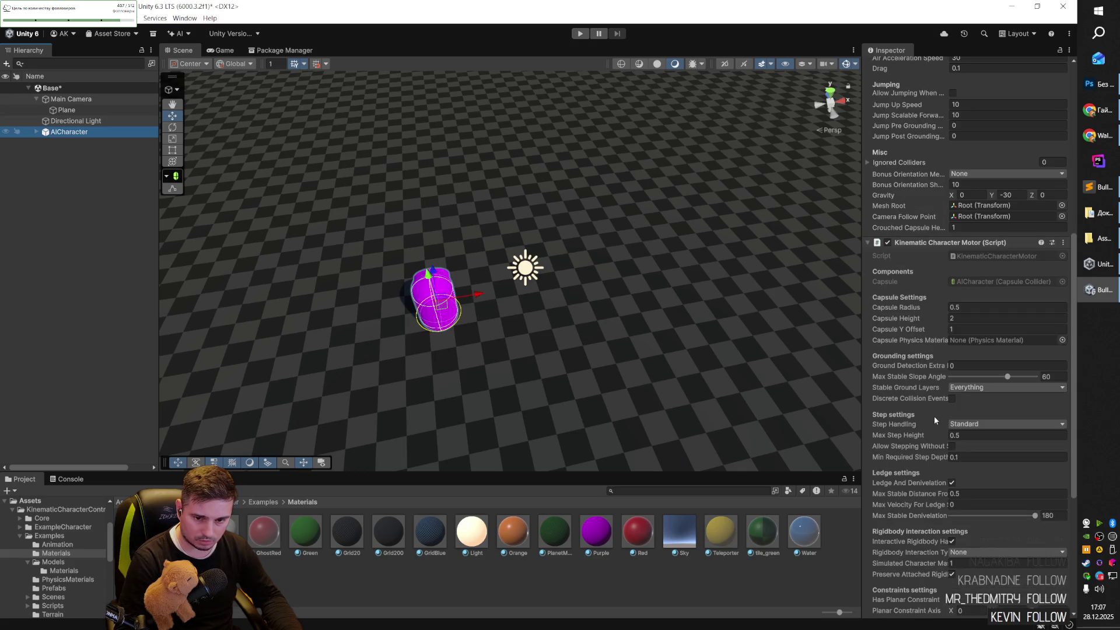
pyautogui.scroll(-5, 919, 330)
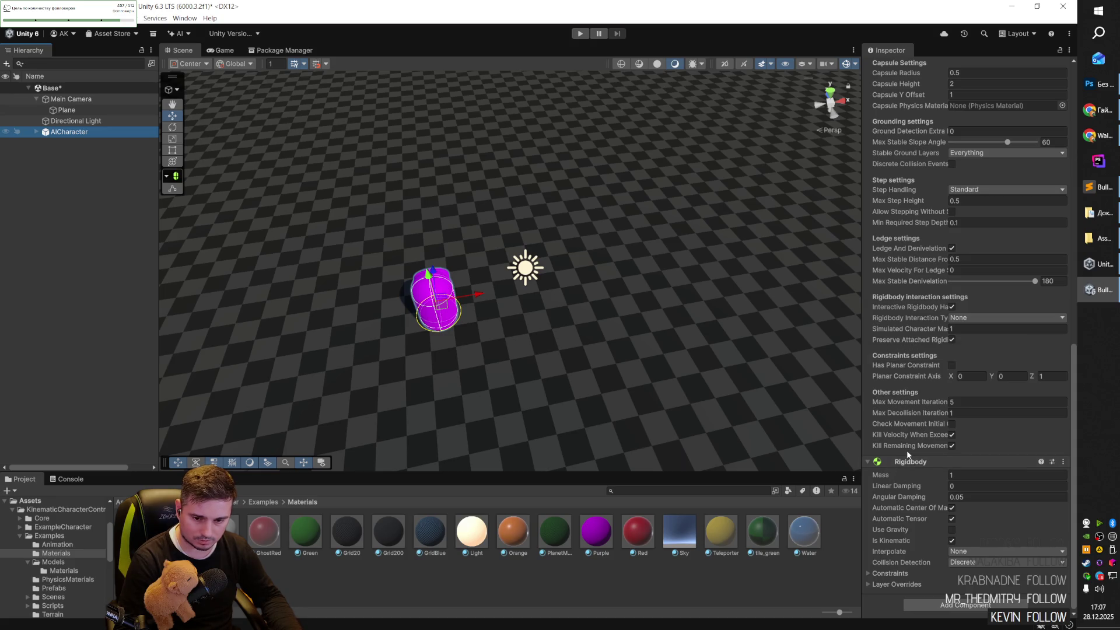
pyautogui.scroll(4, 908, 456)
pyautogui.scroll(5, 907, 453)
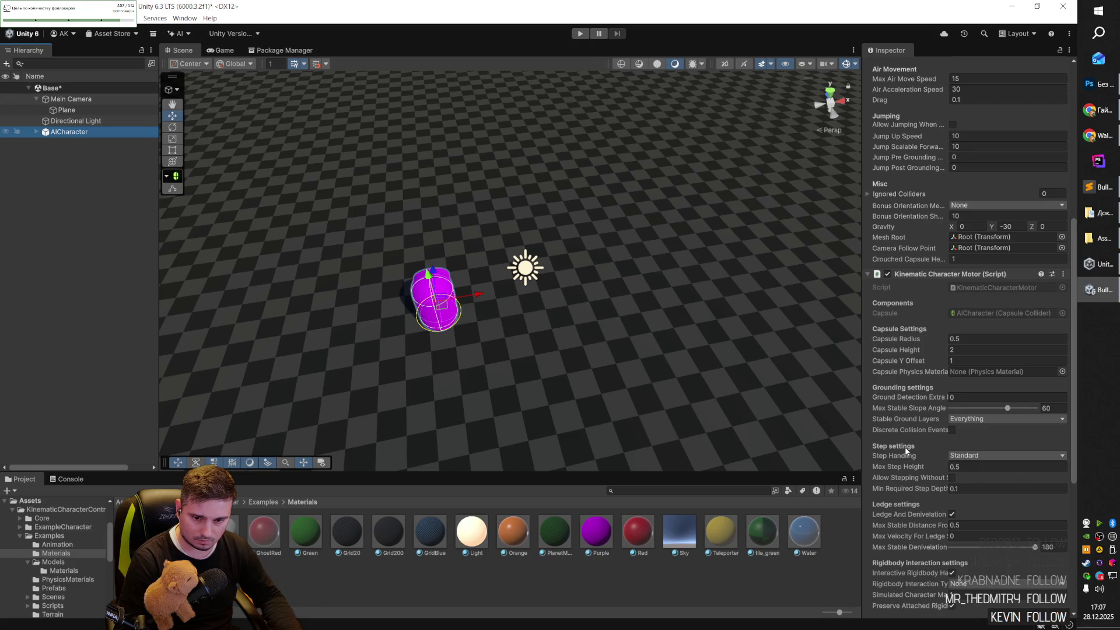
pyautogui.scroll(1, 913, 419)
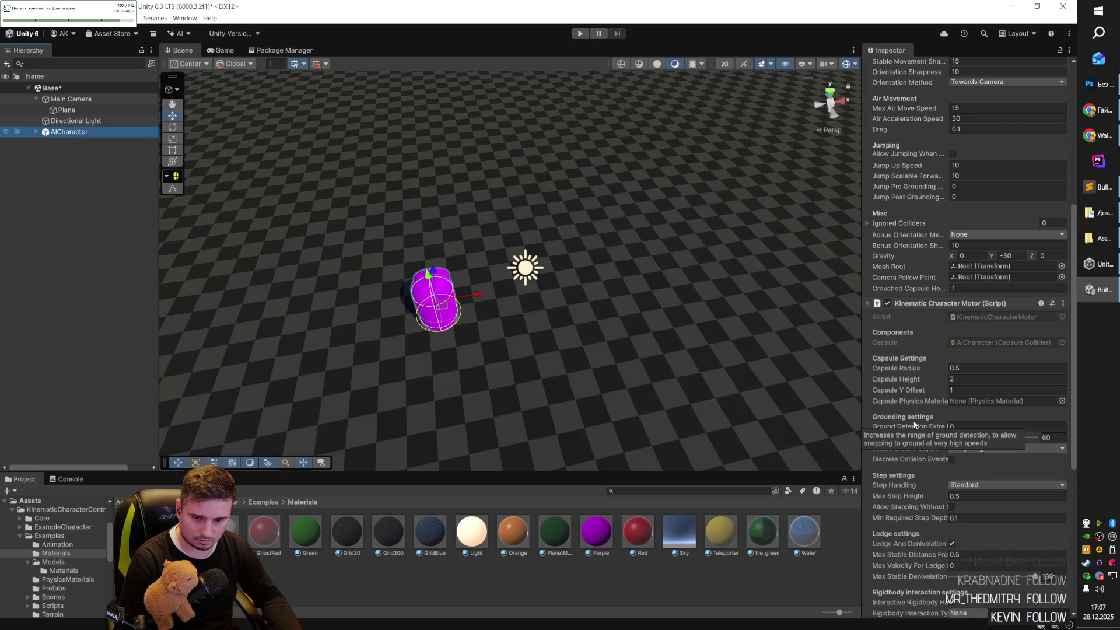
pyautogui.moveTo(645, 334)
pyautogui.mouseDown()
pyautogui.moveTo(692, 349)
pyautogui.moveTo(668, 335)
pyautogui.mouseUp()
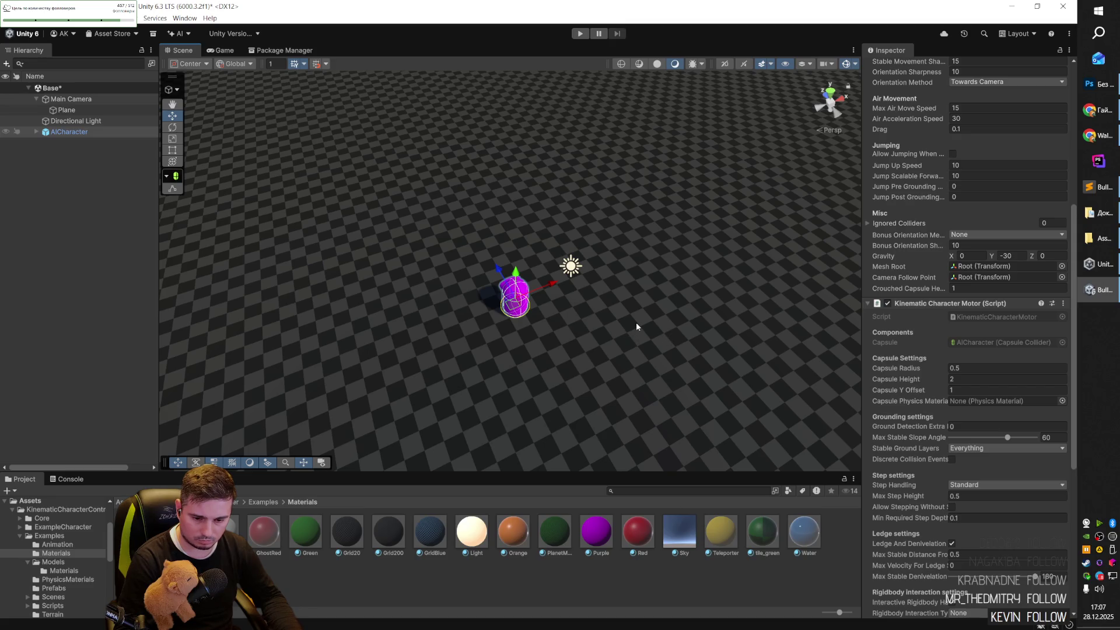
pyautogui.click(260, 502)
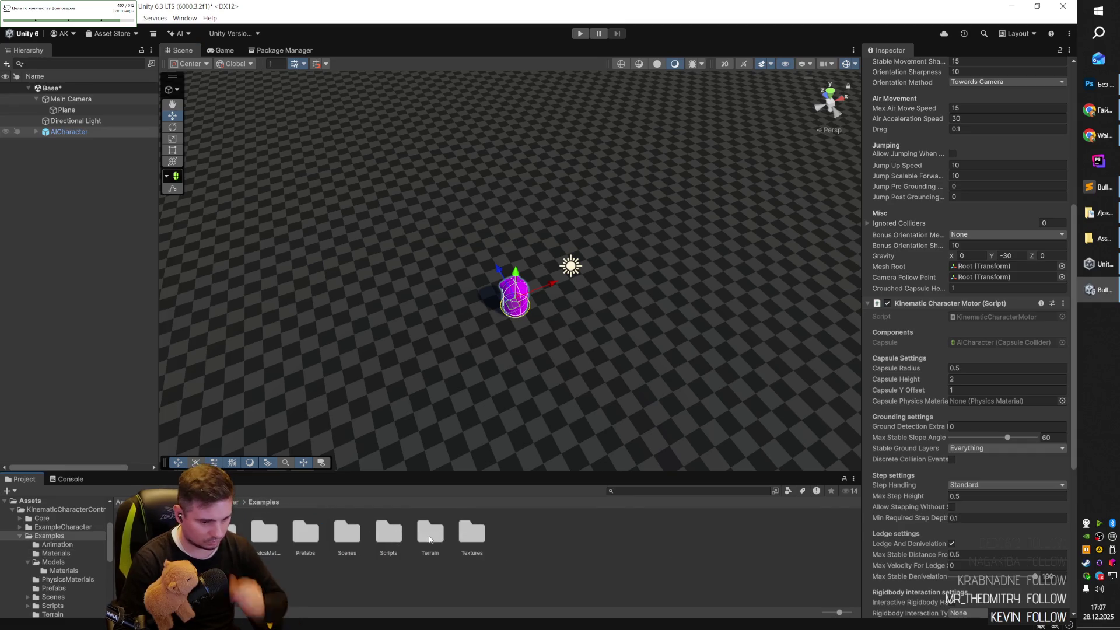
# Restore the example cube and debug panel, add a MovingPlatform prefab, and play-test.
pyautogui.doubleClick(306, 532)
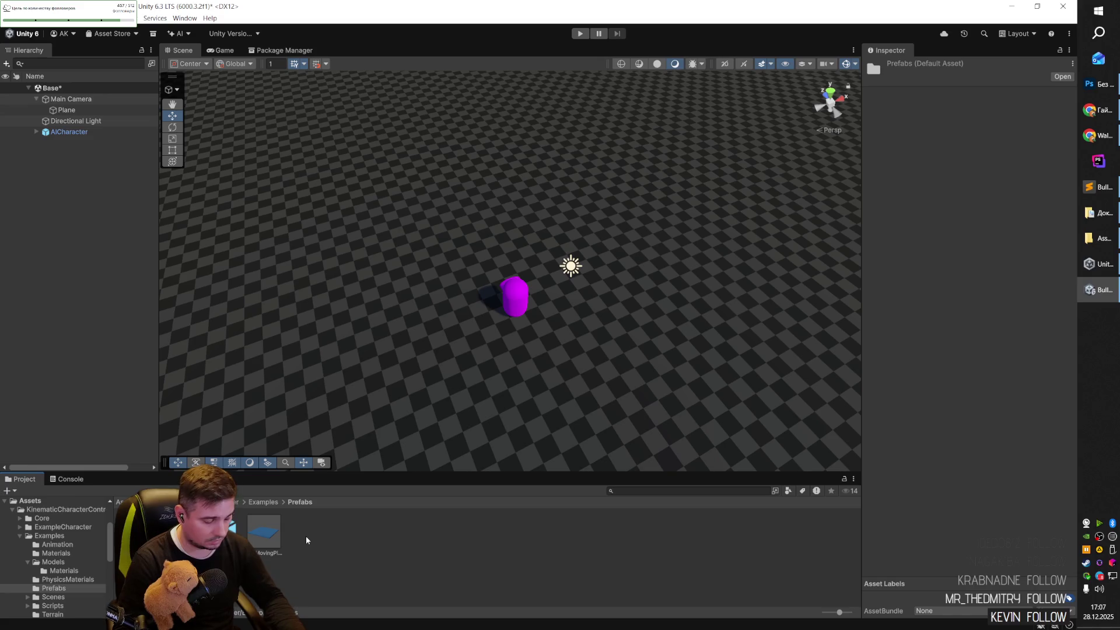
pyautogui.hotkey('ctrl', 'y')
pyautogui.hotkey('ctrl', 'y')
pyautogui.hotkey('ctrl', 'y')
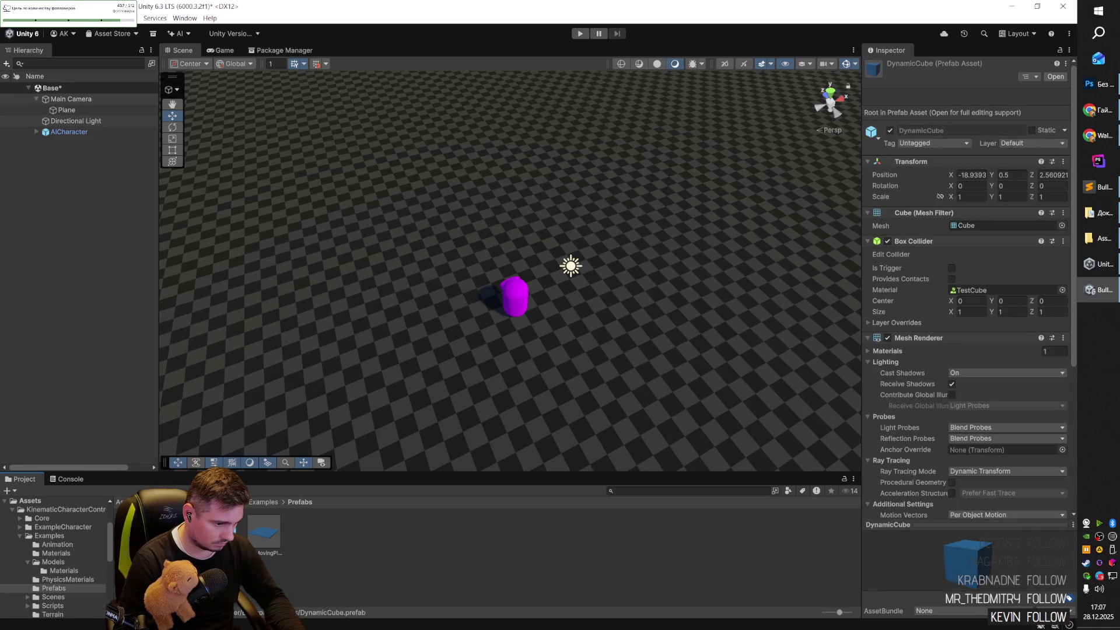
pyautogui.moveTo(260, 534); pyautogui.dragTo(376, 364)
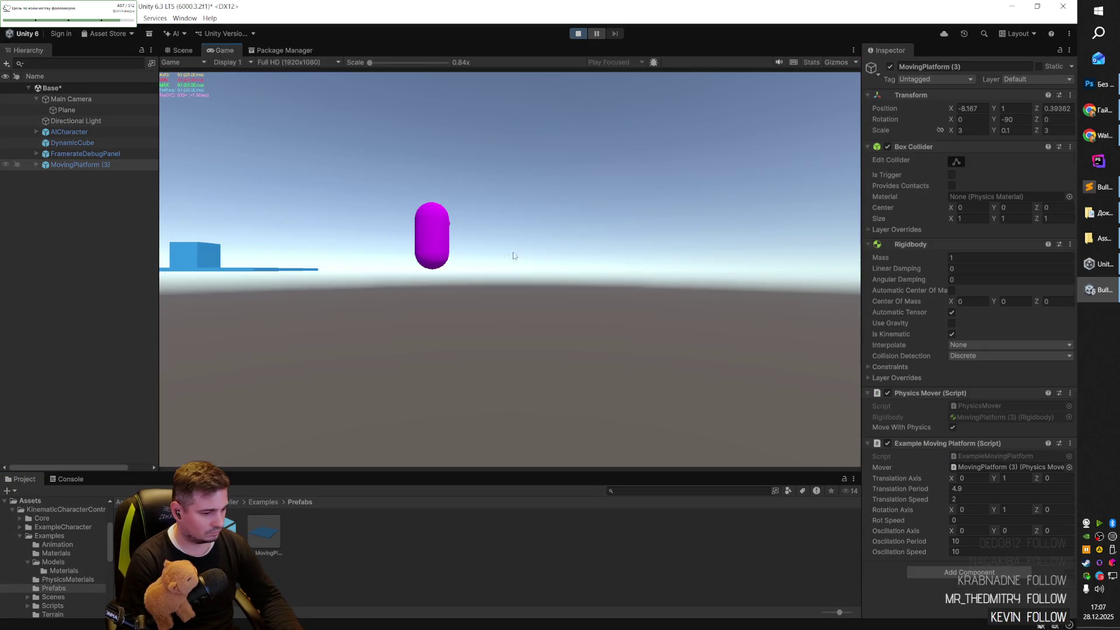
pyautogui.click(580, 33)
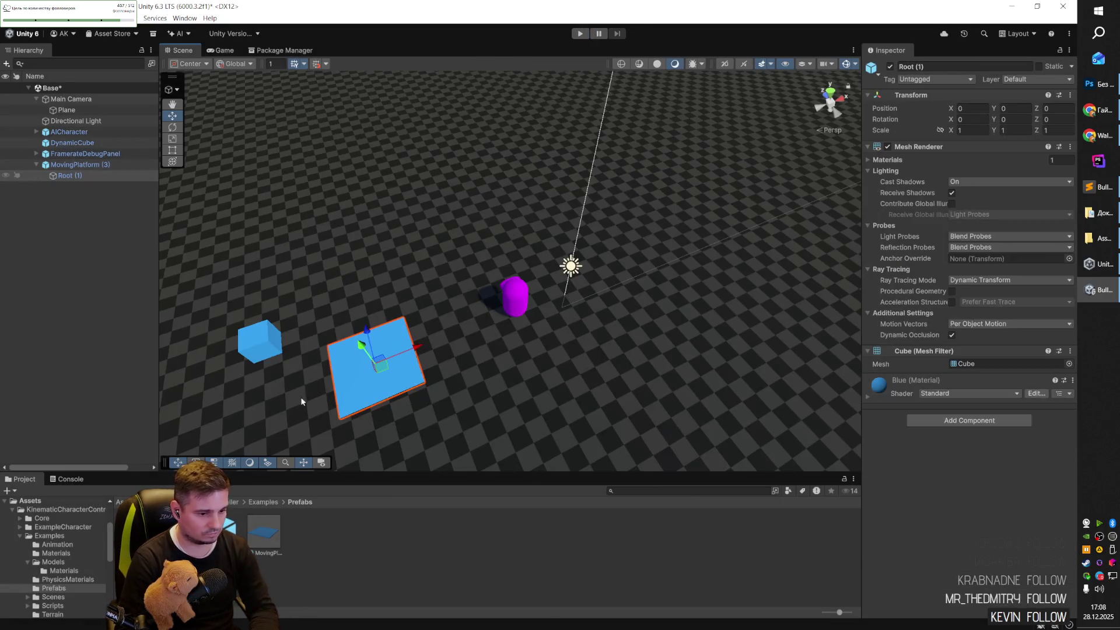
# Remove the DynamicCube, FramerateDebugPanel, and MovingPlatform objects from the scene.
pyautogui.hotkey('ctrl', 'z')
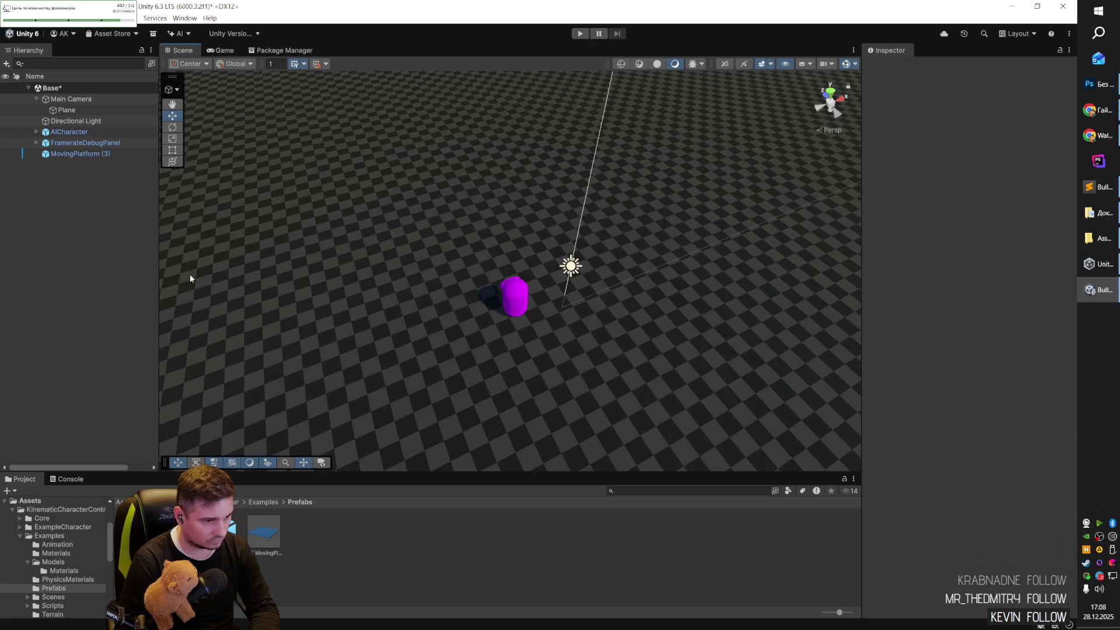
pyautogui.click(72, 148)
pyautogui.moveTo(68, 131); pyautogui.dragTo(69, 145)
pyautogui.hotkey('ctrl', 'z')
pyautogui.hotkey('ctrl', 'z')
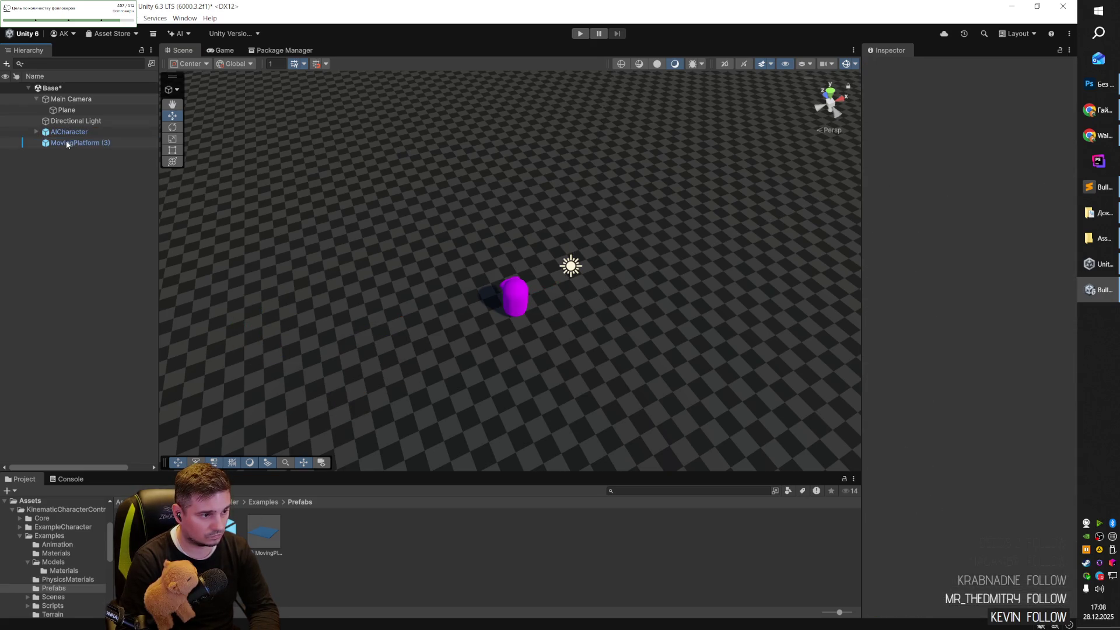
pyautogui.click(258, 502)
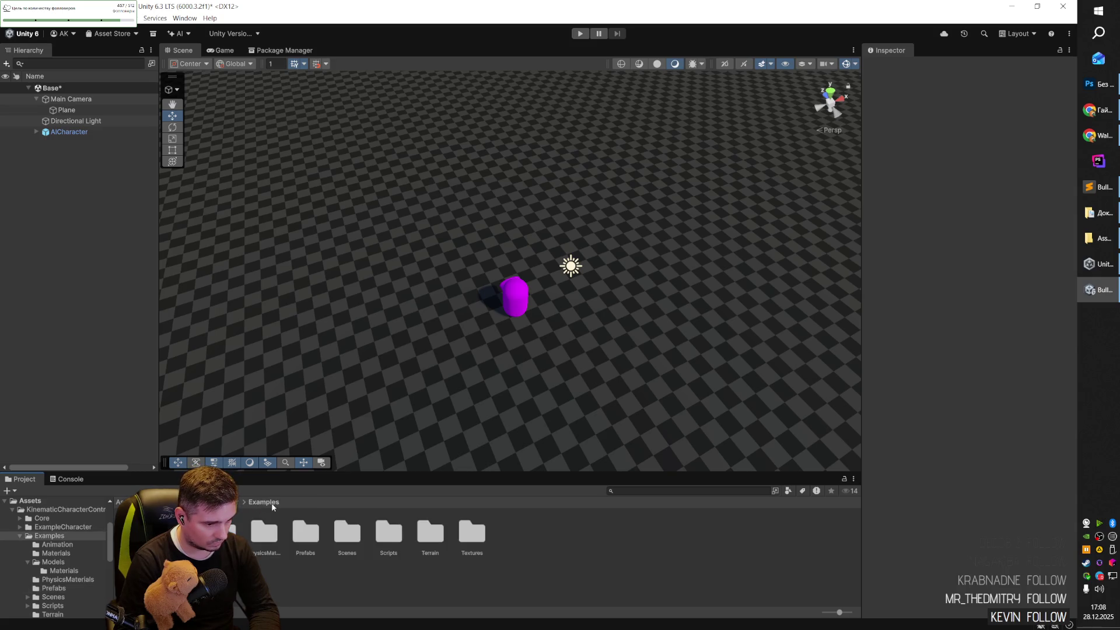
pyautogui.doubleClick(309, 541)
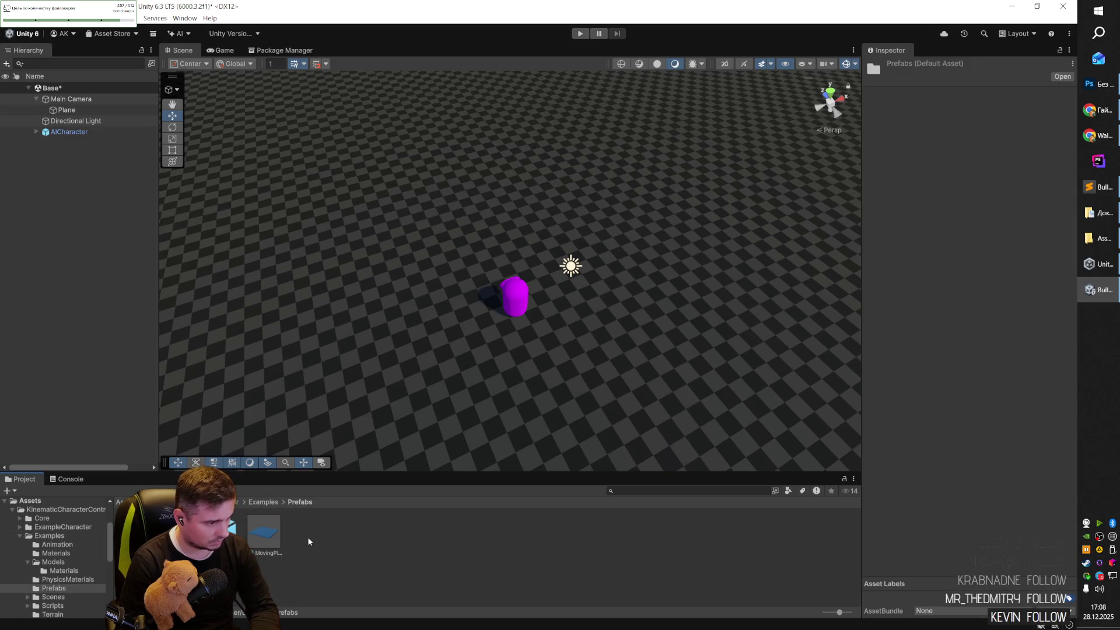
# Select the scene's AICharacter, save Base, and keep Orientation Method at Towards Camera.
pyautogui.click(222, 532)
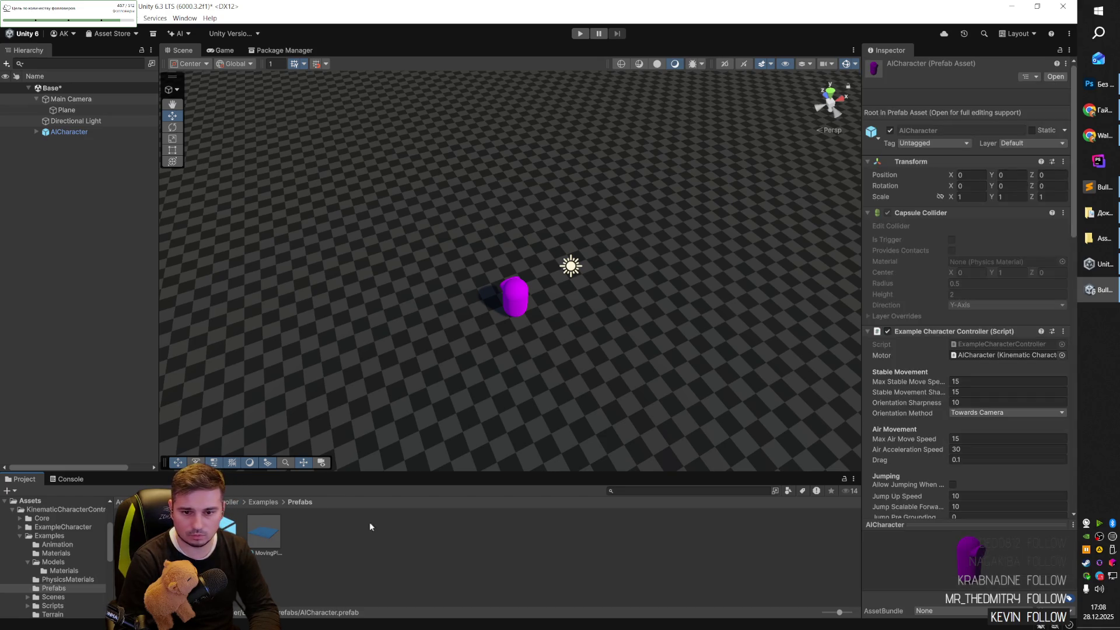
pyautogui.click(70, 133)
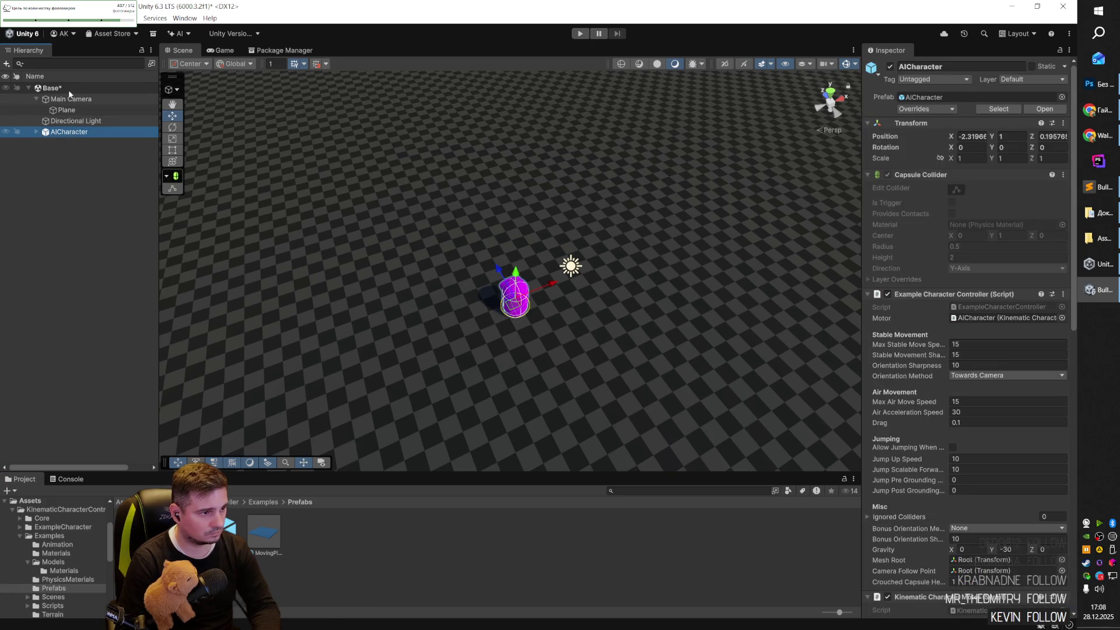
pyautogui.hotkey('ctrl', 's')
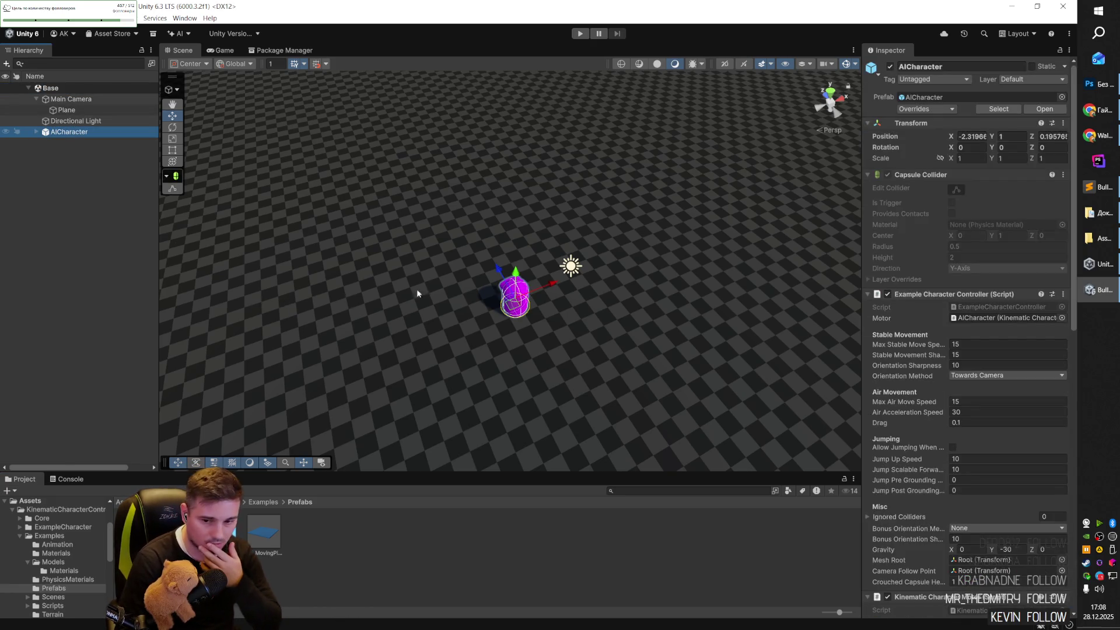
pyautogui.click(997, 377)
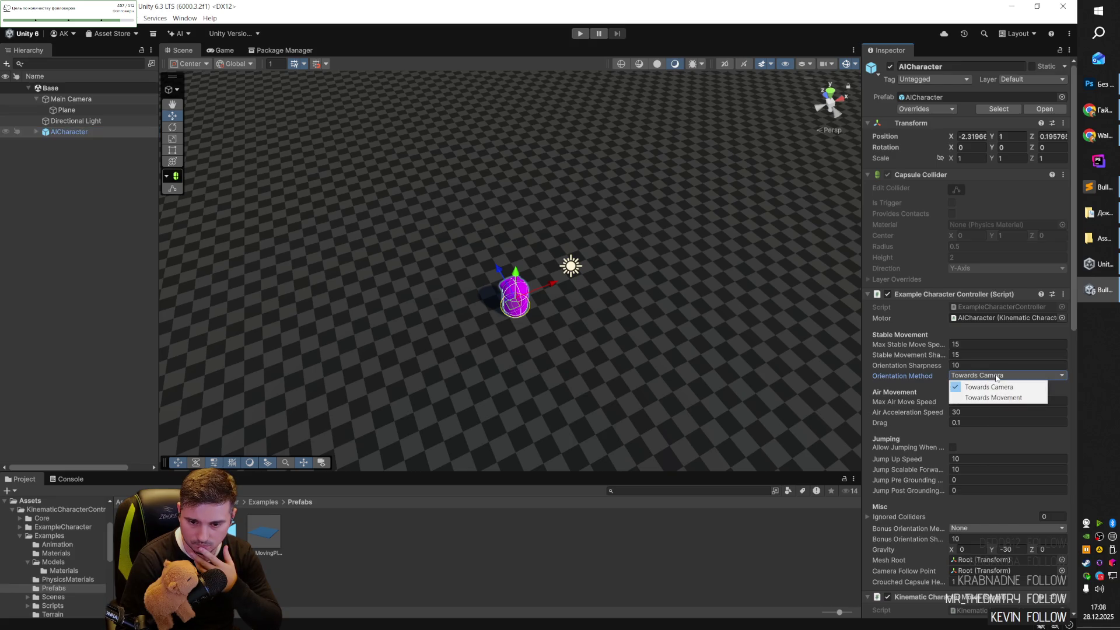
pyautogui.click(912, 377)
pyautogui.scroll(-2, 911, 375)
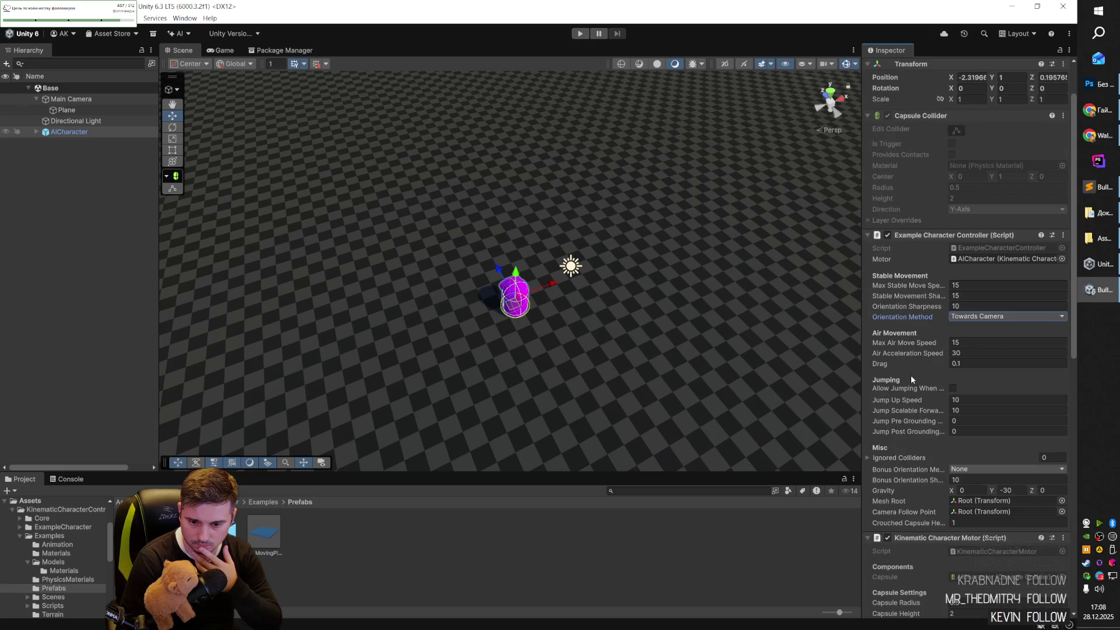
pyautogui.scroll(-5, 913, 348)
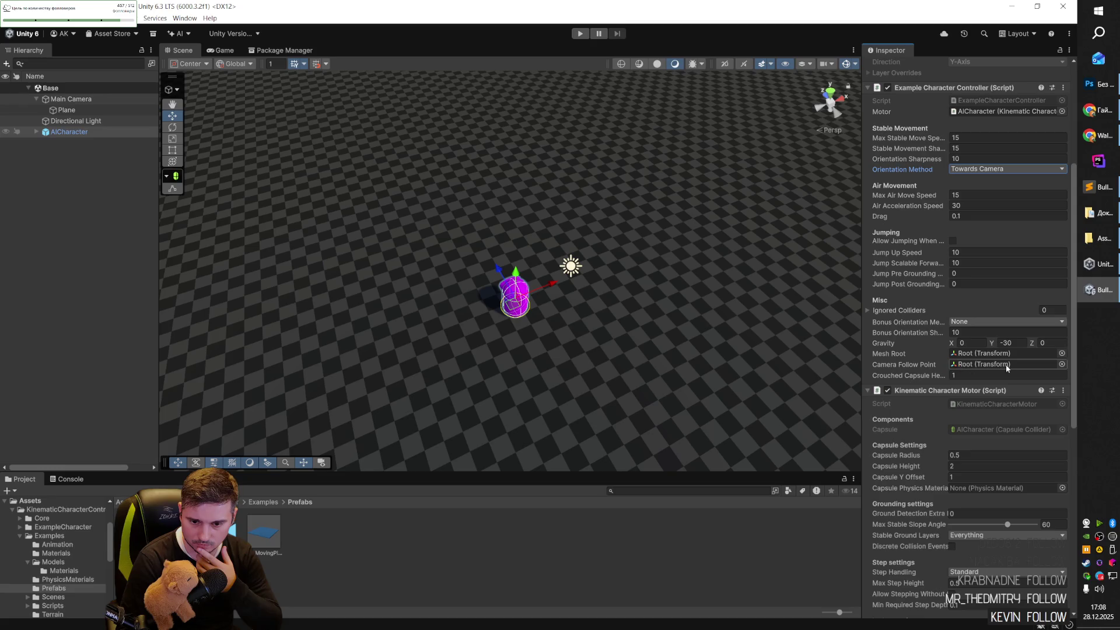
# Clear the AICharacter's Mesh Root reference to None, keeping the camera follow target at Root.
pyautogui.click(1061, 365)
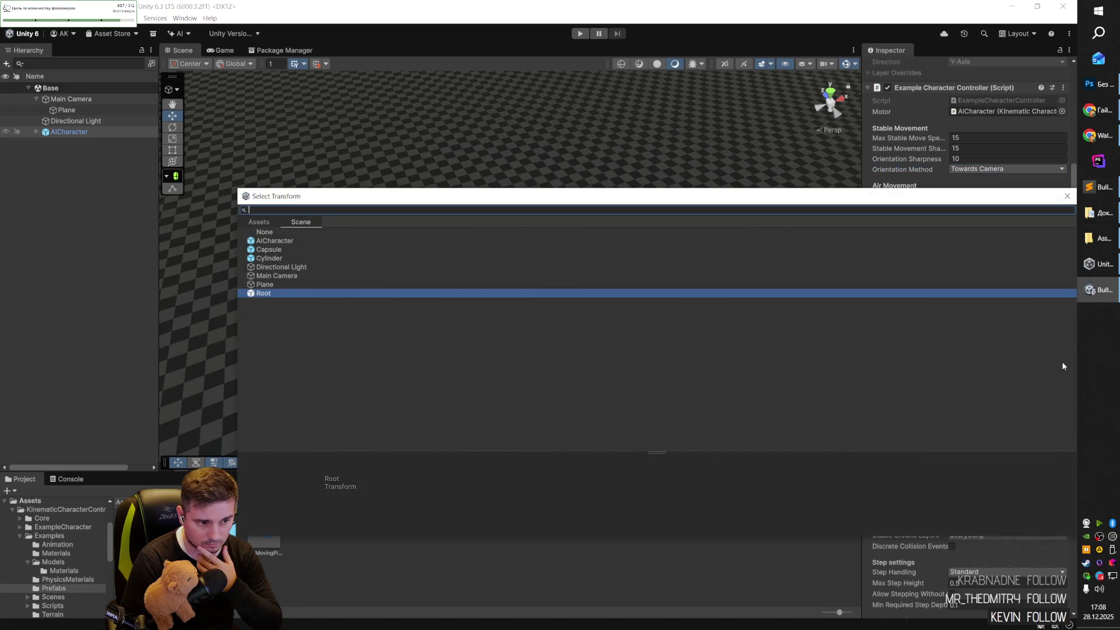
pyautogui.press('Return')
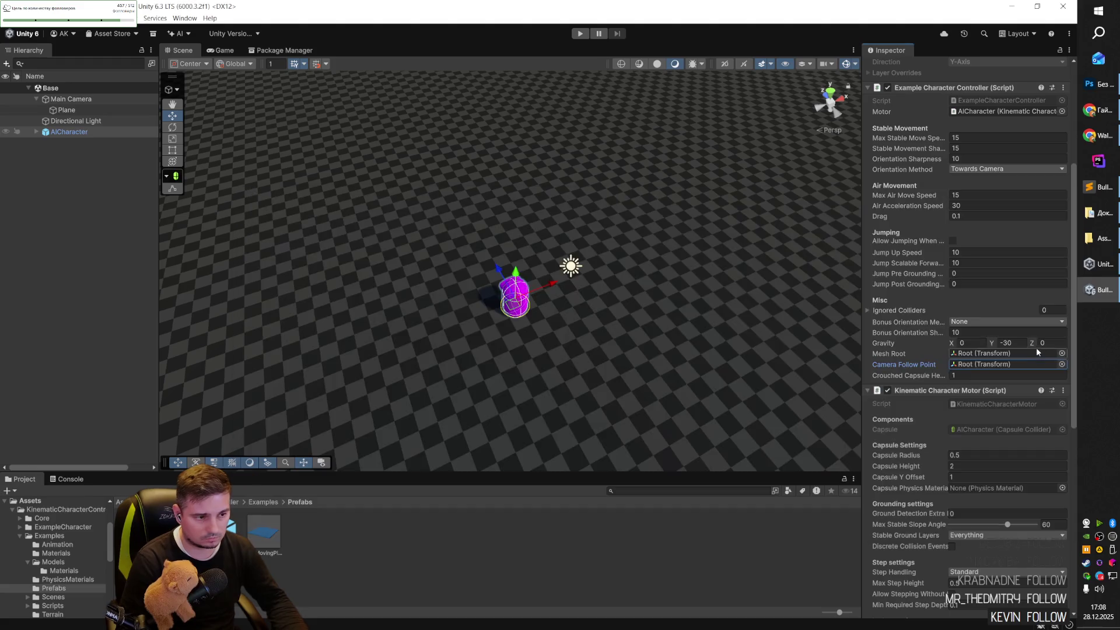
pyautogui.click(1062, 363)
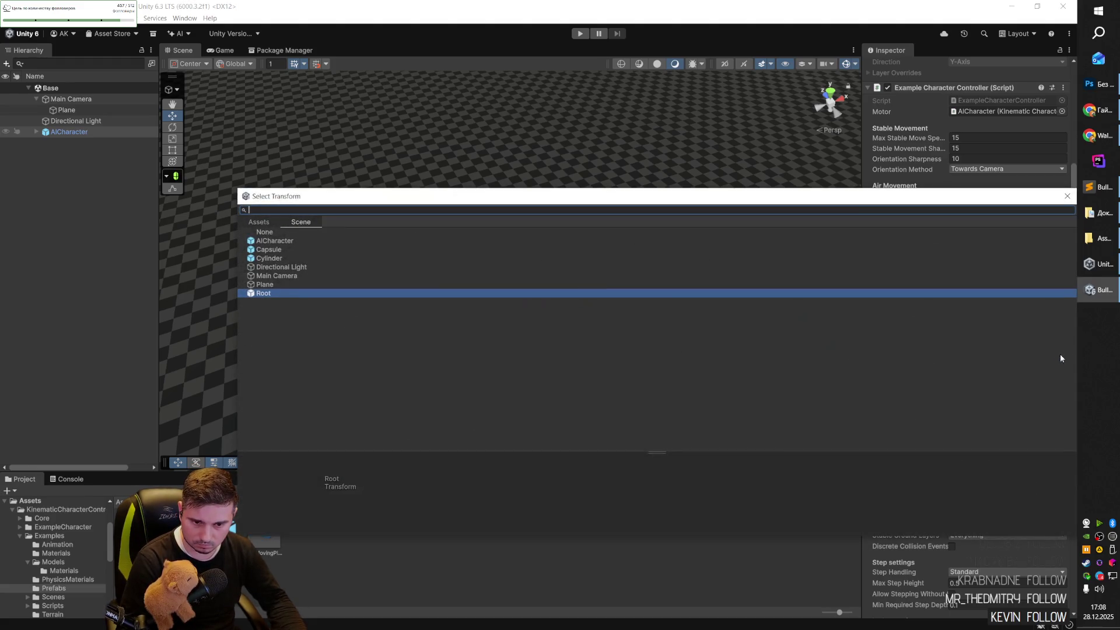
pyautogui.doubleClick(290, 284)
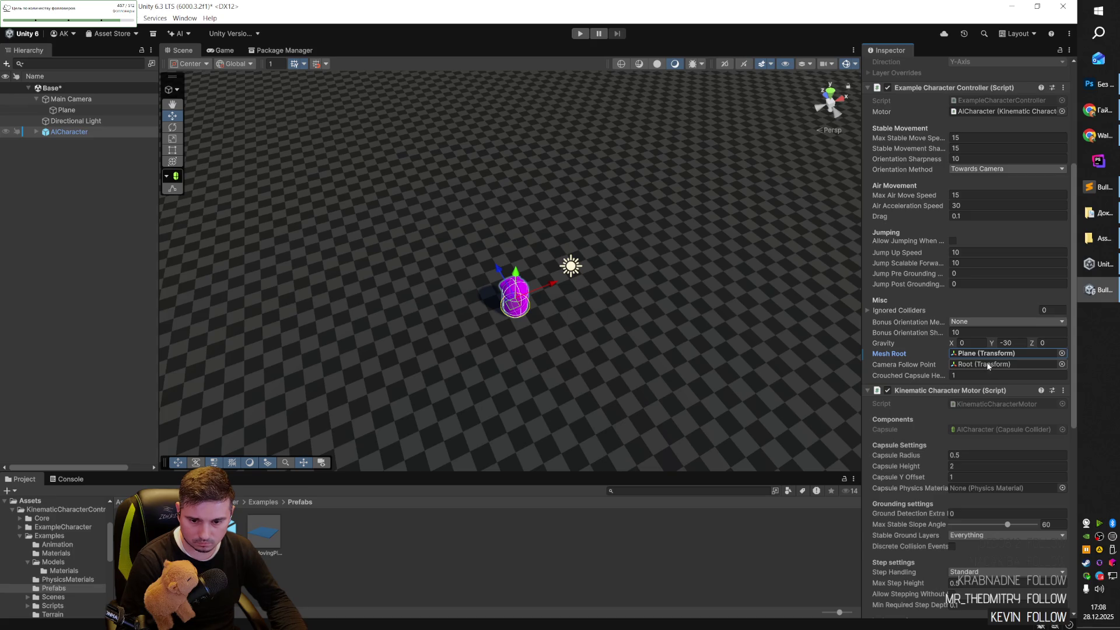
pyautogui.click(1061, 353)
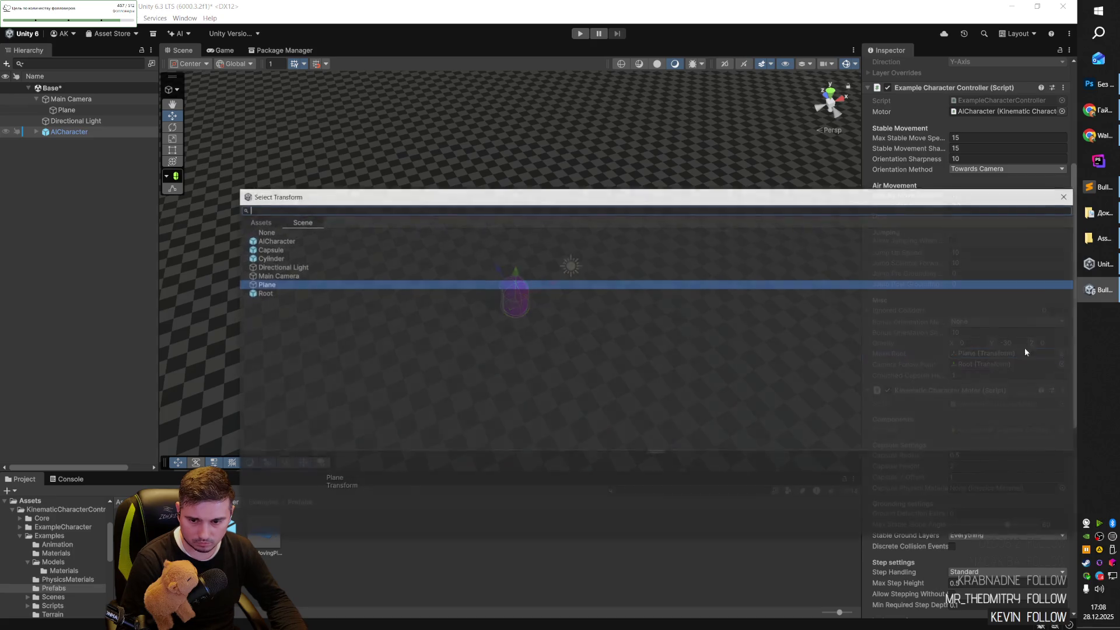
pyautogui.doubleClick(264, 233)
# Browse the capsule's physics material choices, including TestCube, without assigning one.
pyautogui.scroll(-2, 927, 300)
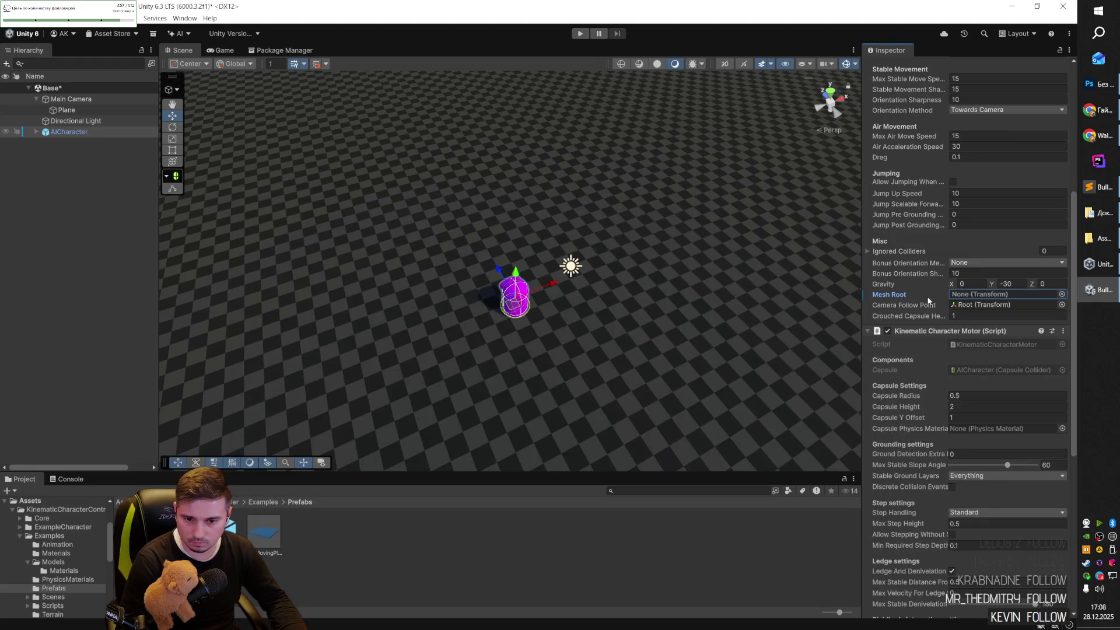
pyautogui.scroll(-1, 928, 300)
pyautogui.scroll(-4, 928, 300)
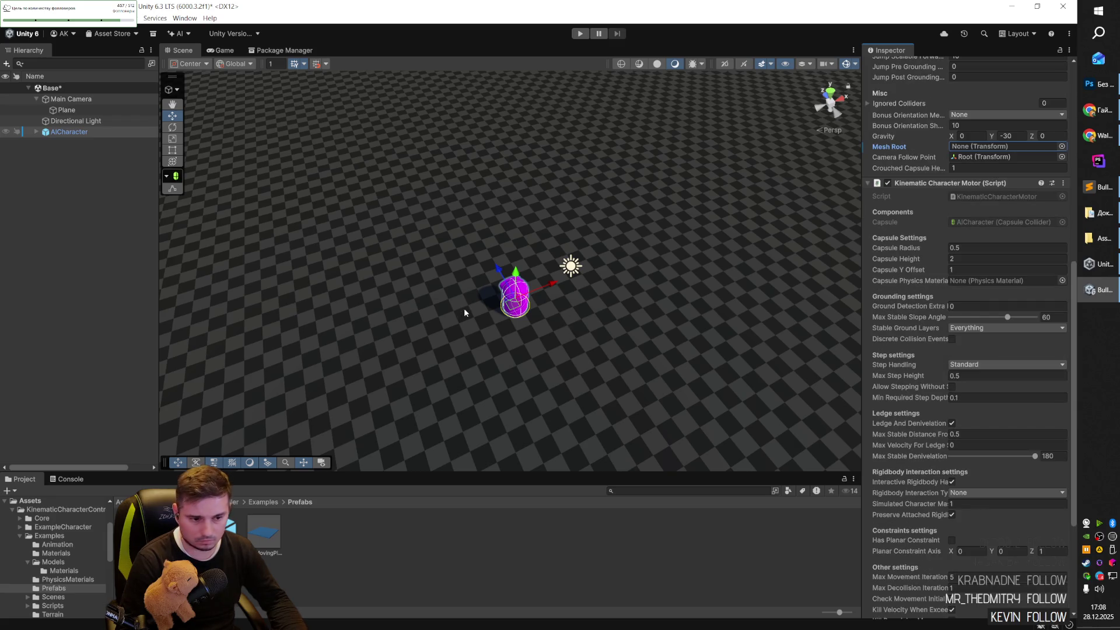
pyautogui.moveTo(69, 132)
pyautogui.mouseDown()
pyautogui.moveTo(927, 297)
pyautogui.moveTo(1030, 281)
pyautogui.mouseUp()
pyautogui.click(1062, 281)
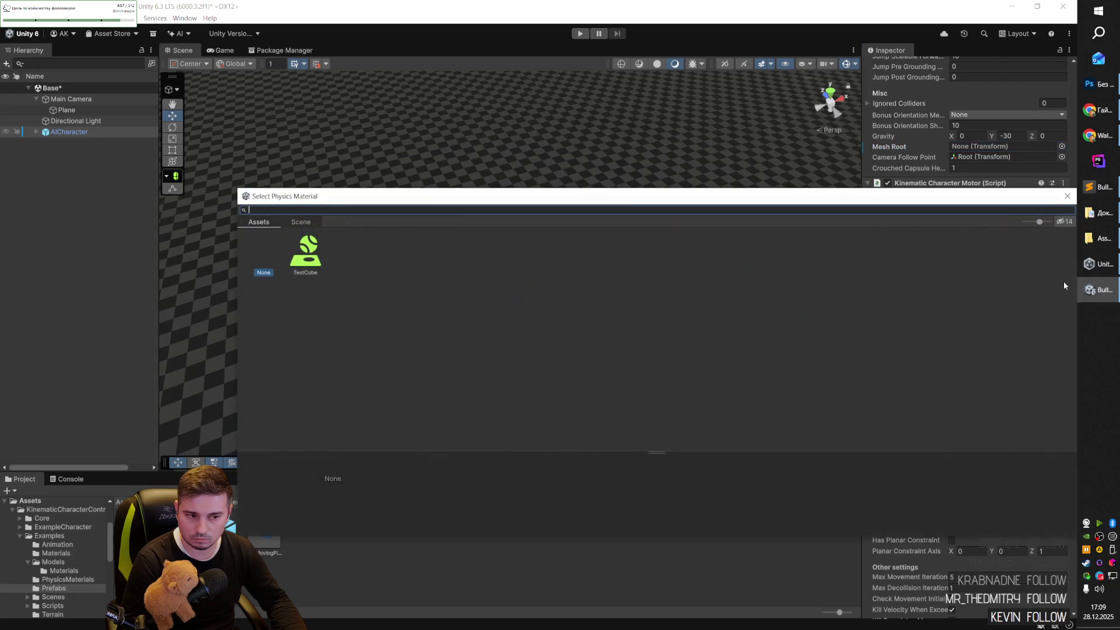
pyautogui.click(309, 257)
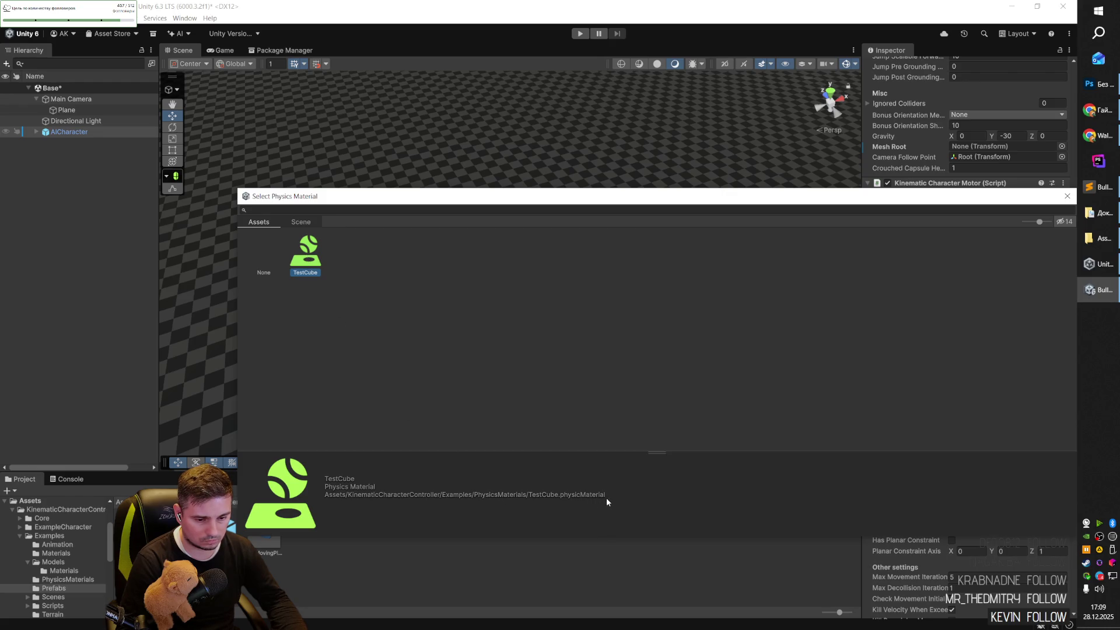
pyautogui.press('Escape')
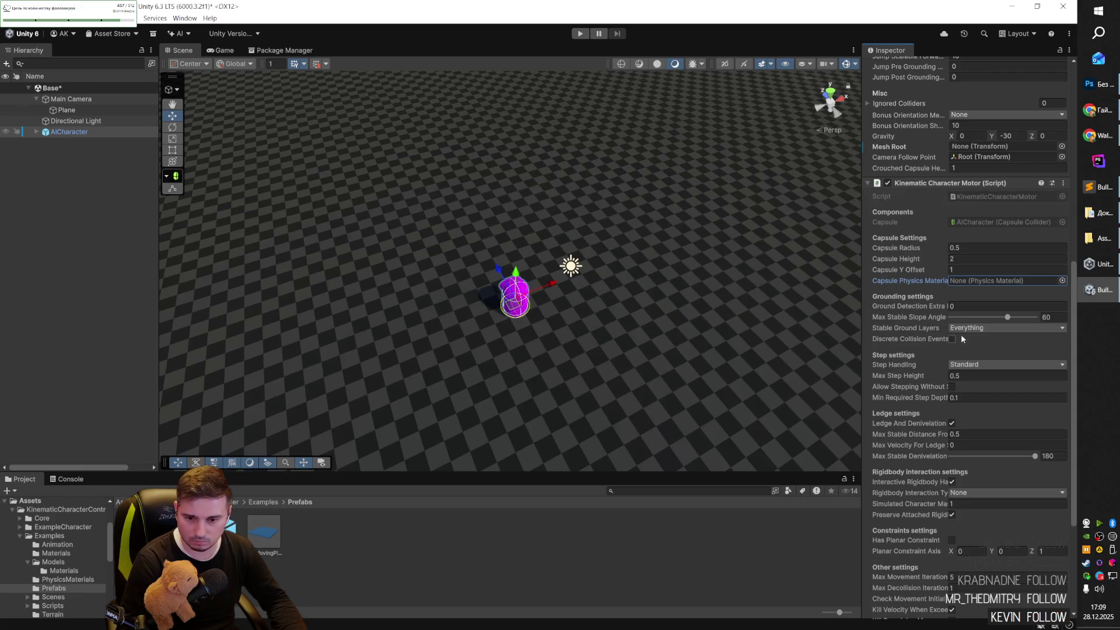
# Move the Plane out from under Main Camera to top level and save the Base scene.
pyautogui.scroll(1, 882, 235)
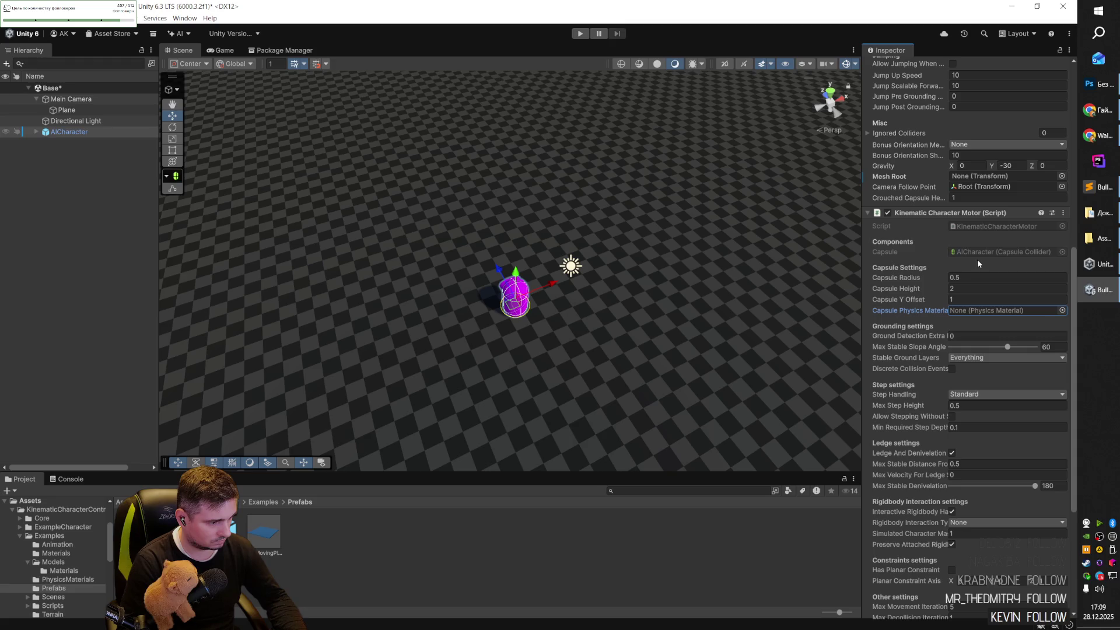
pyautogui.moveTo(69, 110)
pyautogui.mouseDown()
pyautogui.moveTo(69, 96)
pyautogui.moveTo(64, 118)
pyautogui.mouseUp()
pyautogui.hotkey('ctrl', 's')
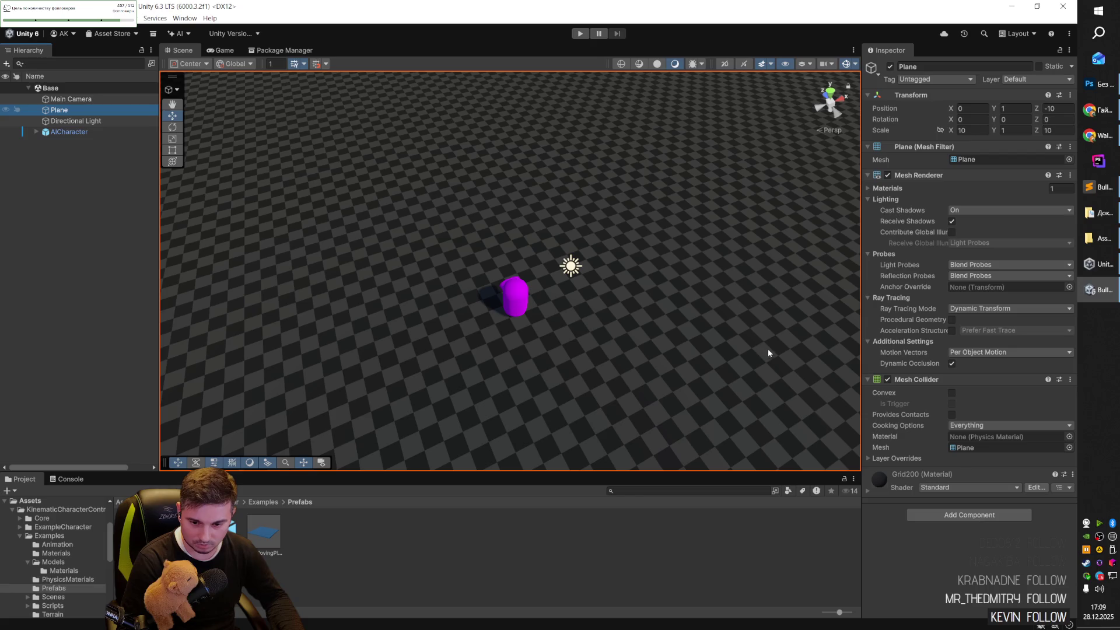
pyautogui.click(579, 34)
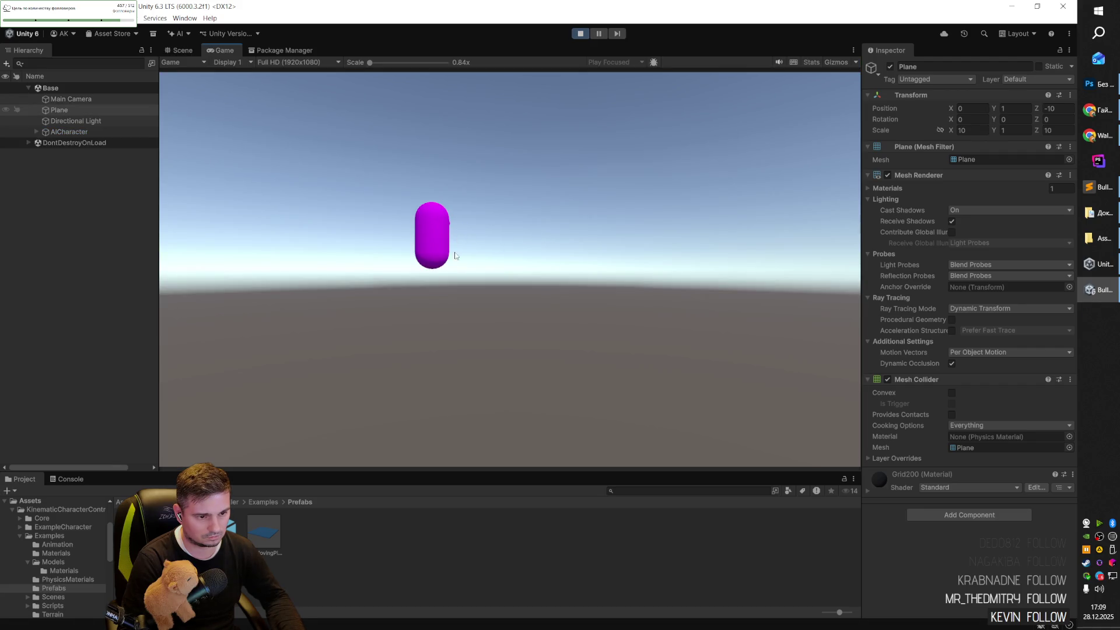
pyautogui.click(81, 144)
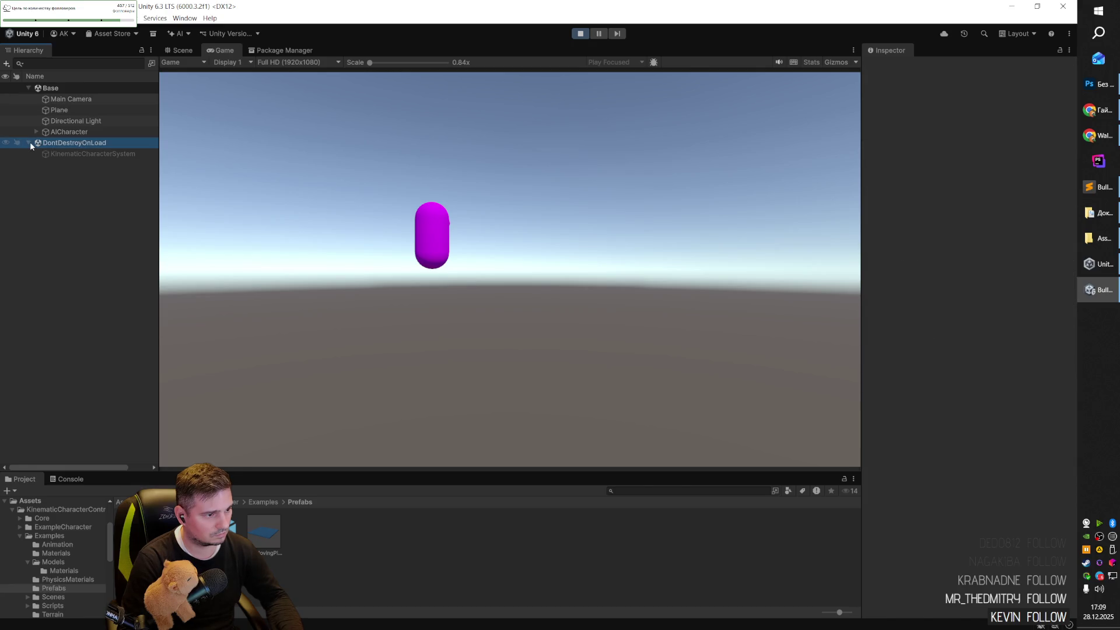
pyautogui.click(580, 33)
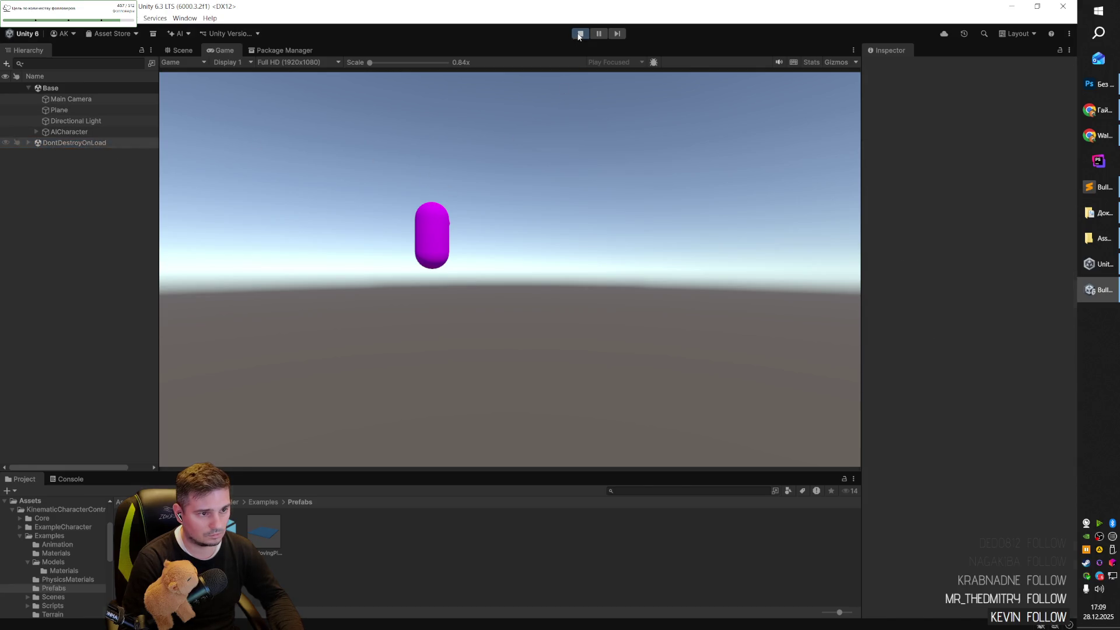
# Raise the Main Camera slightly and tilt it down about 32 degrees.
pyautogui.click(87, 110)
pyautogui.click(96, 99)
pyautogui.moveTo(525, 245)
pyautogui.mouseDown()
pyautogui.moveTo(545, 233)
pyautogui.moveTo(584, 280)
pyautogui.moveTo(622, 295)
pyautogui.moveTo(672, 262)
pyautogui.moveTo(741, 252)
pyautogui.moveTo(295, 70)
pyautogui.moveTo(570, 232)
pyautogui.moveTo(589, 325)
pyautogui.mouseUp()
pyautogui.moveTo(571, 370)
pyautogui.mouseDown()
pyautogui.moveTo(589, 236)
pyautogui.moveTo(613, 153)
pyautogui.moveTo(642, 128)
pyautogui.moveTo(641, 102)
pyautogui.mouseUp()
pyautogui.press('e')
pyautogui.moveTo(632, 226)
pyautogui.mouseDown()
pyautogui.moveTo(583, 242)
pyautogui.moveTo(781, 206)
pyautogui.mouseUp()
pyautogui.scroll(-5, 583, 242)
pyautogui.press('w')
pyautogui.moveTo(588, 230); pyautogui.dragTo(554, 228)
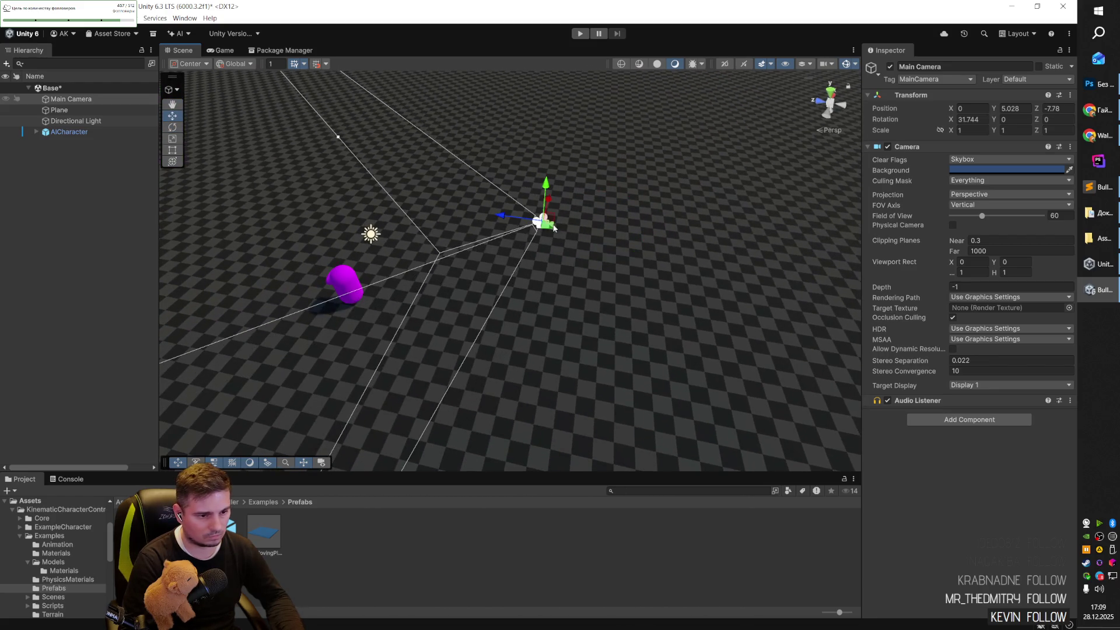
# Lift the Main Camera higher and slide it along X to about (-2.41, 8.51, -7.78).
pyautogui.click(219, 51)
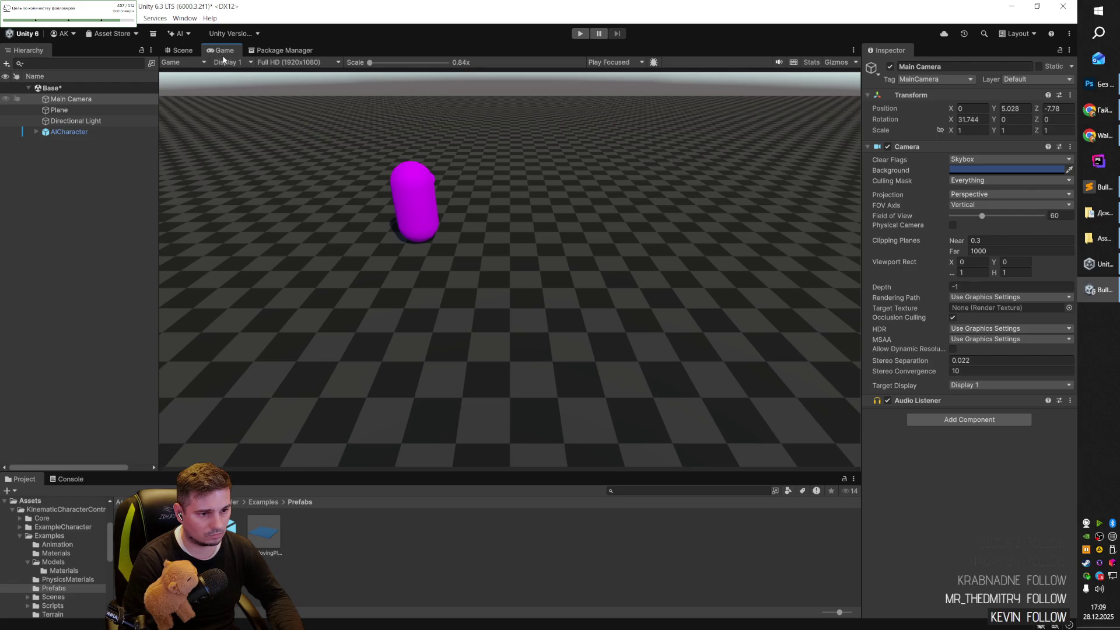
pyautogui.click(196, 51)
pyautogui.moveTo(546, 205)
pyautogui.mouseDown()
pyautogui.moveTo(540, 127)
pyautogui.moveTo(554, 113)
pyautogui.mouseUp()
pyautogui.click(220, 51)
pyautogui.click(182, 52)
pyautogui.moveTo(350, 245); pyautogui.dragTo(411, 242)
pyautogui.moveTo(512, 266)
pyautogui.mouseDown()
pyautogui.moveTo(447, 266)
pyautogui.moveTo(409, 317)
pyautogui.moveTo(443, 307)
pyautogui.mouseUp()
pyautogui.moveTo(579, 229); pyautogui.dragTo(533, 229)
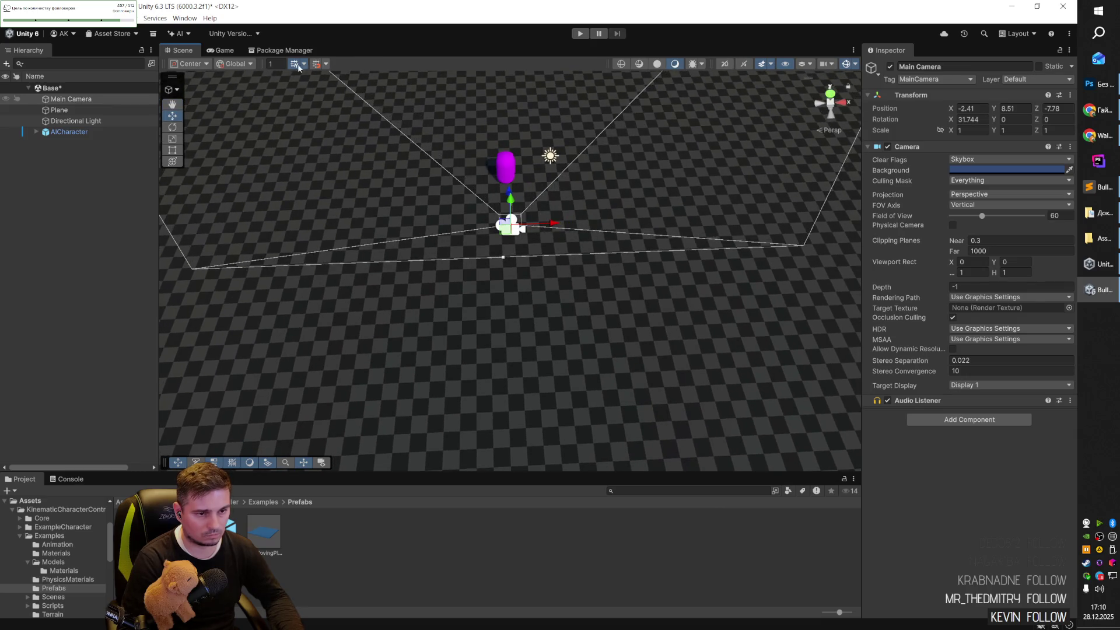
# Preview the new camera framing in Game view and run a brief play test.
pyautogui.click(219, 50)
pyautogui.click(176, 50)
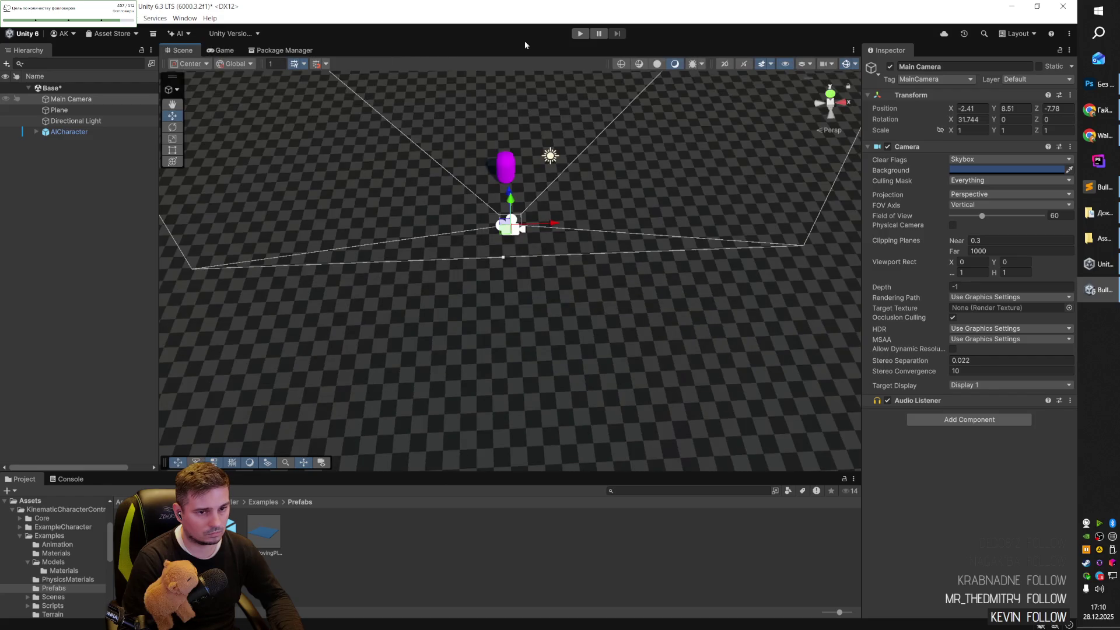
pyautogui.click(580, 33)
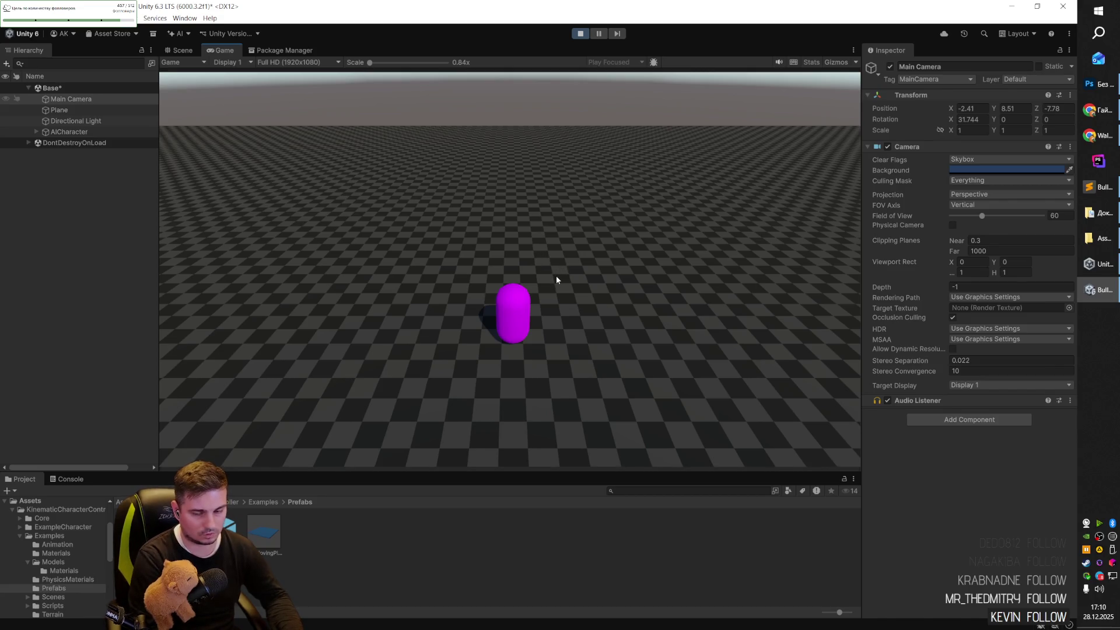
pyautogui.click(580, 34)
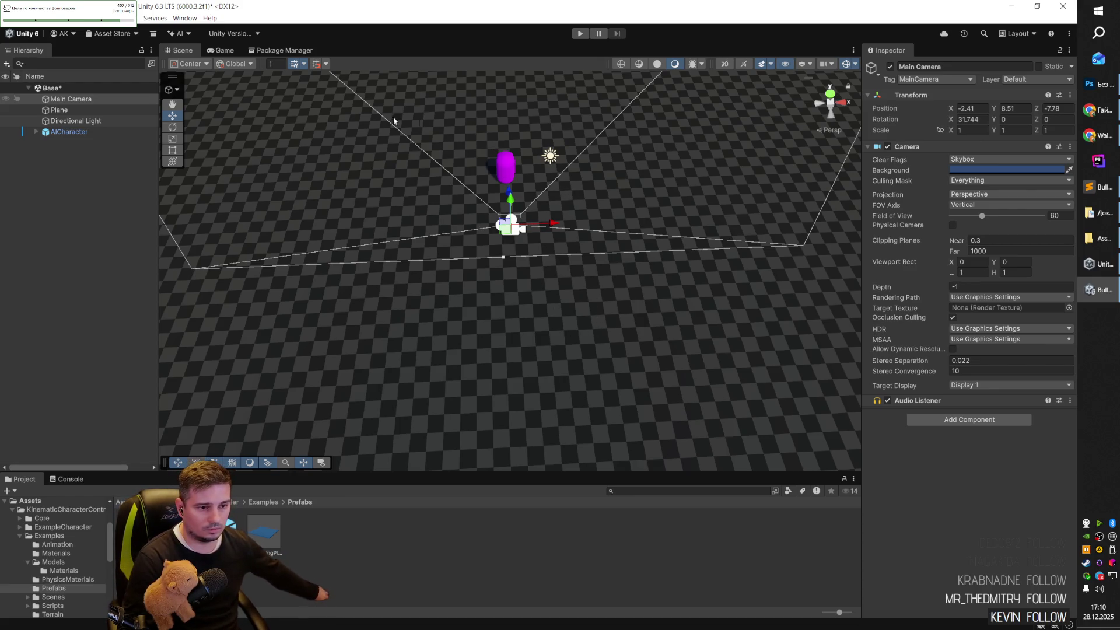
# Select AICharacter and scroll through its controller and motor components in the Inspector.
pyautogui.click(67, 132)
pyautogui.scroll(-10, 928, 390)
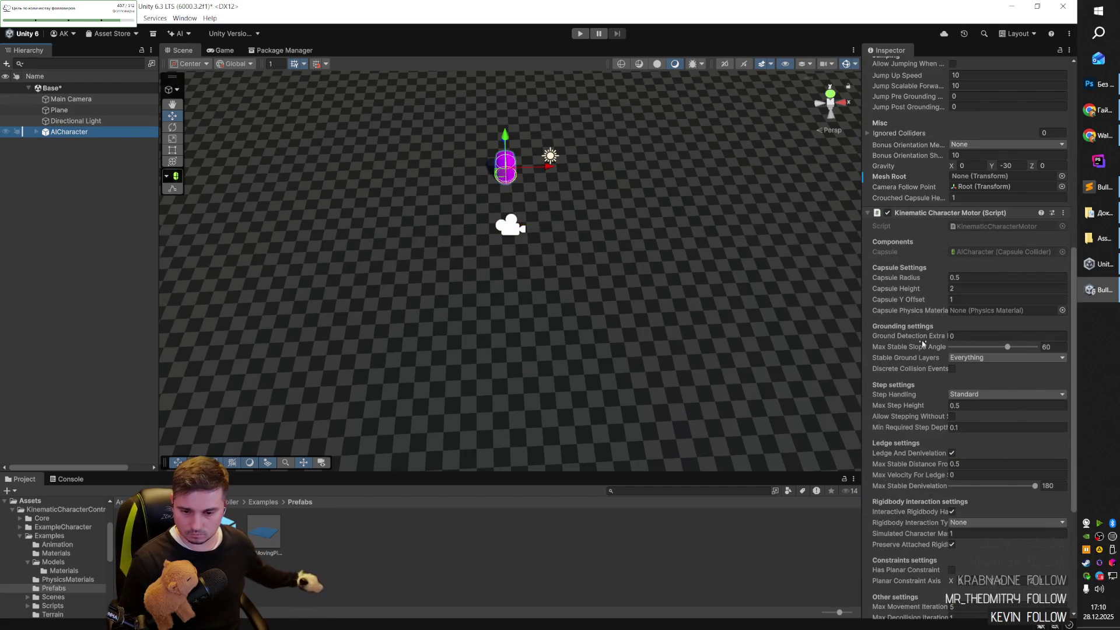
pyautogui.scroll(-5, 908, 313)
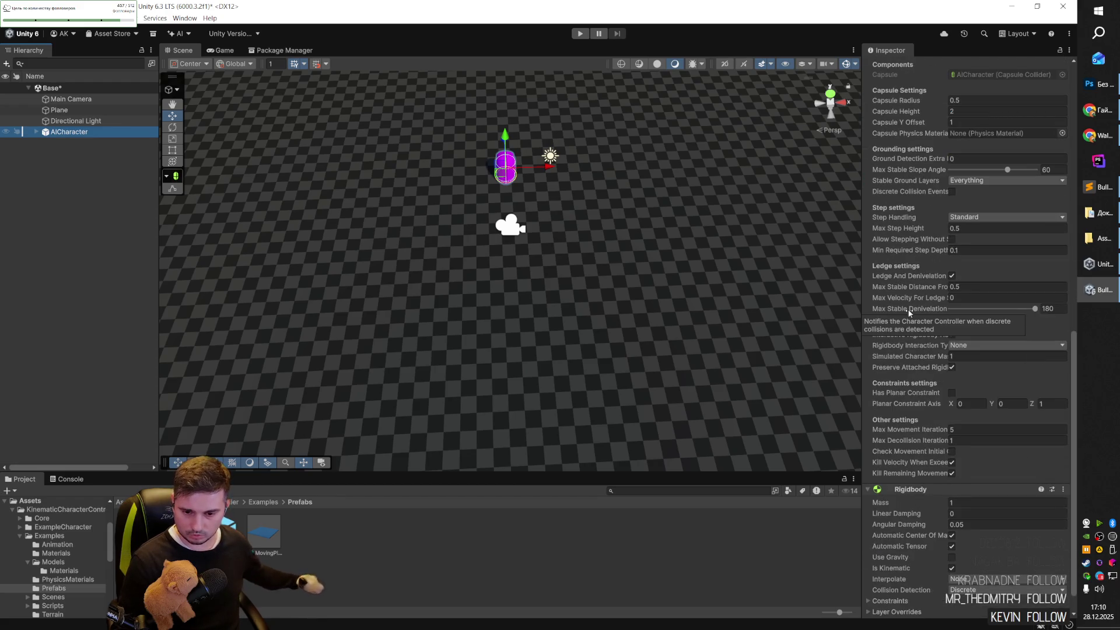
pyautogui.scroll(-1, 908, 313)
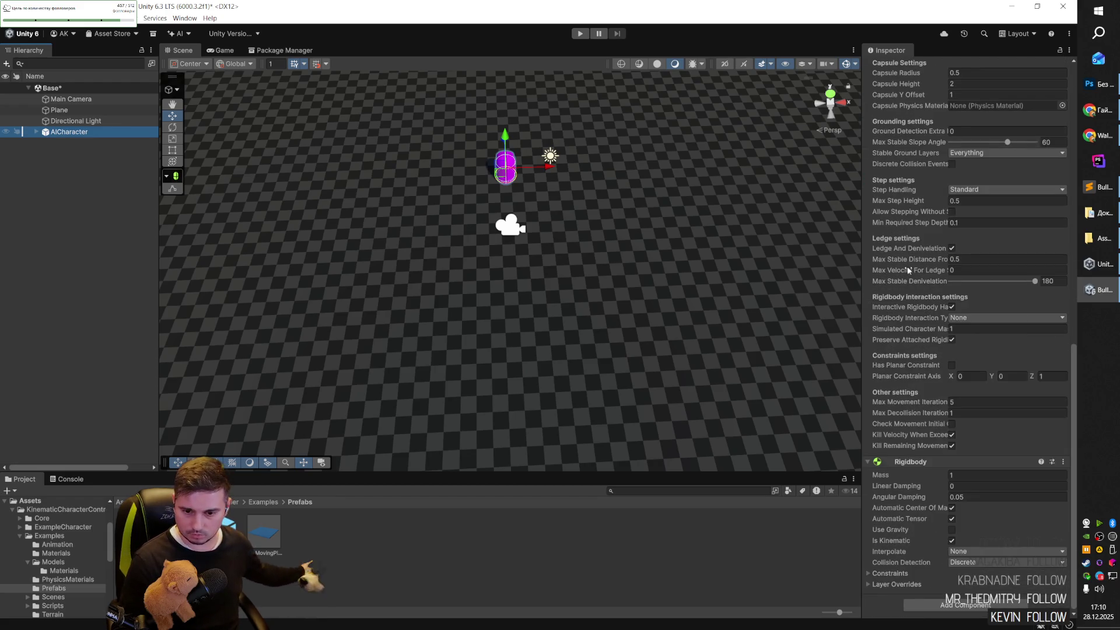
pyautogui.scroll(4, 915, 285)
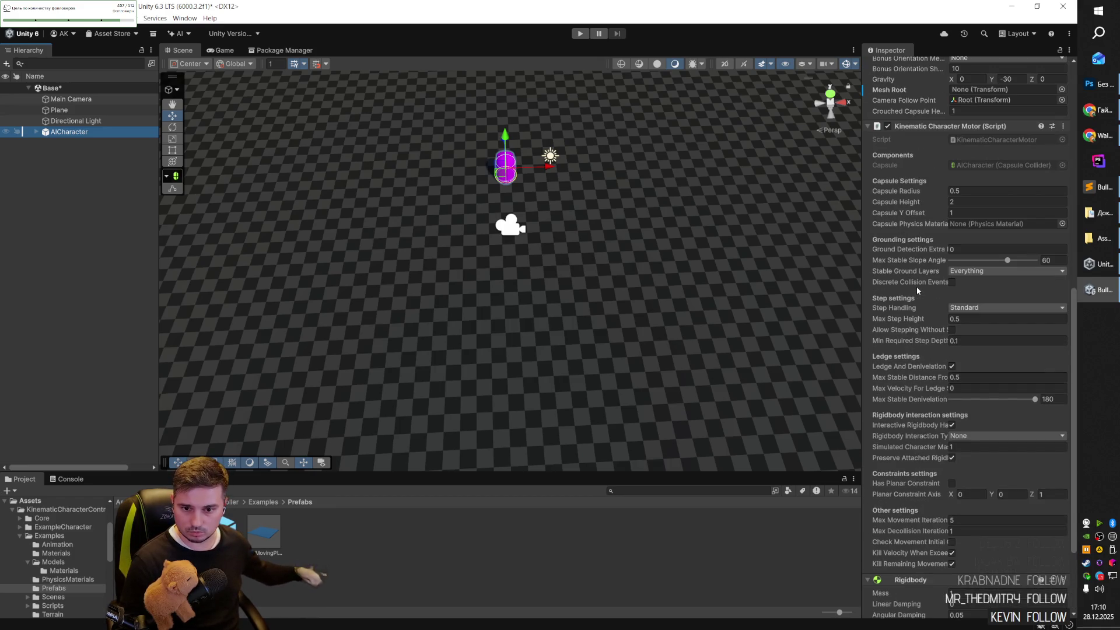
pyautogui.scroll(7, 916, 288)
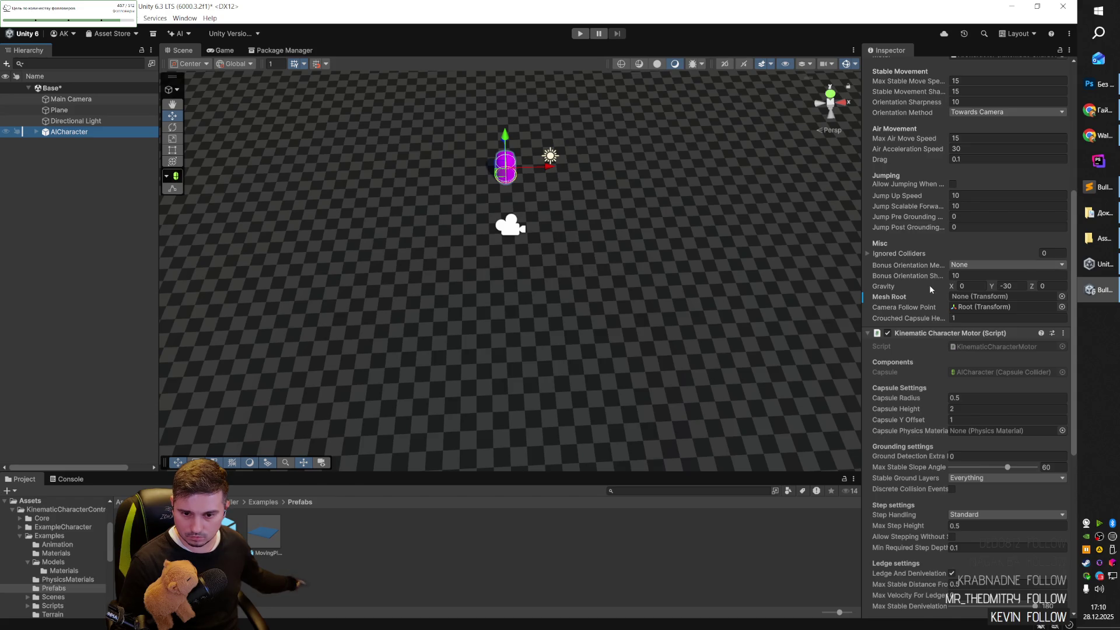
pyautogui.scroll(3, 929, 284)
# Check the Bonus Orientation and Orientation Method dropdowns, keeping None and Towards Camera.
pyautogui.click(969, 353)
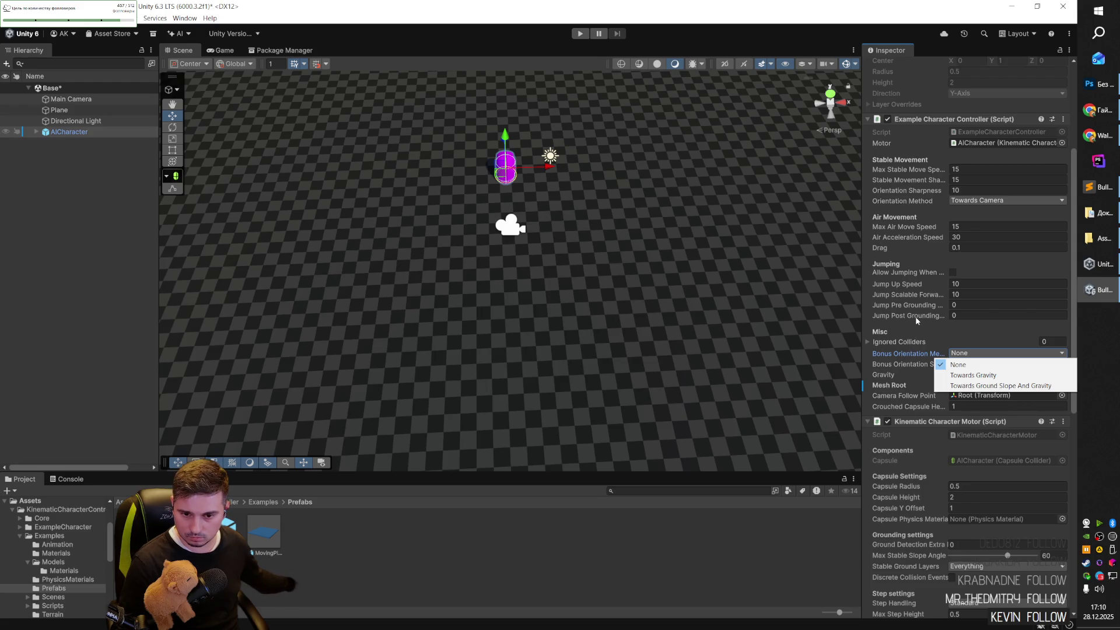
pyautogui.click(957, 262)
pyautogui.scroll(2, 933, 265)
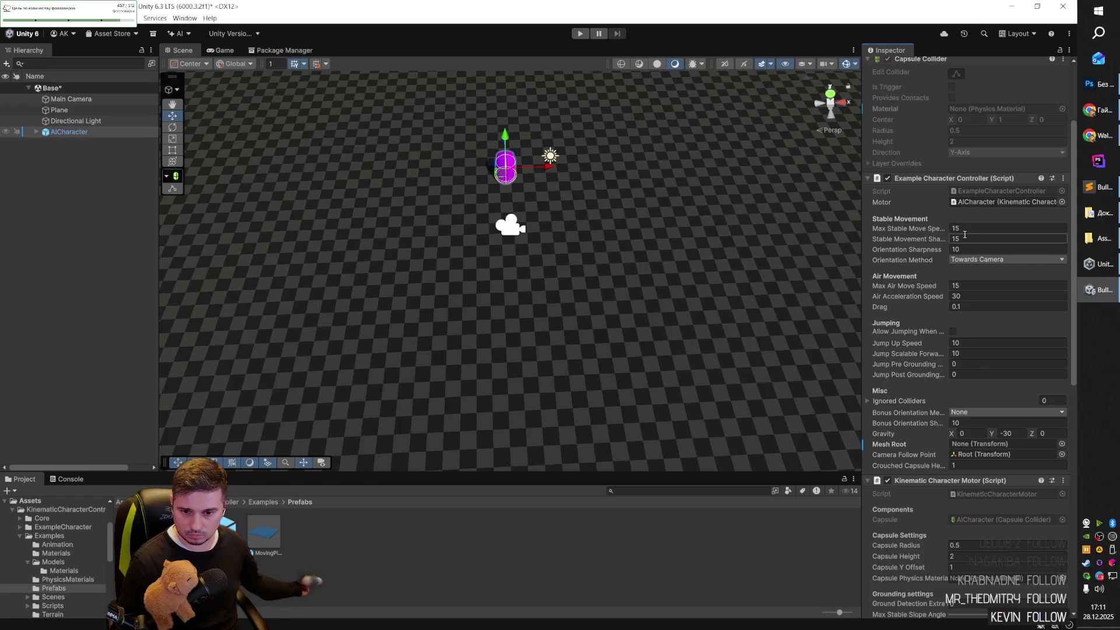
pyautogui.click(985, 263)
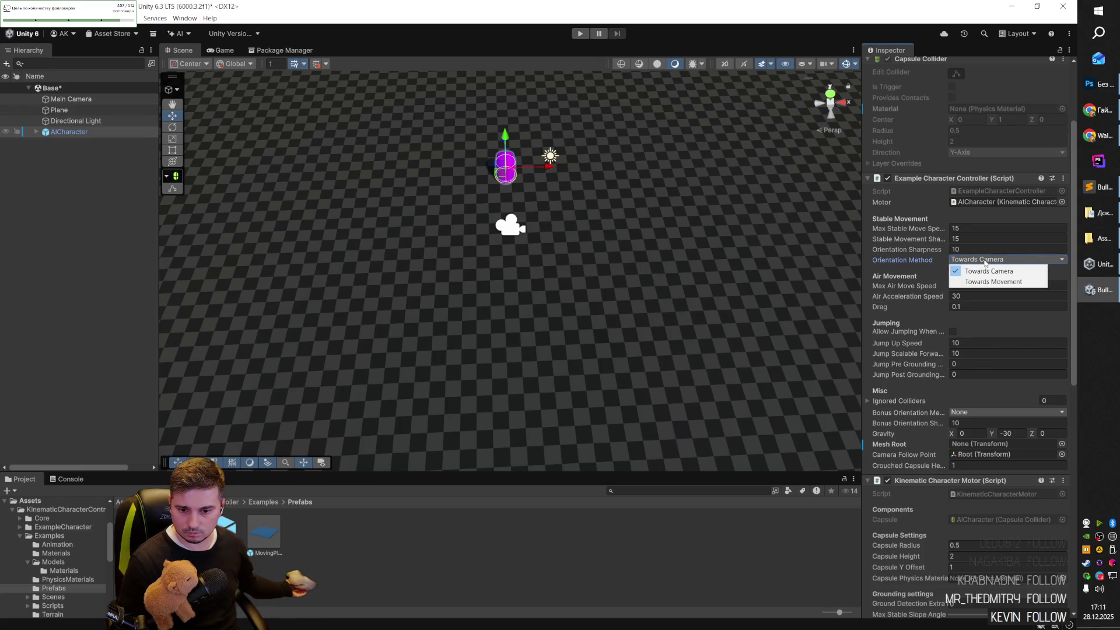
pyautogui.click(905, 260)
pyautogui.scroll(2, 904, 258)
pyautogui.scroll(2, 904, 258)
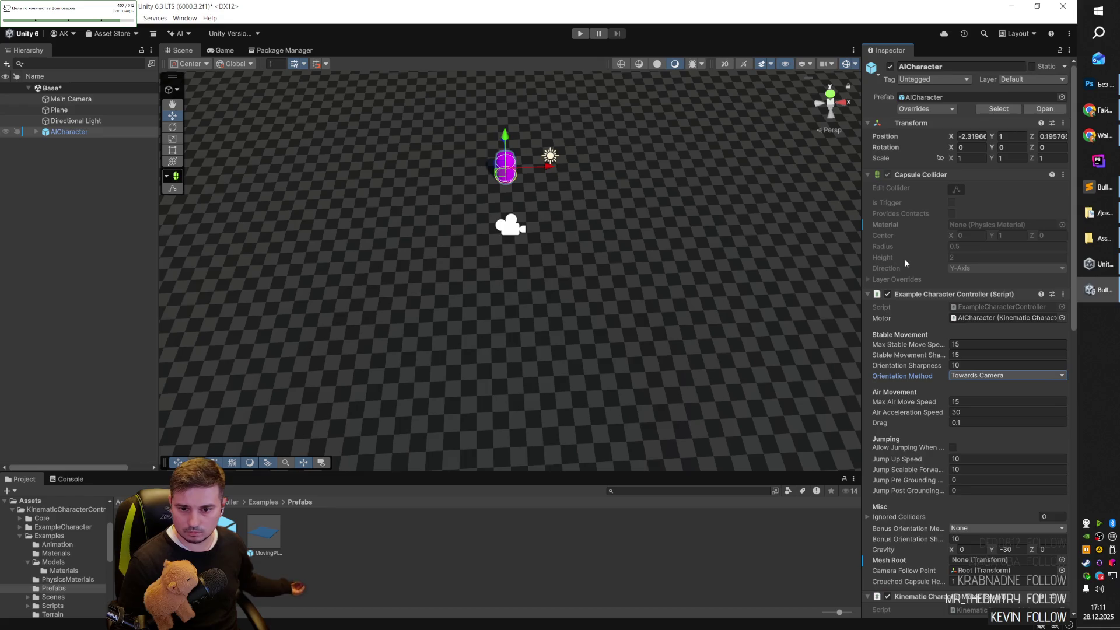
# Set the AICharacter's Transform Position to 0, 0, 0.
pyautogui.click(965, 135)
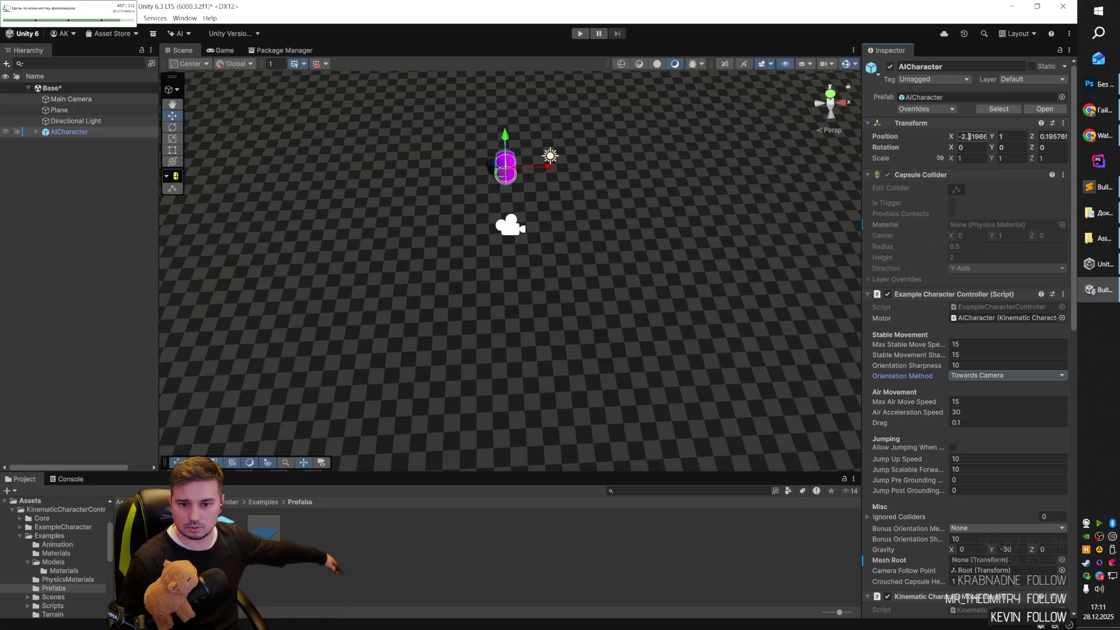
pyautogui.write('0')
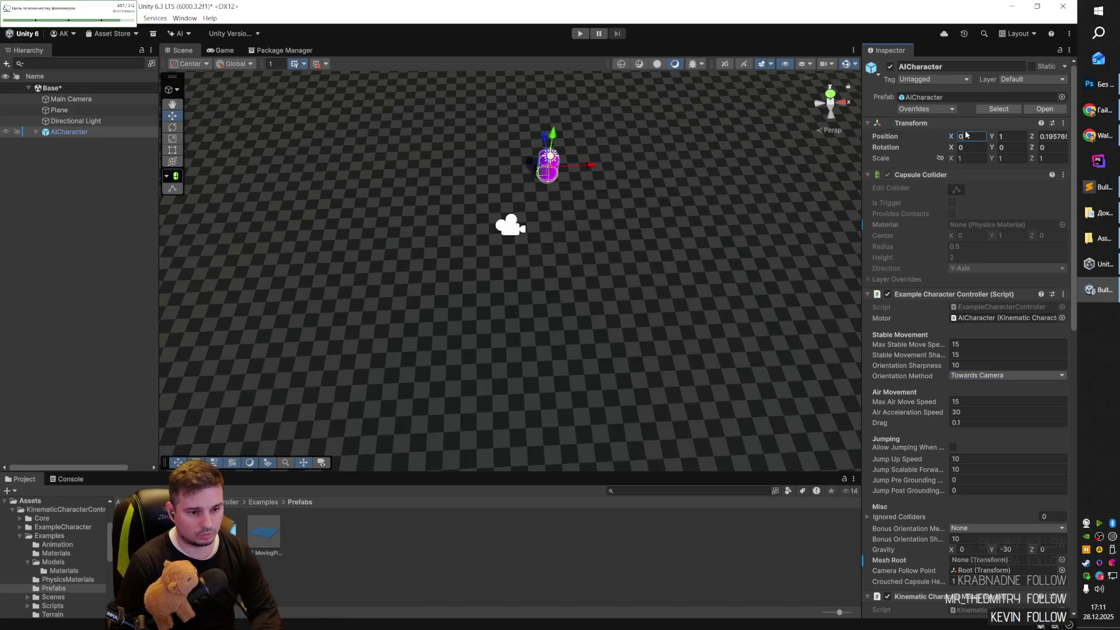
pyautogui.press('Tab')
pyautogui.write('0')
pyautogui.press('Tab')
pyautogui.write('0')
pyautogui.press('Return')
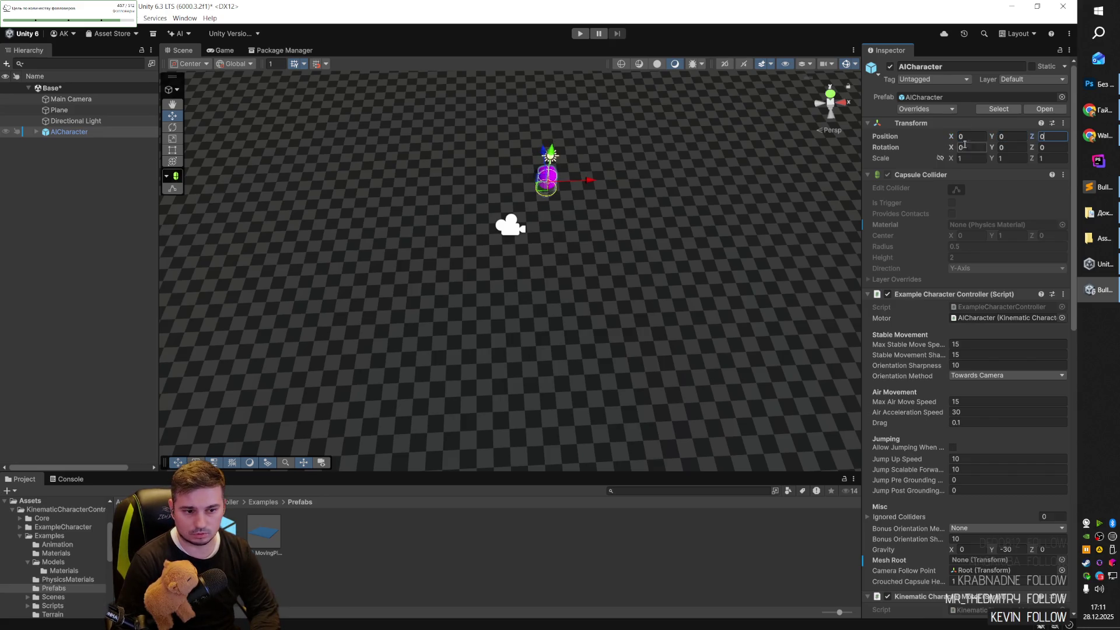
# Raise the AICharacter to Y 1.253 and start a play test.
pyautogui.moveTo(513, 187)
pyautogui.mouseDown()
pyautogui.moveTo(606, 148)
pyautogui.moveTo(596, 262)
pyautogui.mouseUp()
pyautogui.moveTo(538, 305)
pyautogui.mouseDown()
pyautogui.moveTo(538, 221)
pyautogui.moveTo(587, 367)
pyautogui.moveTo(534, 255)
pyautogui.moveTo(485, 312)
pyautogui.moveTo(442, 169)
pyautogui.mouseUp()
pyautogui.scroll(-3, 443, 169)
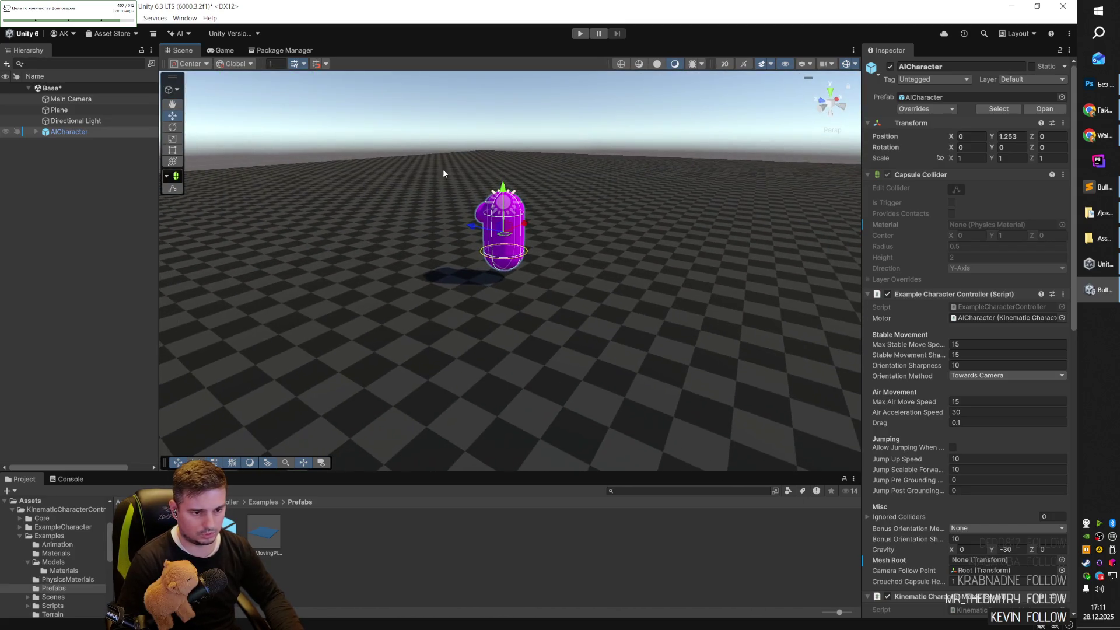
pyautogui.click(579, 33)
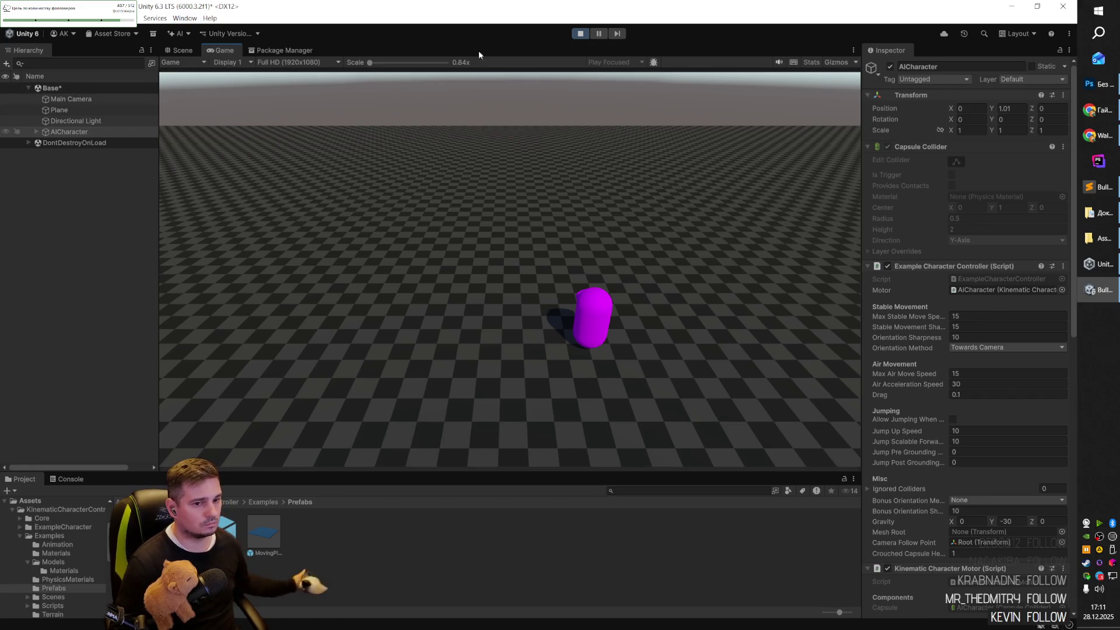
# Stop the test, show the Console panel, then run and stop the scene once more.
pyautogui.click(580, 33)
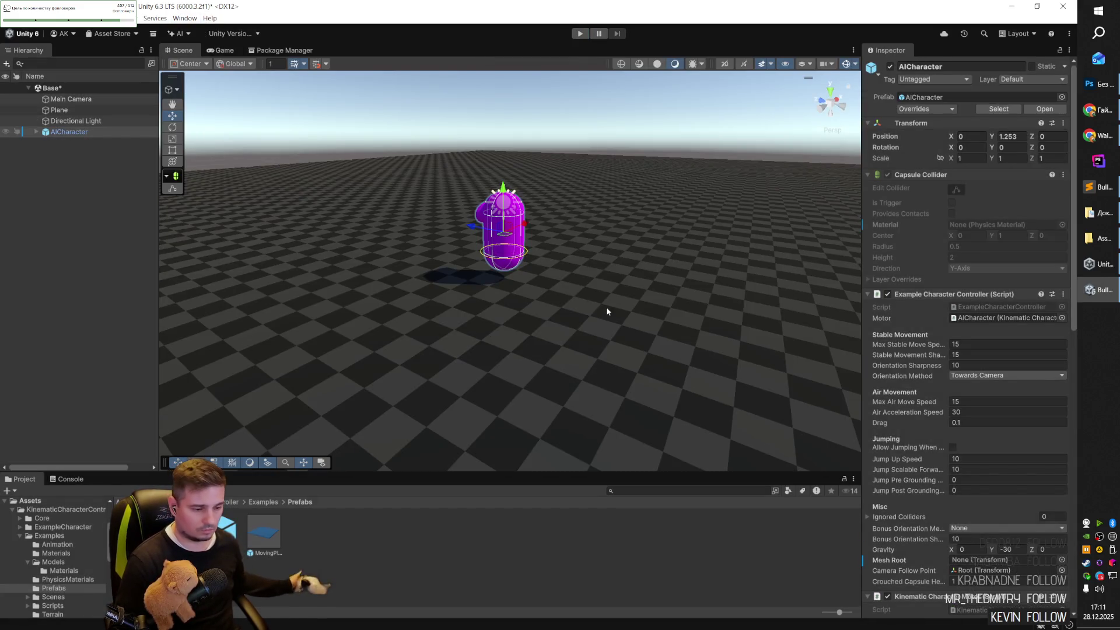
pyautogui.click(73, 478)
pyautogui.click(579, 33)
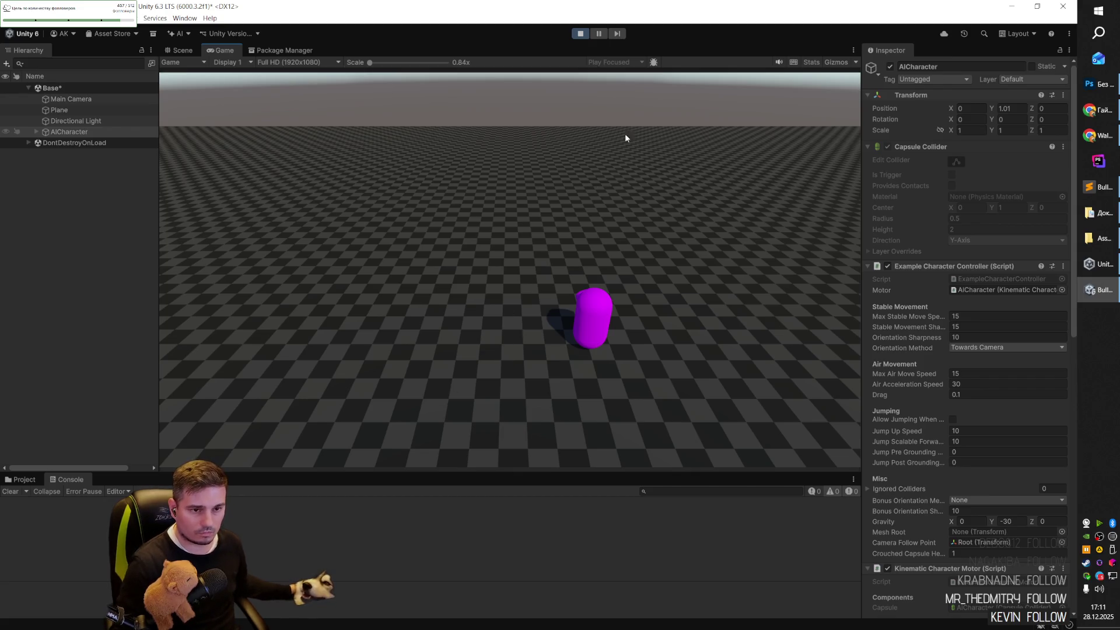
pyautogui.click(579, 33)
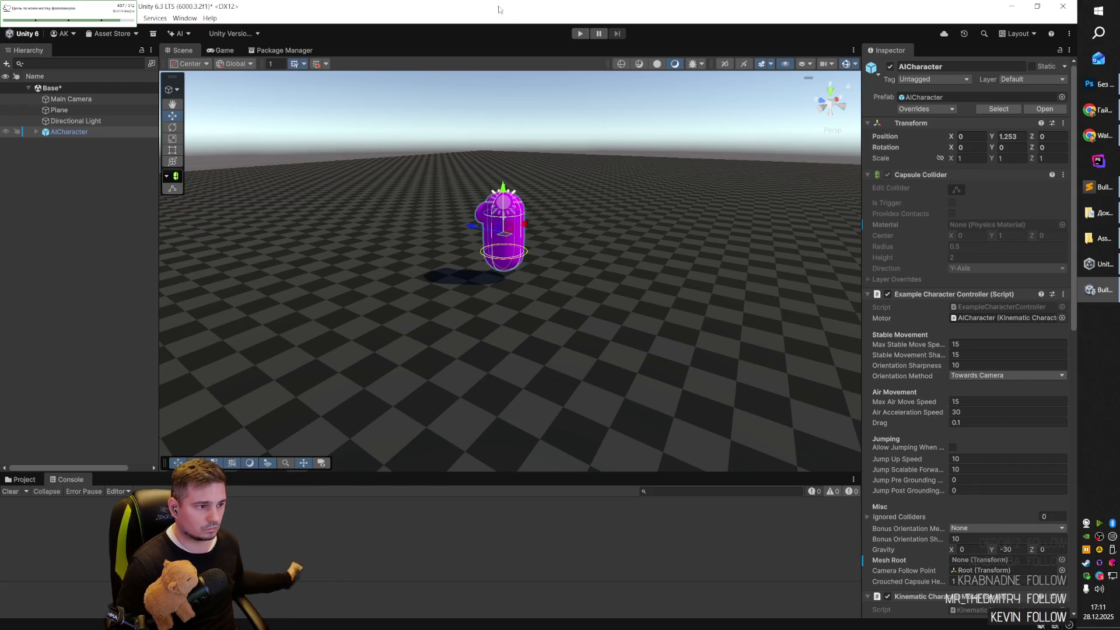
# Select the Base scene root and bring up the Asset Store options menu.
pyautogui.click(59, 90)
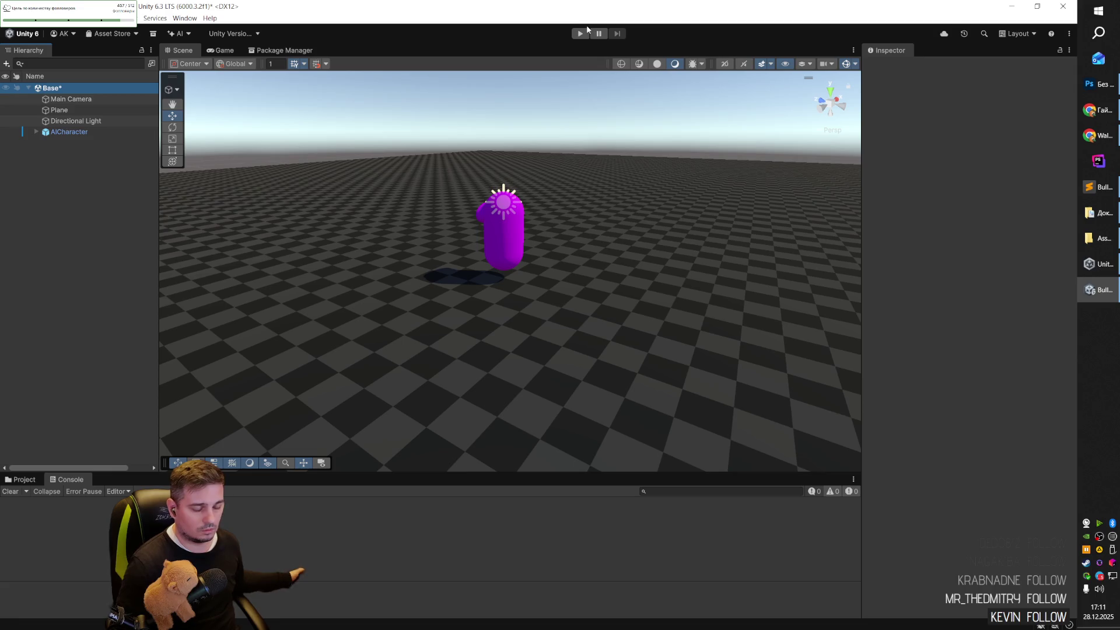
pyautogui.hotkey('alt', 'Tab')
pyautogui.hotkey('alt', 'Tab')
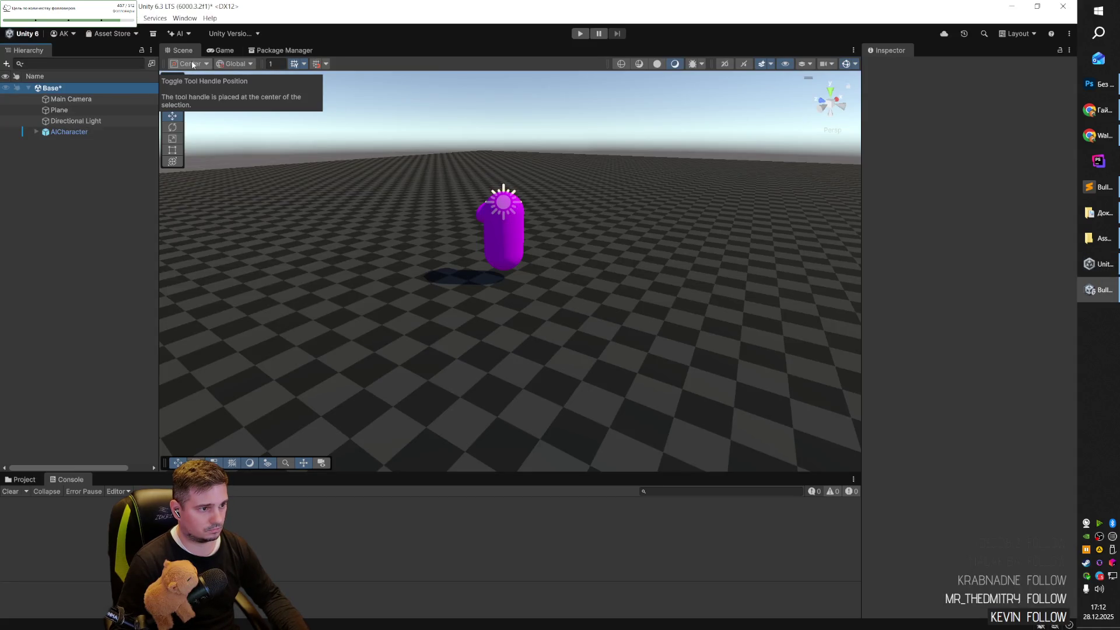
pyautogui.click(111, 33)
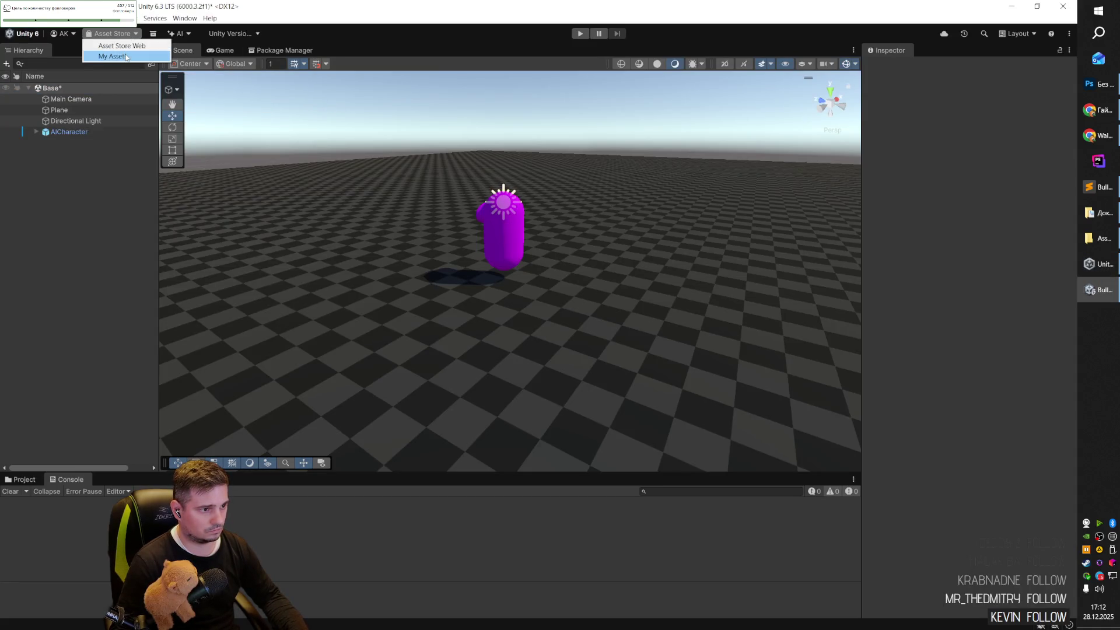
# Open Kinematic Character Controller under My Assets and scroll through its description.
pyautogui.click(126, 57)
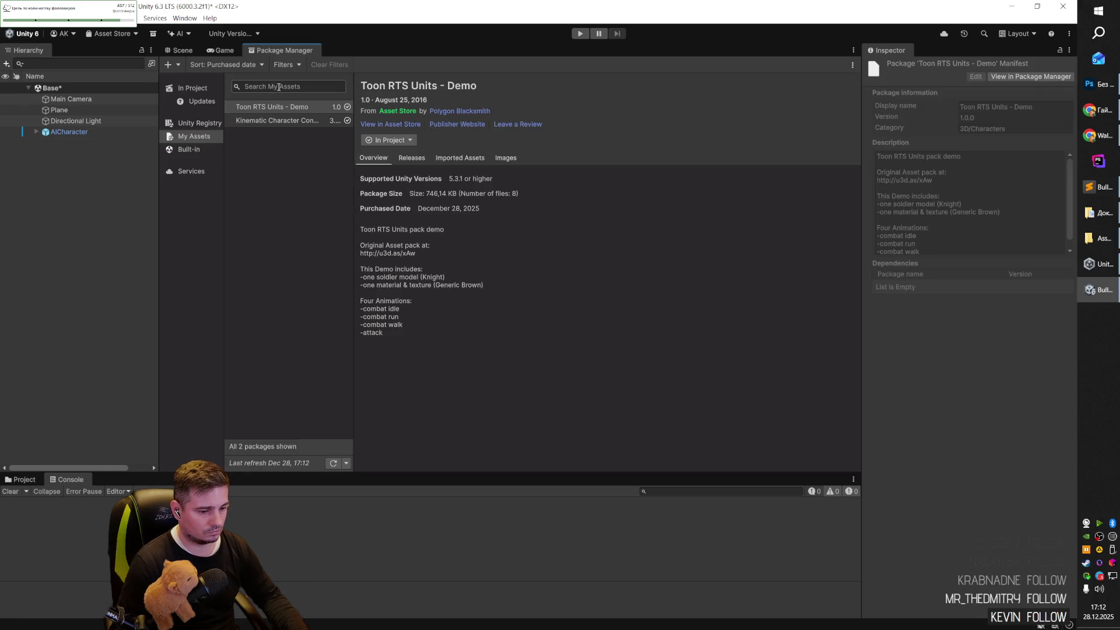
pyautogui.click(279, 121)
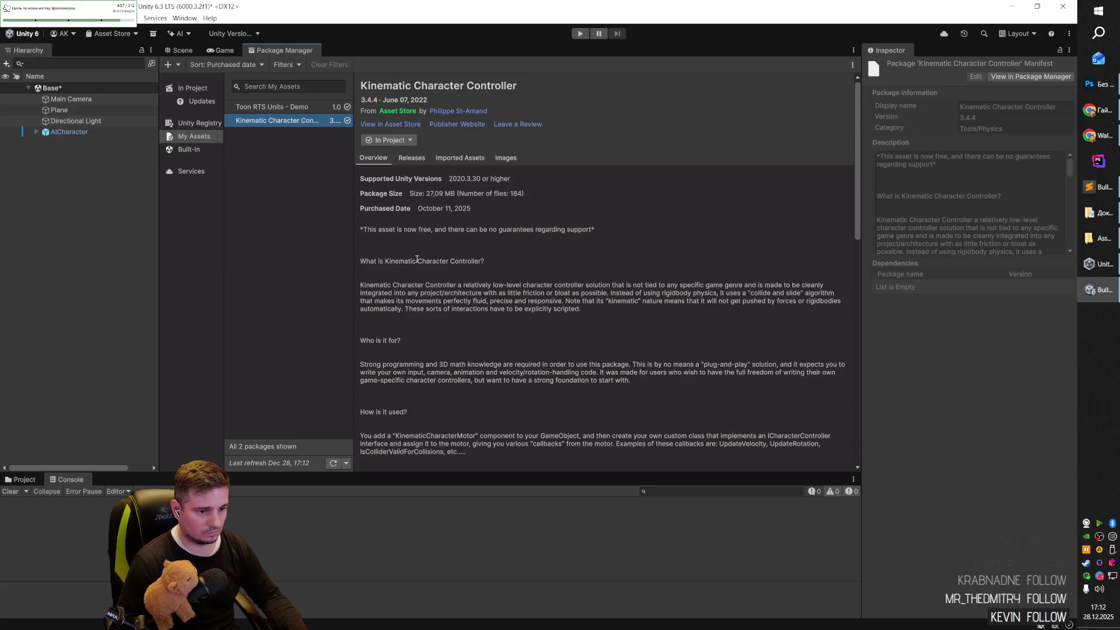
pyautogui.scroll(-3, 501, 292)
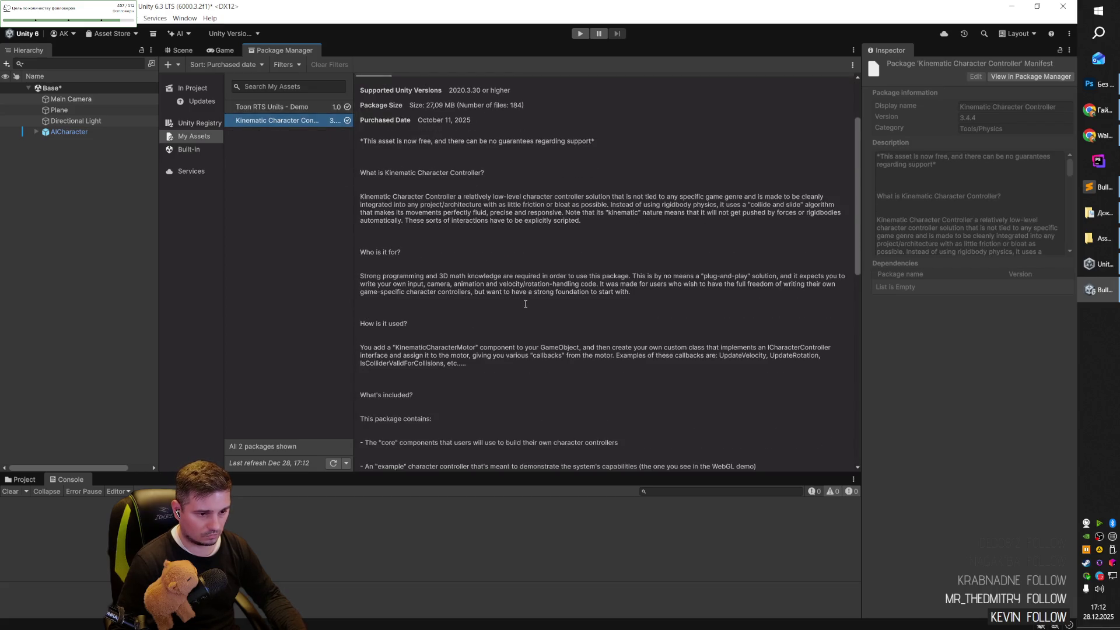
pyautogui.scroll(-3, 517, 317)
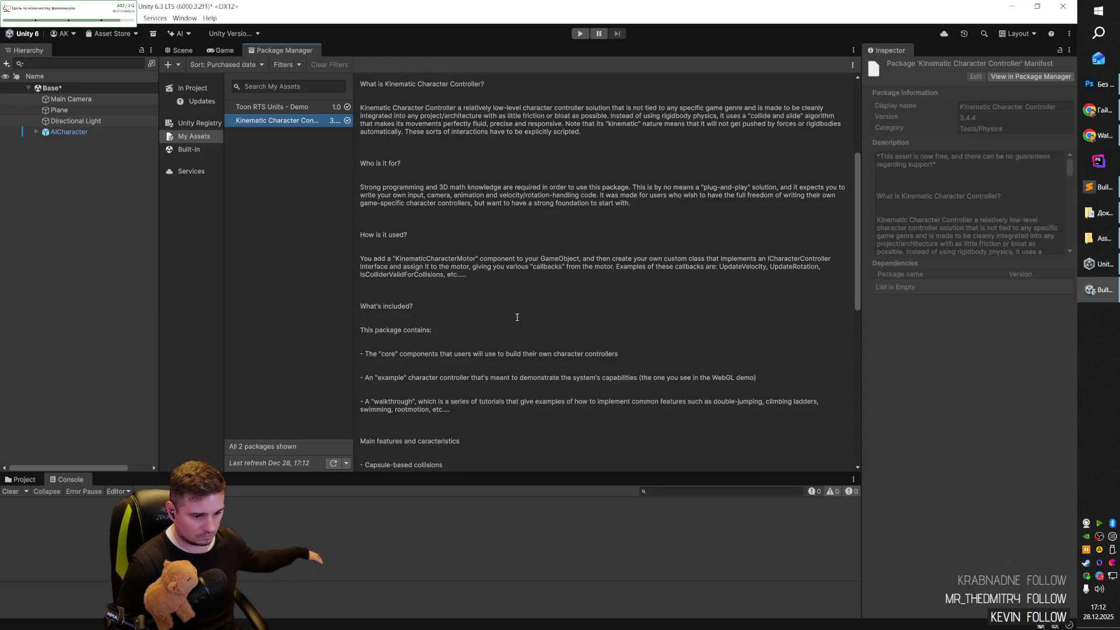
pyautogui.scroll(6, 516, 317)
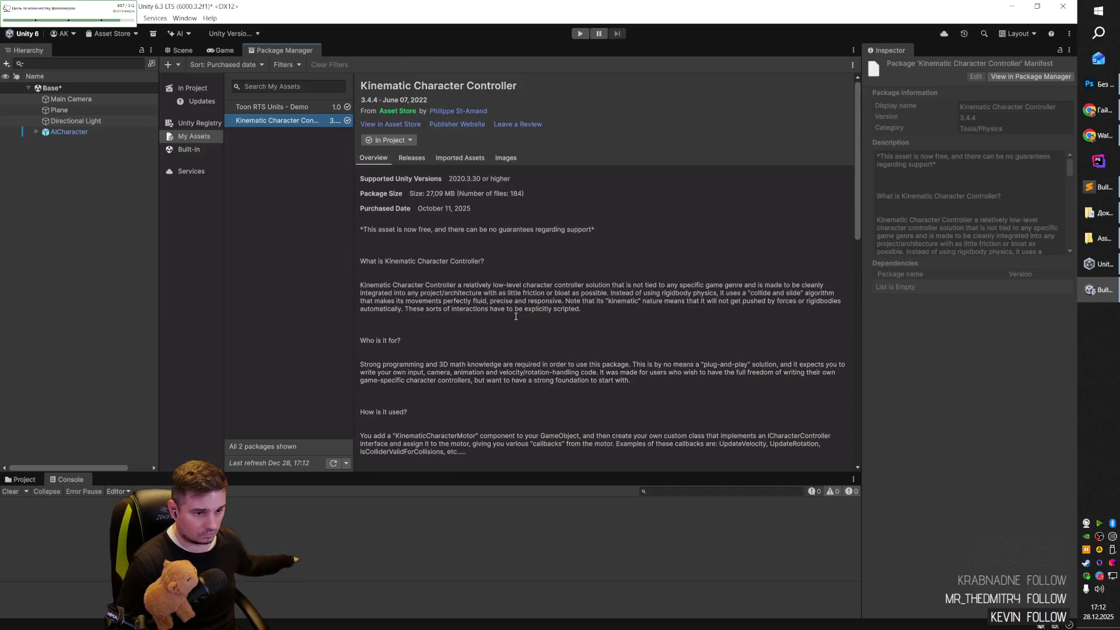
pyautogui.moveTo(359, 86); pyautogui.dragTo(561, 93)
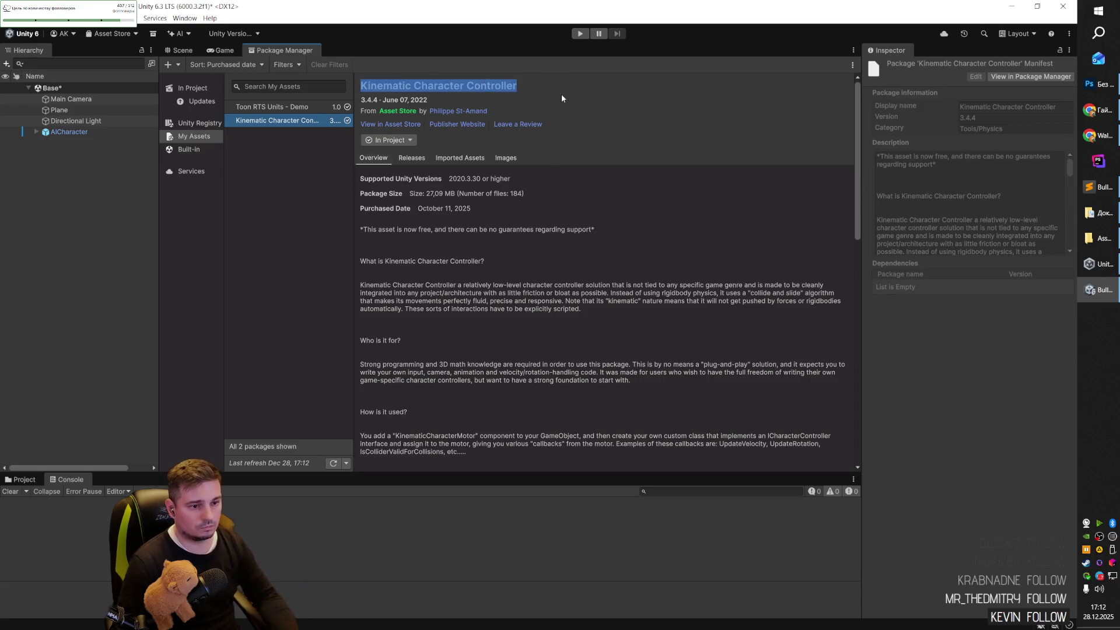
pyautogui.click(390, 125)
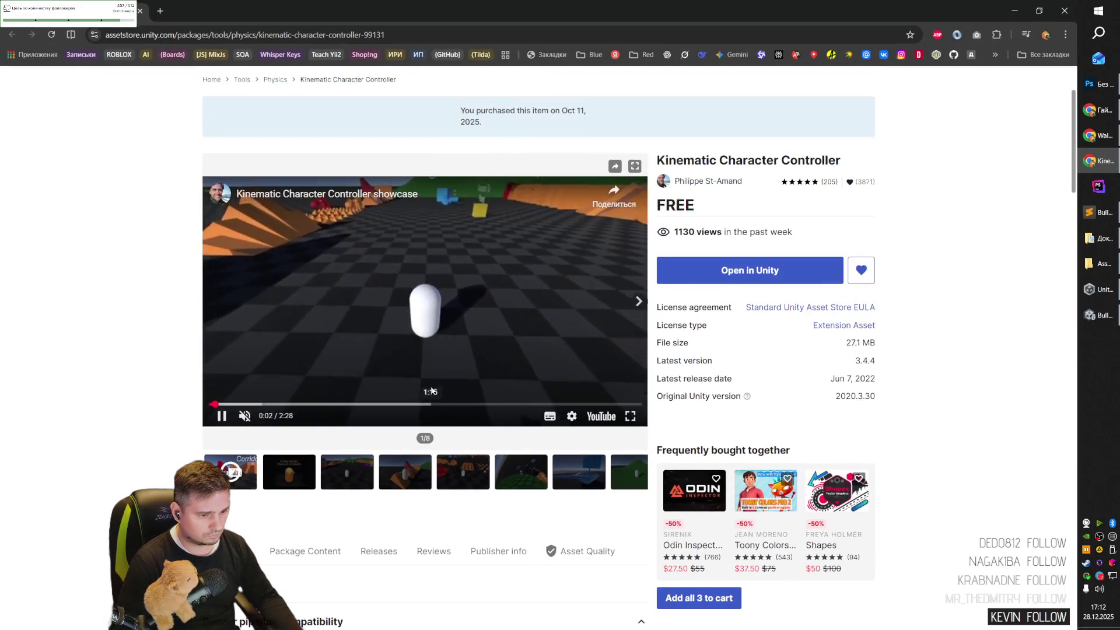
# Click through the product's gallery images, ending on the blue sailboat.
pyautogui.click(295, 477)
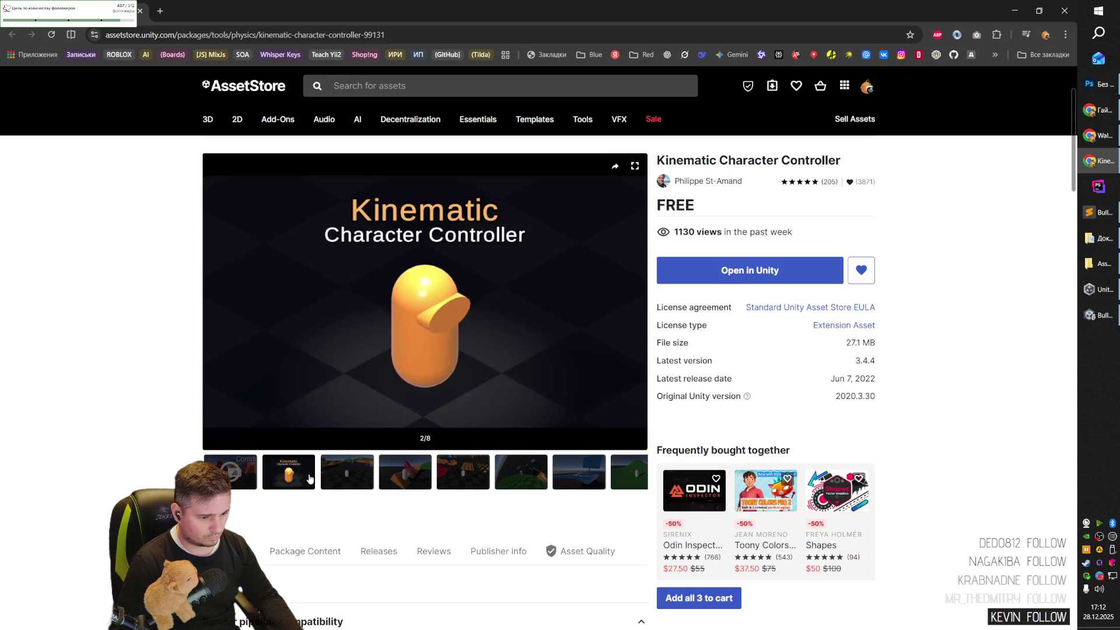
pyautogui.click(353, 477)
pyautogui.click(413, 481)
pyautogui.click(459, 478)
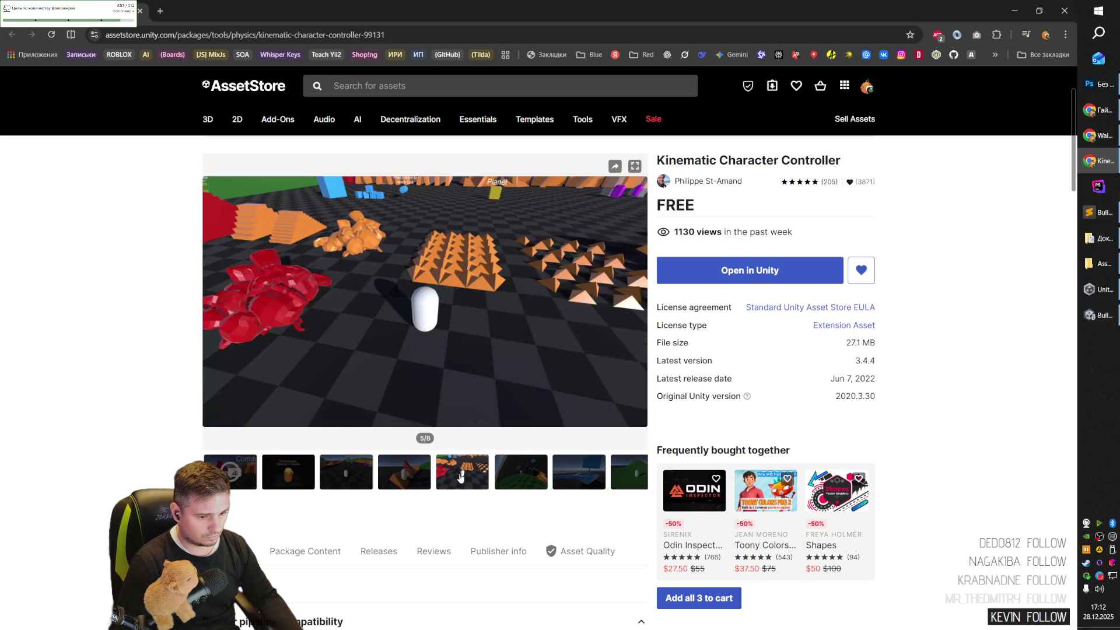
pyautogui.click(557, 475)
# Scroll to the usage notes, highlight the KinematicCharacterMotor name, and return to Unity.
pyautogui.scroll(-5, 536, 487)
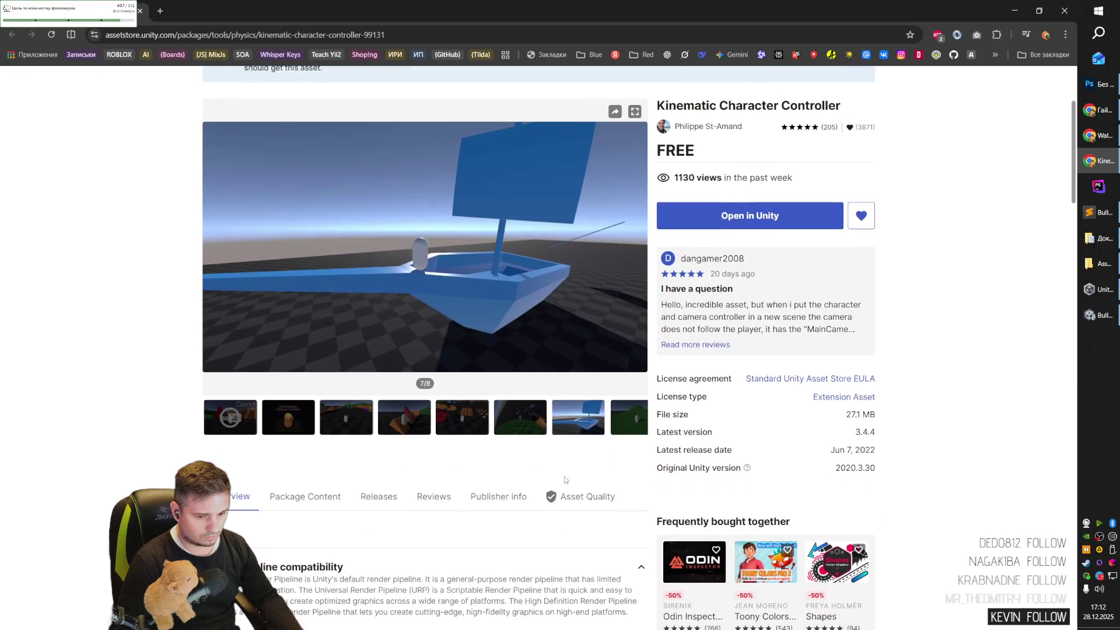
pyautogui.scroll(-5, 537, 487)
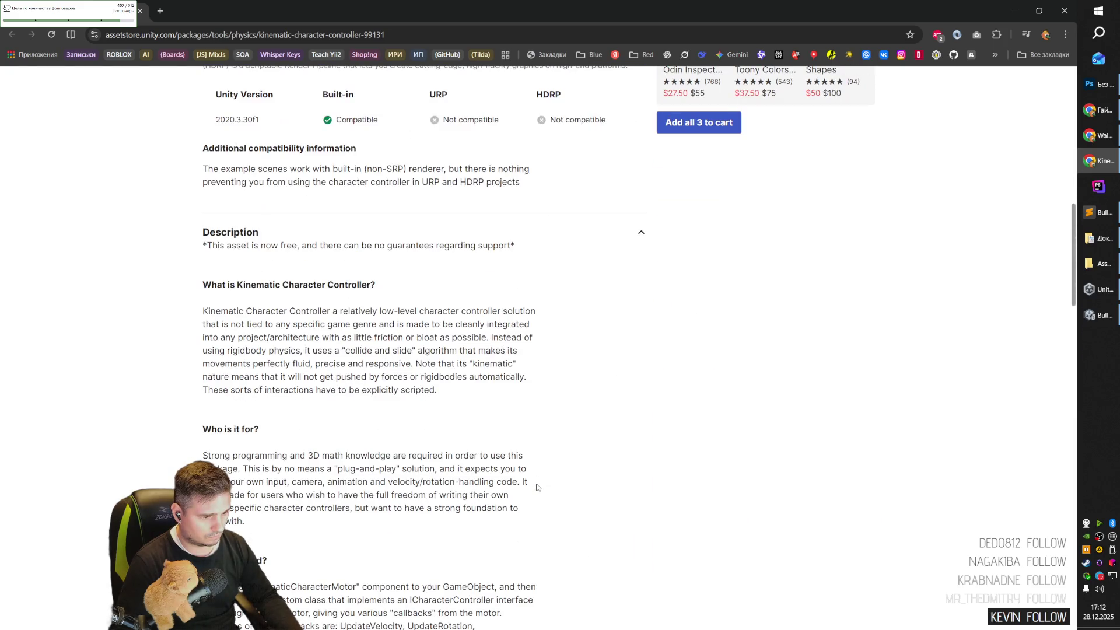
pyautogui.scroll(-6, 435, 494)
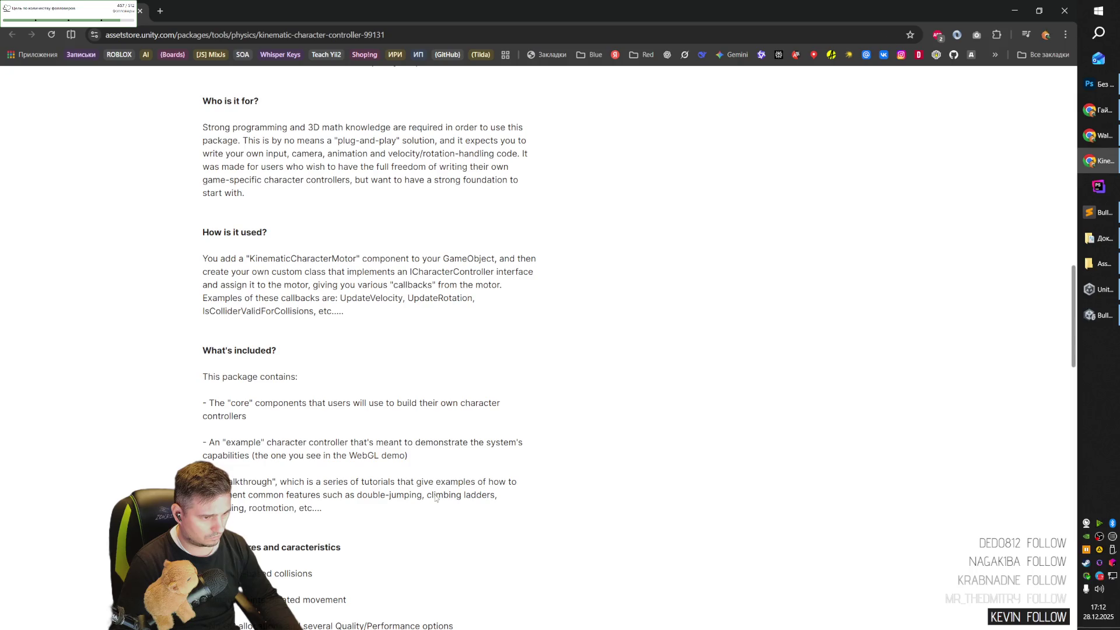
pyautogui.moveTo(203, 260); pyautogui.dragTo(494, 258)
pyautogui.click(428, 260)
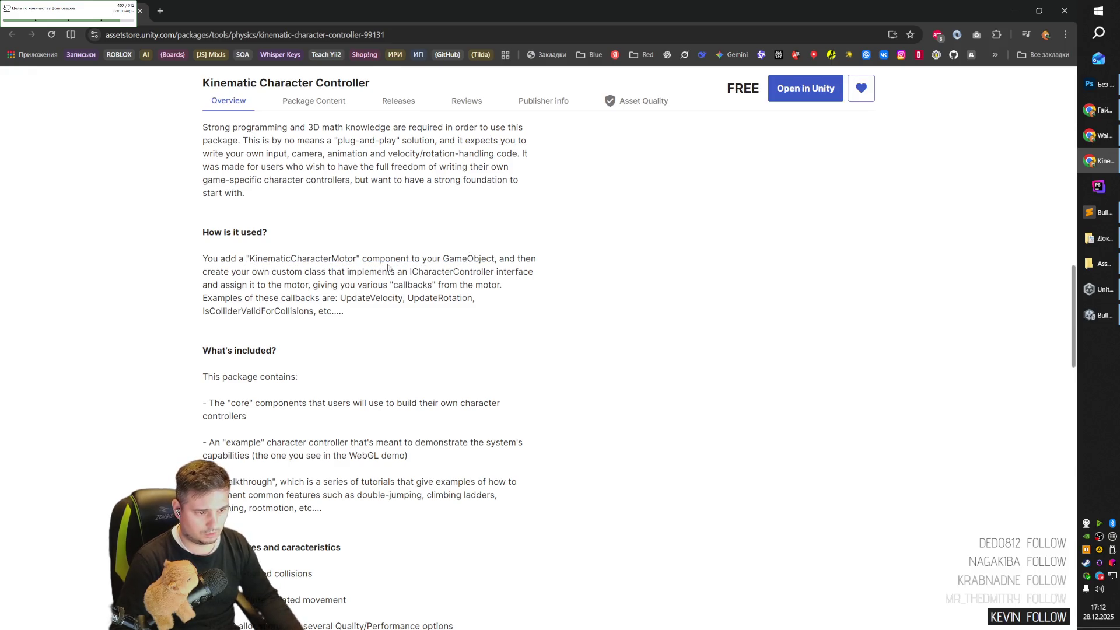
pyautogui.hotkey('alt', 'Tab')
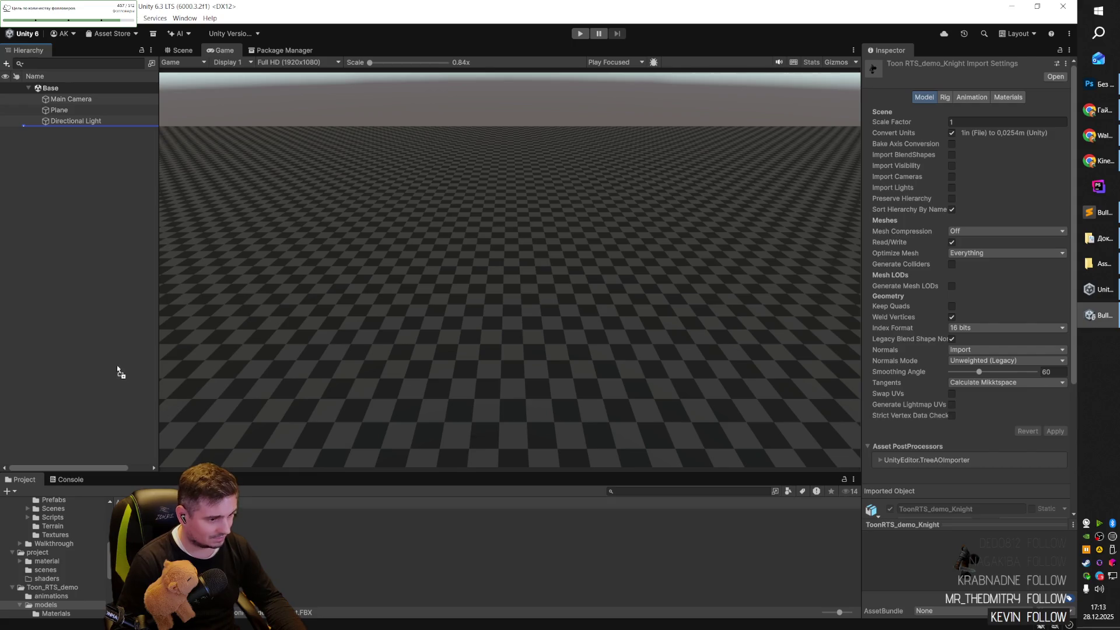
# Add ToonRTS_demo_Knight to the Hierarchy and view it in the Scene view.
pyautogui.moveTo(118, 371); pyautogui.dragTo(124, 363)
pyautogui.click(597, 336)
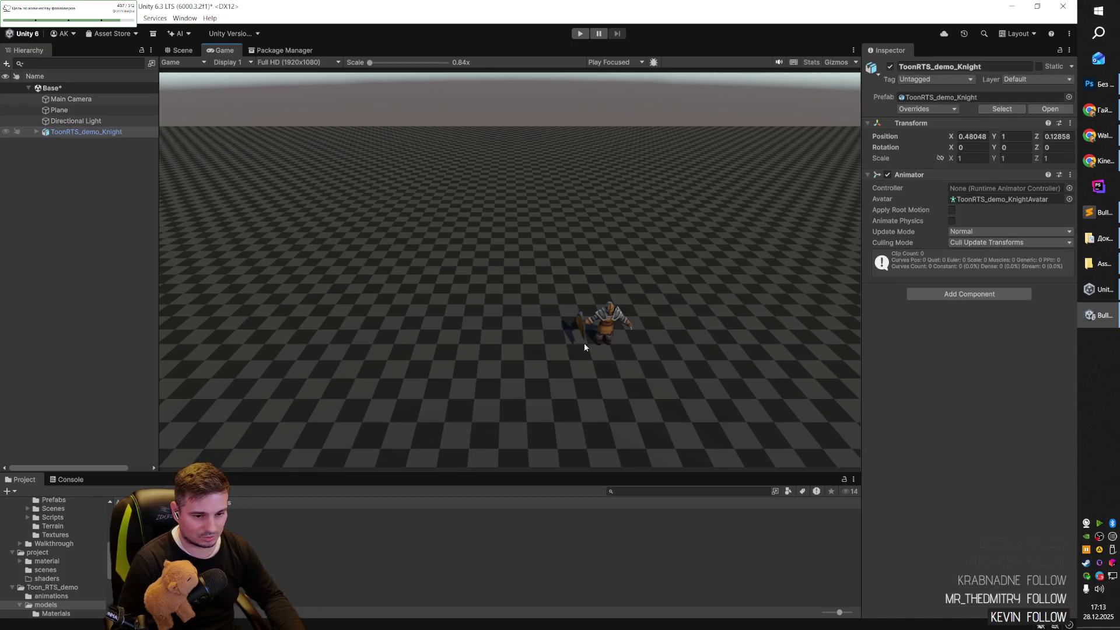
pyautogui.click(181, 50)
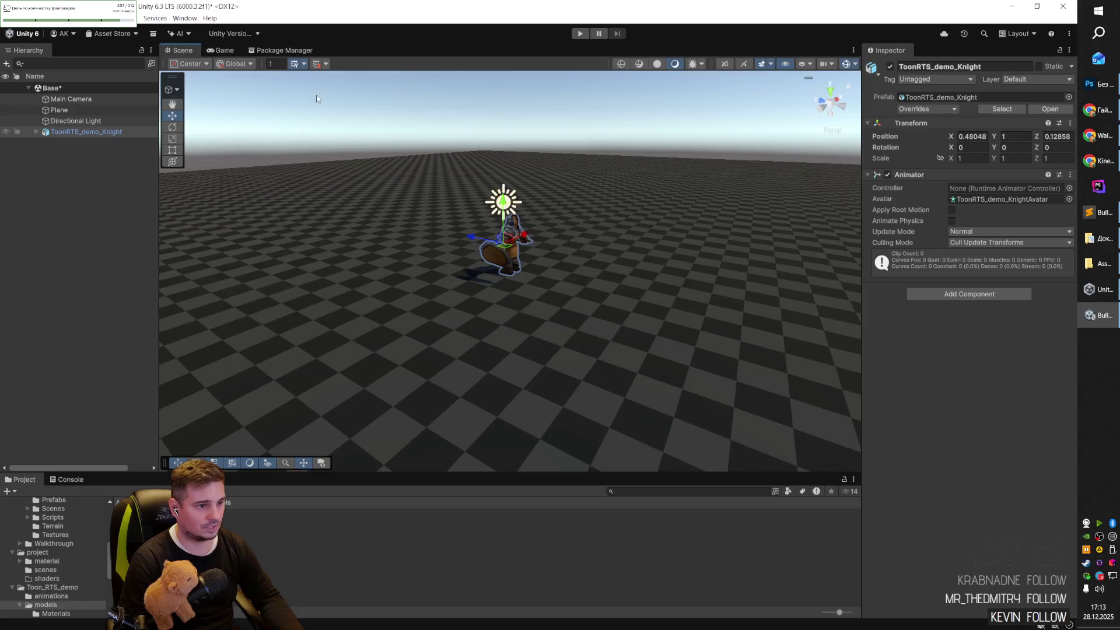
pyautogui.moveTo(547, 239); pyautogui.dragTo(2, 239)
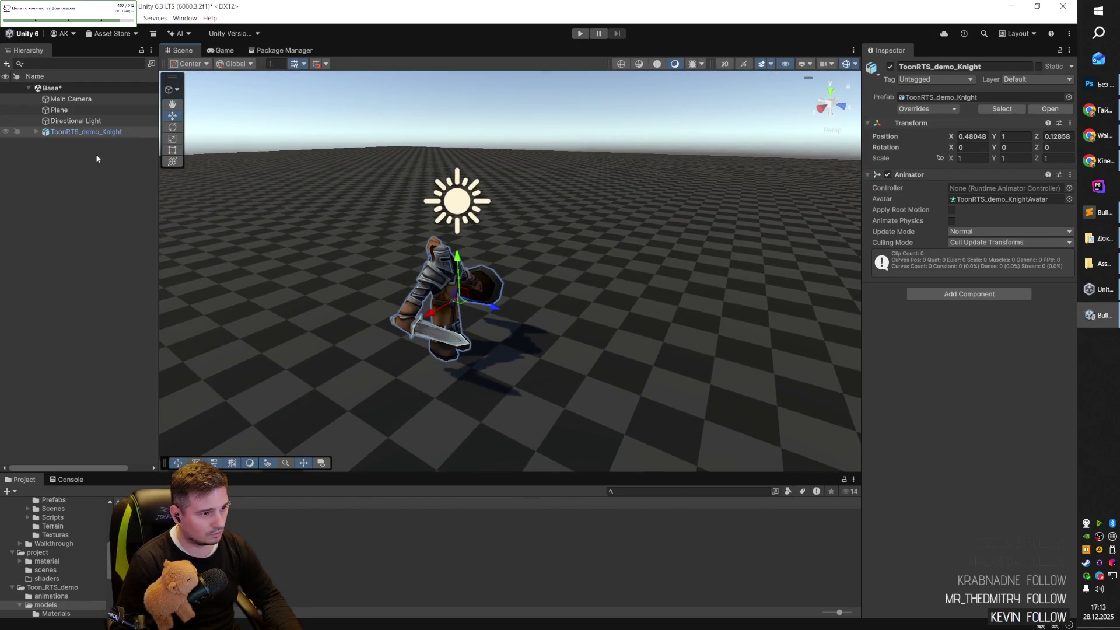
# Expand the knight's Bip001 bones through Pelvis and right thigh down to the right calf.
pyautogui.click(81, 131)
pyautogui.press('Right')
pyautogui.press('Right')
pyautogui.press('Right')
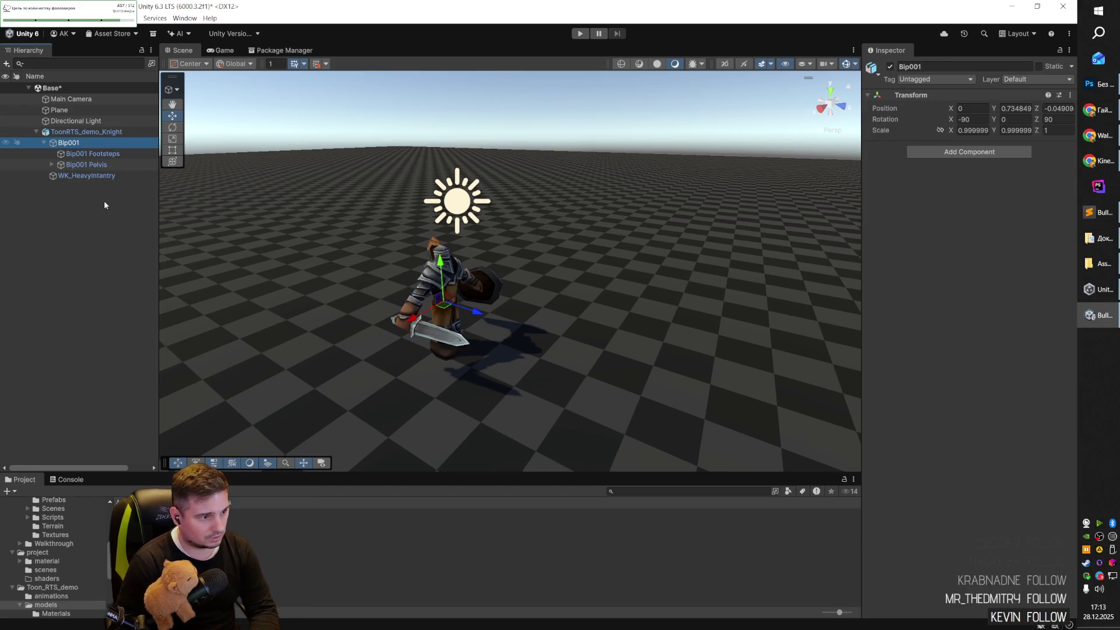
pyautogui.press('Down')
pyautogui.press('Down')
pyautogui.press('Up')
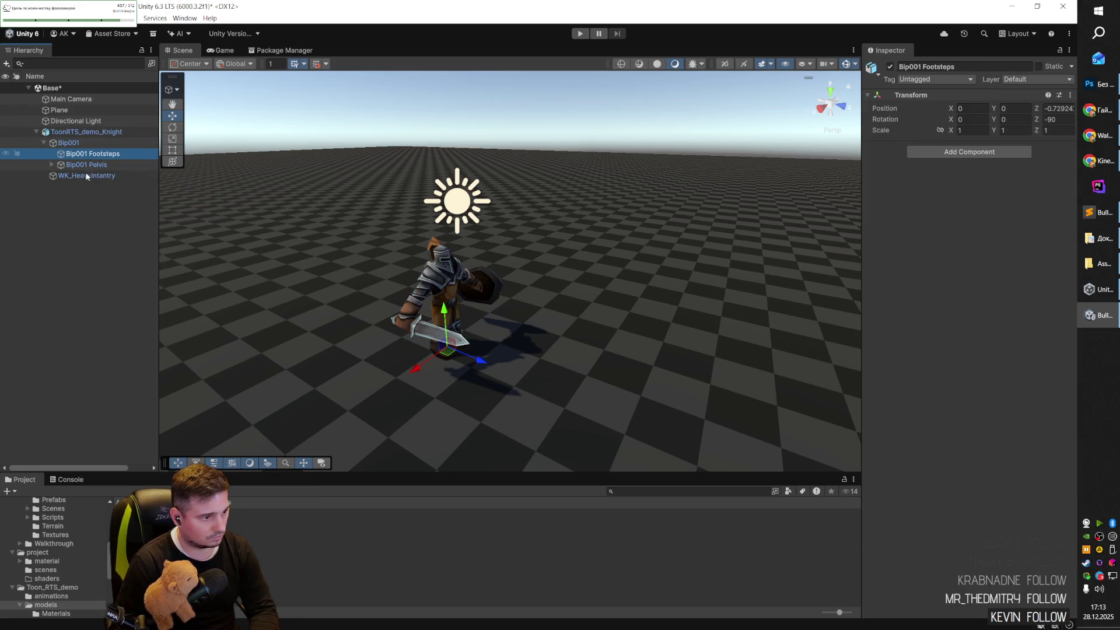
pyautogui.click(96, 166)
pyautogui.press('Right')
pyautogui.press('Down')
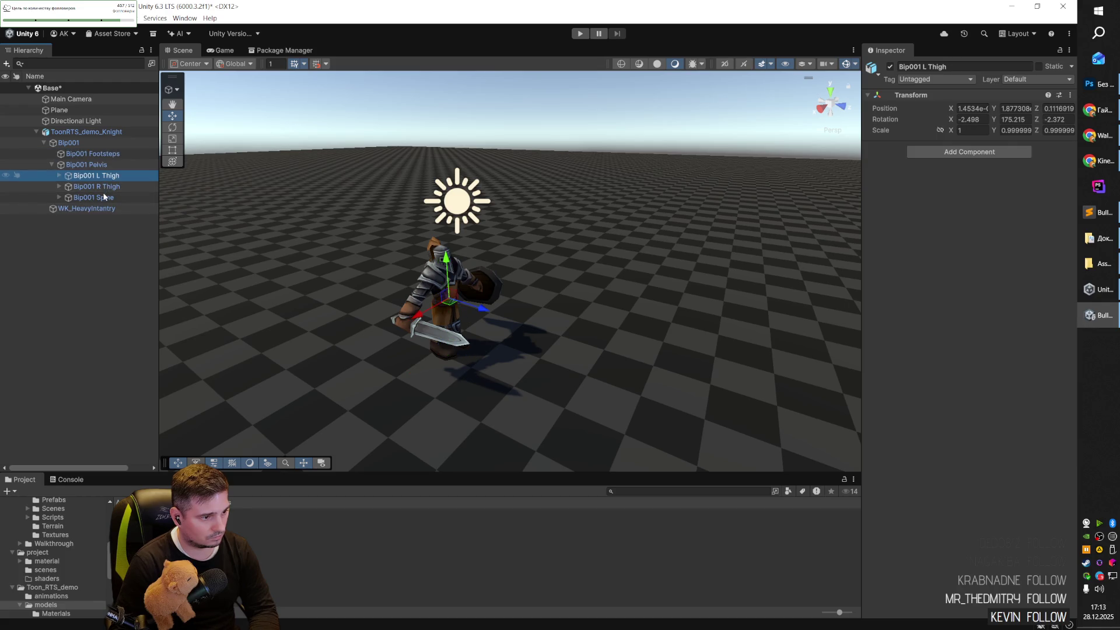
pyautogui.press('Down')
pyautogui.press('Right')
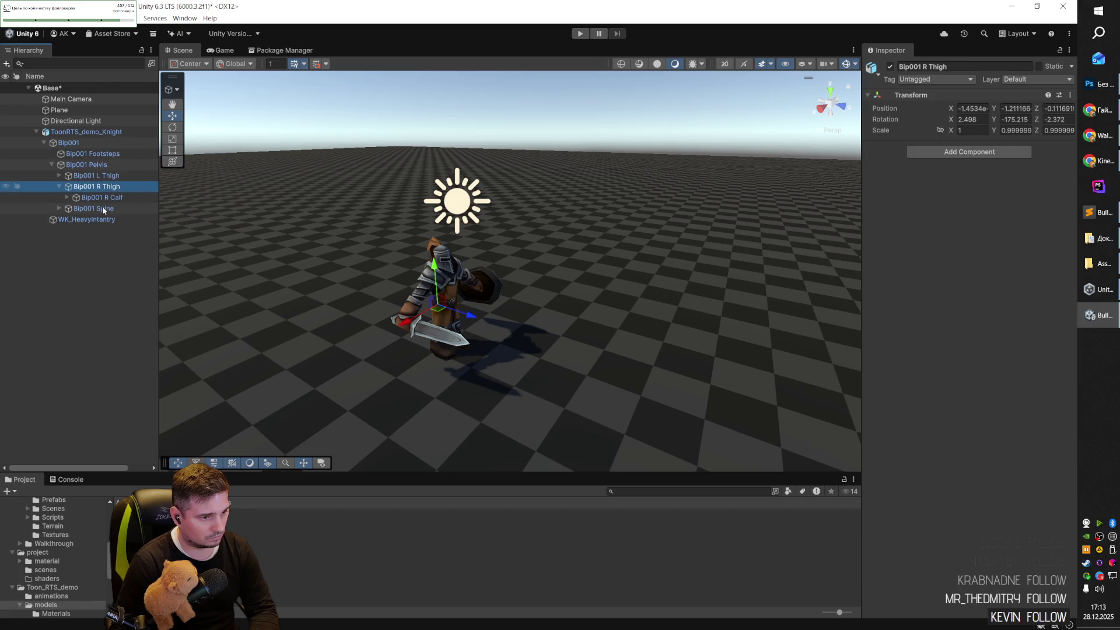
pyautogui.press('Down')
pyautogui.press('Right')
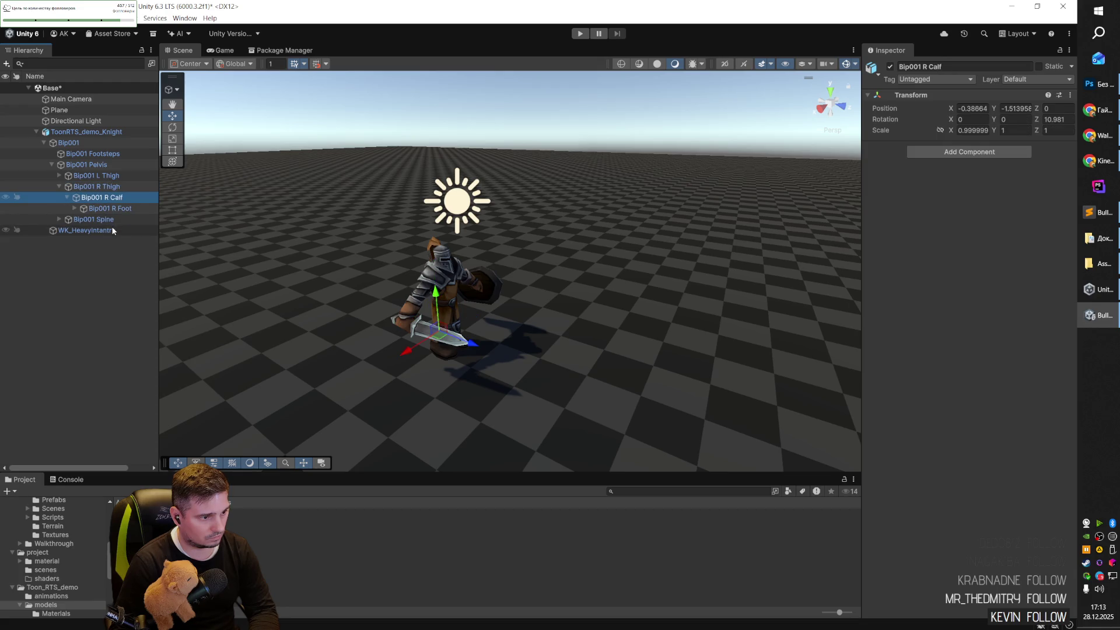
pyautogui.press('Down')
pyautogui.press('Up')
pyautogui.click(454, 343)
# Select the knight and browse to KinematicCharacterController/Examples/Prefabs in the Project window.
pyautogui.click(449, 344)
pyautogui.moveTo(449, 344)
pyautogui.mouseDown()
pyautogui.moveTo(554, 303)
pyautogui.moveTo(644, 310)
pyautogui.moveTo(680, 182)
pyautogui.moveTo(641, 245)
pyautogui.moveTo(554, 292)
pyautogui.moveTo(577, 291)
pyautogui.moveTo(222, 260)
pyautogui.moveTo(372, 354)
pyautogui.moveTo(502, 274)
pyautogui.mouseUp()
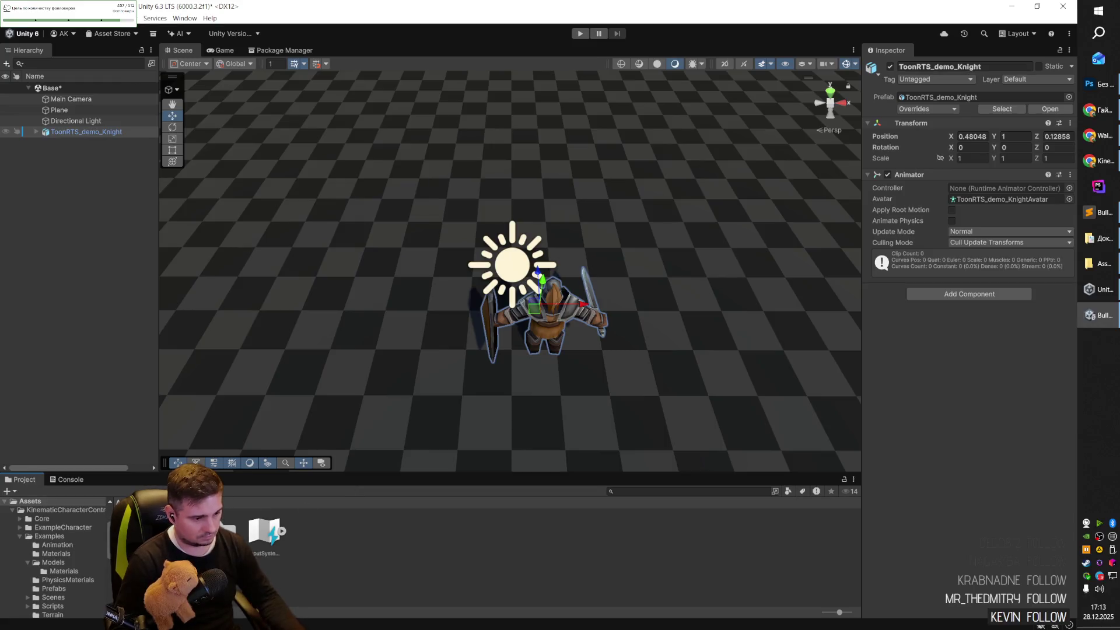
pyautogui.click(330, 557)
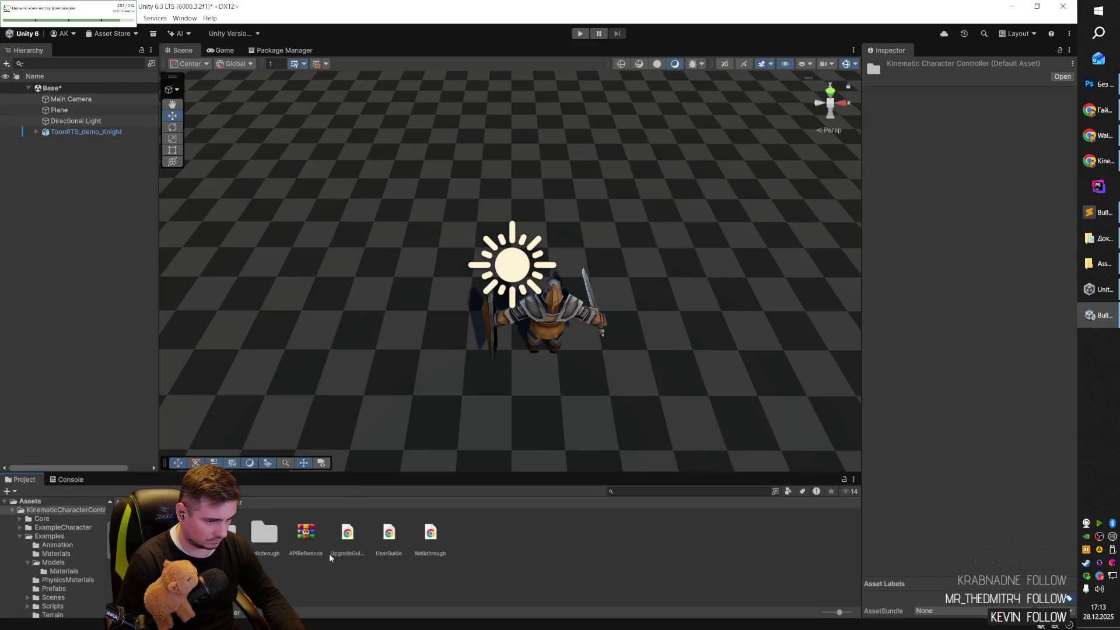
pyautogui.doubleClick(261, 545)
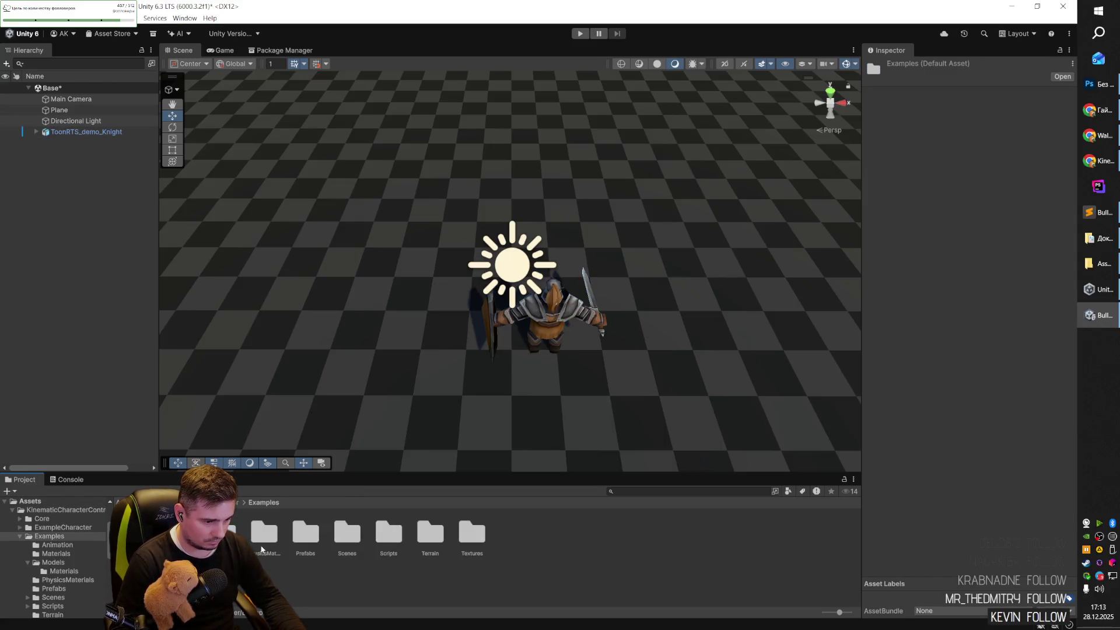
pyautogui.doubleClick(307, 544)
# Place an AICharacter prefab beside the knight, raise it, and run a brief play test.
pyautogui.moveTo(345, 450)
pyautogui.mouseDown()
pyautogui.moveTo(400, 270)
pyautogui.moveTo(423, 264)
pyautogui.mouseUp()
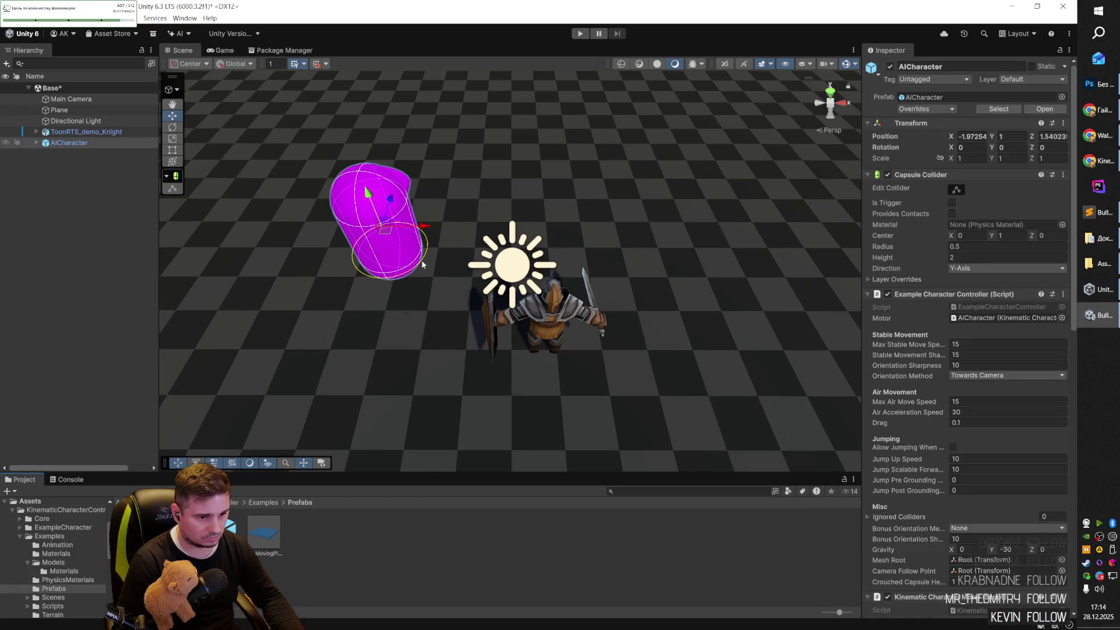
pyautogui.moveTo(372, 223); pyautogui.dragTo(358, 185)
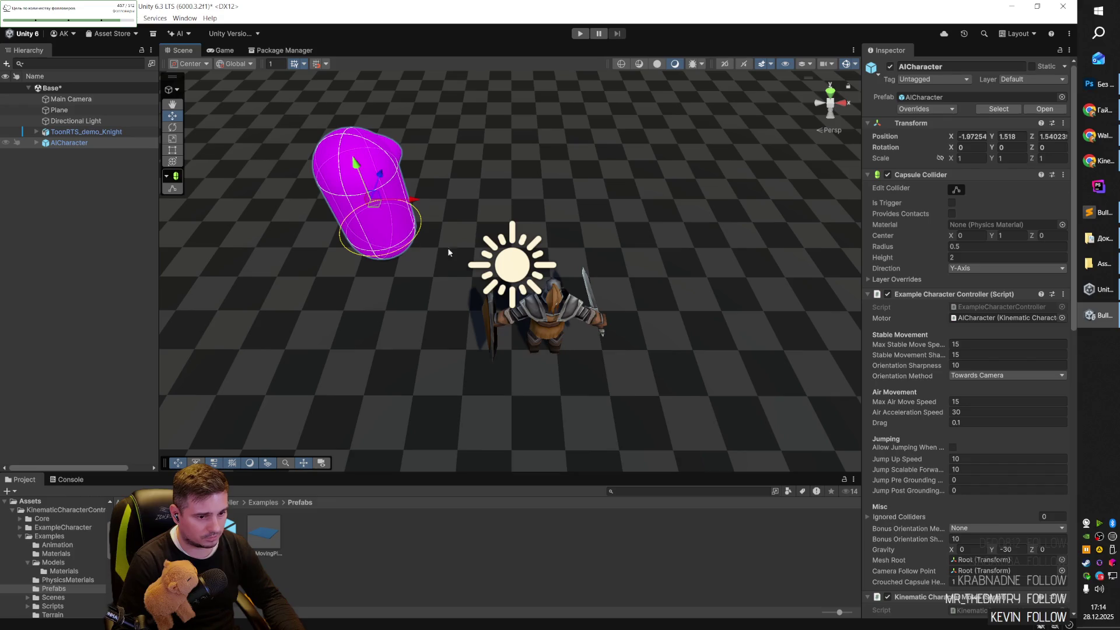
pyautogui.click(580, 33)
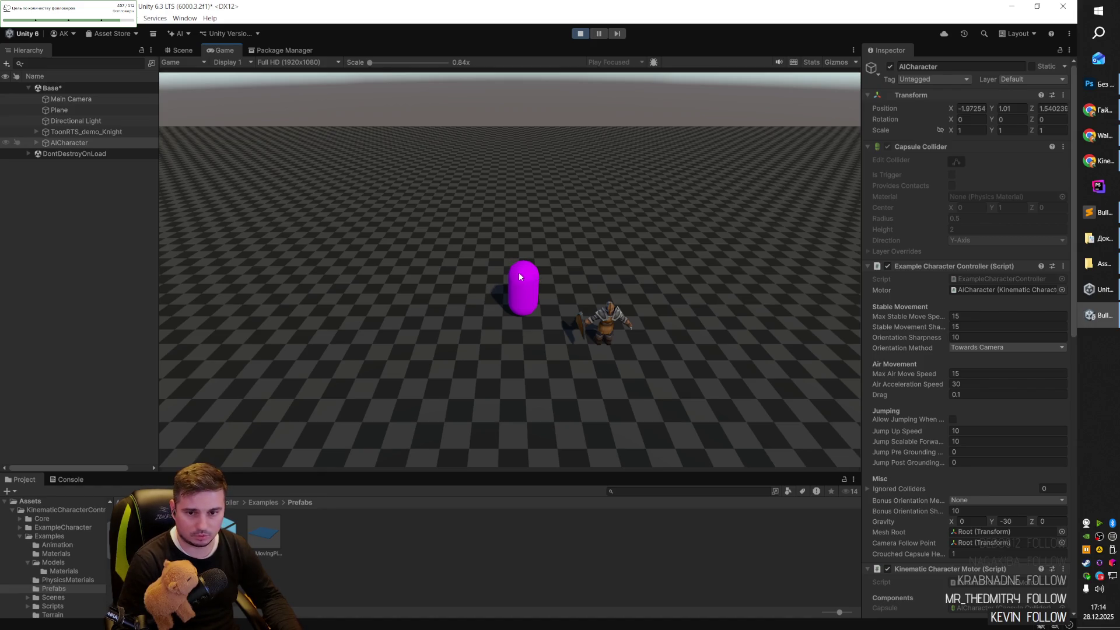
pyautogui.click(579, 33)
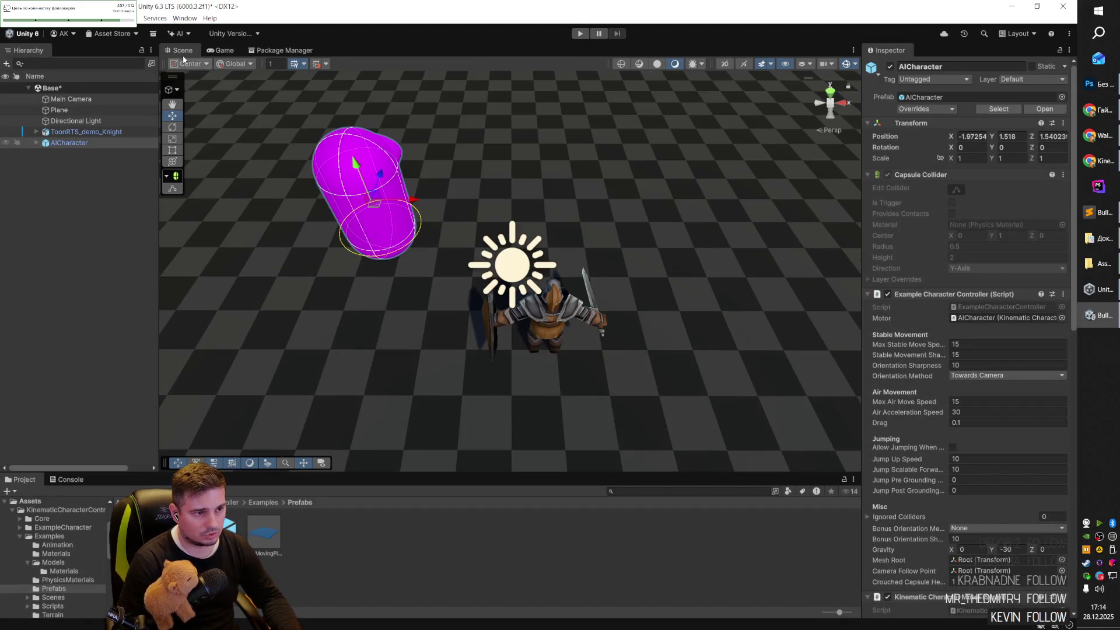
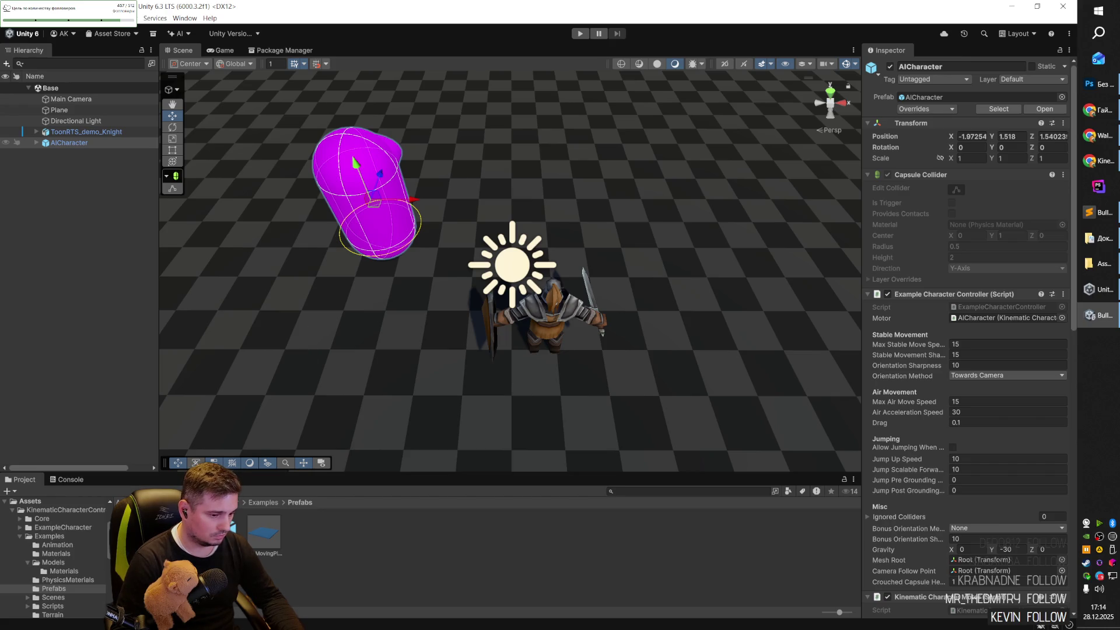
# Browse to KinematicCharacterController > Examples > Scenes and open the StressTest example scene.
pyautogui.click(29, 501)
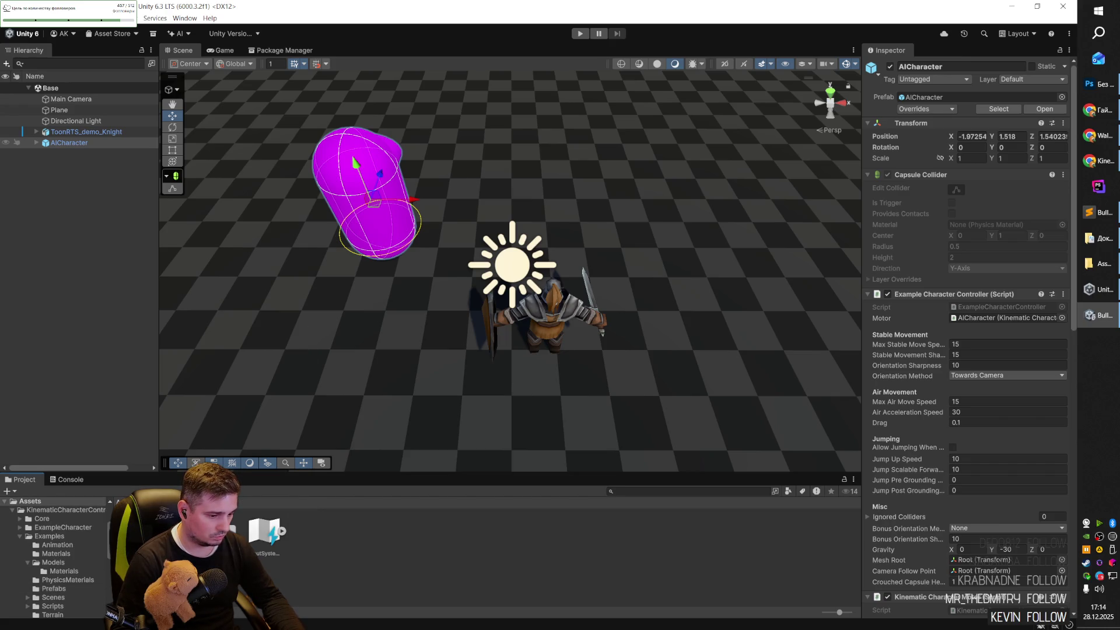
pyautogui.click(214, 531)
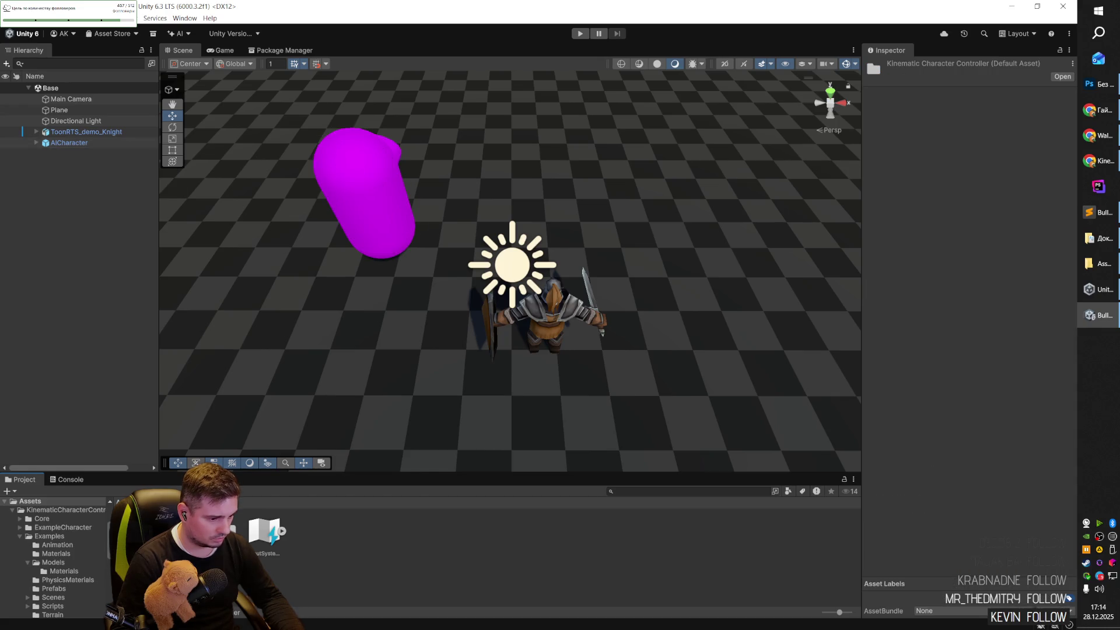
pyautogui.doubleClick(214, 531)
pyautogui.doubleClick(277, 535)
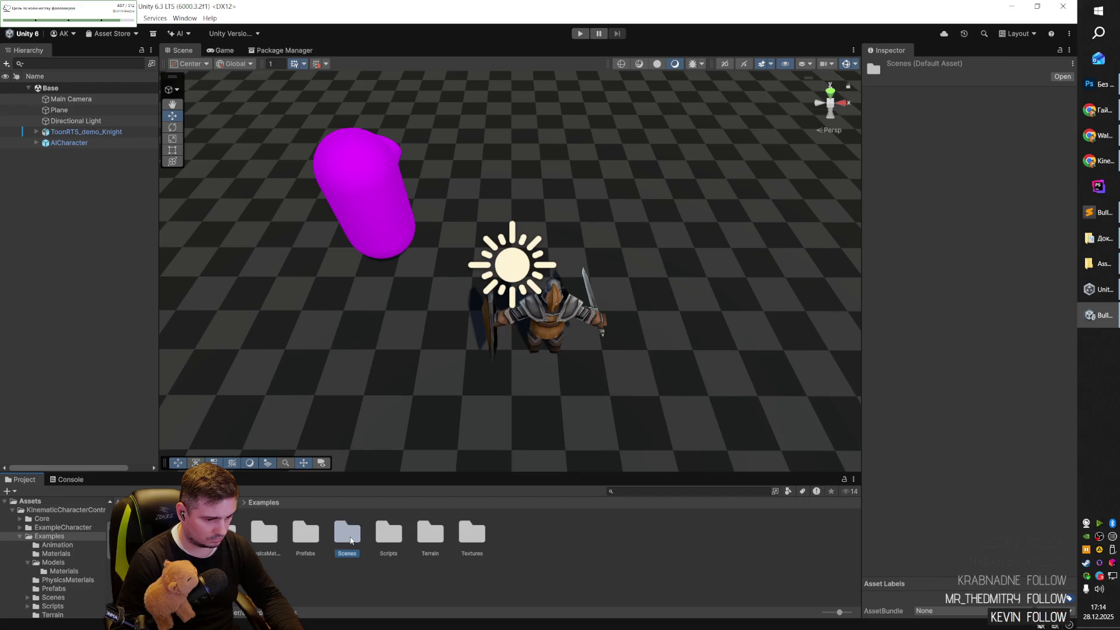
pyautogui.doubleClick(351, 540)
pyautogui.doubleClick(222, 532)
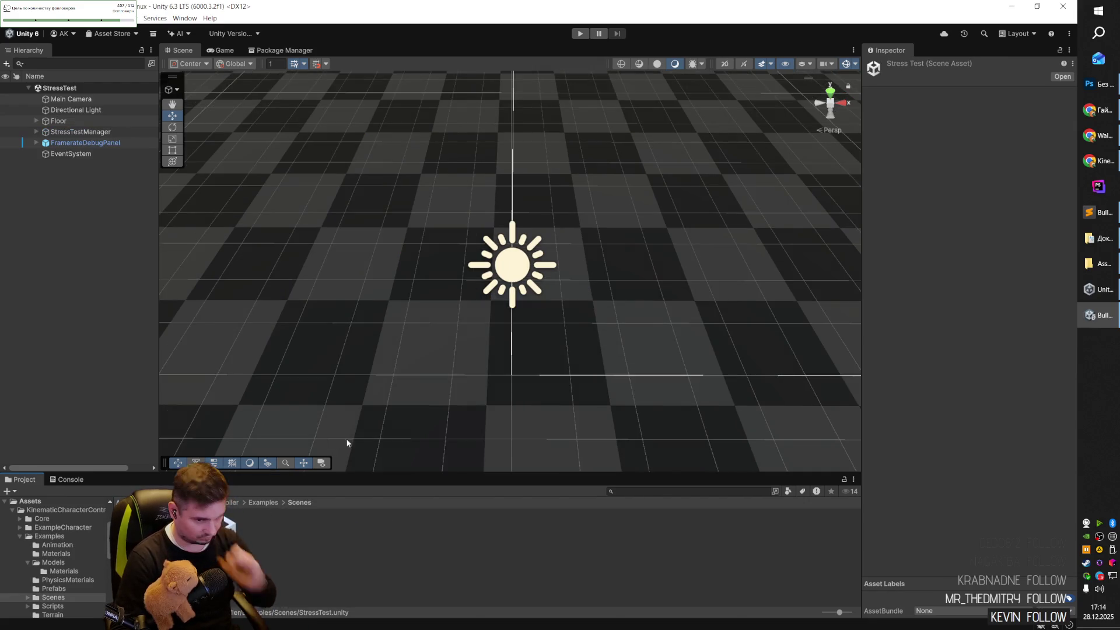
pyautogui.moveTo(614, 322)
pyautogui.mouseDown()
pyautogui.moveTo(468, 195)
pyautogui.moveTo(885, 217)
pyautogui.moveTo(429, 245)
pyautogui.moveTo(645, 365)
pyautogui.mouseUp()
# Open the CharacterPlayground scene, answering the unsaved-changes prompt for StressTest.
pyautogui.doubleClick(226, 531)
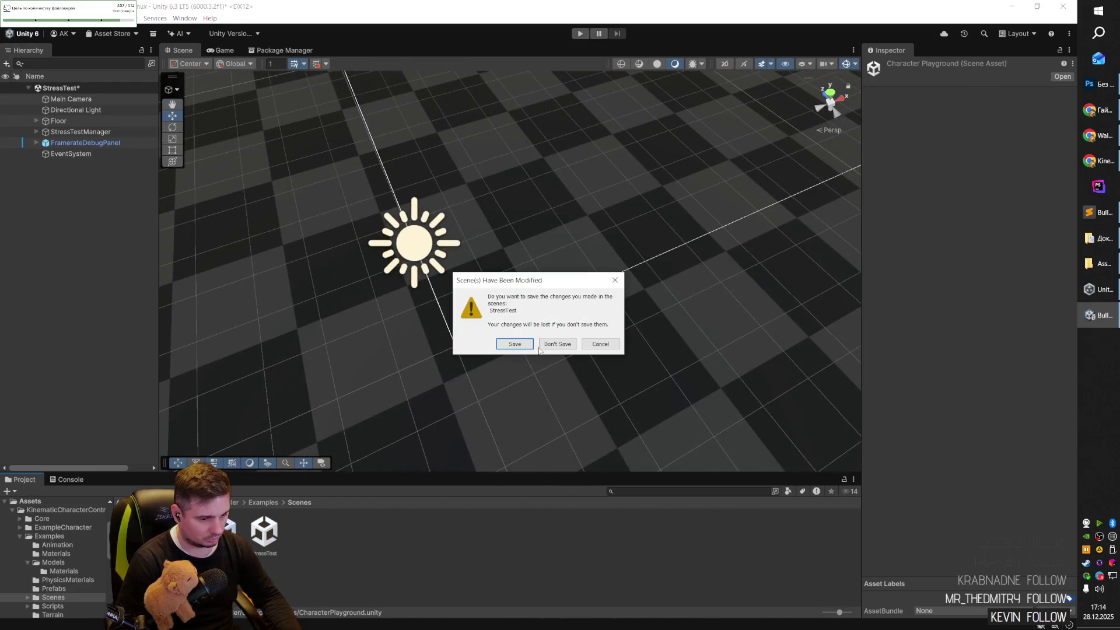
pyautogui.click(552, 345)
pyautogui.moveTo(585, 267)
pyautogui.mouseDown()
pyautogui.moveTo(443, 195)
pyautogui.moveTo(233, 183)
pyautogui.moveTo(251, 178)
pyautogui.mouseUp()
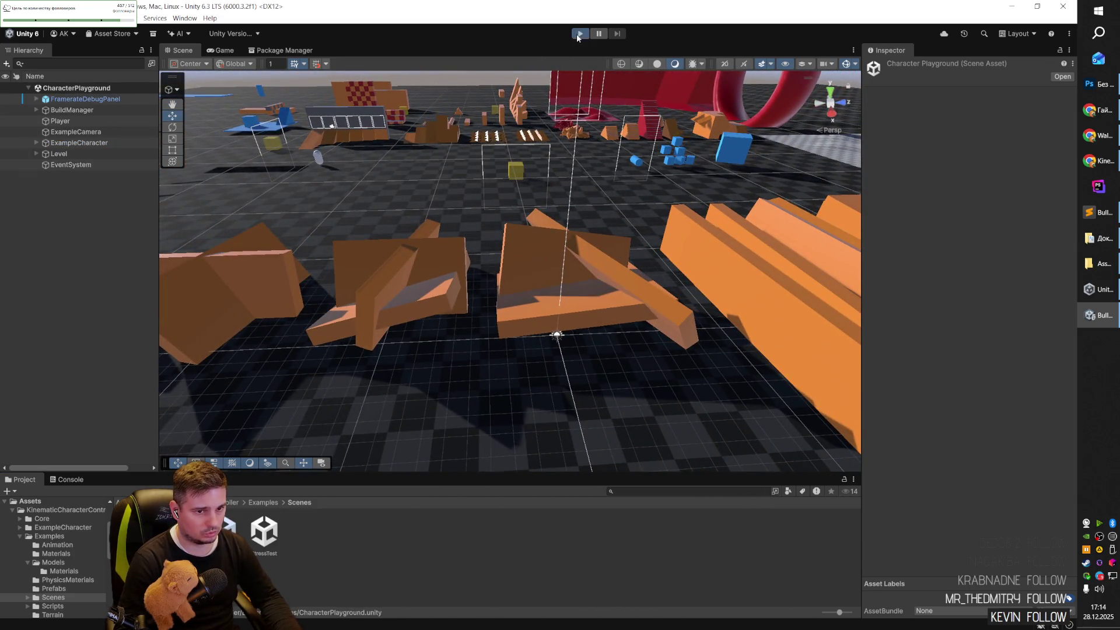
pyautogui.click(578, 34)
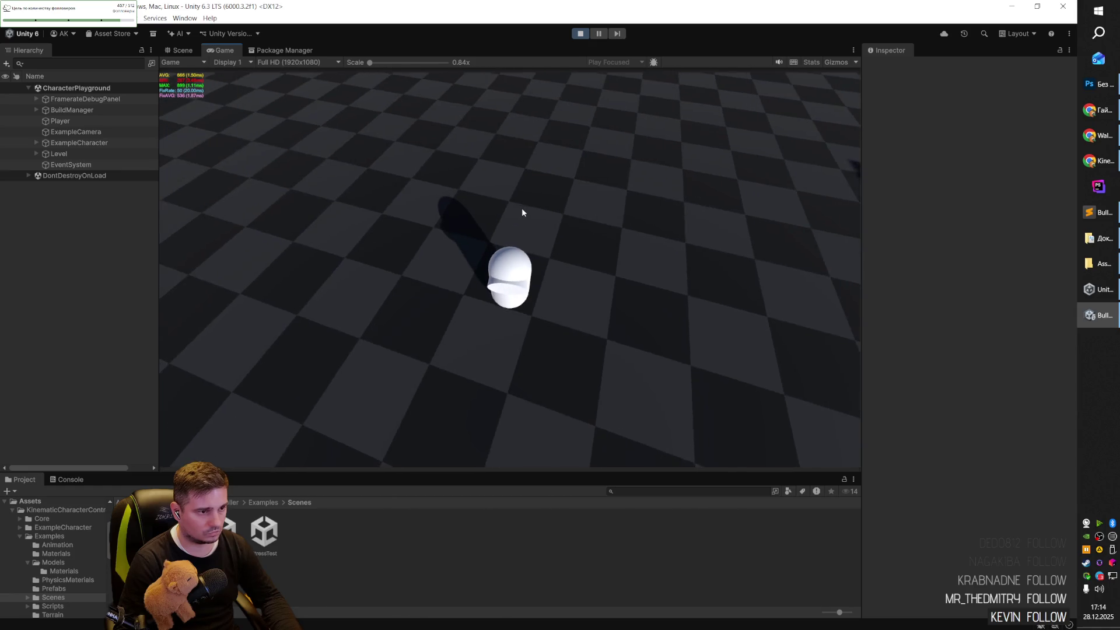
pyautogui.click(521, 212)
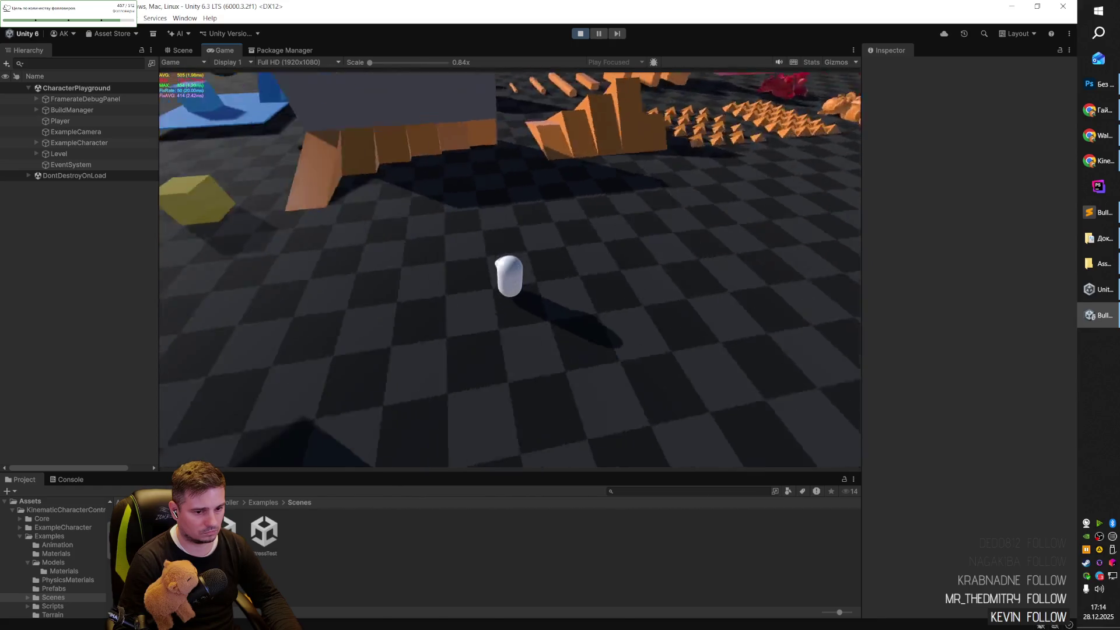
pyautogui.scroll(5, 509, 270)
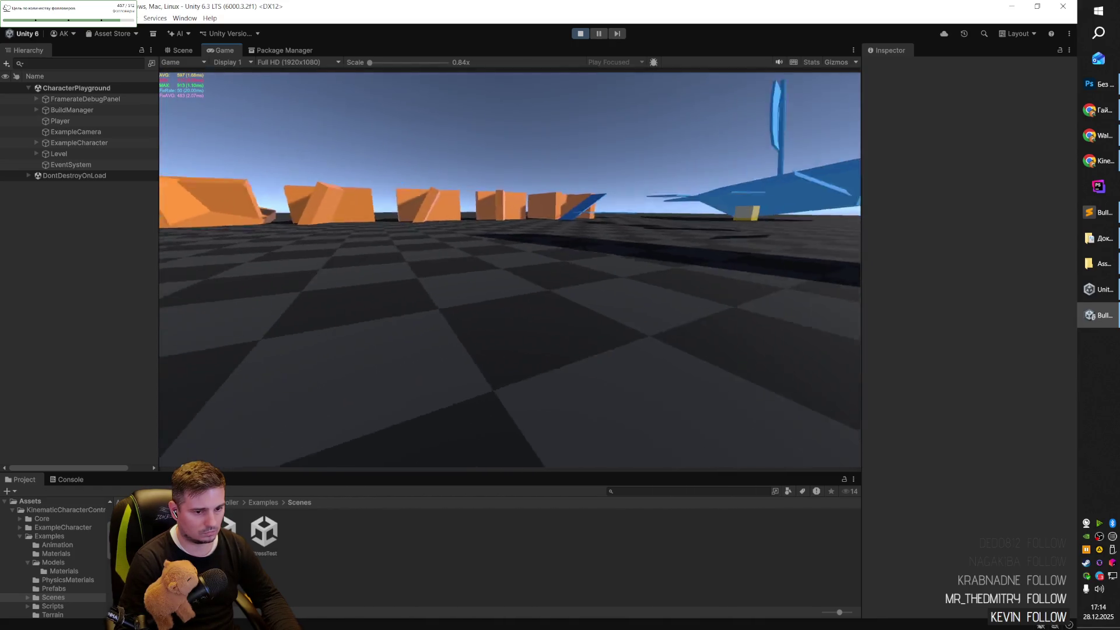
pyautogui.scroll(-3, 510, 269)
pyautogui.scroll(-5, 510, 269)
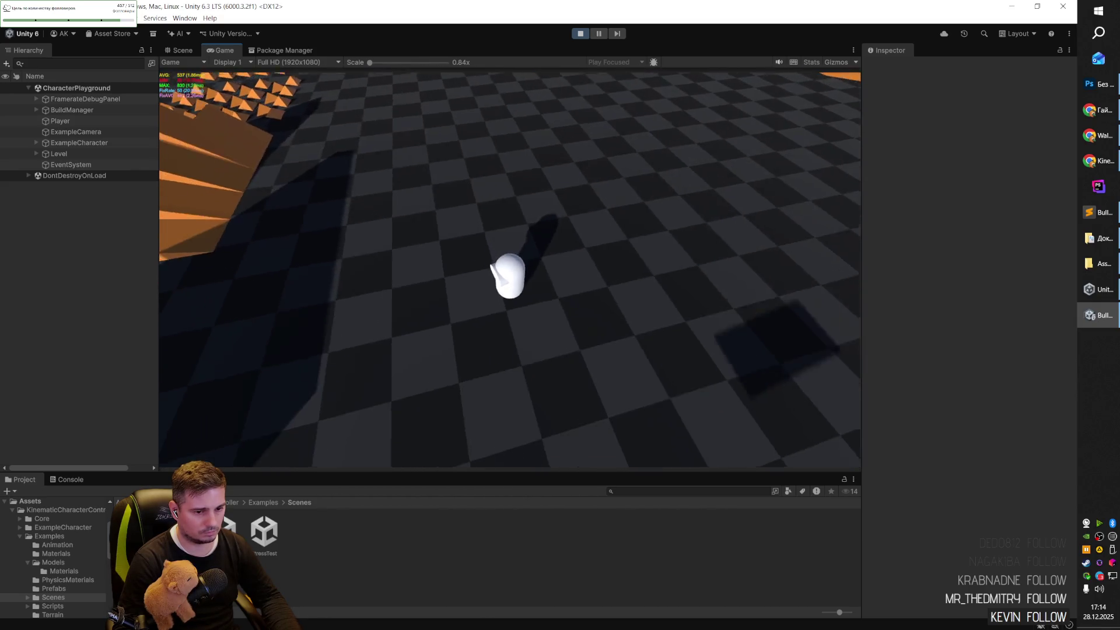
pyautogui.press('Escape')
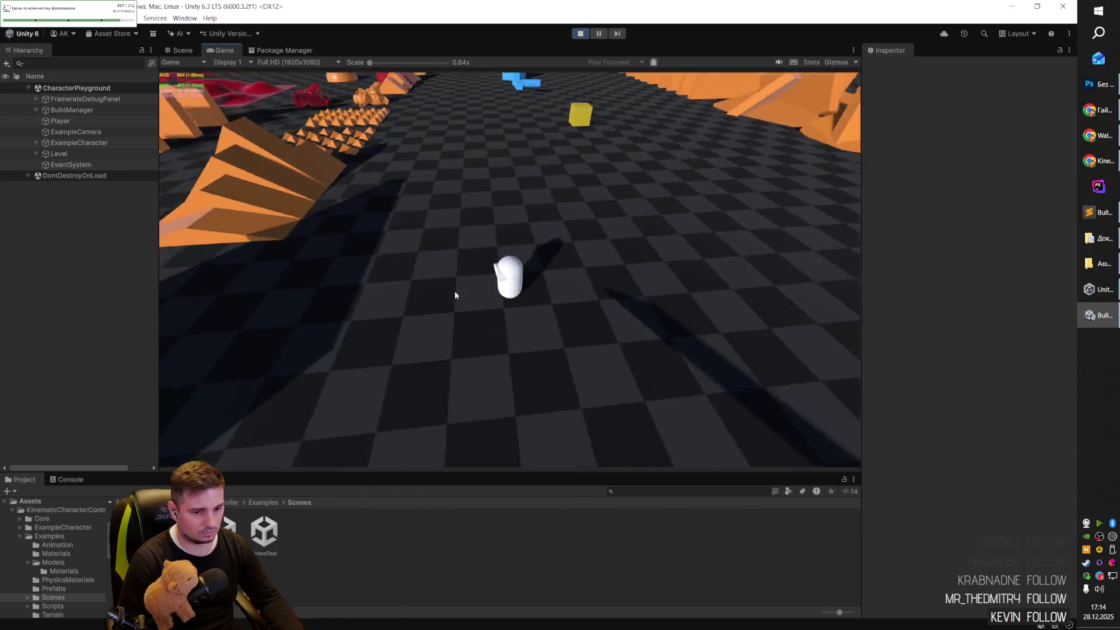
pyautogui.scroll(5, 489, 251)
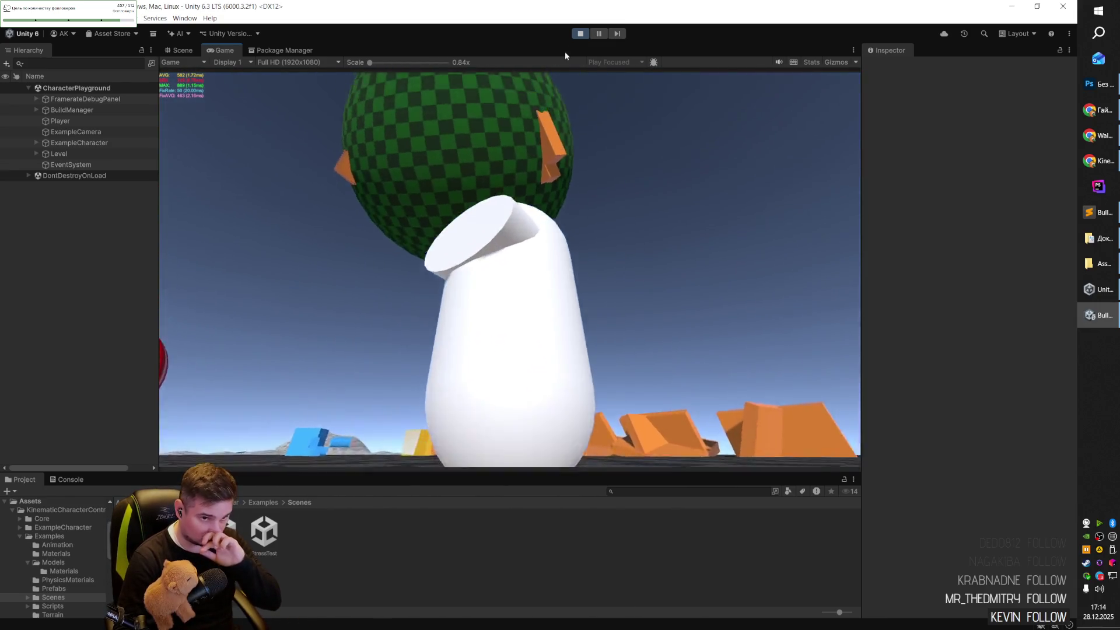
pyautogui.click(580, 33)
pyautogui.moveTo(539, 227)
pyautogui.mouseDown()
pyautogui.moveTo(714, 175)
pyautogui.moveTo(472, 125)
pyautogui.moveTo(328, 218)
pyautogui.moveTo(210, 274)
pyautogui.moveTo(285, 209)
pyautogui.mouseUp()
pyautogui.click(449, 322)
# Walk through ExampleCharacter's Root, Meshes and Capsule children, then select ExampleCharacter.
pyautogui.moveTo(449, 322)
pyautogui.mouseDown()
pyautogui.moveTo(392, 300)
pyautogui.moveTo(479, 326)
pyautogui.mouseUp()
pyautogui.click(119, 121)
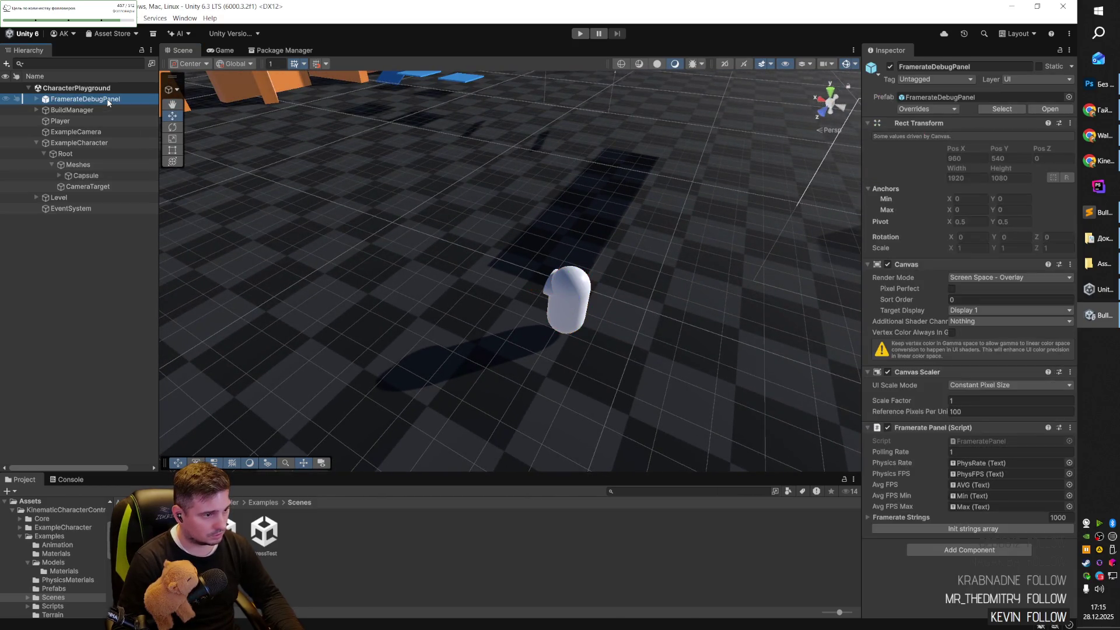
pyautogui.press('Down')
pyautogui.press('Down')
pyautogui.press('Down')
pyautogui.press('Down')
pyautogui.press('Down')
pyautogui.press('Down')
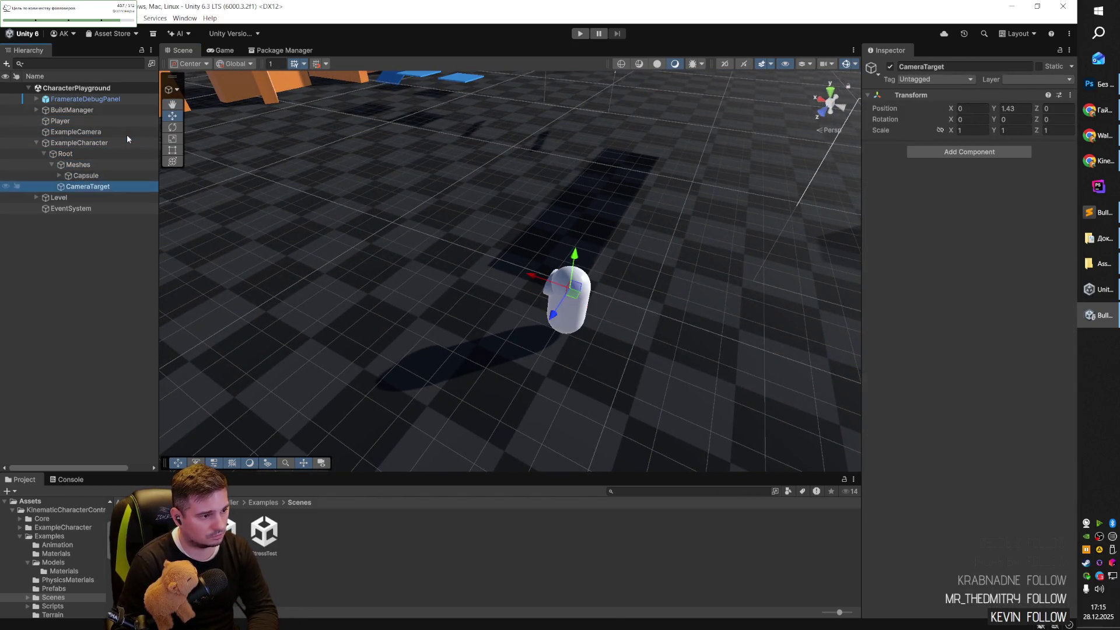
pyautogui.press('Up')
pyautogui.press('Up')
pyautogui.press('Up')
pyautogui.press('Up')
pyautogui.press('Up')
pyautogui.press('Up')
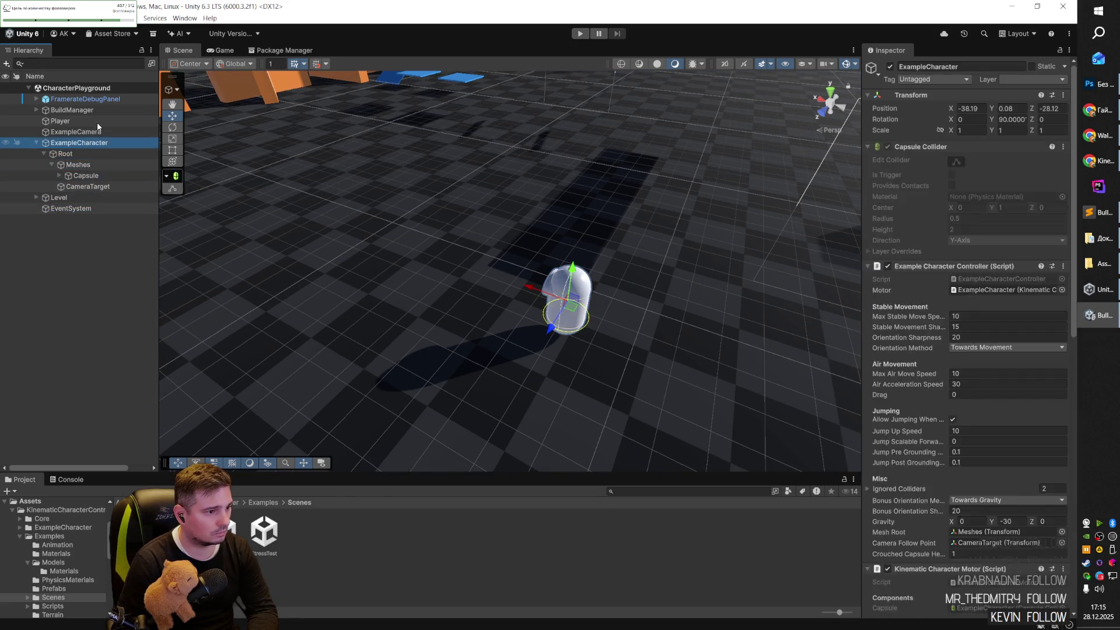
pyautogui.click(569, 307)
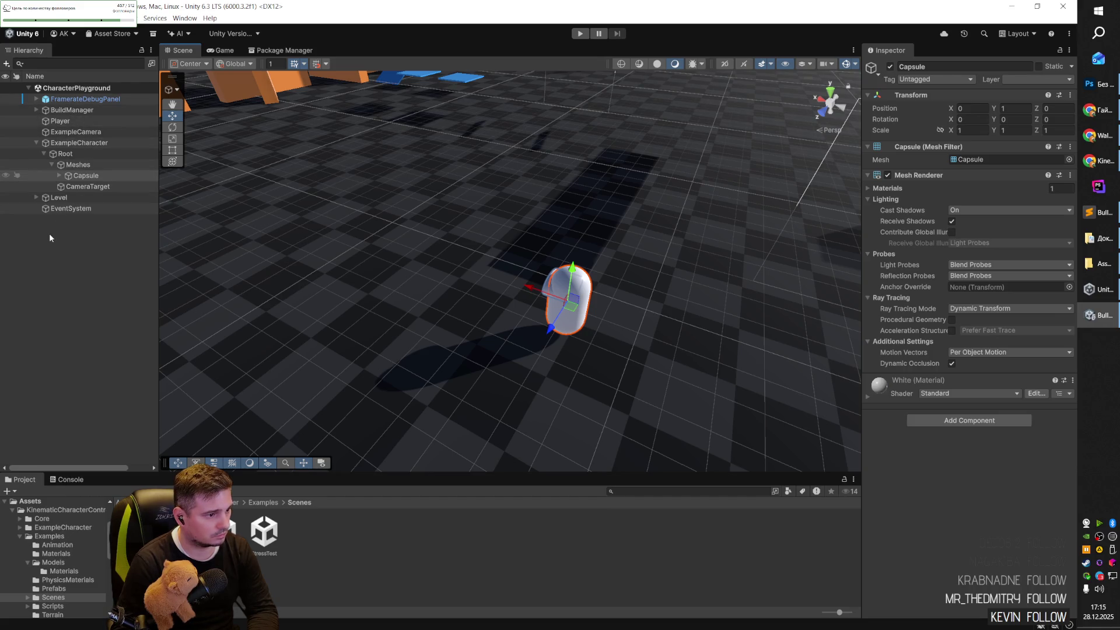
pyautogui.click(86, 177)
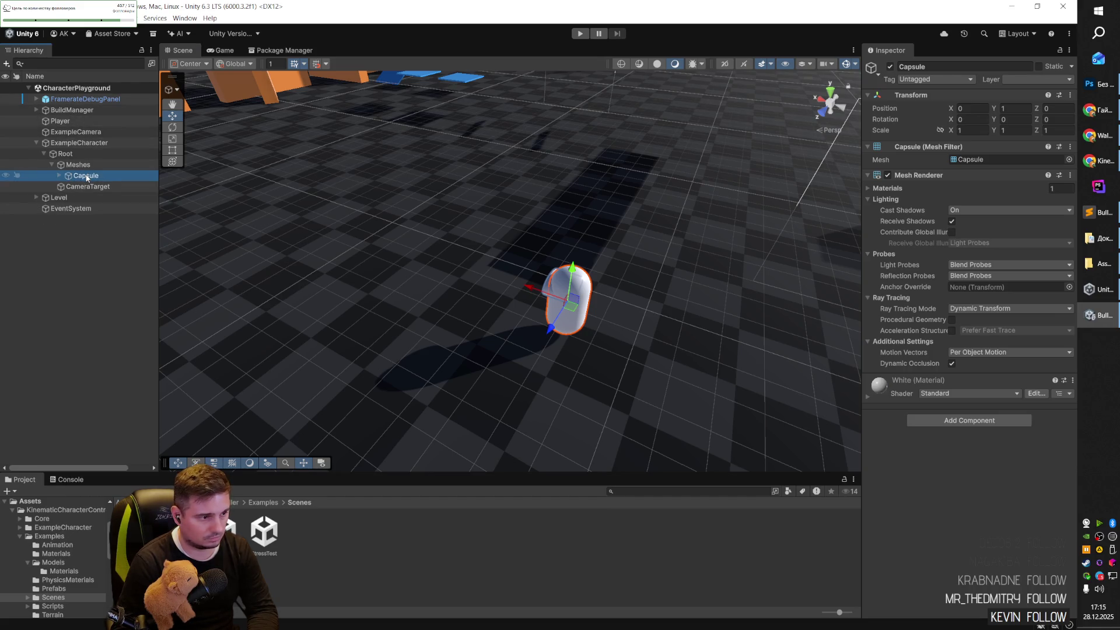
pyautogui.press('Left')
pyautogui.press('Left')
pyautogui.press('Left')
pyautogui.press('Left')
pyautogui.press('Left')
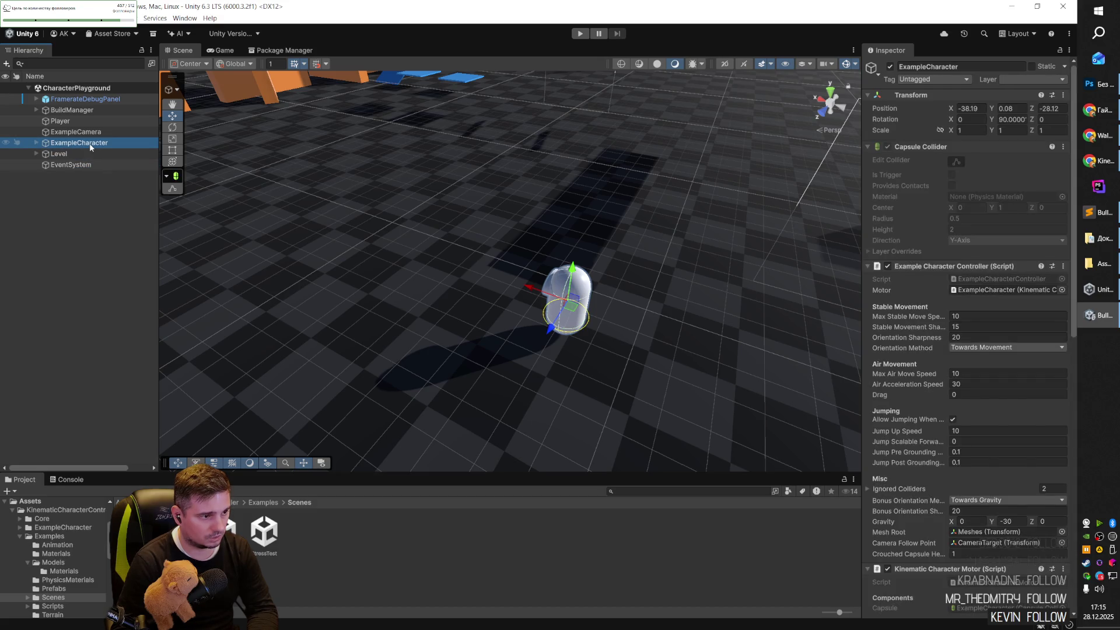
pyautogui.scroll(-3, 921, 302)
pyautogui.press('F2')
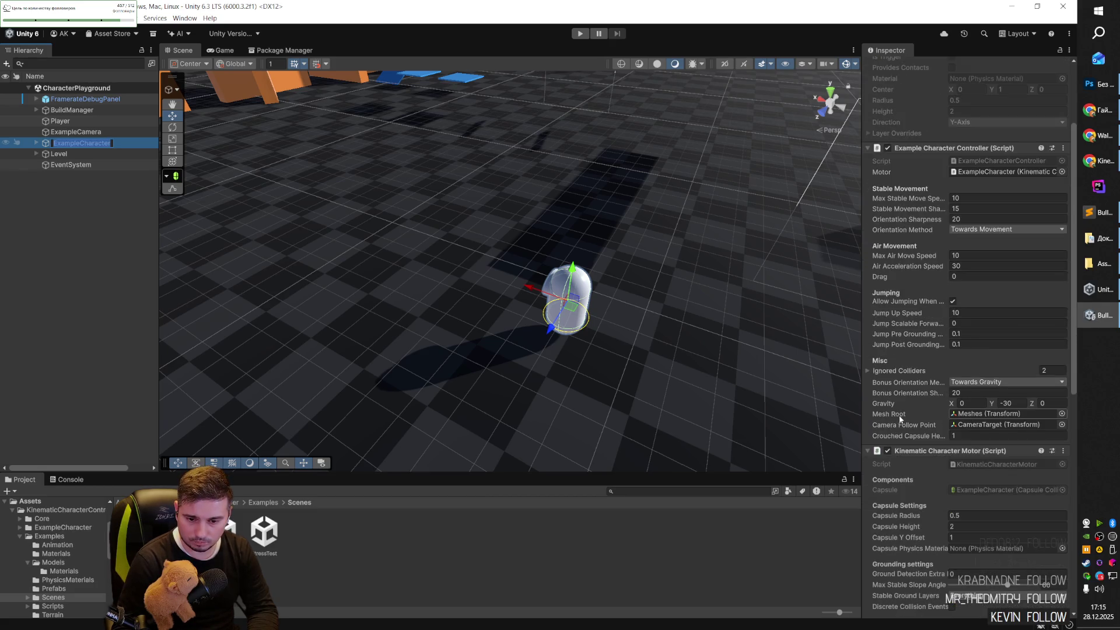
# Confirm Mesh Root is Meshes and Camera Follow Point is CameraTarget, then view the Game tab.
pyautogui.click(1062, 414)
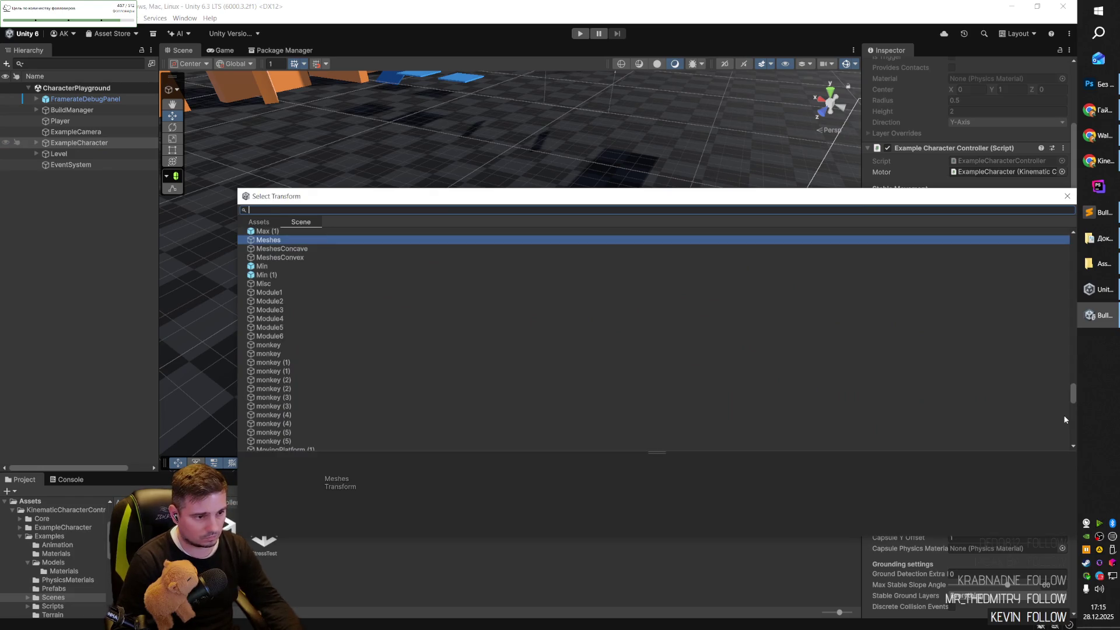
pyautogui.press('Escape')
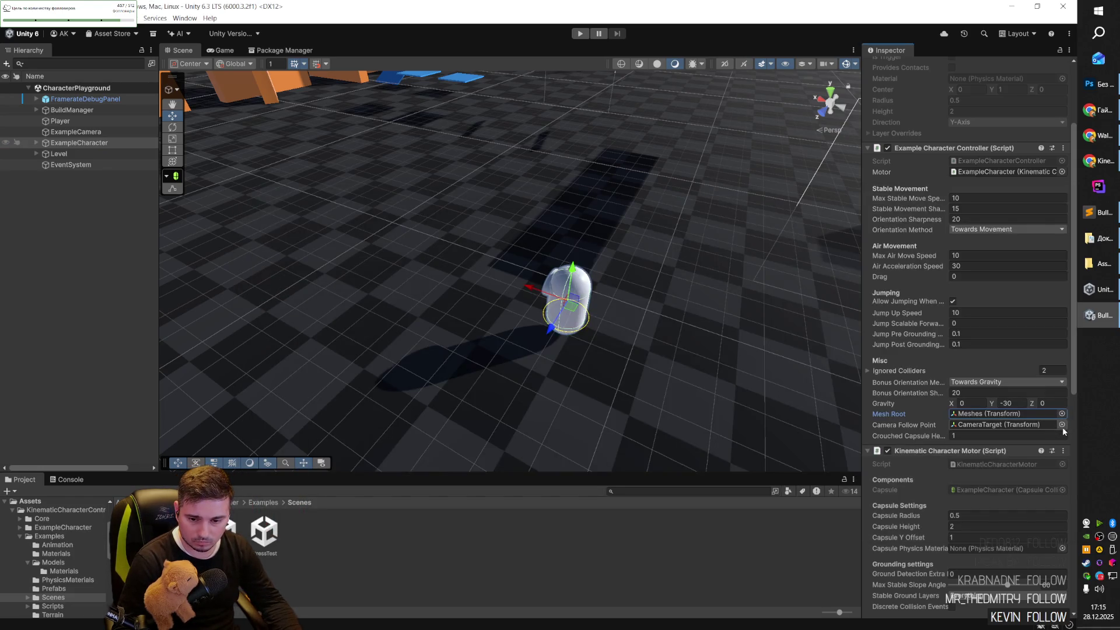
pyautogui.click(1061, 425)
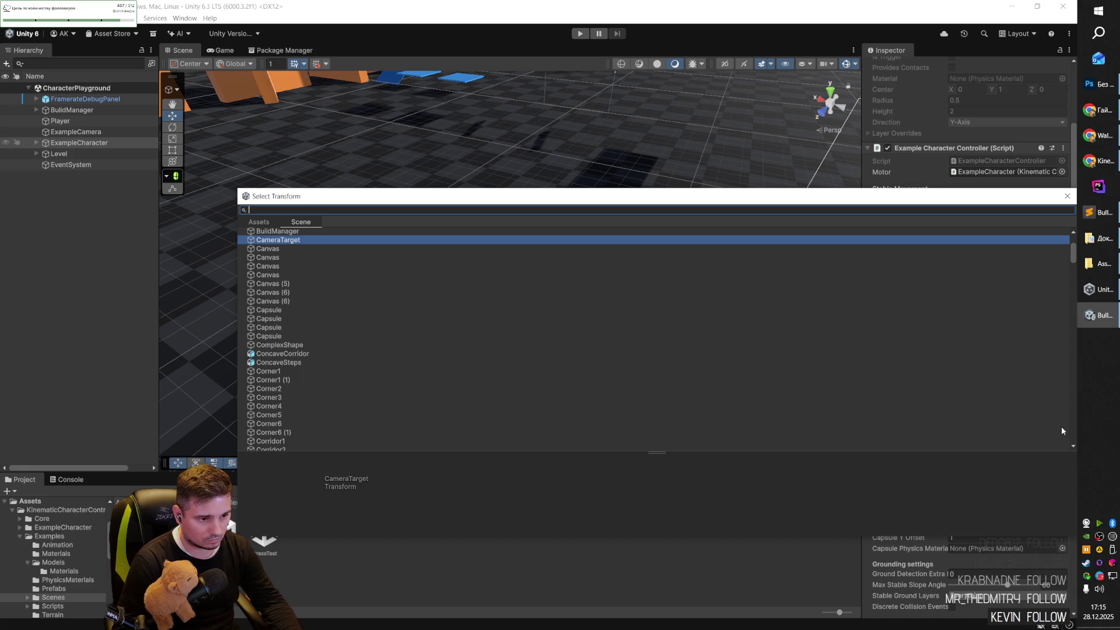
pyautogui.press('Return')
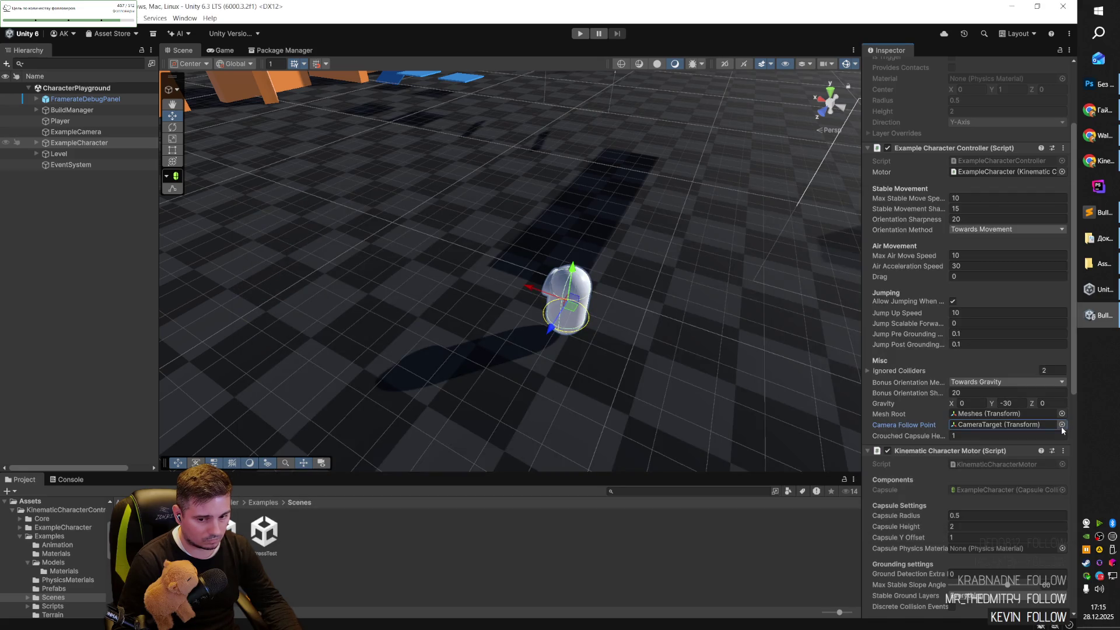
pyautogui.moveTo(614, 306)
pyautogui.mouseDown()
pyautogui.moveTo(412, 145)
pyautogui.moveTo(425, 262)
pyautogui.moveTo(710, 219)
pyautogui.moveTo(492, 331)
pyautogui.moveTo(738, 260)
pyautogui.moveTo(610, 155)
pyautogui.moveTo(704, 385)
pyautogui.moveTo(671, 420)
pyautogui.moveTo(632, 400)
pyautogui.moveTo(476, 404)
pyautogui.moveTo(449, 379)
pyautogui.moveTo(432, 326)
pyautogui.moveTo(410, 382)
pyautogui.moveTo(292, 233)
pyautogui.mouseUp()
pyautogui.click(224, 50)
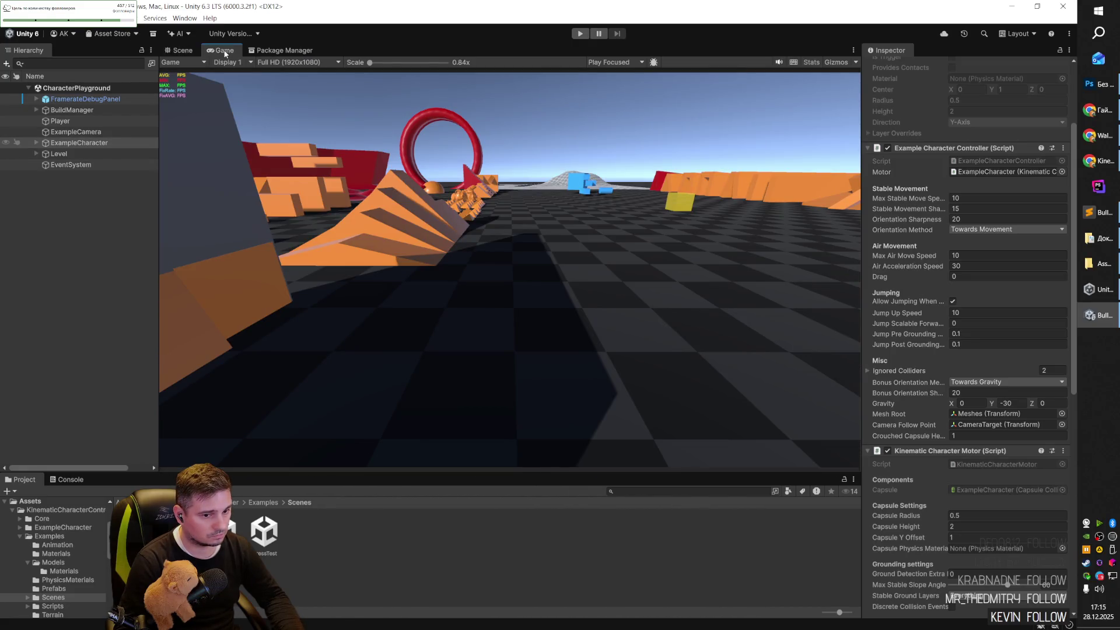
# Back in the Scene view, frame ExampleCamera to show its default distance 6 and max distance 10.
pyautogui.click(181, 50)
pyautogui.moveTo(610, 285); pyautogui.dragTo(602, 345)
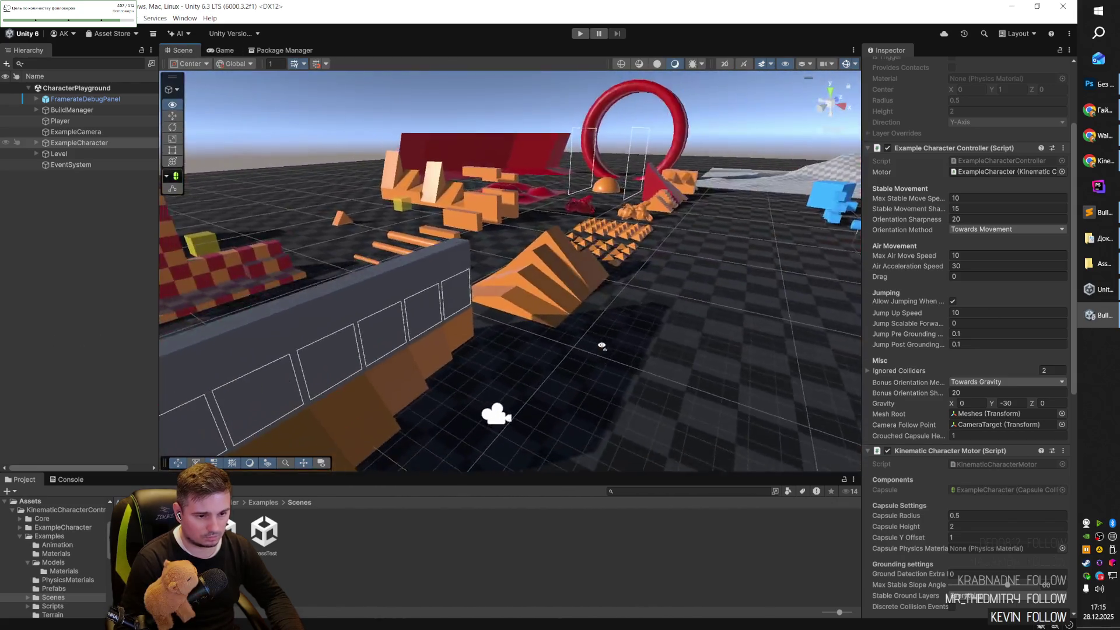
pyautogui.click(495, 414)
pyautogui.press('f')
pyautogui.moveTo(483, 329)
pyautogui.mouseDown()
pyautogui.moveTo(554, 285)
pyautogui.moveTo(588, 299)
pyautogui.mouseUp()
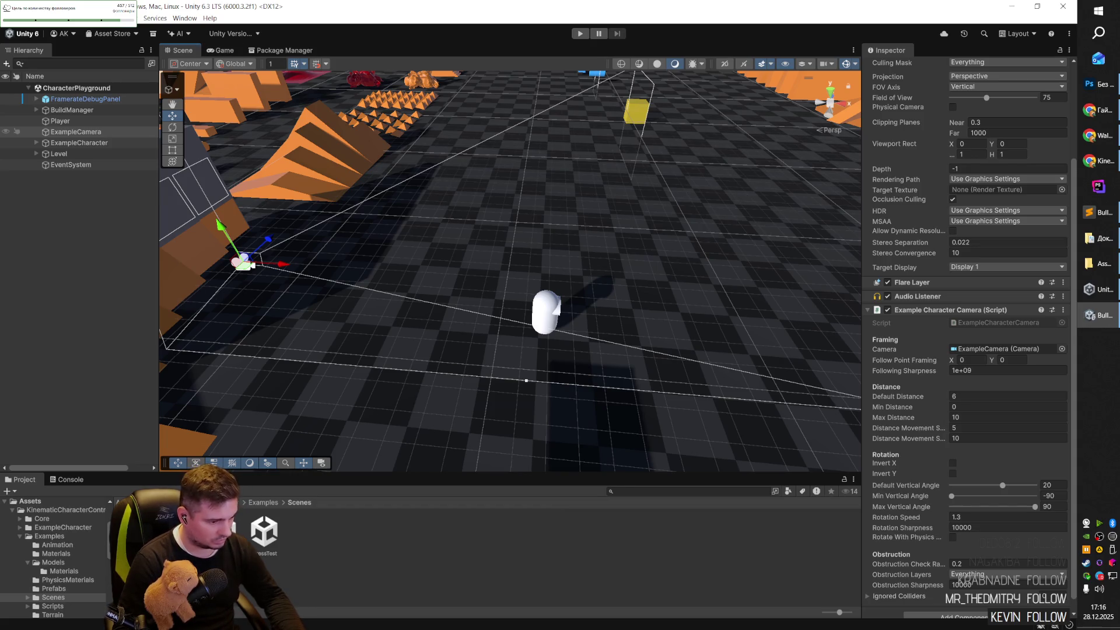
# Open the project's own Base scene showing the purple AICharacter capsule and the knight.
pyautogui.click(30, 501)
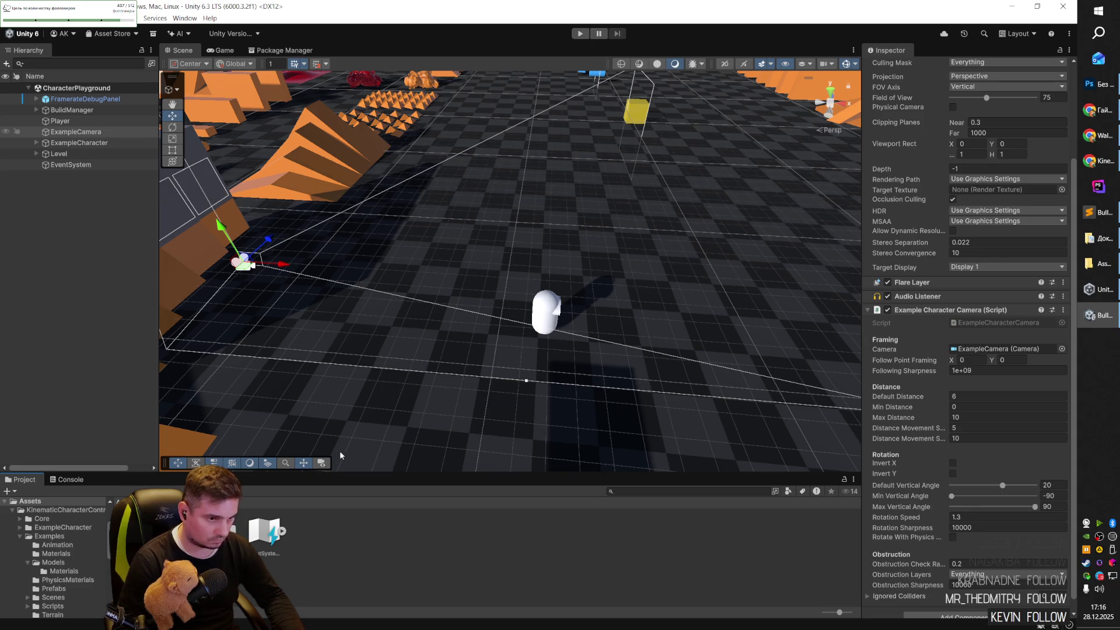
pyautogui.click(53, 597)
pyautogui.scroll(-2, 56, 554)
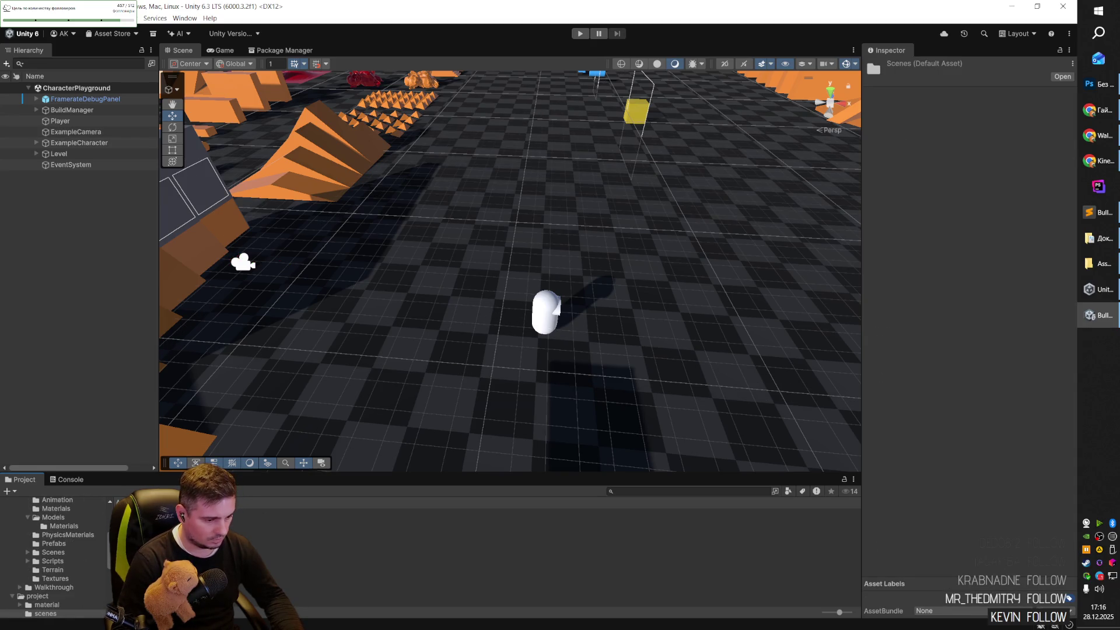
pyautogui.moveTo(346, 262)
pyautogui.mouseDown()
pyautogui.moveTo(653, 192)
pyautogui.moveTo(490, 155)
pyautogui.moveTo(517, 134)
pyautogui.moveTo(478, 256)
pyautogui.moveTo(506, 296)
pyautogui.mouseUp()
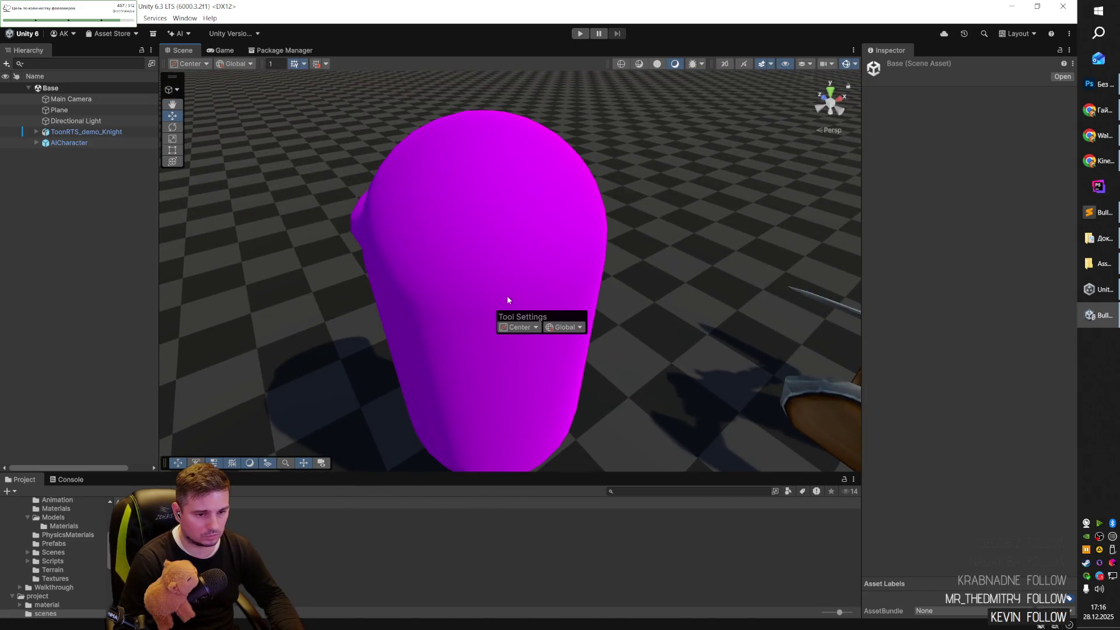
# Zero the AICharacter capsule's position and raise it to about Y 1.3.
pyautogui.click(506, 296)
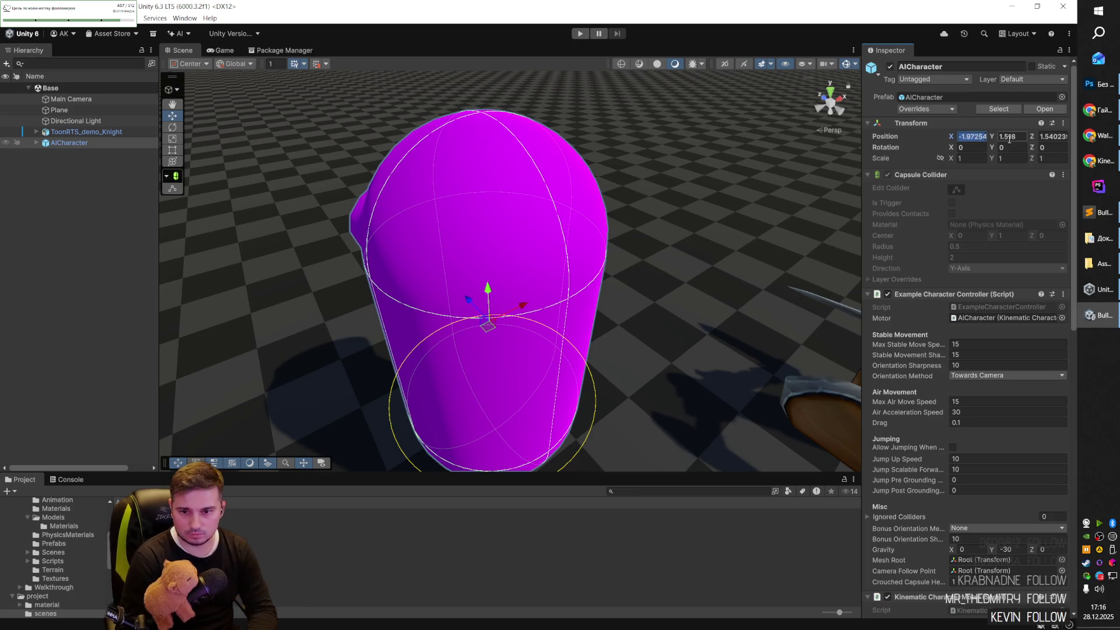
pyautogui.click(969, 136)
pyautogui.write('0')
pyautogui.press('Tab')
pyautogui.write('0')
pyautogui.press('Tab')
pyautogui.write('0')
pyautogui.press('Return')
pyautogui.press('f')
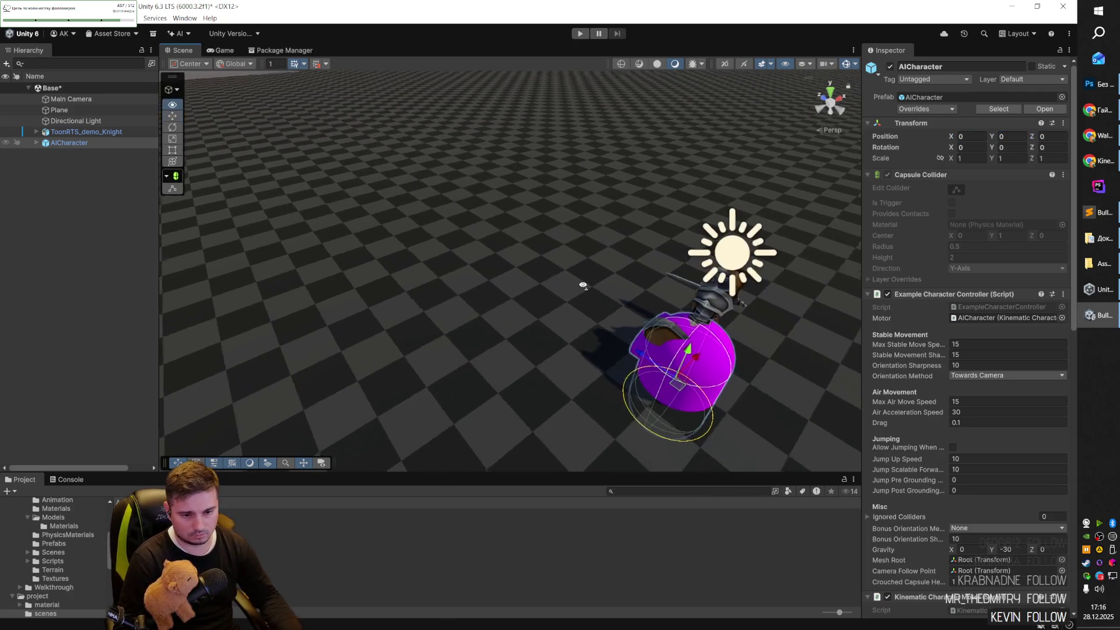
pyautogui.moveTo(547, 291); pyautogui.dragTo(547, 201)
pyautogui.moveTo(660, 244); pyautogui.dragTo(468, 229)
# Move the knight to the right, then delete the AICharacter capsule.
pyautogui.click(319, 259)
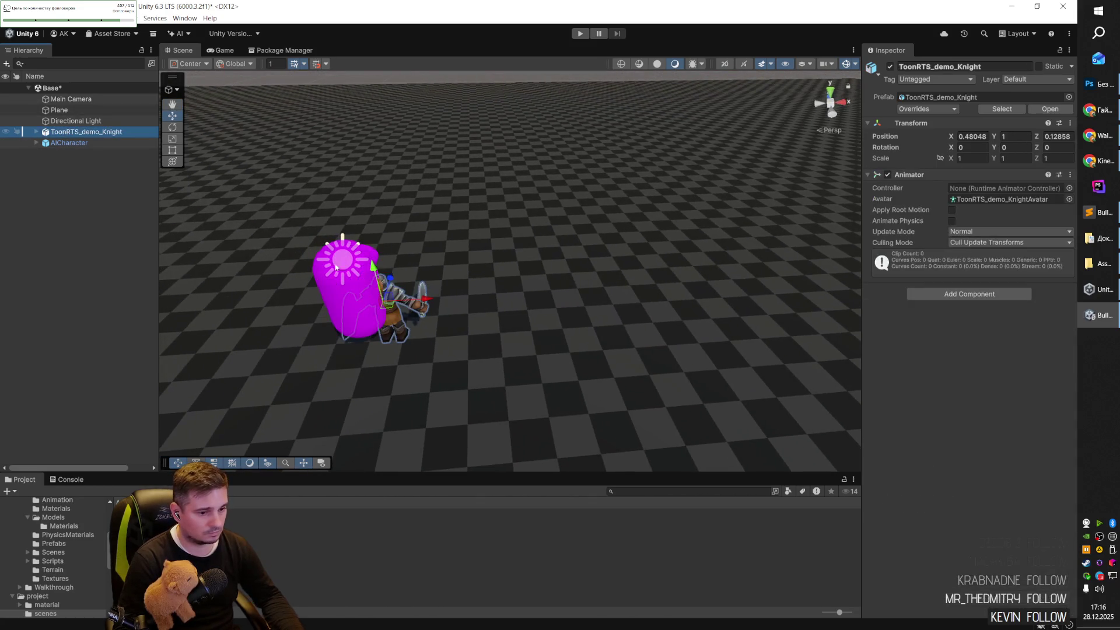
pyautogui.moveTo(414, 303); pyautogui.dragTo(481, 302)
pyautogui.click(82, 142)
pyautogui.click(77, 132)
pyautogui.click(58, 143)
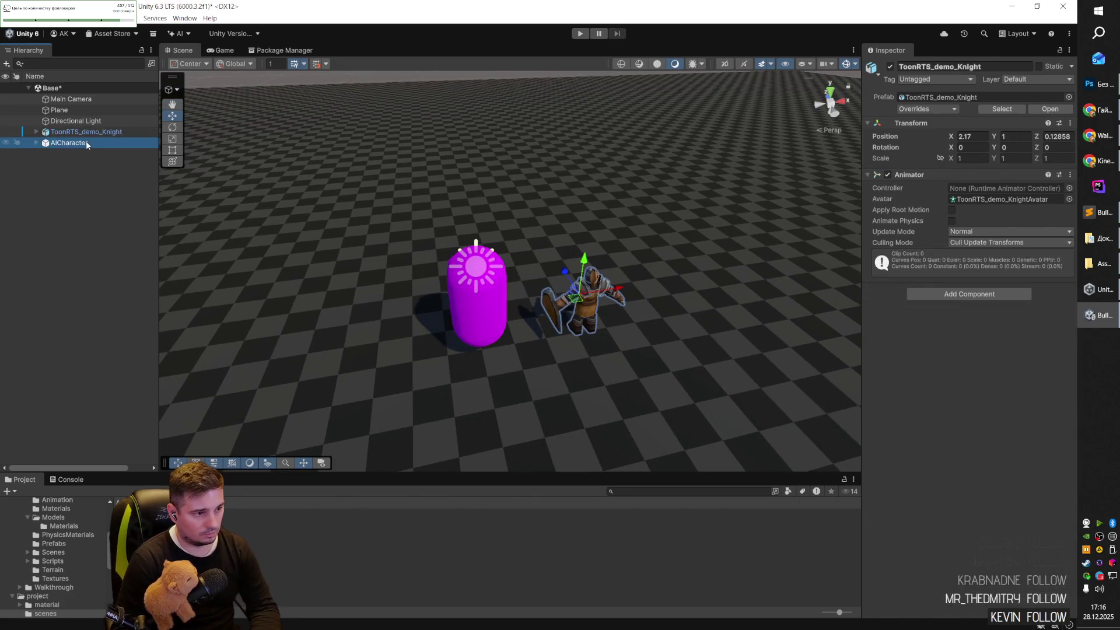
pyautogui.press('Delete')
# Save the Base scene and go to the KinematicCharacterController assets folder.
pyautogui.hotkey('ctrl', 's')
pyautogui.moveTo(547, 276); pyautogui.dragTo(534, 288)
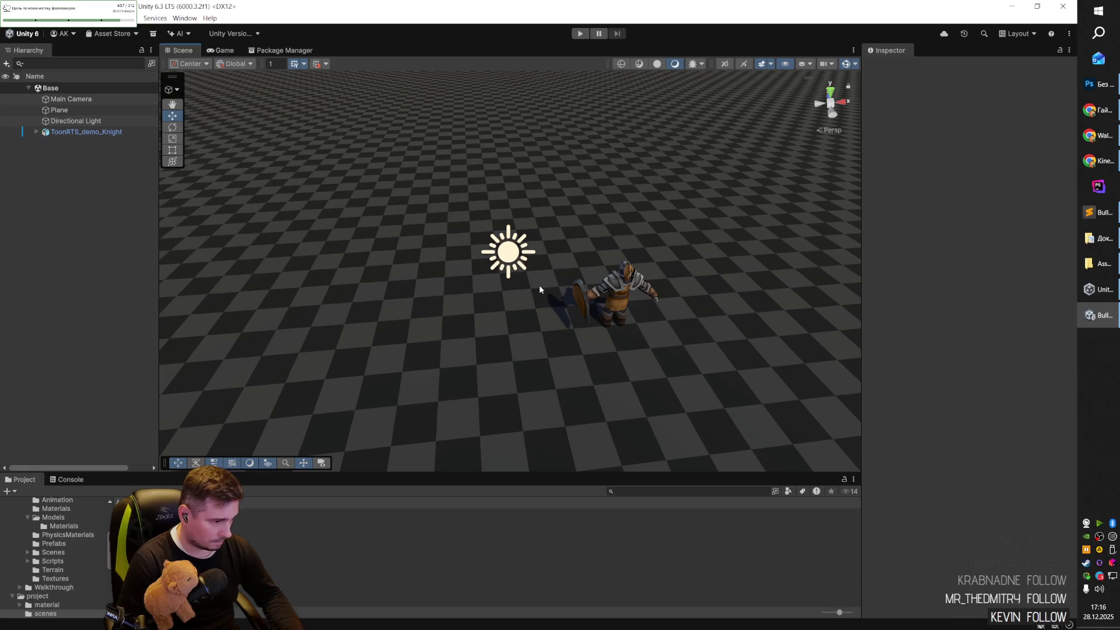
pyautogui.scroll(2, 53, 557)
pyautogui.click(64, 510)
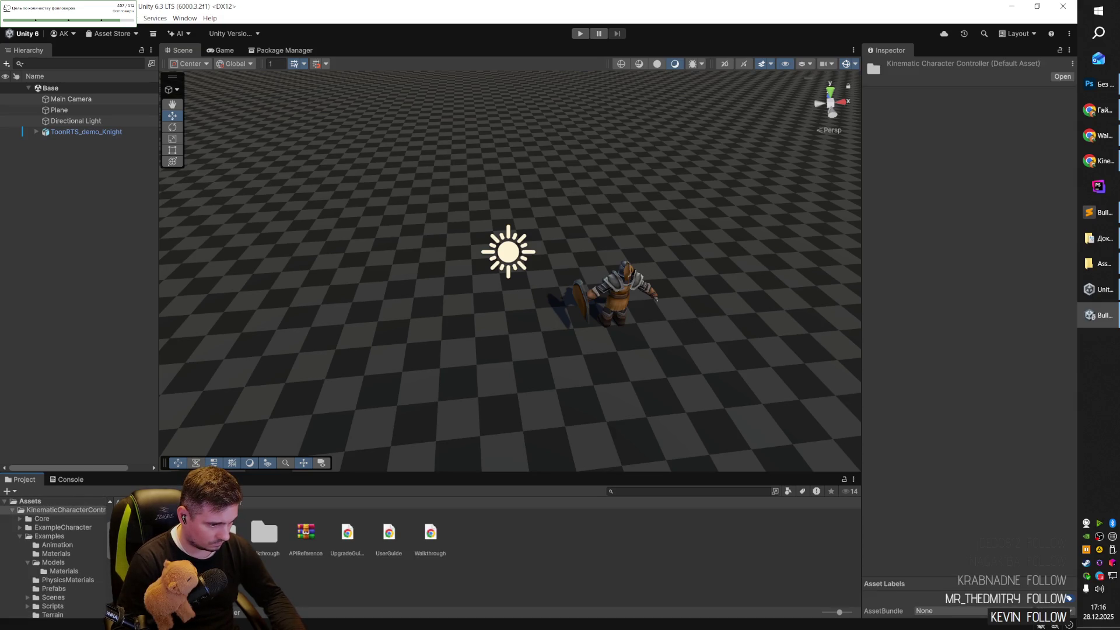
# Drag the ExampleCharacter prefab from ExampleCharacter > Prefabs into the scene beside the knight.
pyautogui.click(63, 527)
pyautogui.doubleClick(175, 531)
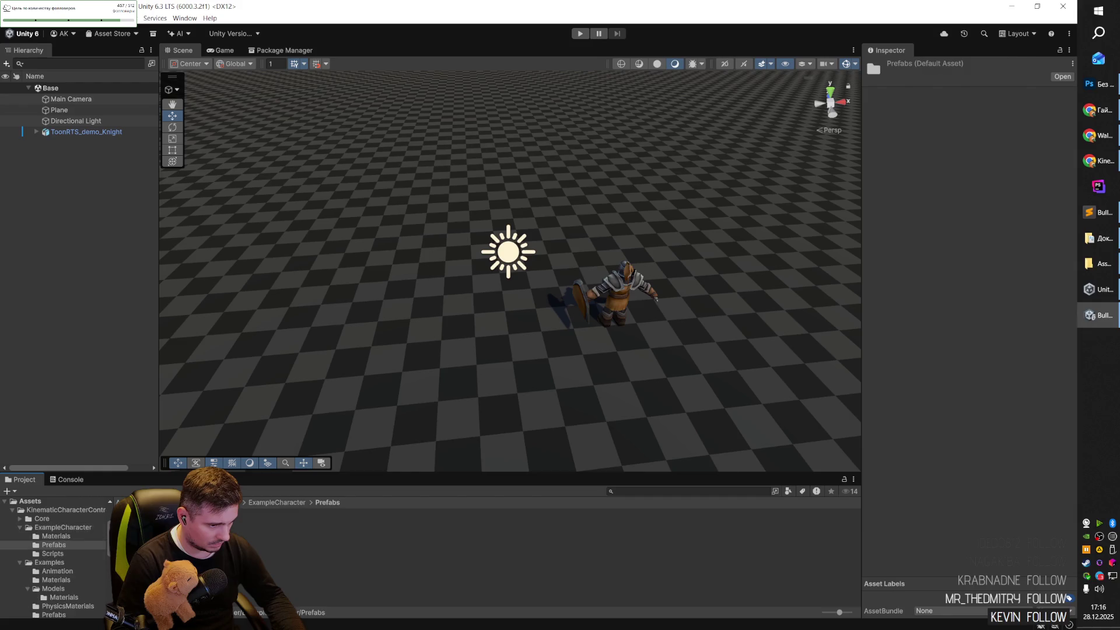
pyautogui.click(140, 527)
pyautogui.moveTo(140, 528)
pyautogui.mouseDown()
pyautogui.moveTo(496, 318)
pyautogui.moveTo(485, 336)
pyautogui.moveTo(515, 325)
pyautogui.mouseUp()
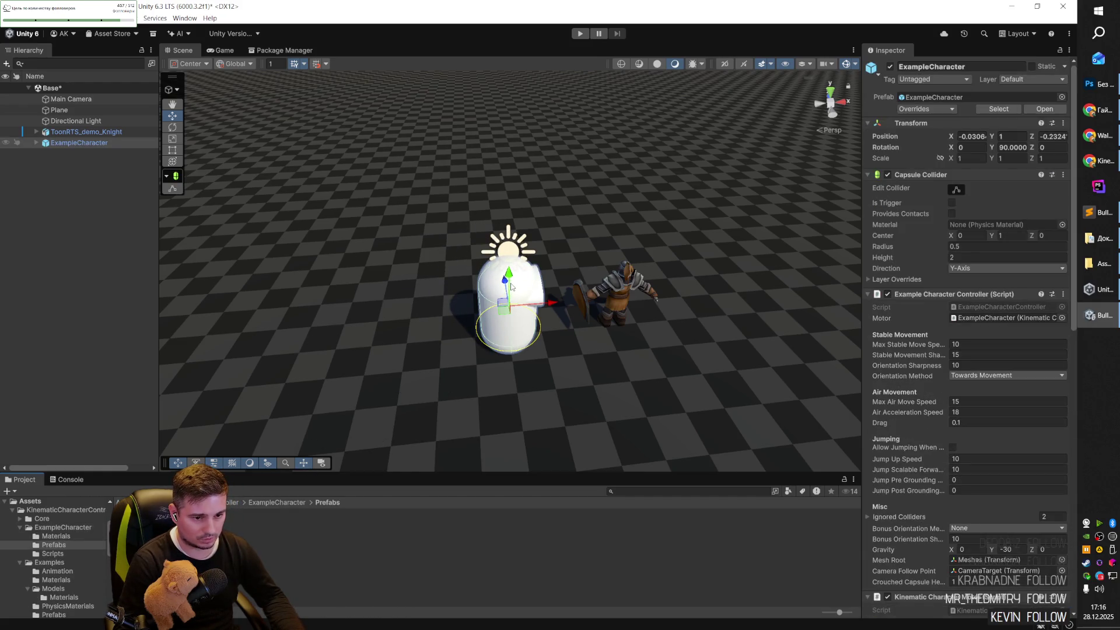
# Lift the ExampleCharacter to Y 1.358 and run a quick Play-mode test.
pyautogui.scroll(5, 532, 307)
pyautogui.moveTo(350, 373)
pyautogui.mouseDown()
pyautogui.moveTo(350, 362)
pyautogui.moveTo(555, 350)
pyautogui.moveTo(655, 357)
pyautogui.moveTo(748, 274)
pyautogui.mouseUp()
pyautogui.moveTo(548, 201)
pyautogui.mouseDown()
pyautogui.moveTo(452, 303)
pyautogui.moveTo(396, 300)
pyautogui.mouseUp()
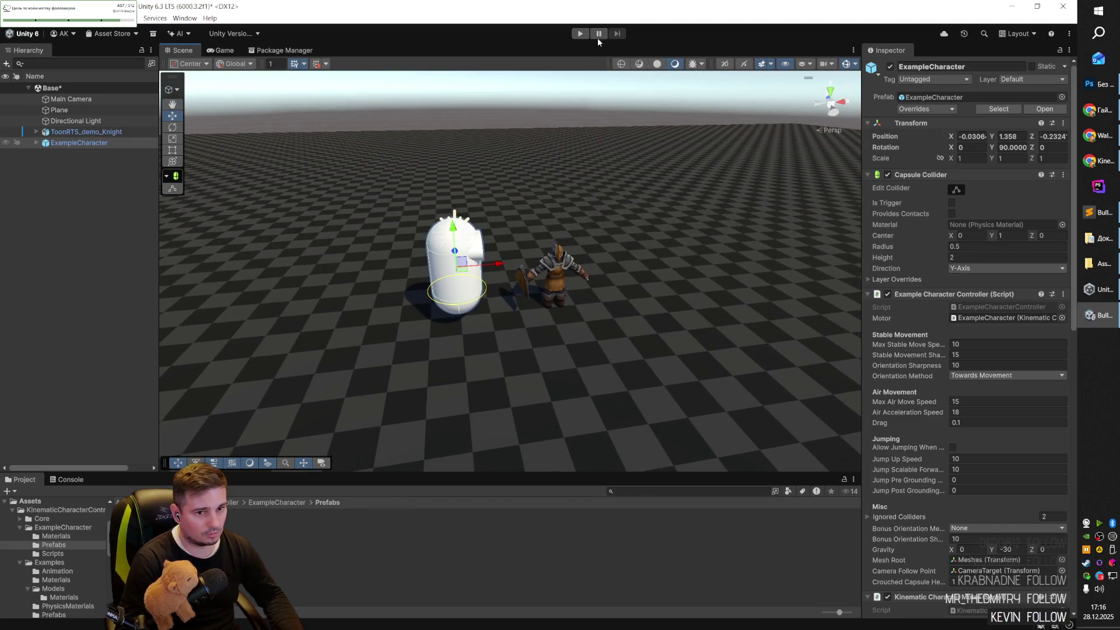
pyautogui.click(580, 33)
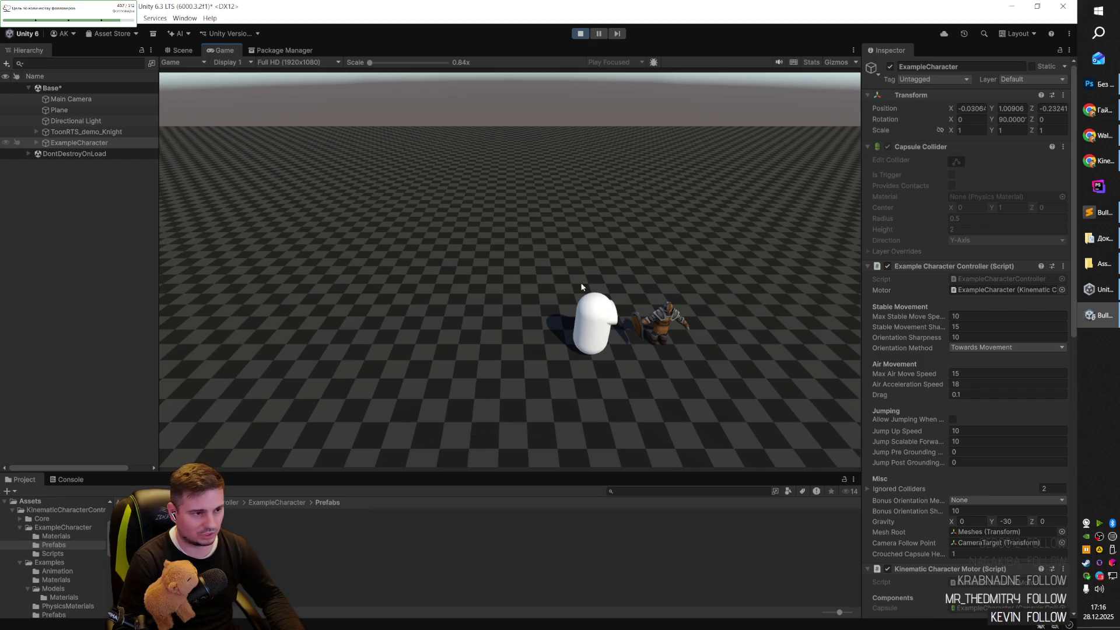
pyautogui.click(580, 33)
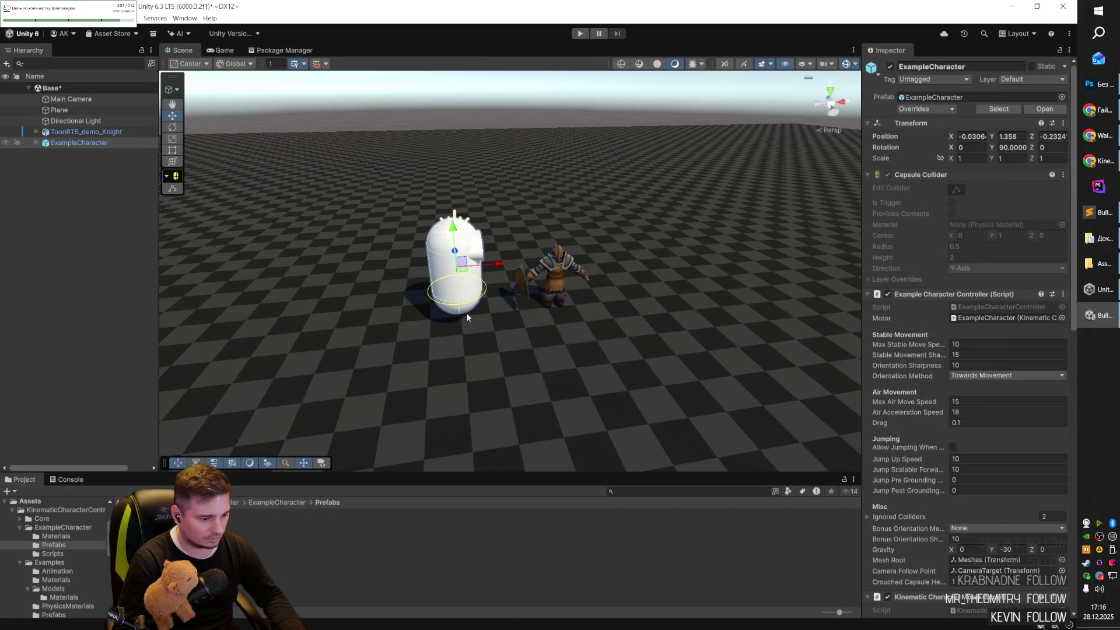
# Add an ExampleCamera to the Hierarchy and delete the ExampleCharacter capsule.
pyautogui.moveTo(137, 525)
pyautogui.mouseDown()
pyautogui.moveTo(105, 261)
pyautogui.moveTo(71, 155)
pyautogui.mouseUp()
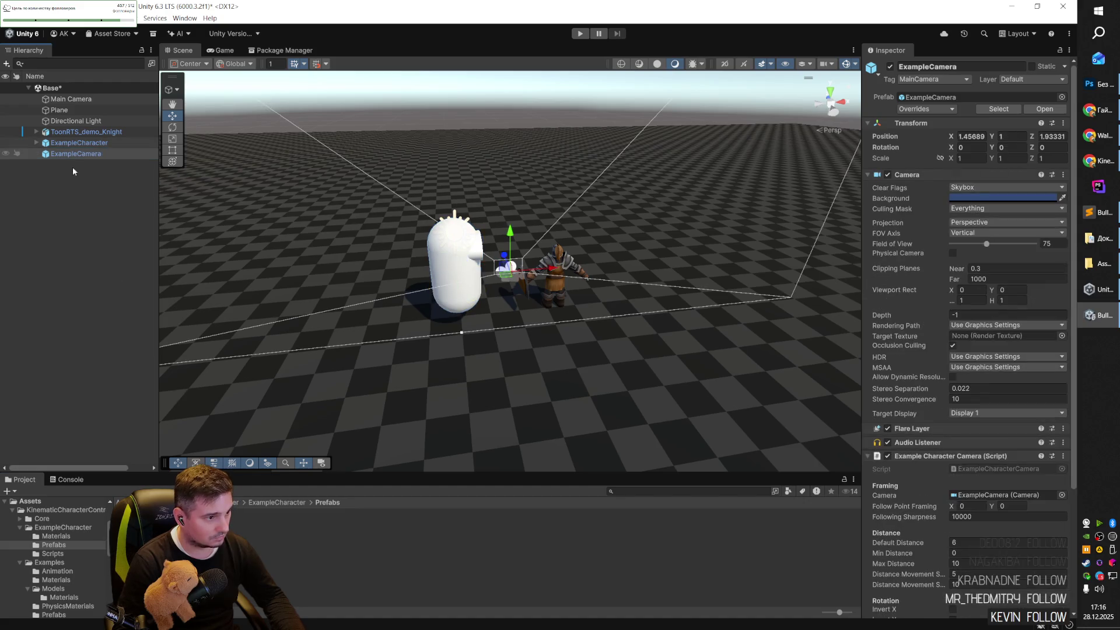
pyautogui.click(76, 143)
pyautogui.press('Delete')
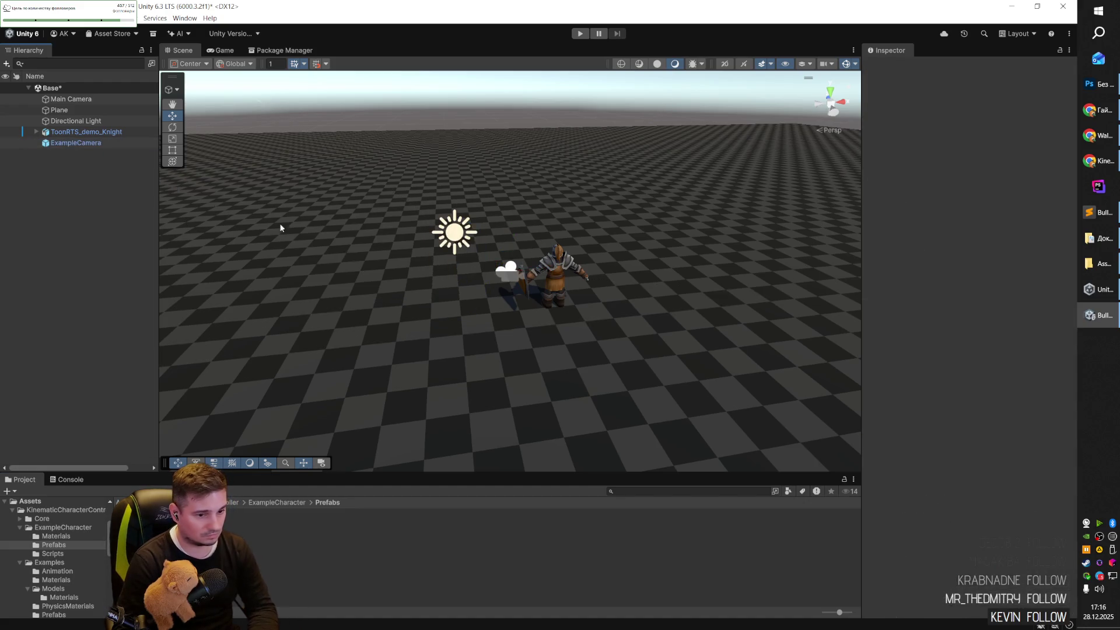
pyautogui.click(76, 143)
pyautogui.press('Delete')
pyautogui.hotkey('ctrl', 'z')
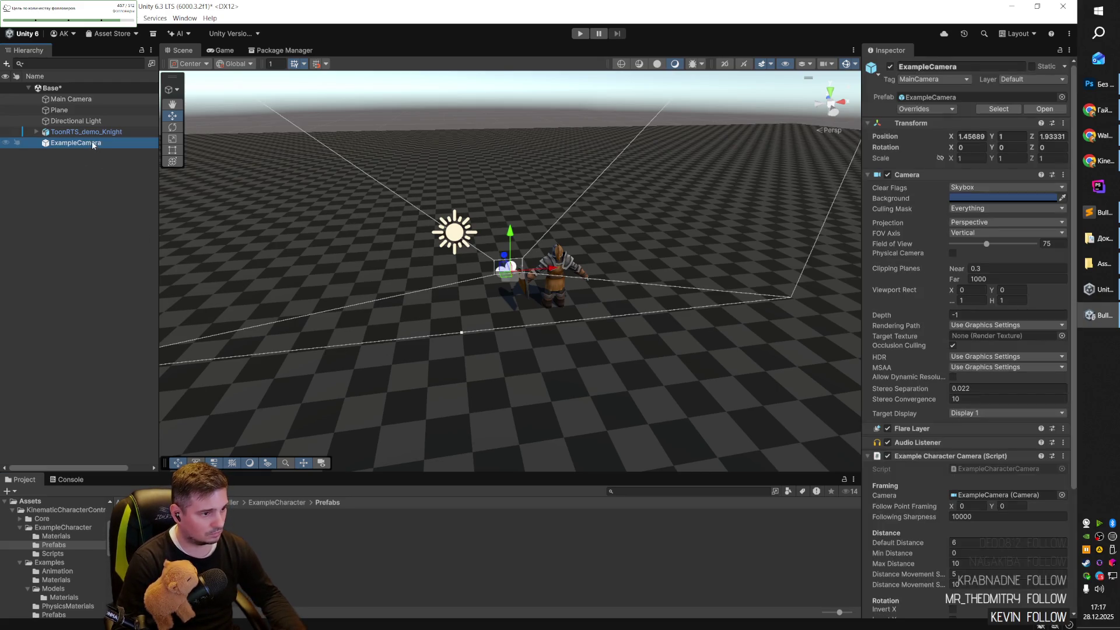
# Play-test the scene, then select the ExampleCamera prefab in ExampleCharacter > Prefabs.
pyautogui.hotkey('ctrl', 'p')
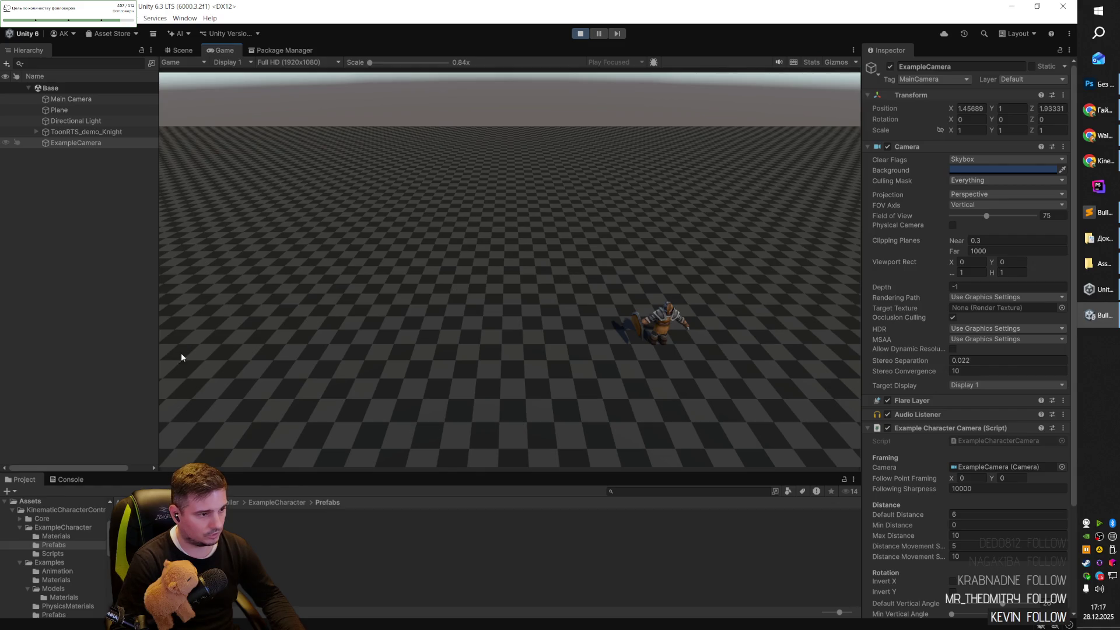
pyautogui.click(579, 33)
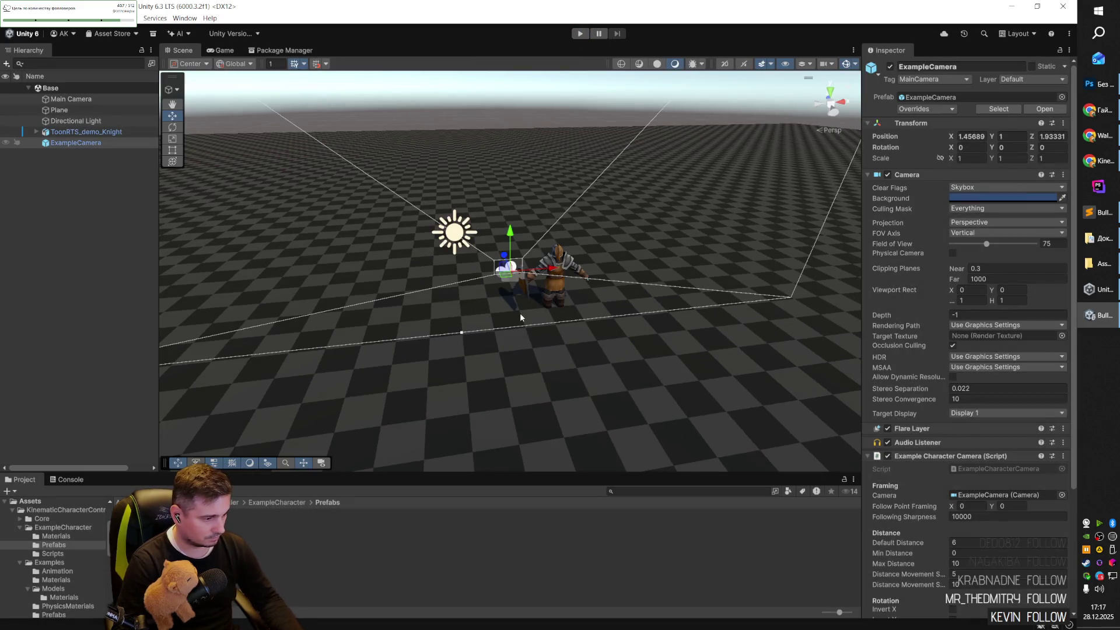
pyautogui.click(284, 501)
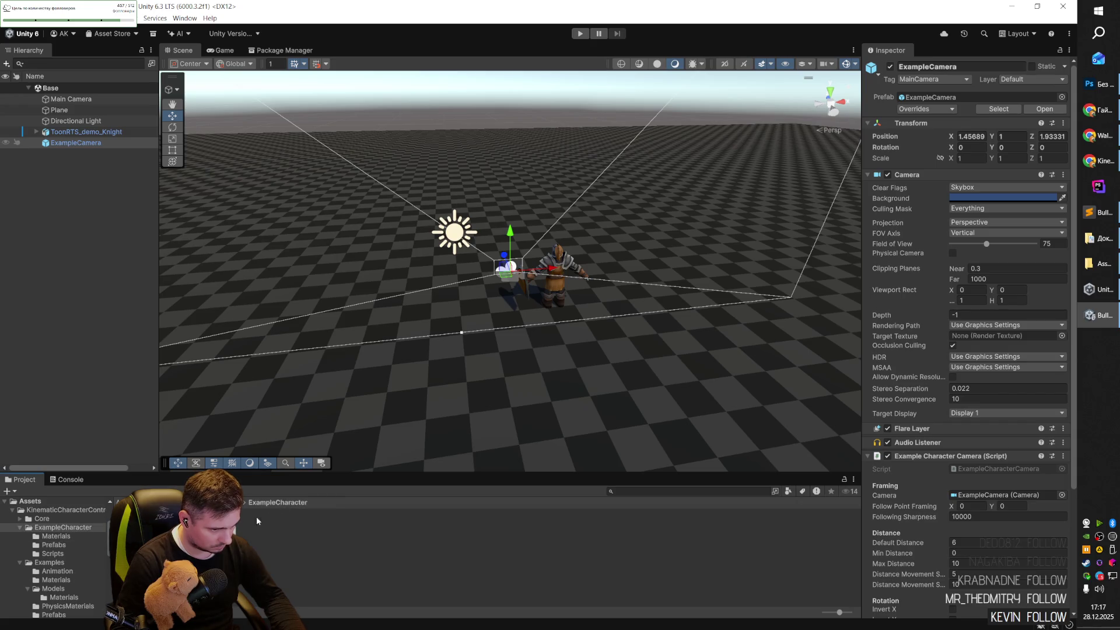
pyautogui.click(53, 544)
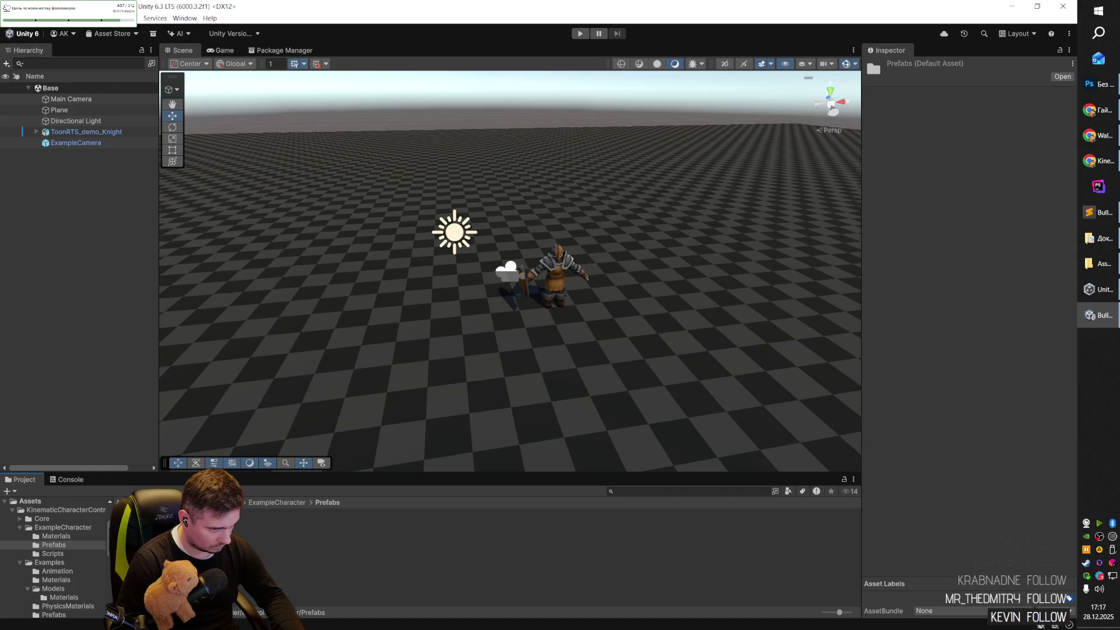
pyautogui.click(140, 528)
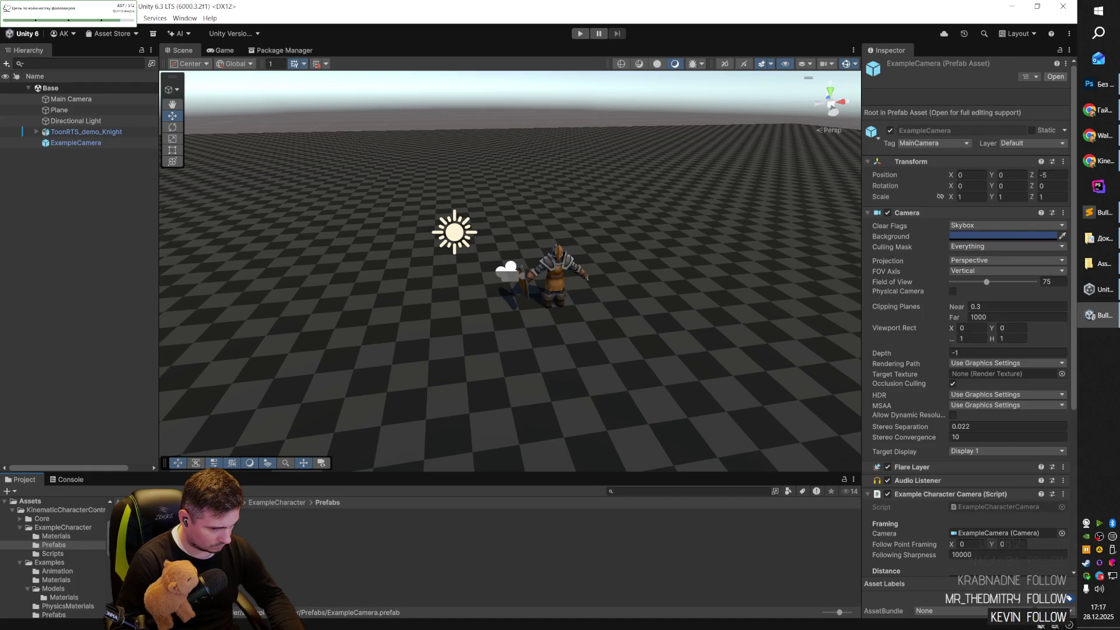
# Add an ExampleCharacter and a second ExampleCamera, and delete the Main Camera.
pyautogui.click(205, 528)
pyautogui.moveTo(204, 528); pyautogui.dragTo(455, 280)
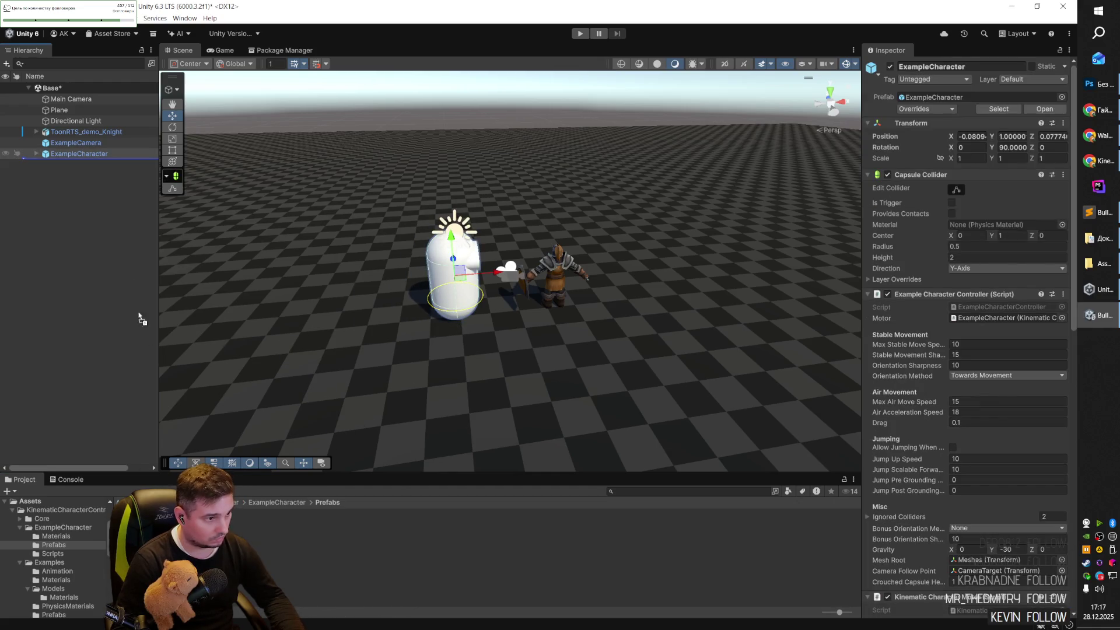
pyautogui.moveTo(146, 335); pyautogui.dragTo(96, 183)
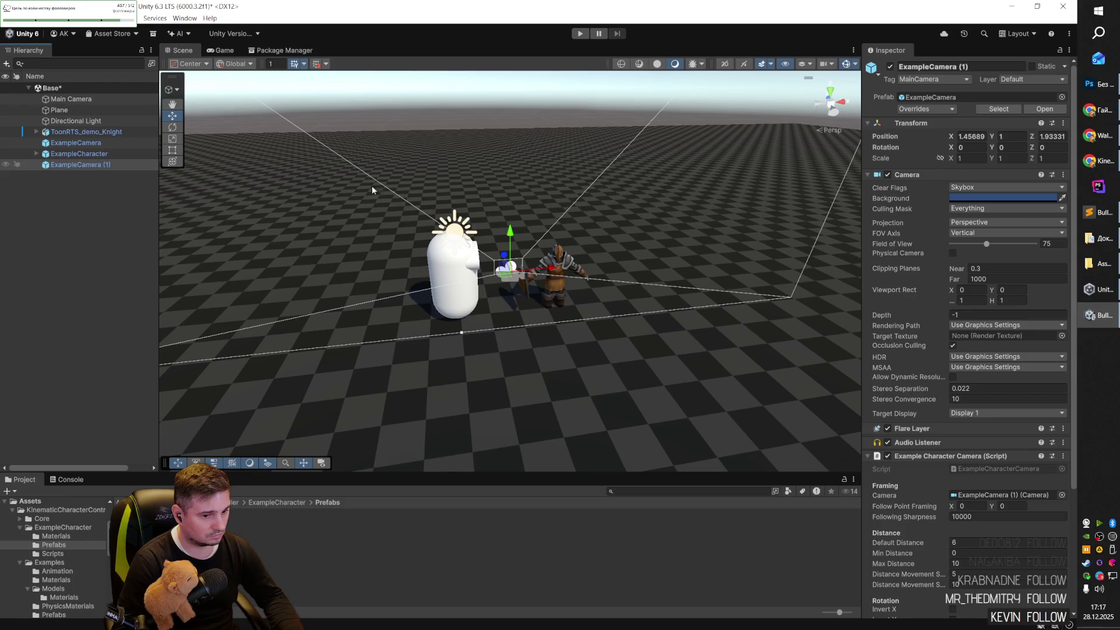
pyautogui.click(69, 99)
pyautogui.press('Delete')
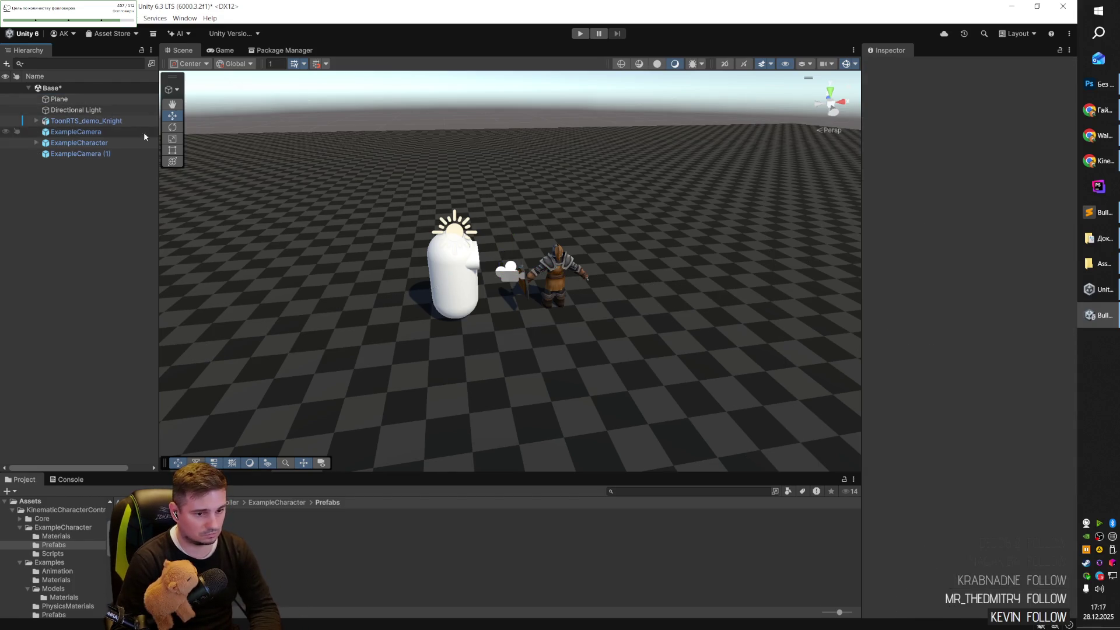
# Rename ExampleCamera (1) to ExampleCamera, then reselect ExampleCharacter.
pyautogui.click(111, 152)
pyautogui.click(110, 153)
pyautogui.press('BackSpace')
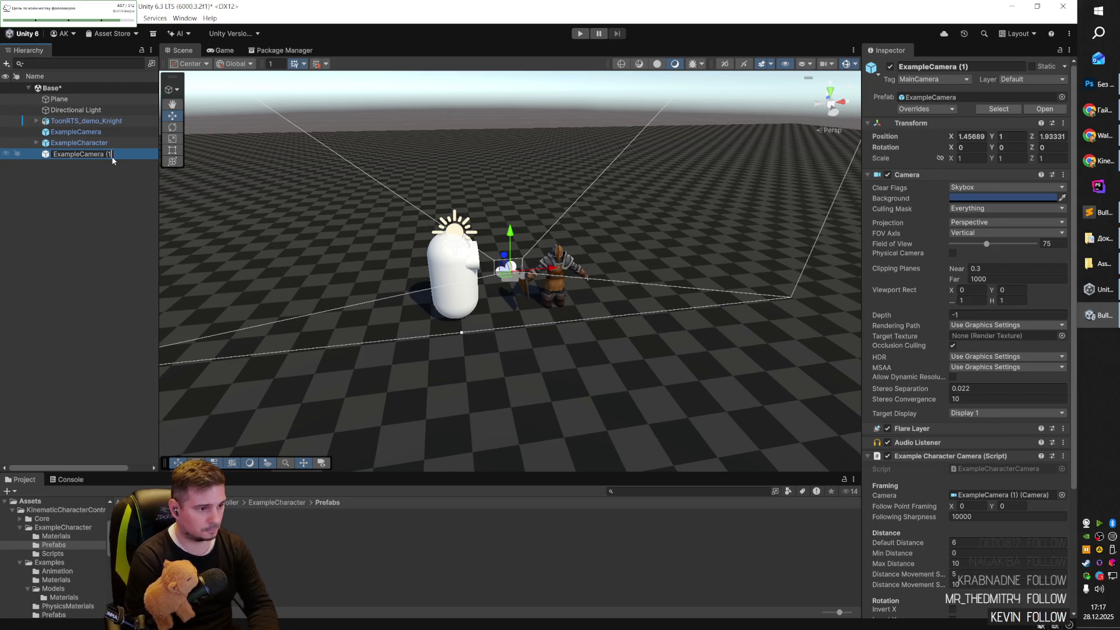
pyautogui.click(83, 145)
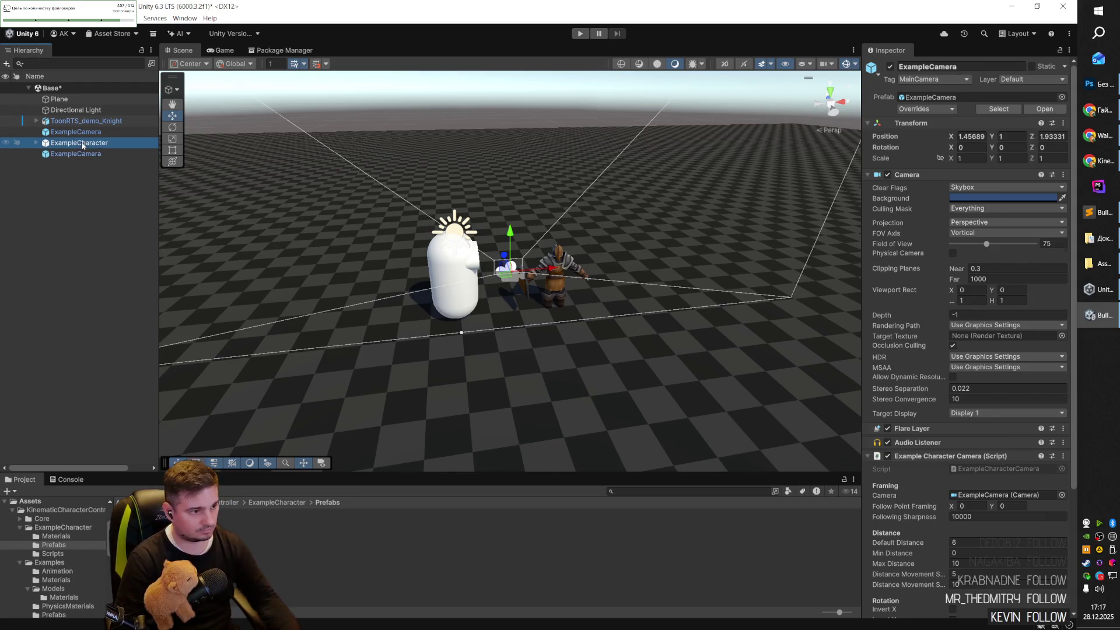
pyautogui.click(83, 155)
pyautogui.click(83, 143)
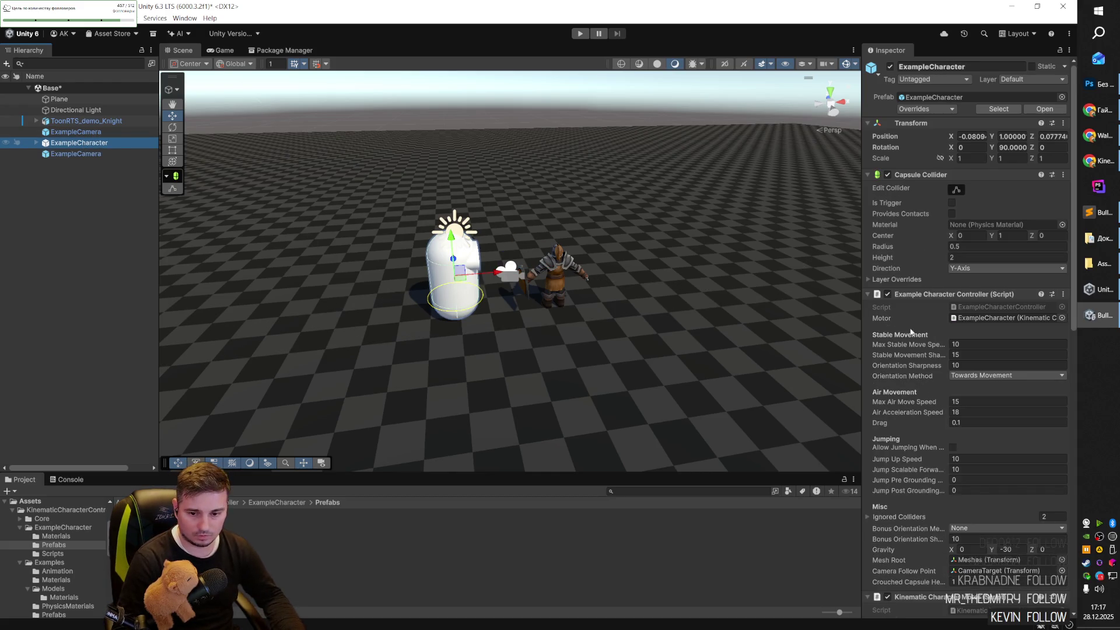
pyautogui.scroll(-5, 1001, 326)
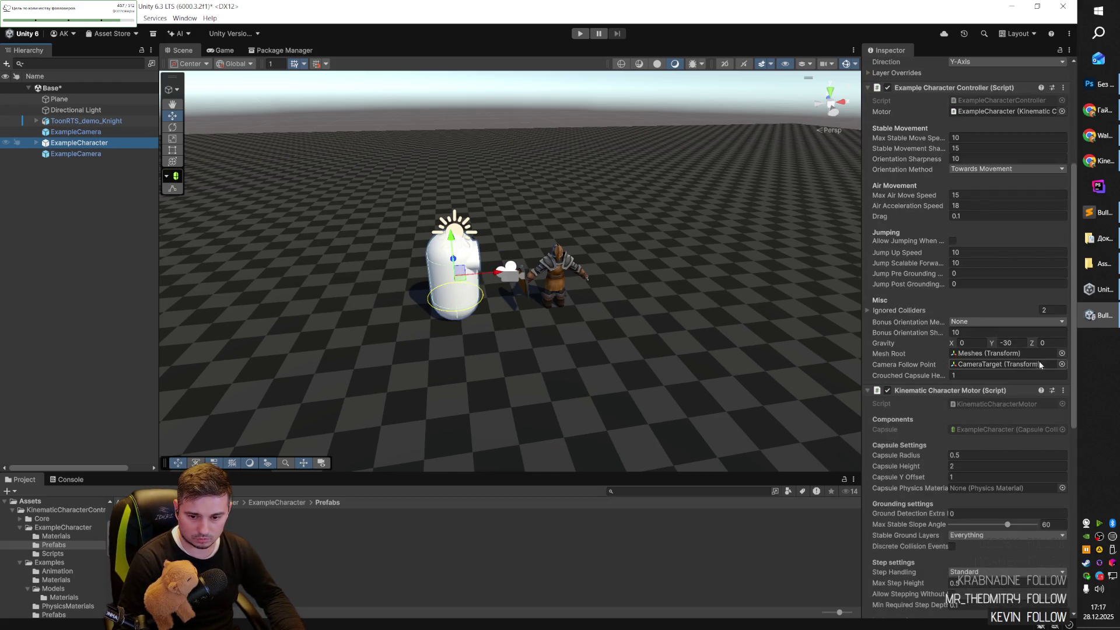
# Set ExampleCharacter's Camera Follow Point to CameraTarget.
pyautogui.click(1062, 365)
pyautogui.write('q')
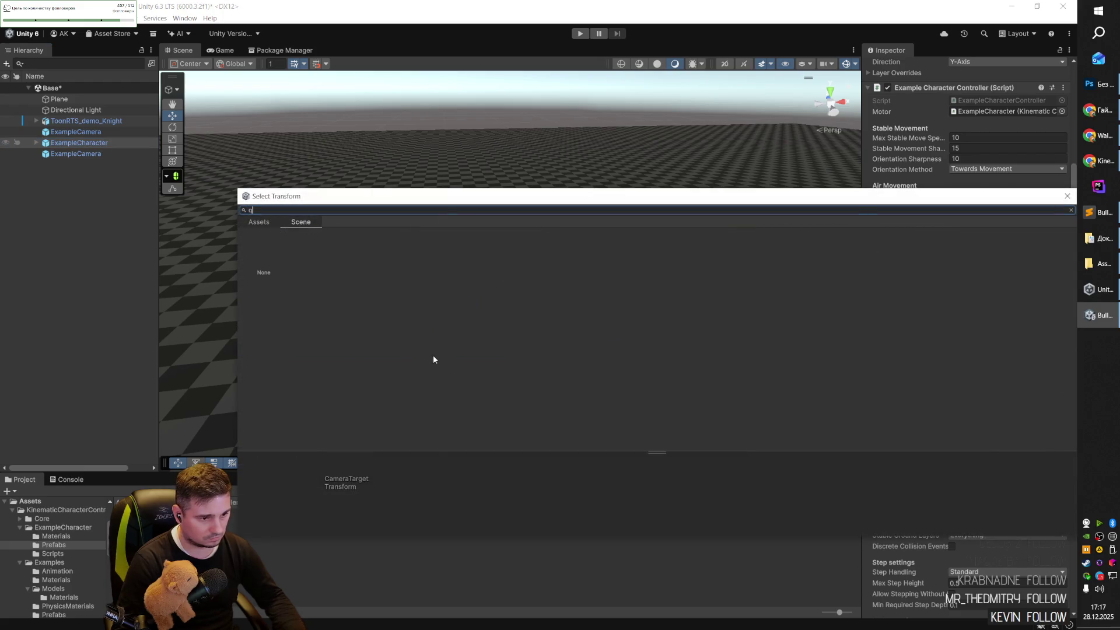
pyautogui.press('BackSpace')
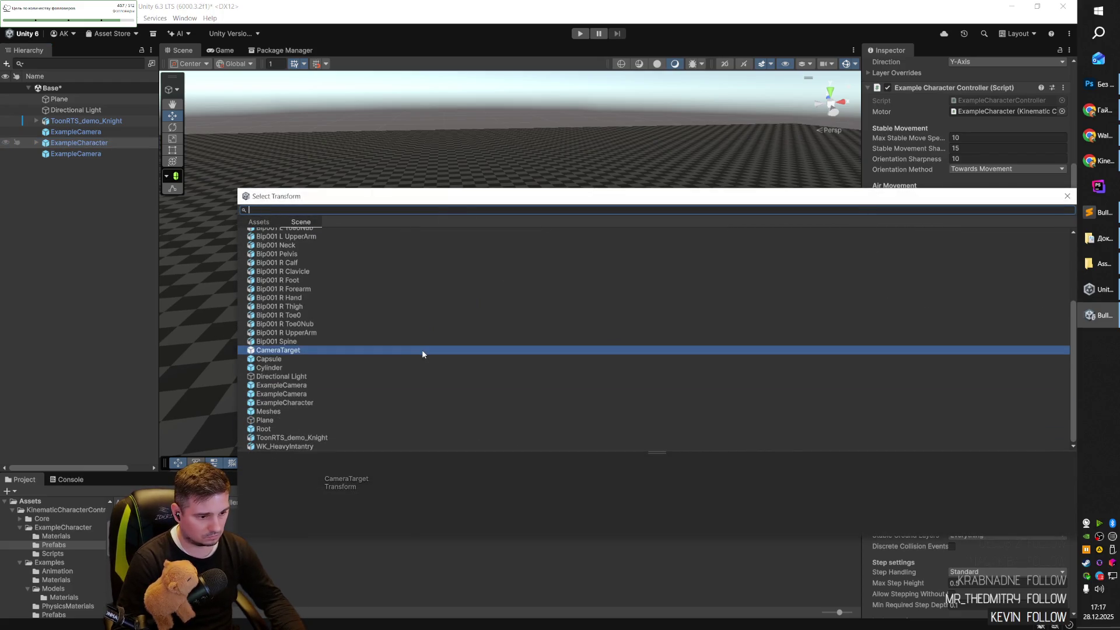
pyautogui.doubleClick(422, 349)
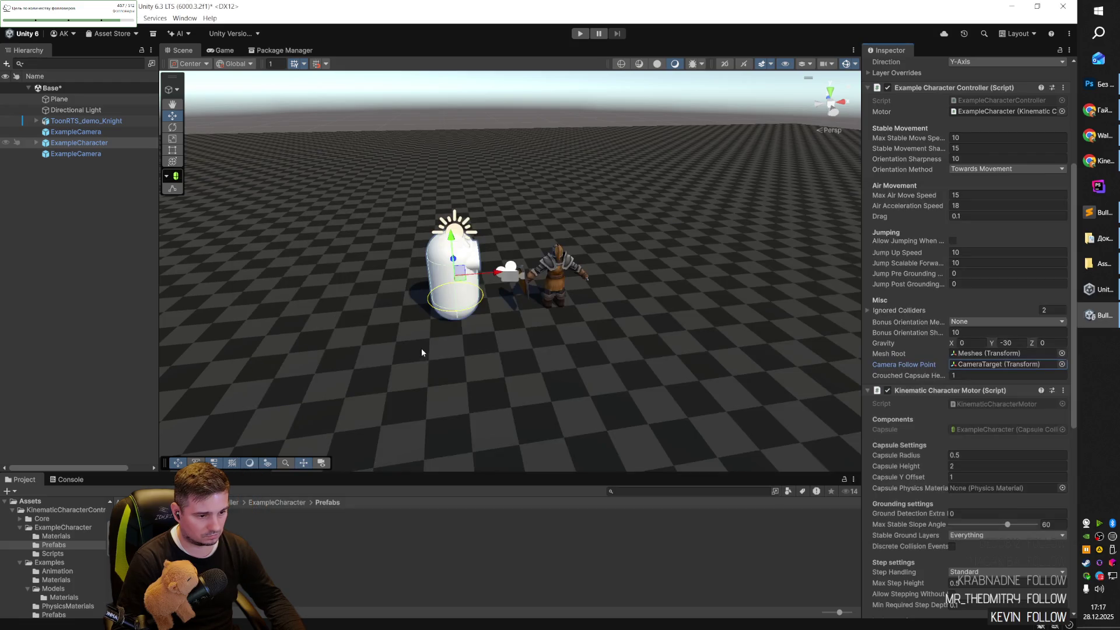
# Set Mesh Root to ExampleCharacter and run the game in Play mode.
pyautogui.click(1061, 353)
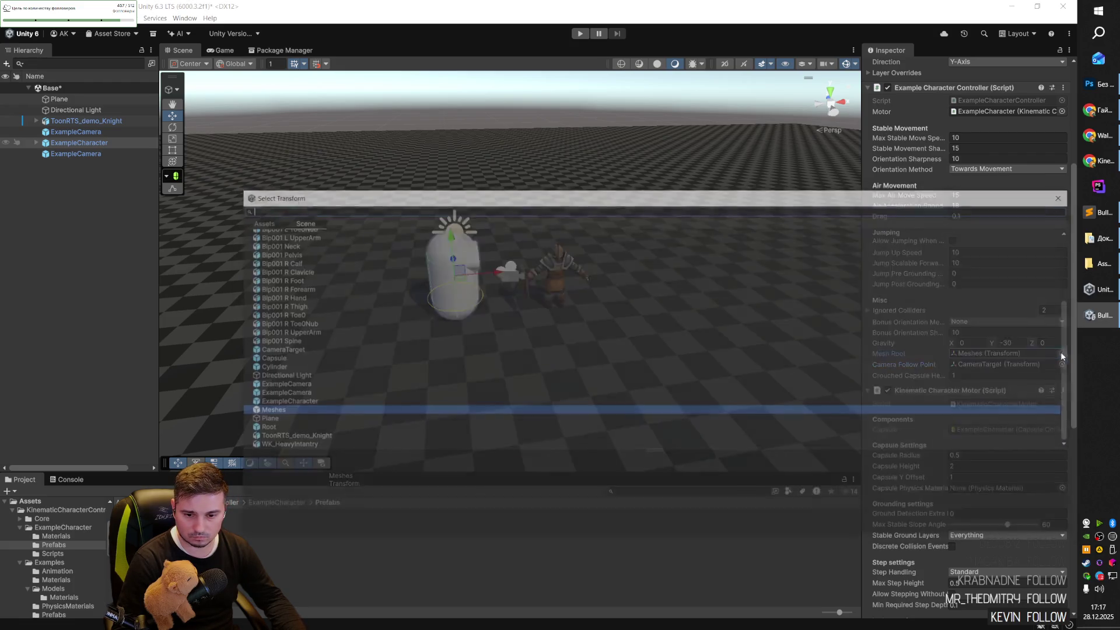
pyautogui.click(723, 360)
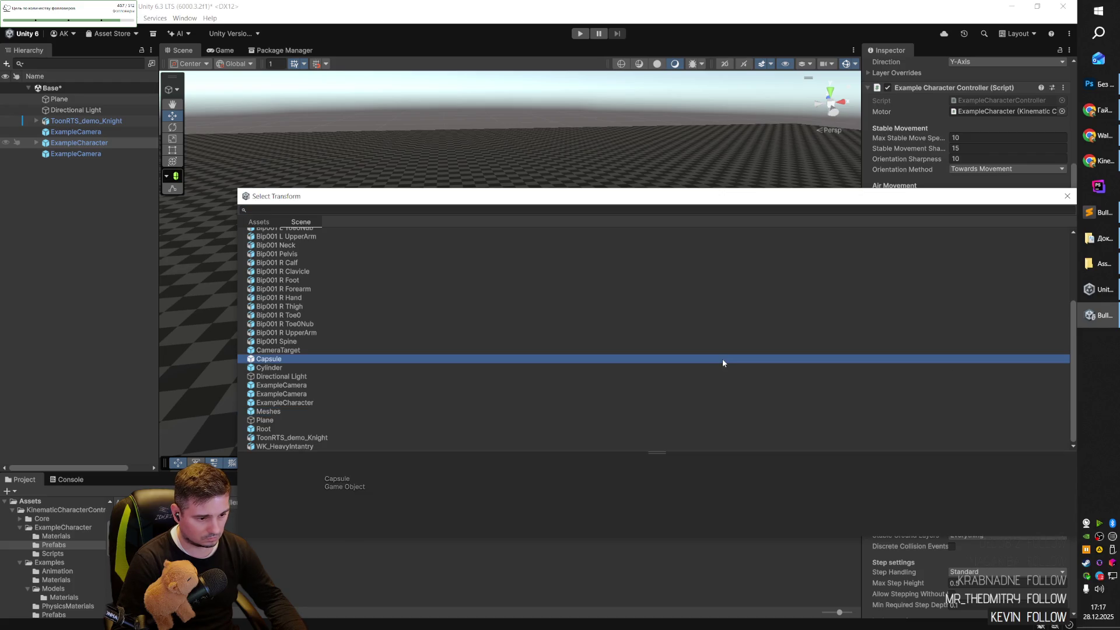
pyautogui.scroll(3, 707, 397)
pyautogui.scroll(-3, 706, 397)
pyautogui.click(707, 387)
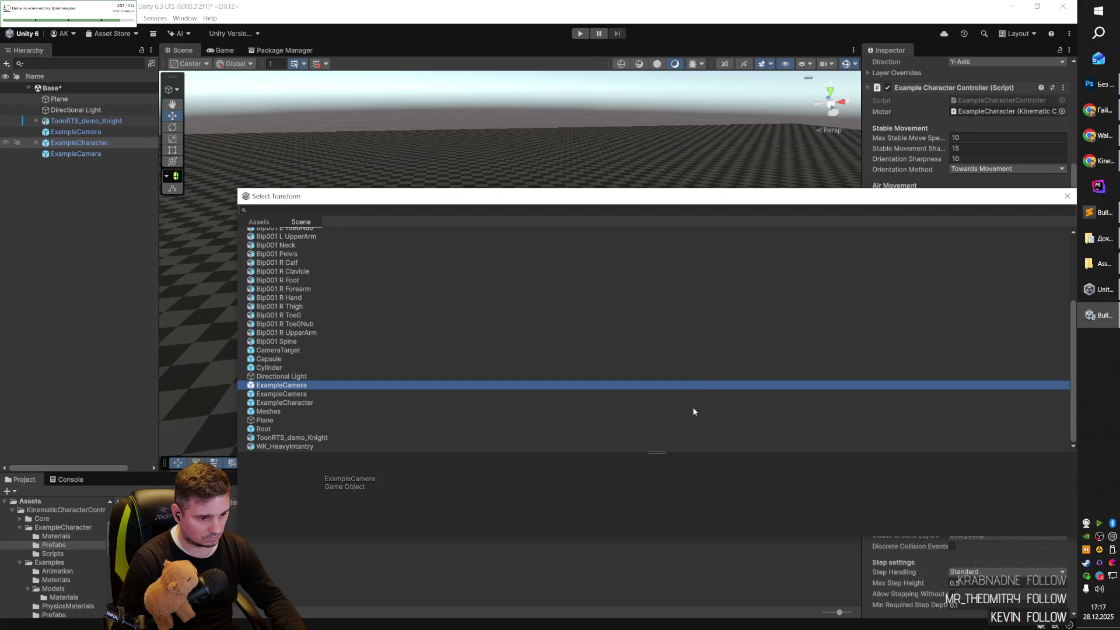
pyautogui.doubleClick(349, 402)
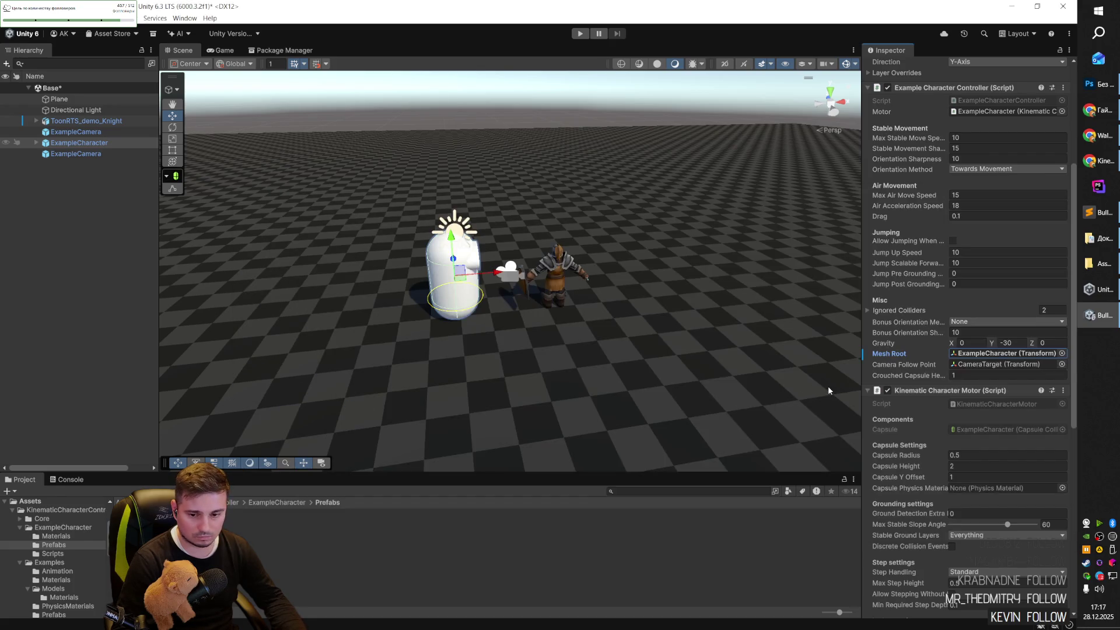
pyautogui.click(581, 33)
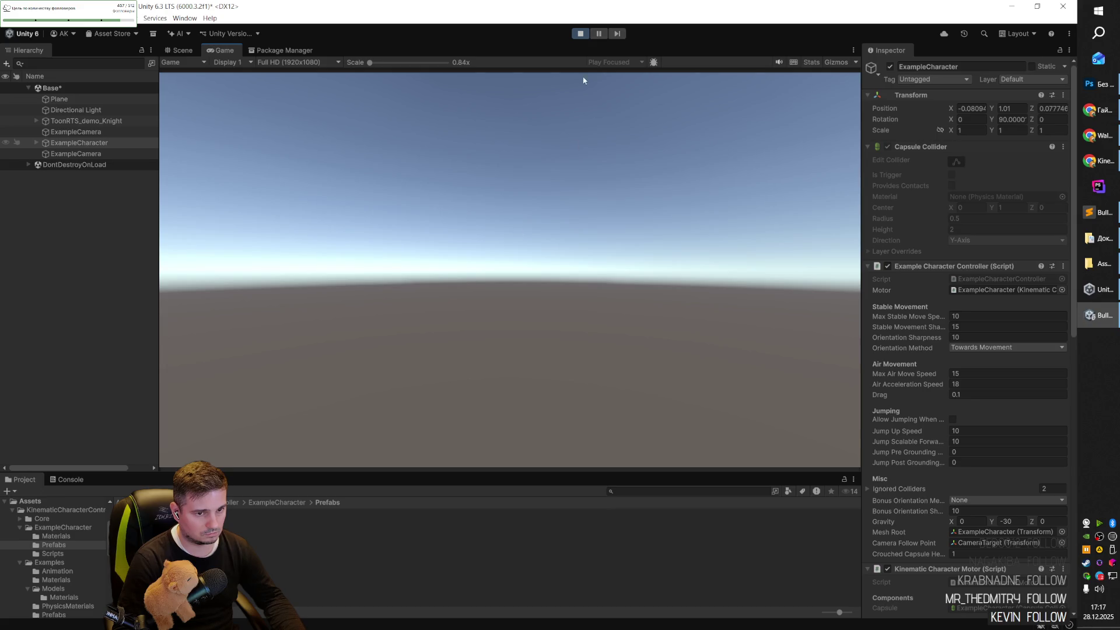
# Stop Play mode and move the example camera up and further back.
pyautogui.click(581, 33)
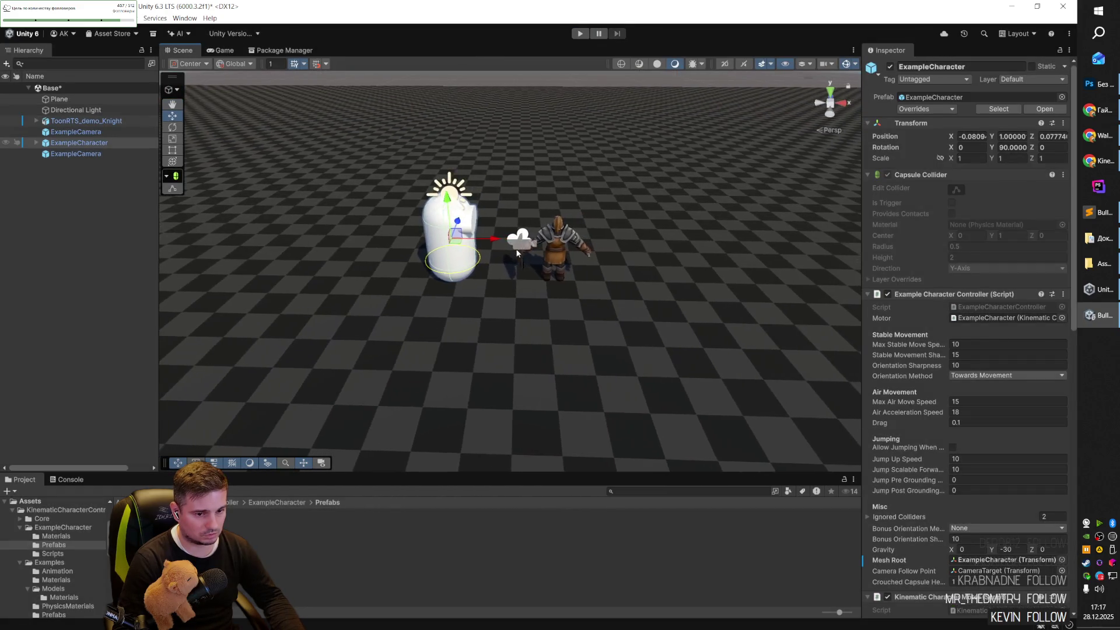
pyautogui.click(520, 248)
pyautogui.moveTo(523, 234)
pyautogui.mouseDown()
pyautogui.moveTo(523, 222)
pyautogui.moveTo(564, 199)
pyautogui.moveTo(410, 221)
pyautogui.moveTo(367, 94)
pyautogui.moveTo(364, 134)
pyautogui.moveTo(690, 259)
pyautogui.moveTo(758, 260)
pyautogui.mouseUp()
pyautogui.click(221, 50)
pyautogui.click(181, 51)
pyautogui.scroll(-5, 623, 187)
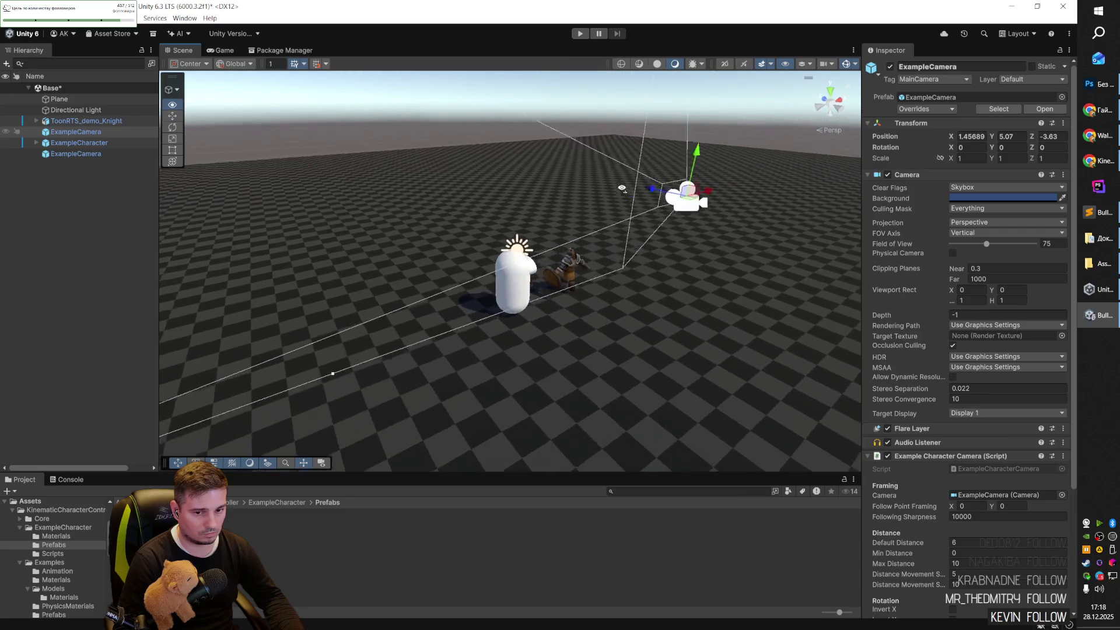
pyautogui.moveTo(609, 209)
pyautogui.mouseDown()
pyautogui.moveTo(656, 229)
pyautogui.moveTo(707, 153)
pyautogui.mouseUp()
# Tilt the camera down about 22° on X toward the character, checking the Game view.
pyautogui.press('e')
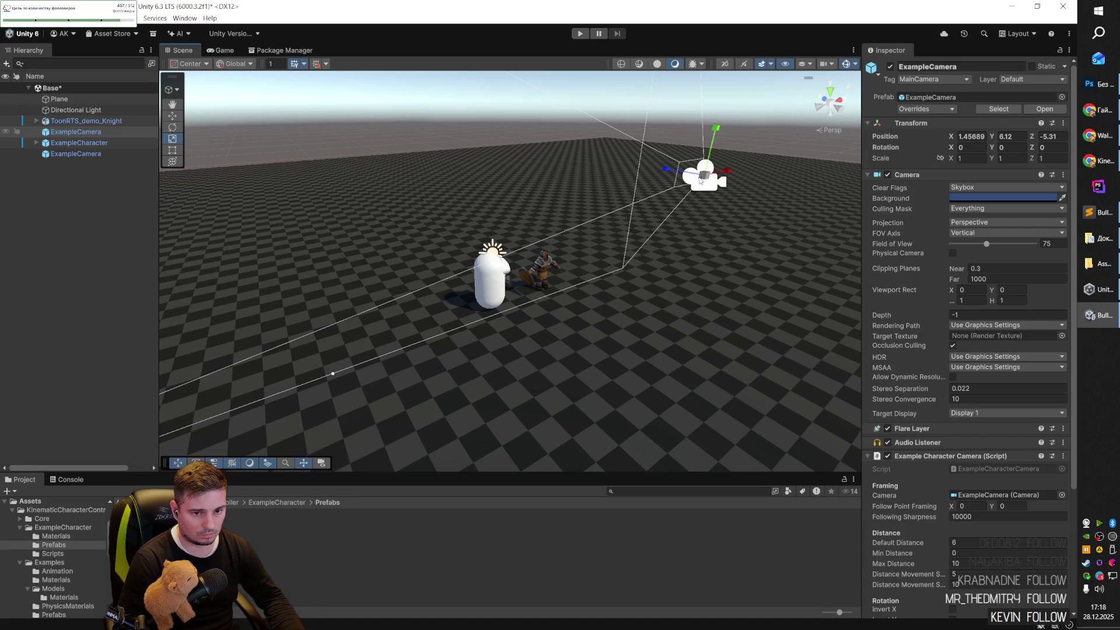
pyautogui.moveTo(752, 167); pyautogui.dragTo(750, 131)
pyautogui.click(221, 51)
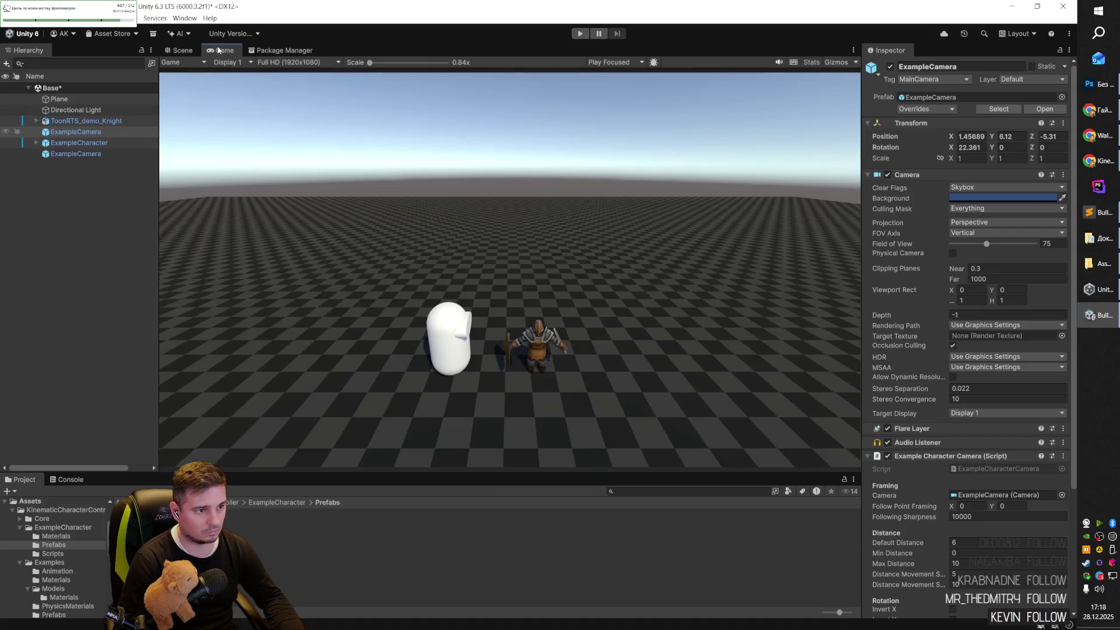
pyautogui.click(182, 51)
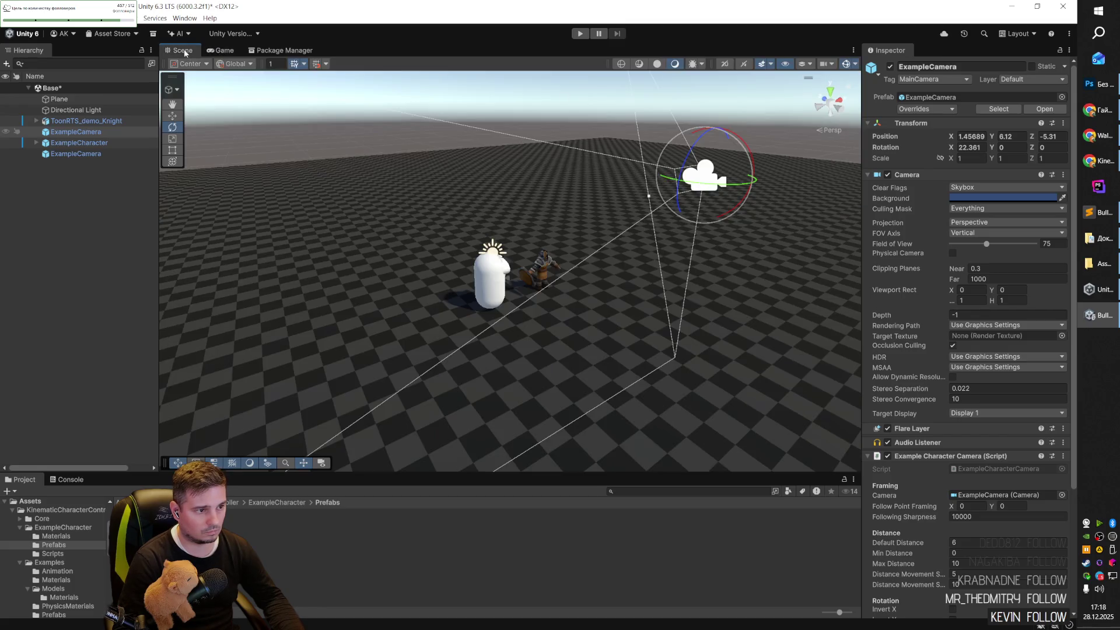
# Turn ExampleCharacter to Y rotation 9.761, then play-test while watching the Console.
pyautogui.click(485, 302)
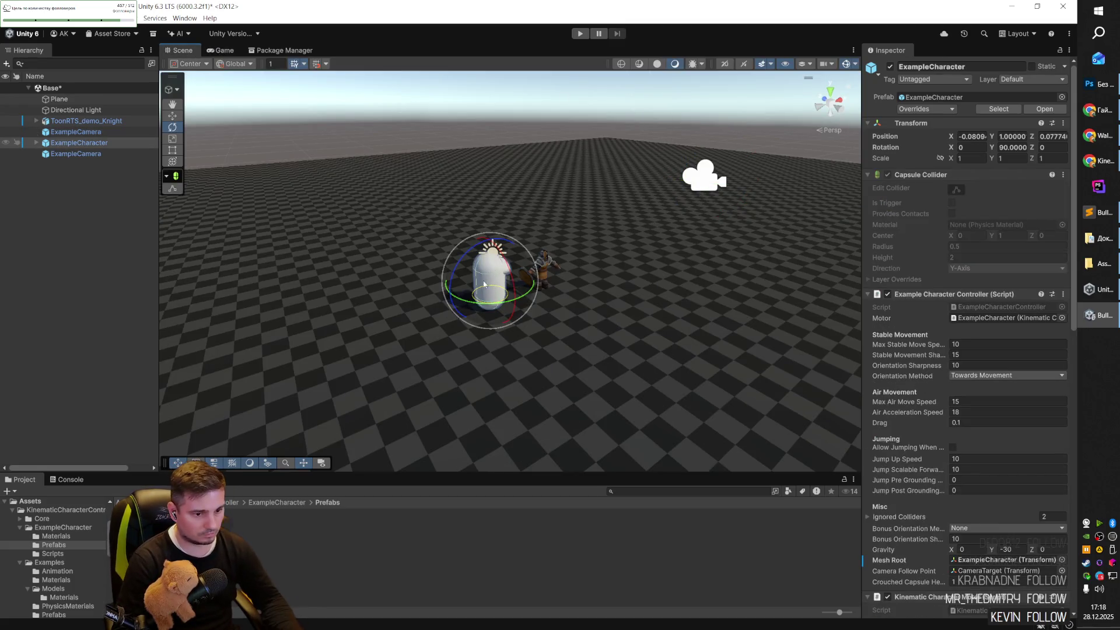
pyautogui.moveTo(457, 303)
pyautogui.mouseDown()
pyautogui.moveTo(559, 303)
pyautogui.moveTo(508, 269)
pyautogui.moveTo(469, 137)
pyautogui.mouseUp()
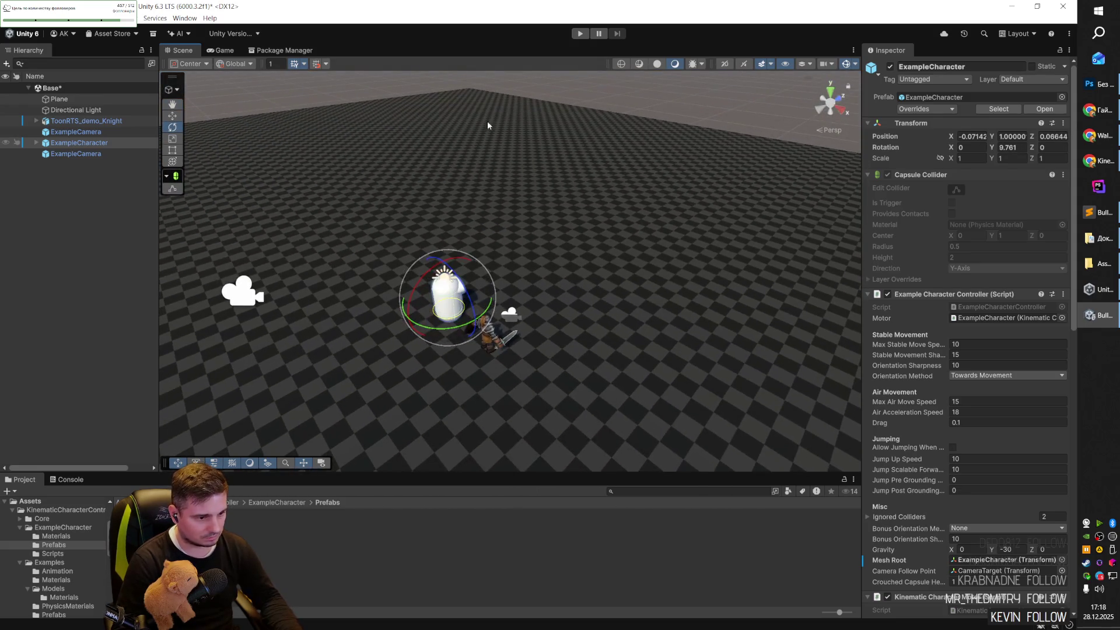
pyautogui.click(579, 34)
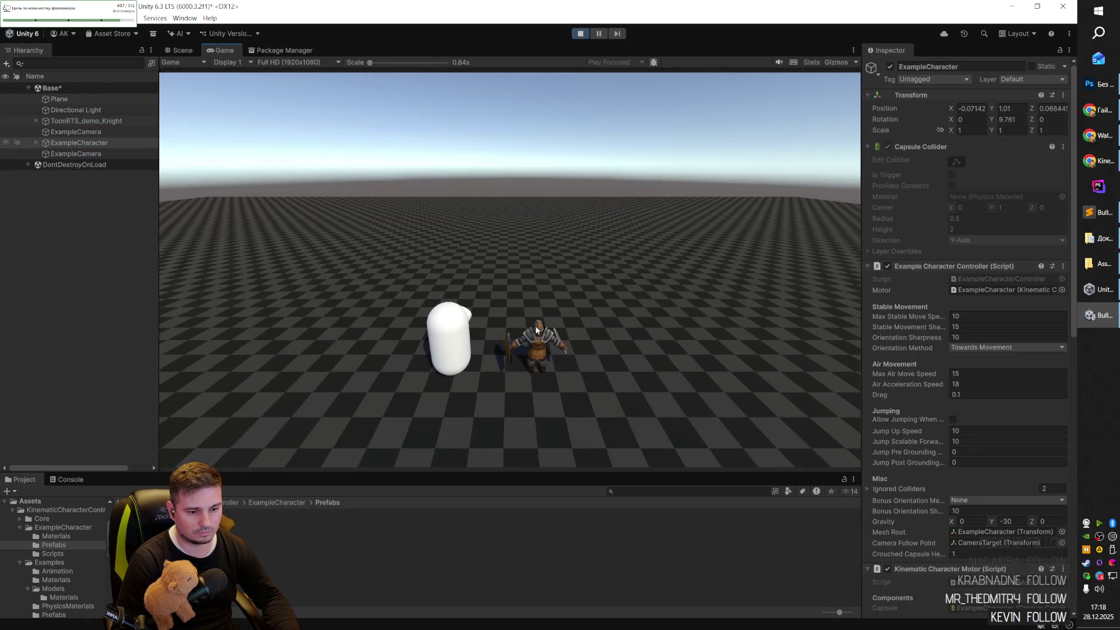
pyautogui.click(59, 479)
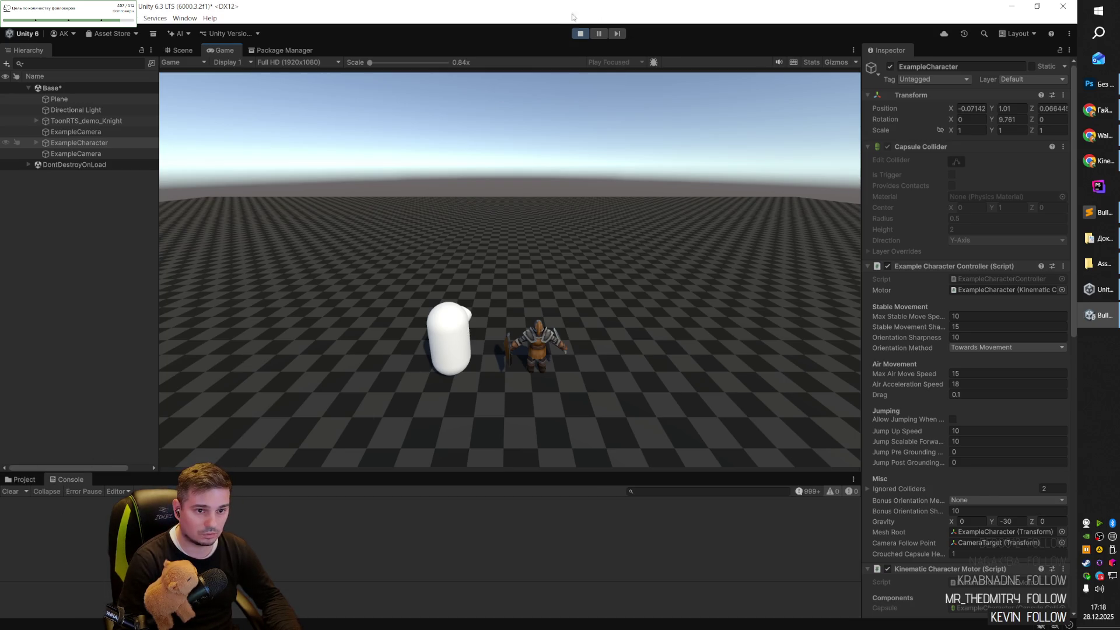
pyautogui.click(580, 33)
pyautogui.moveTo(391, 303); pyautogui.dragTo(568, 270)
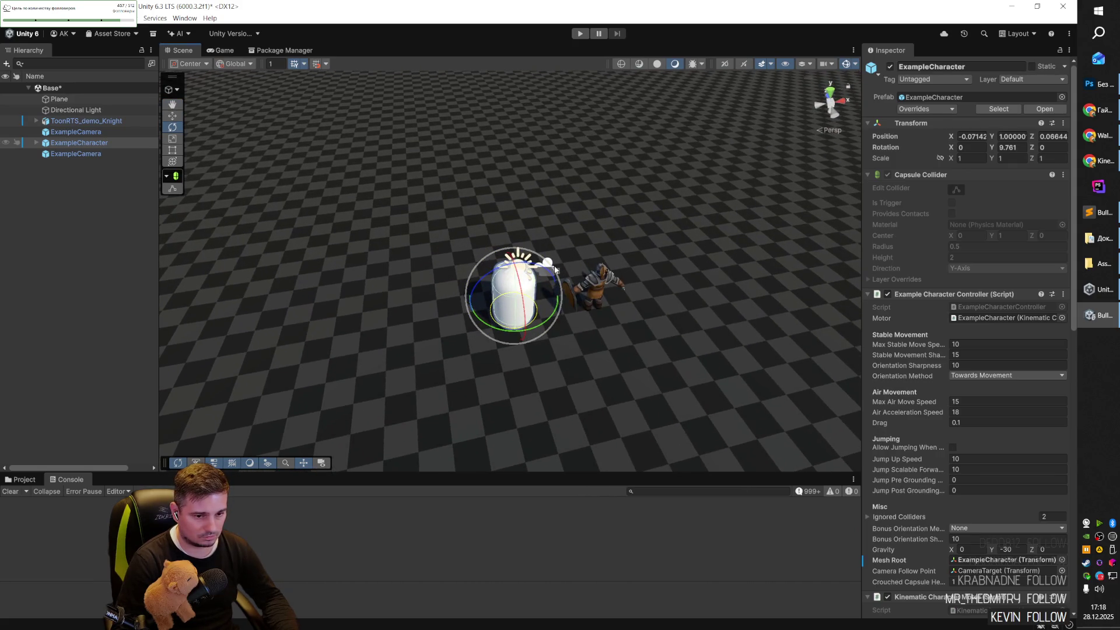
# Delete the duplicate ExampleCamera entry from the Hierarchy.
pyautogui.scroll(5, 467, 257)
pyautogui.click(396, 269)
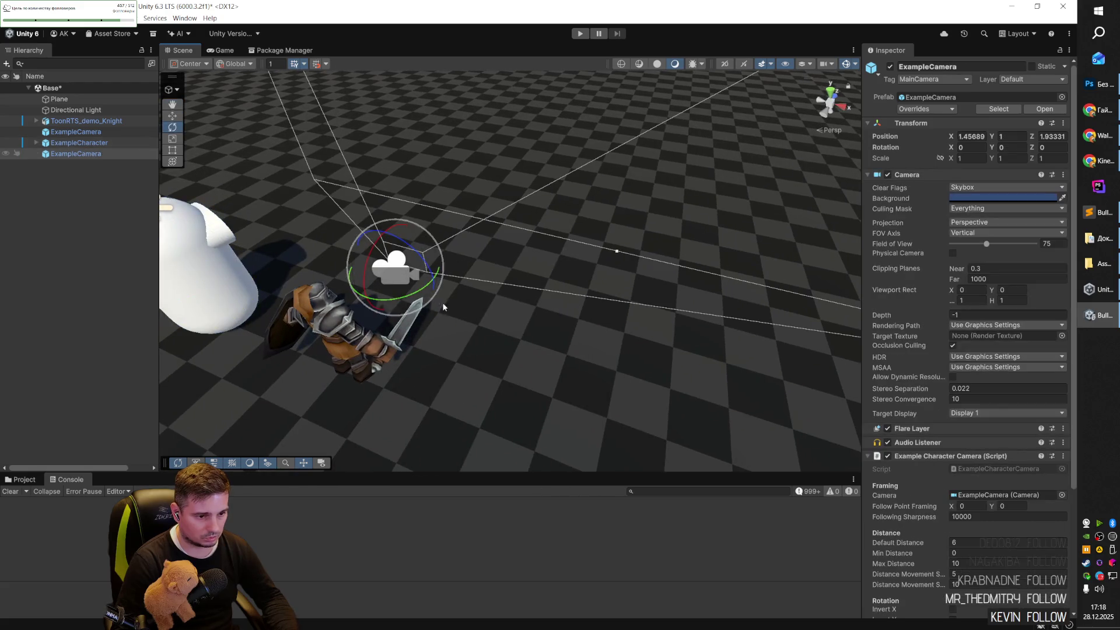
pyautogui.scroll(-10, 513, 362)
pyautogui.click(88, 154)
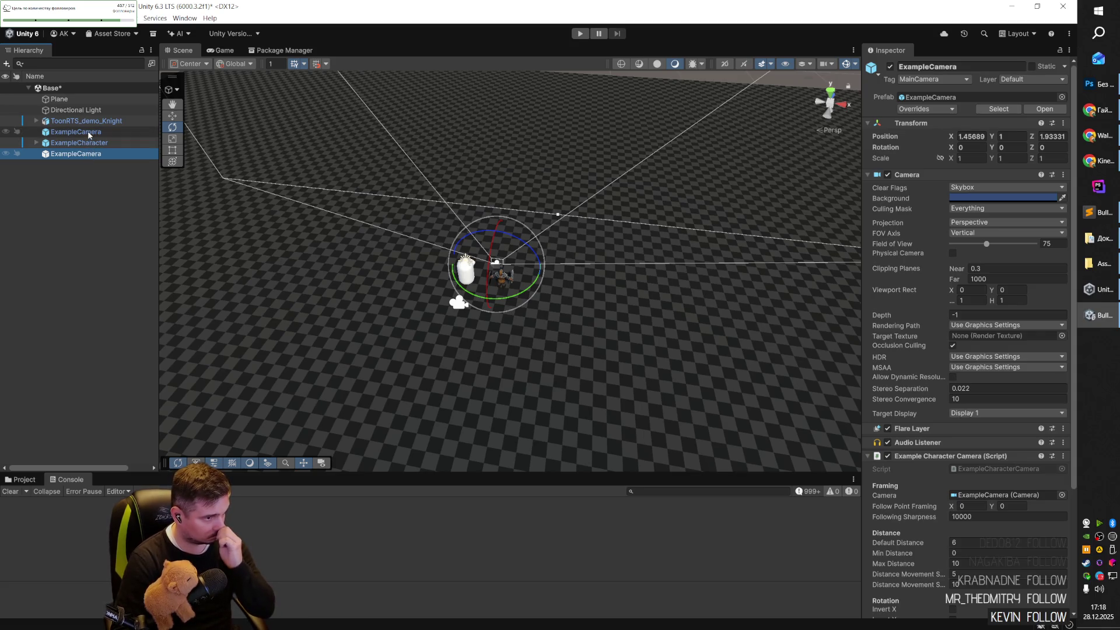
pyautogui.click(87, 132)
pyautogui.click(80, 153)
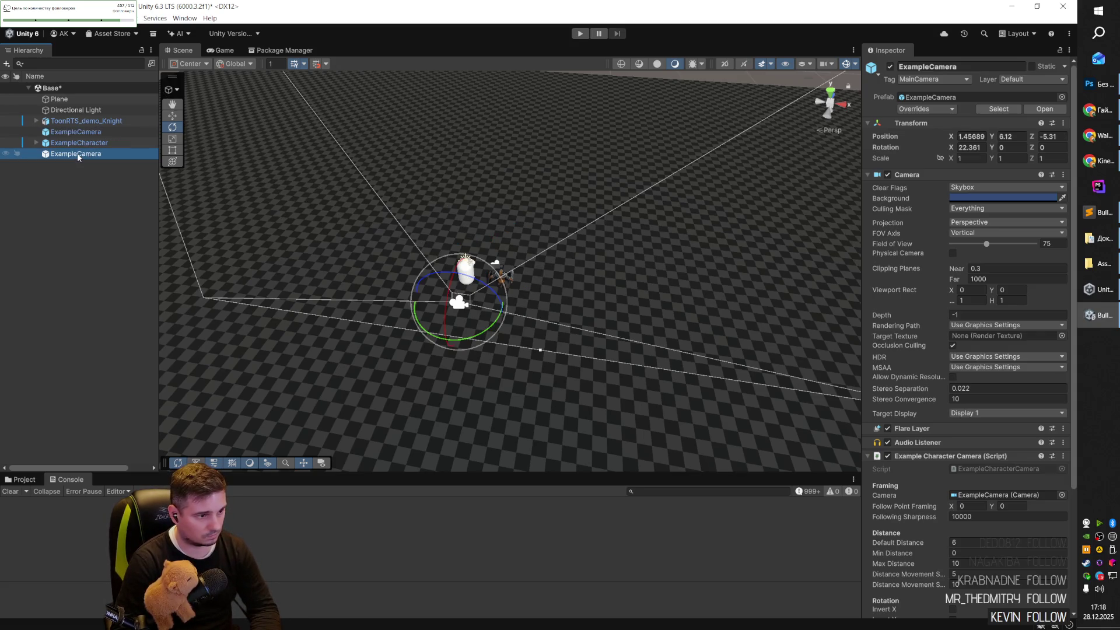
pyautogui.press('Delete')
# Rename the remaining example camera to Camera and the example character to Character.
pyautogui.click(82, 133)
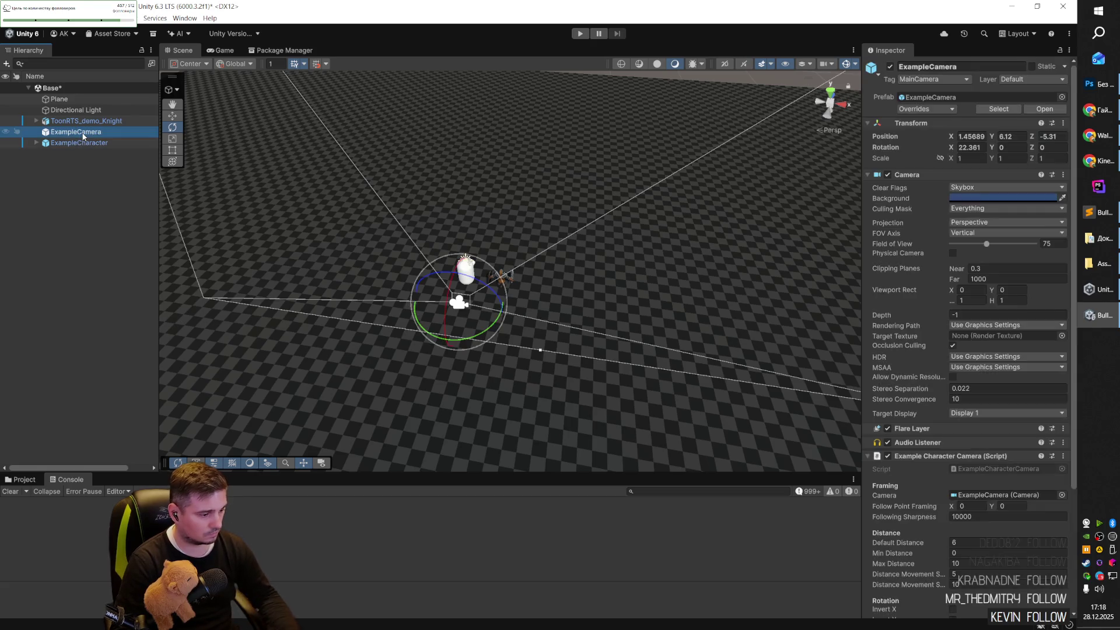
pyautogui.moveTo(415, 254); pyautogui.dragTo(476, 298)
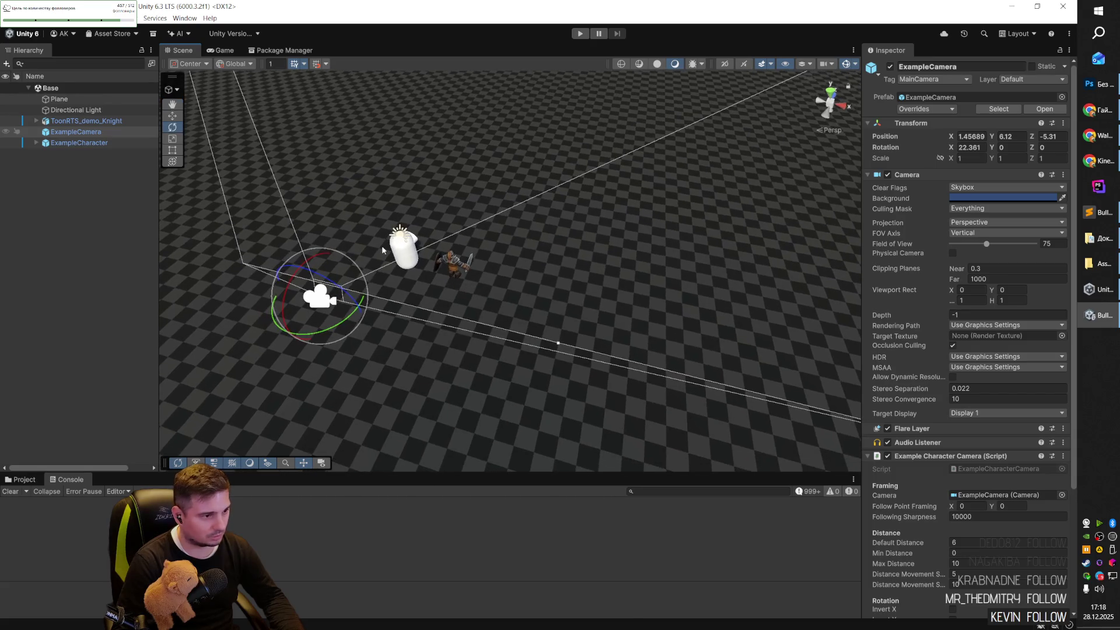
pyautogui.click(82, 143)
pyautogui.click(83, 135)
pyautogui.click(82, 133)
pyautogui.press('BackSpace')
pyautogui.click(82, 143)
pyautogui.click(81, 143)
pyautogui.doubleClick(64, 143)
pyautogui.press('BackSpace')
pyautogui.click(84, 188)
# Drag Character above Camera in the Hierarchy list.
pyautogui.click(76, 144)
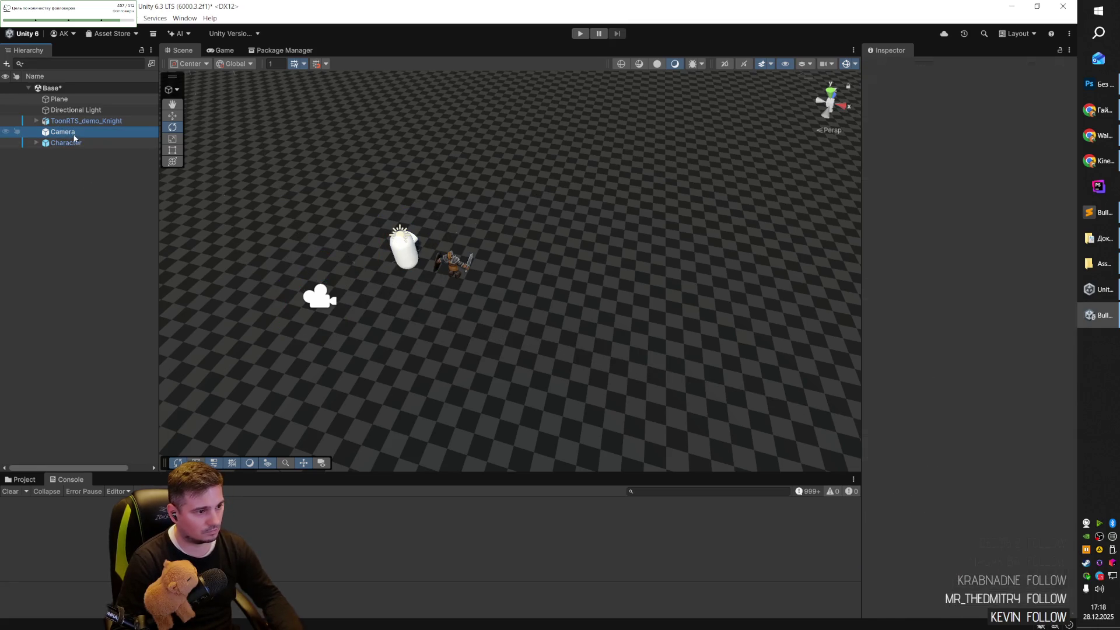
pyautogui.click(75, 134)
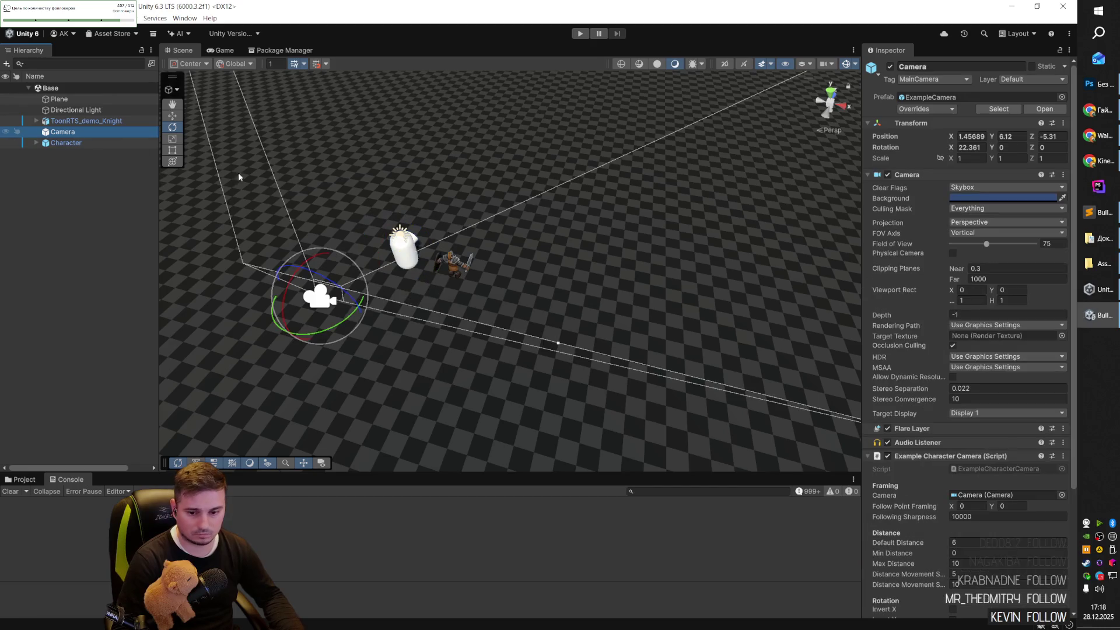
pyautogui.moveTo(70, 143); pyautogui.dragTo(67, 130)
pyautogui.click(70, 144)
pyautogui.click(70, 122)
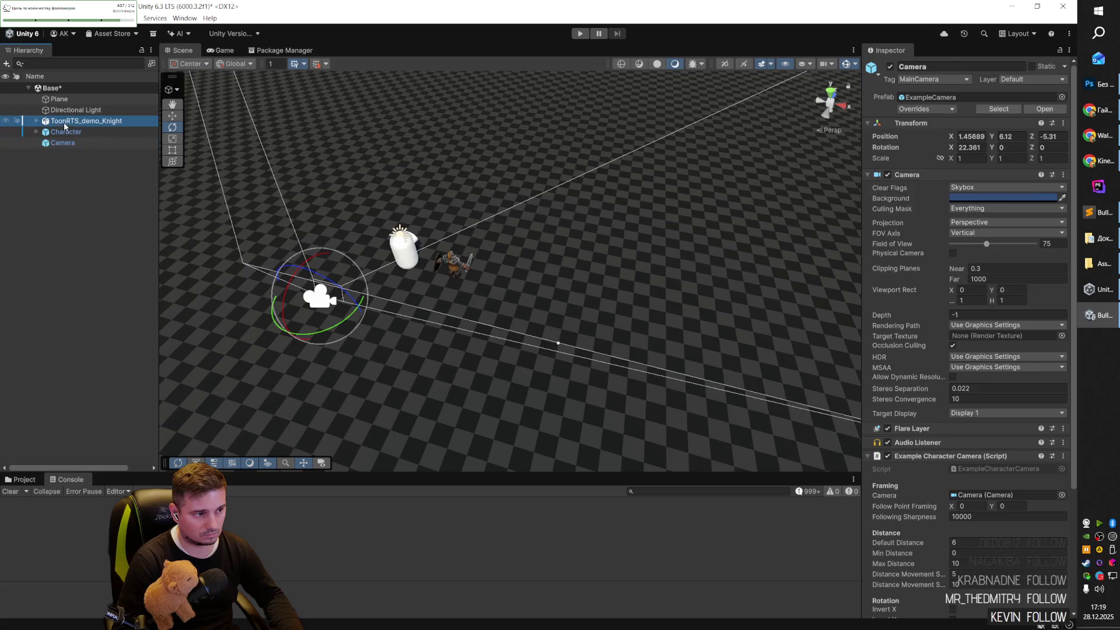
pyautogui.click(86, 132)
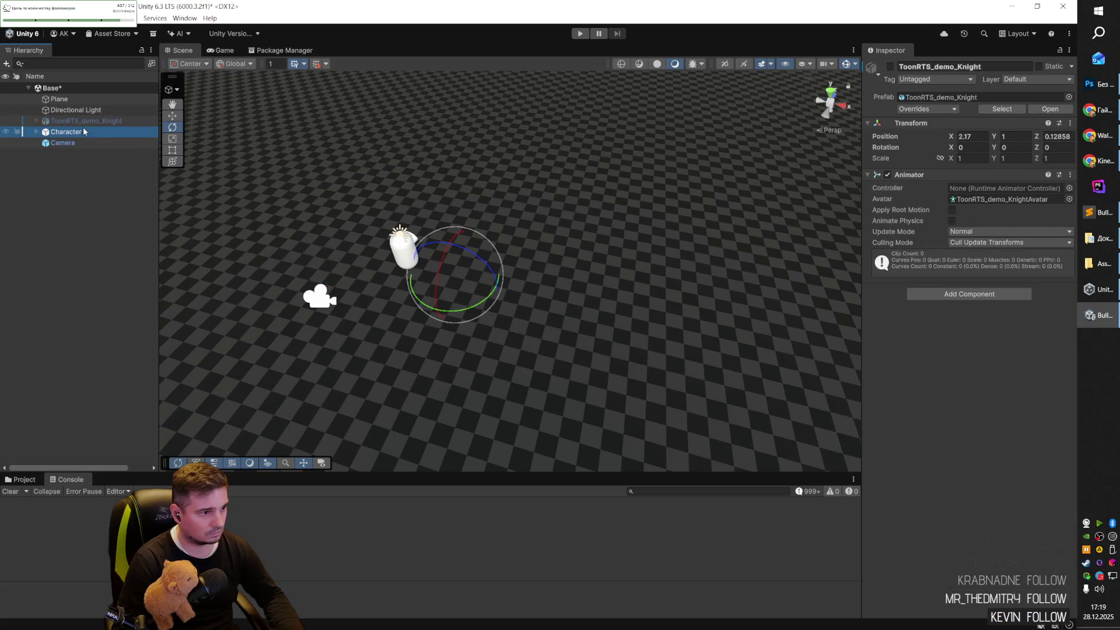
pyautogui.hotkey('ctrl', 's')
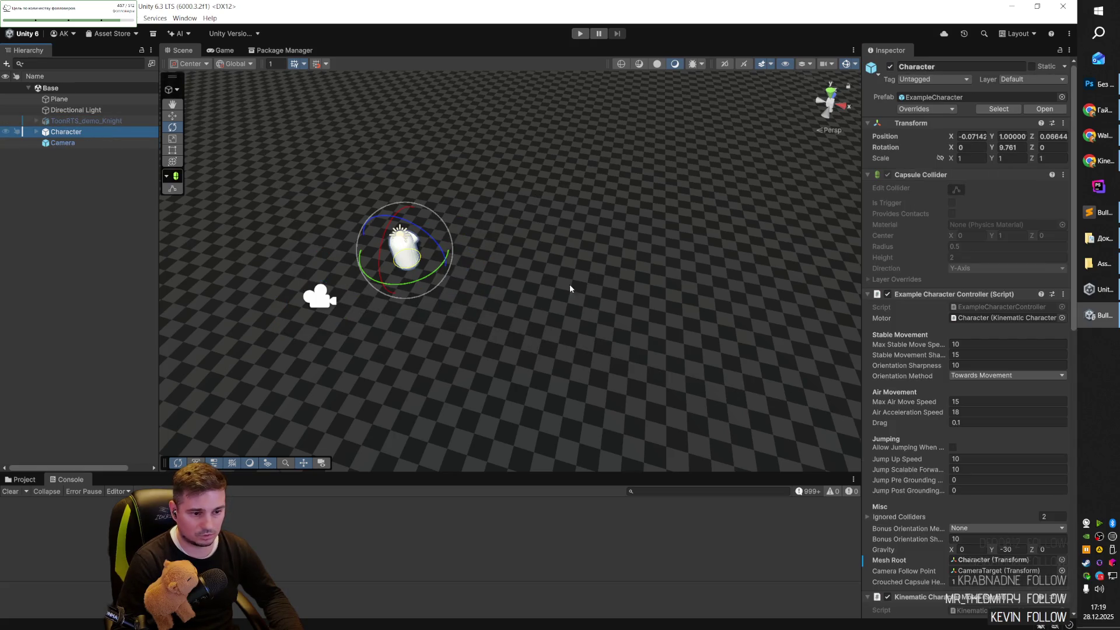
pyautogui.moveTo(580, 280)
pyautogui.mouseDown()
pyautogui.moveTo(385, 263)
pyautogui.moveTo(330, 227)
pyautogui.moveTo(355, 153)
pyautogui.mouseUp()
pyautogui.moveTo(377, 191); pyautogui.dragTo(505, 312)
pyautogui.scroll(-5, 584, 303)
pyautogui.moveTo(573, 290)
pyautogui.mouseDown()
pyautogui.moveTo(625, 287)
pyautogui.moveTo(596, 294)
pyautogui.mouseUp()
pyautogui.click(516, 294)
pyautogui.moveTo(524, 285)
pyautogui.mouseDown()
pyautogui.moveTo(454, 295)
pyautogui.moveTo(476, 299)
pyautogui.mouseUp()
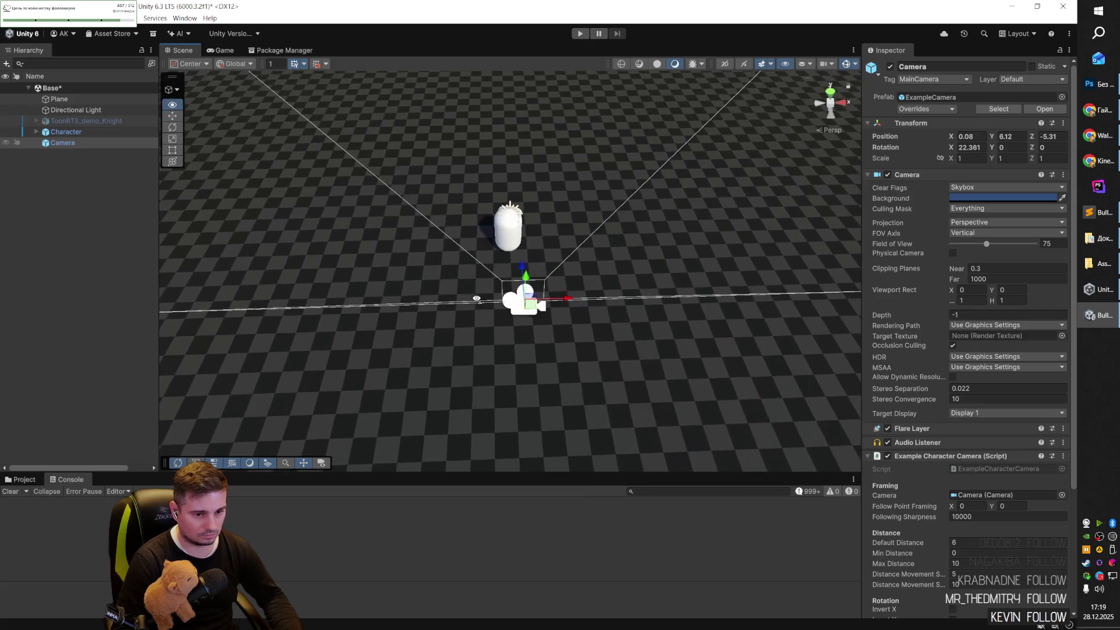
pyautogui.moveTo(564, 300); pyautogui.dragTo(550, 302)
pyautogui.click(209, 52)
pyautogui.click(189, 50)
pyautogui.click(97, 132)
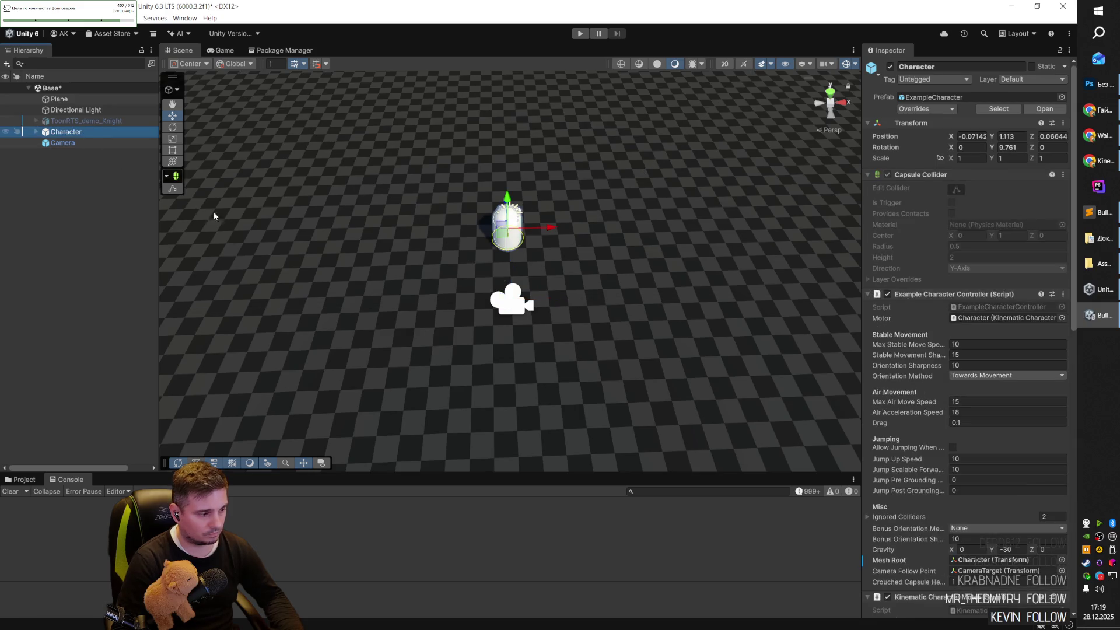
pyautogui.moveTo(624, 239)
pyautogui.mouseDown()
pyautogui.moveTo(583, 263)
pyautogui.moveTo(610, 290)
pyautogui.mouseUp()
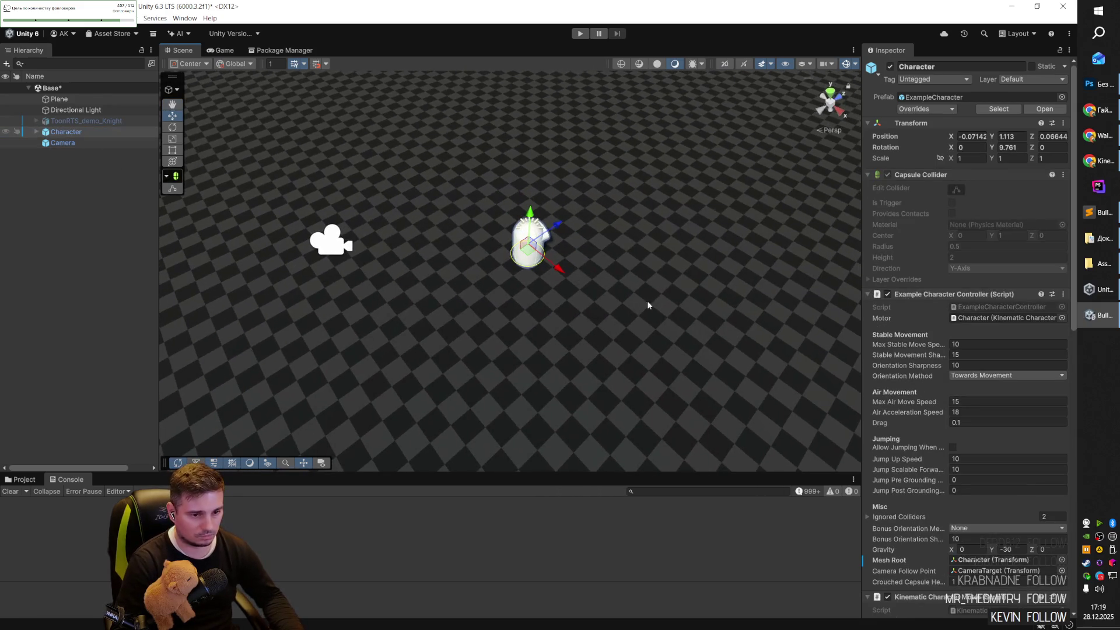
pyautogui.scroll(-1, 939, 429)
pyautogui.scroll(-10, 948, 428)
pyautogui.scroll(3, 957, 429)
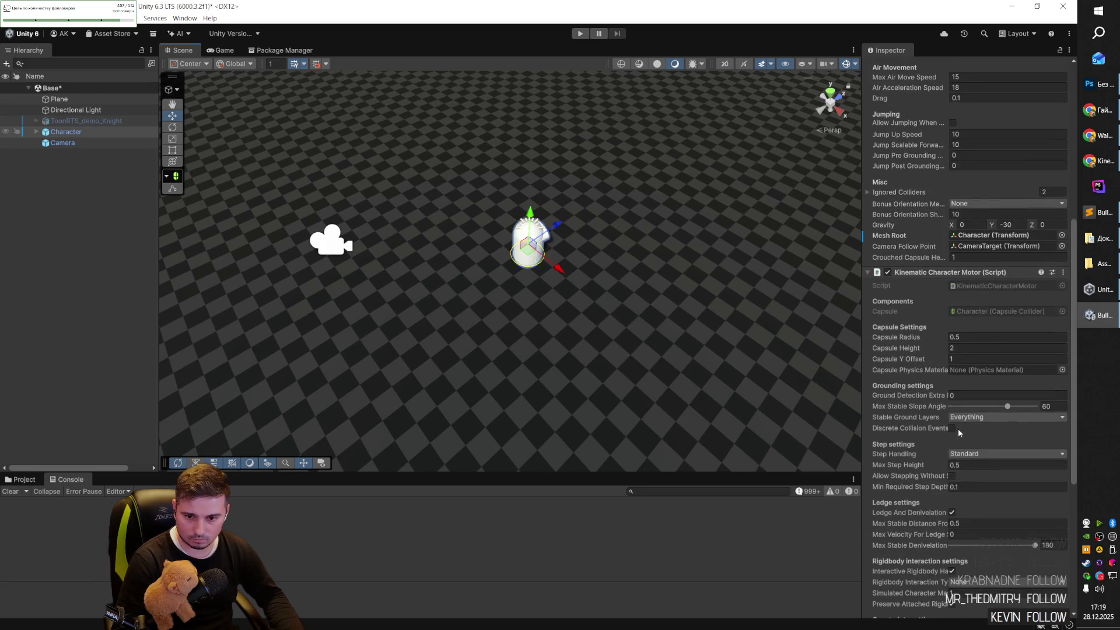
pyautogui.click(1061, 246)
pyautogui.click(276, 367)
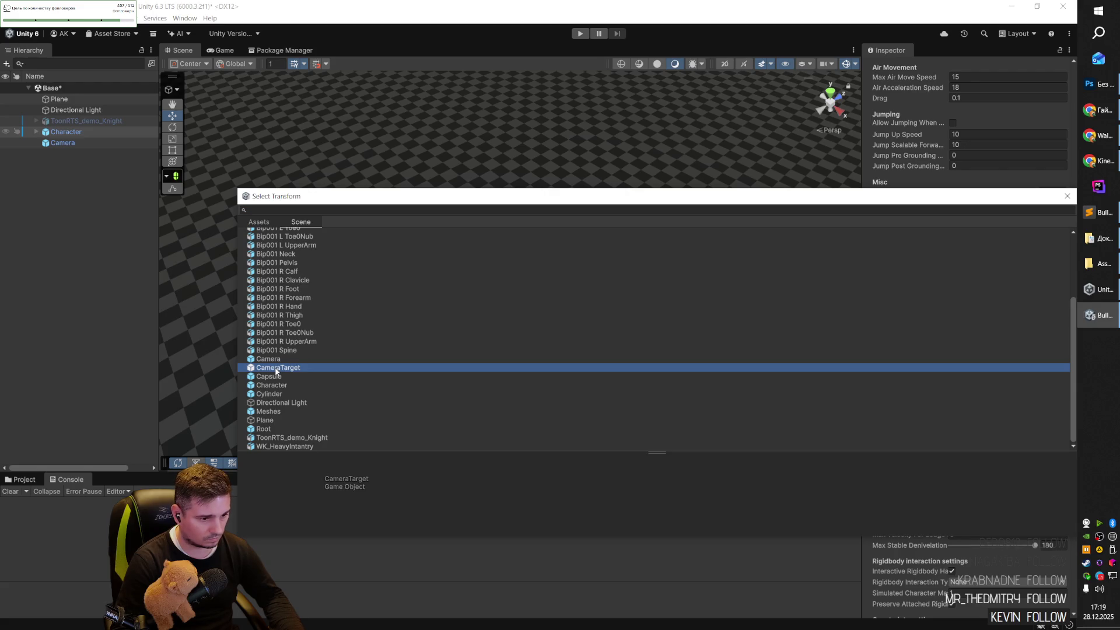
pyautogui.doubleClick(276, 368)
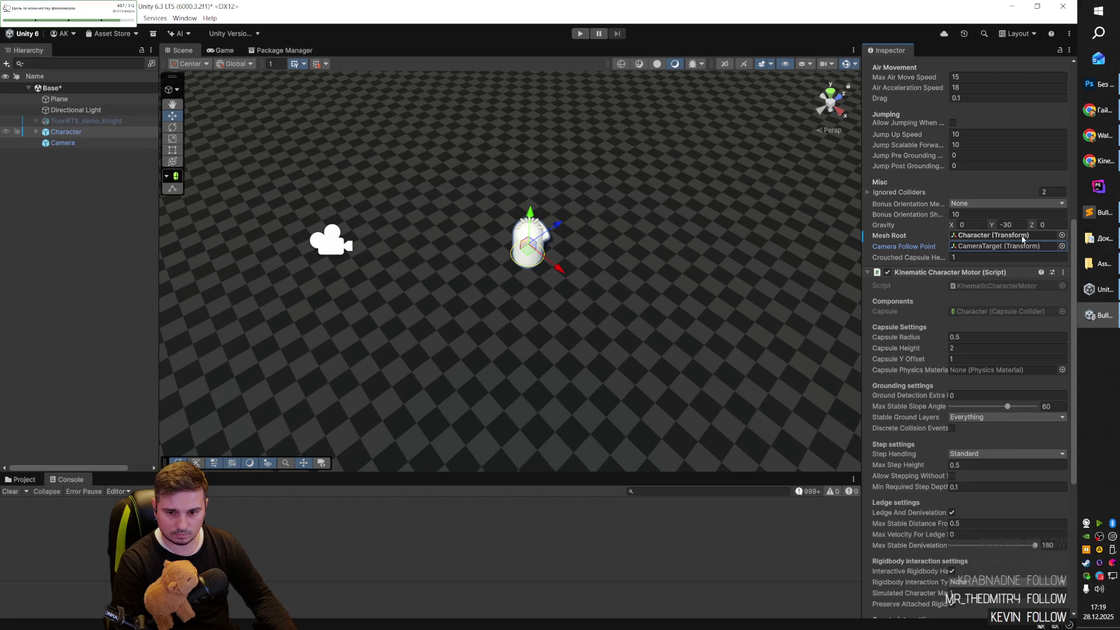
pyautogui.click(1062, 235)
pyautogui.scroll(10, 315, 315)
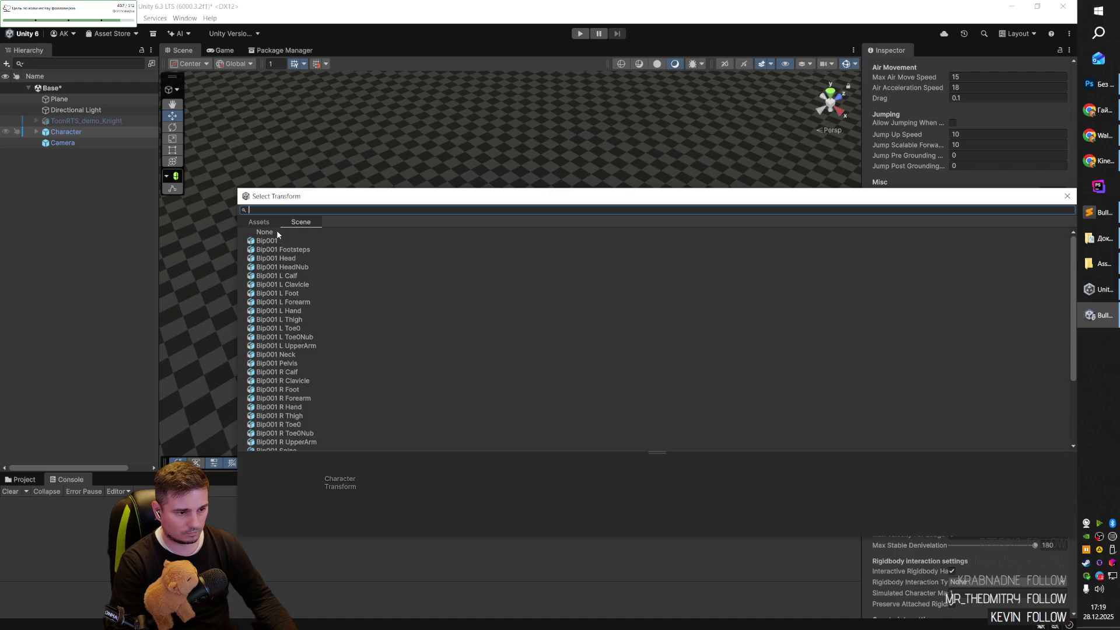
pyautogui.doubleClick(278, 234)
pyautogui.click(1062, 246)
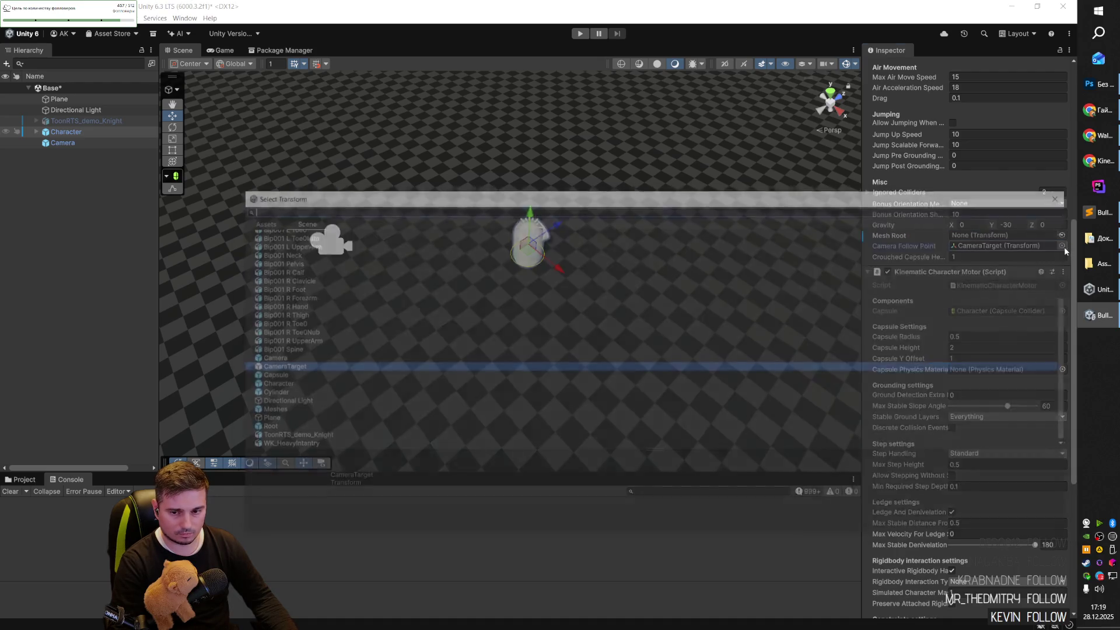
pyautogui.doubleClick(266, 233)
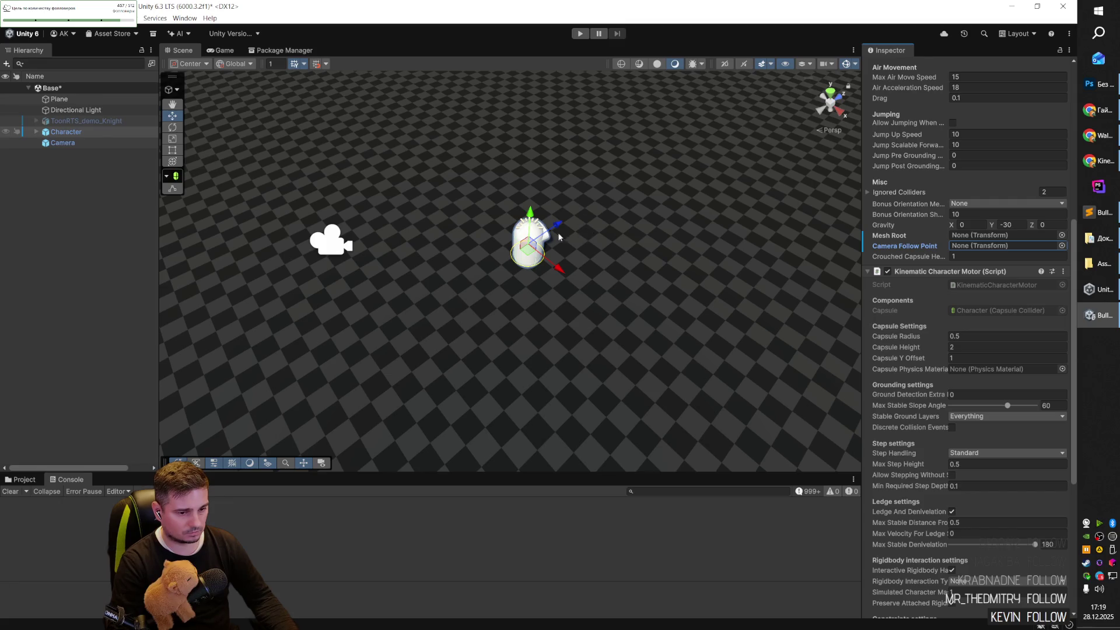
pyautogui.moveTo(631, 251); pyautogui.dragTo(680, 261)
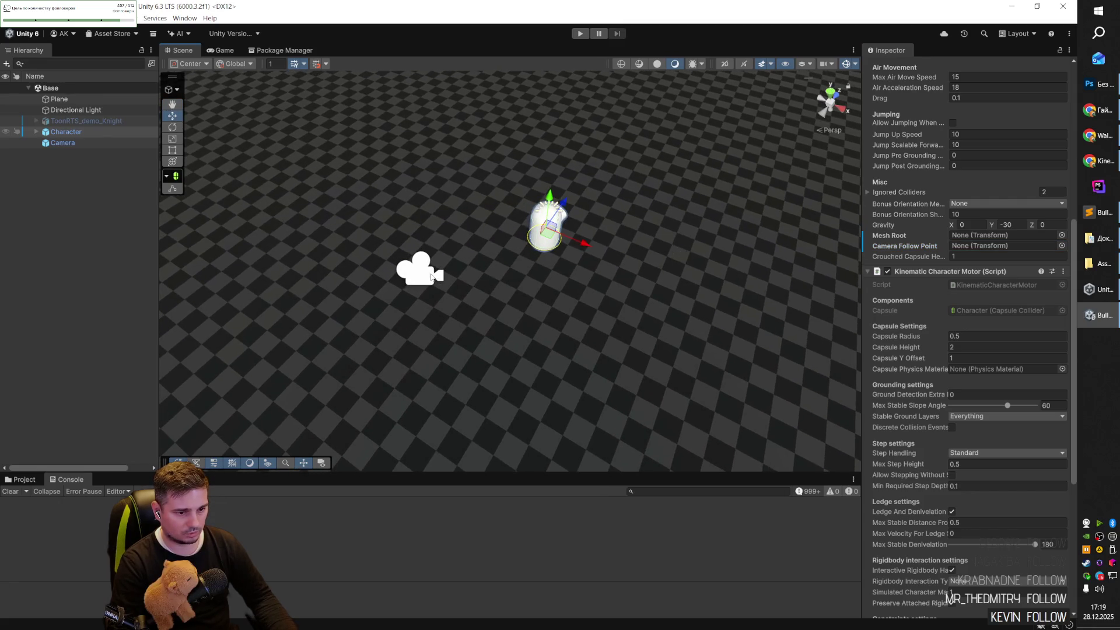
pyautogui.click(432, 276)
pyautogui.click(62, 143)
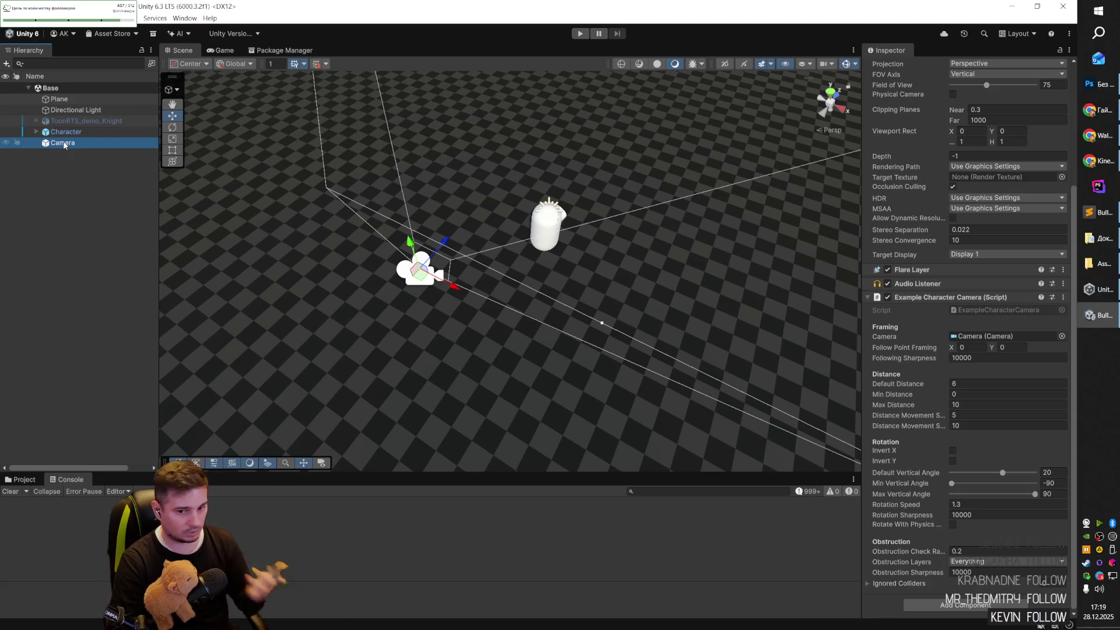
pyautogui.scroll(5, 962, 187)
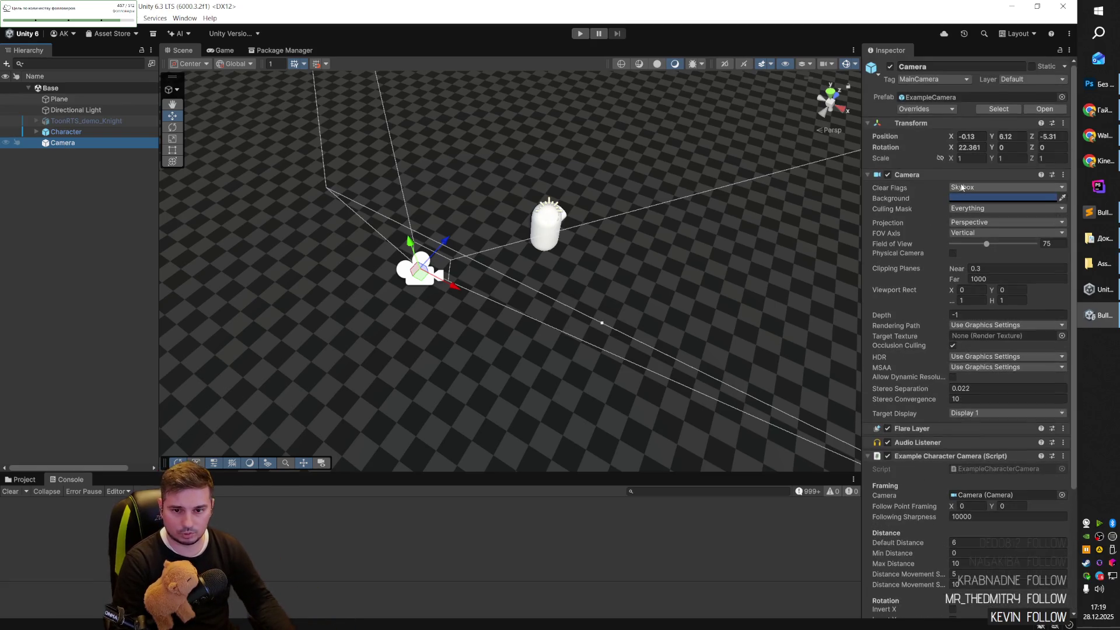
pyautogui.click(911, 81)
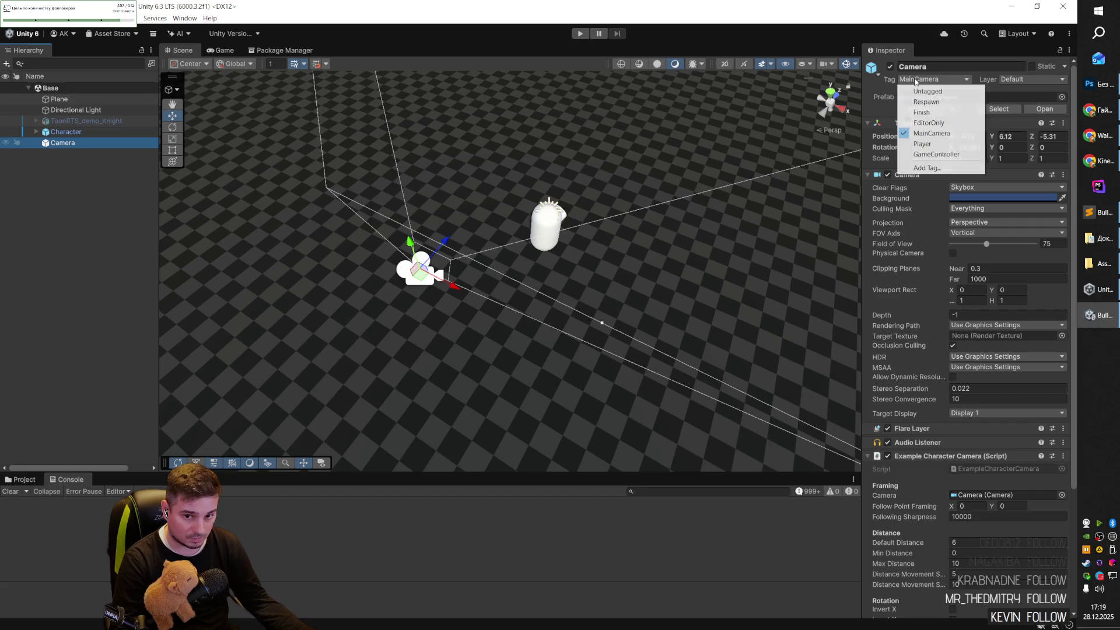
pyautogui.click(545, 224)
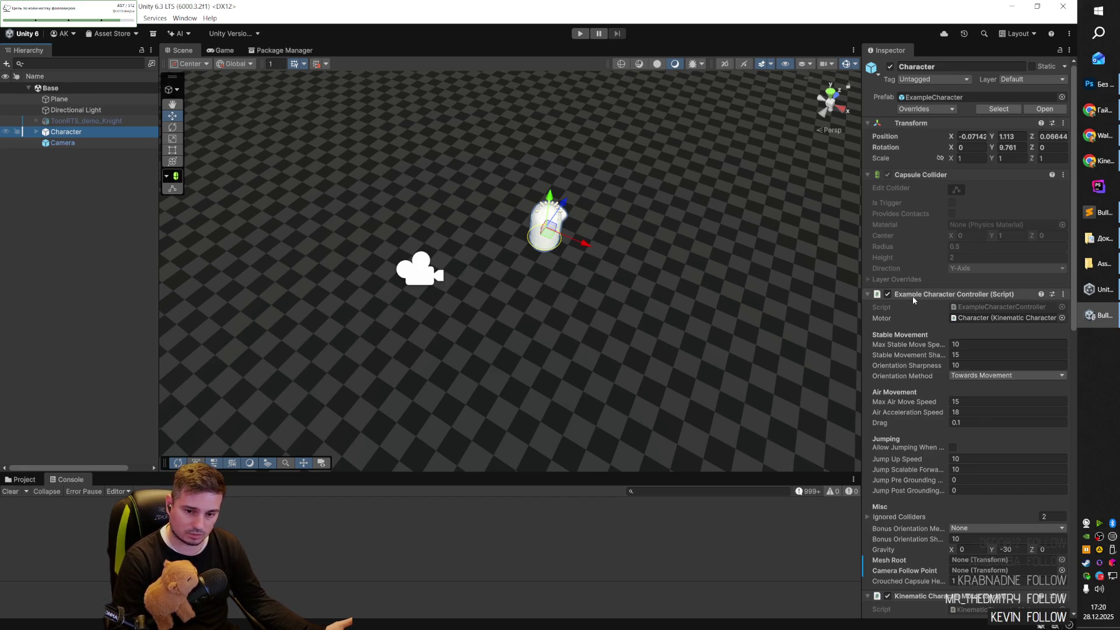
pyautogui.scroll(-5, 912, 298)
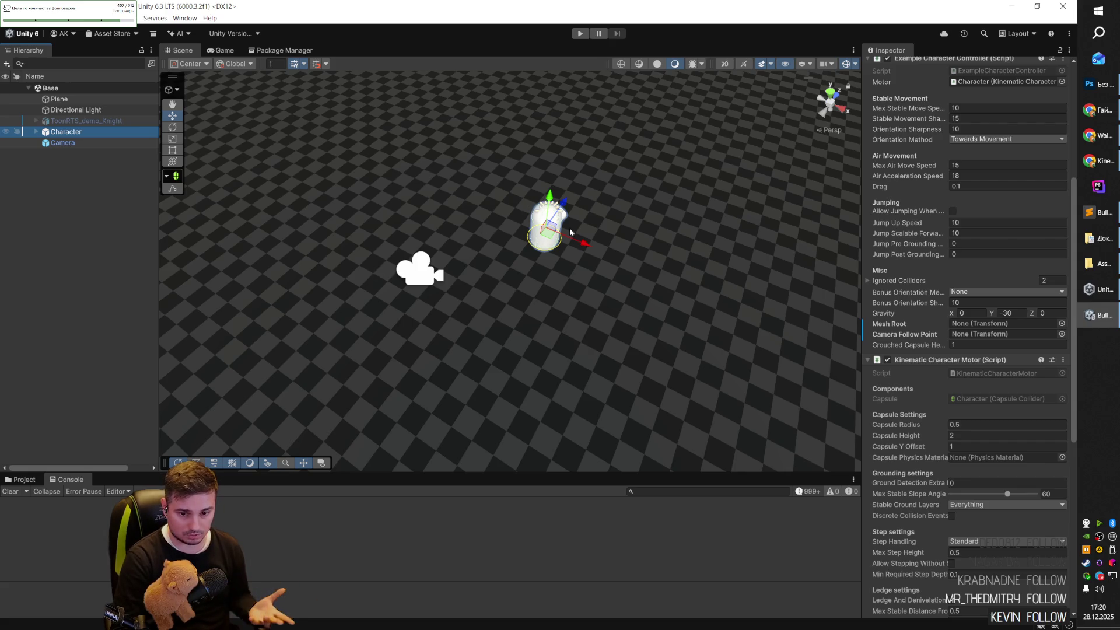
pyautogui.click(424, 275)
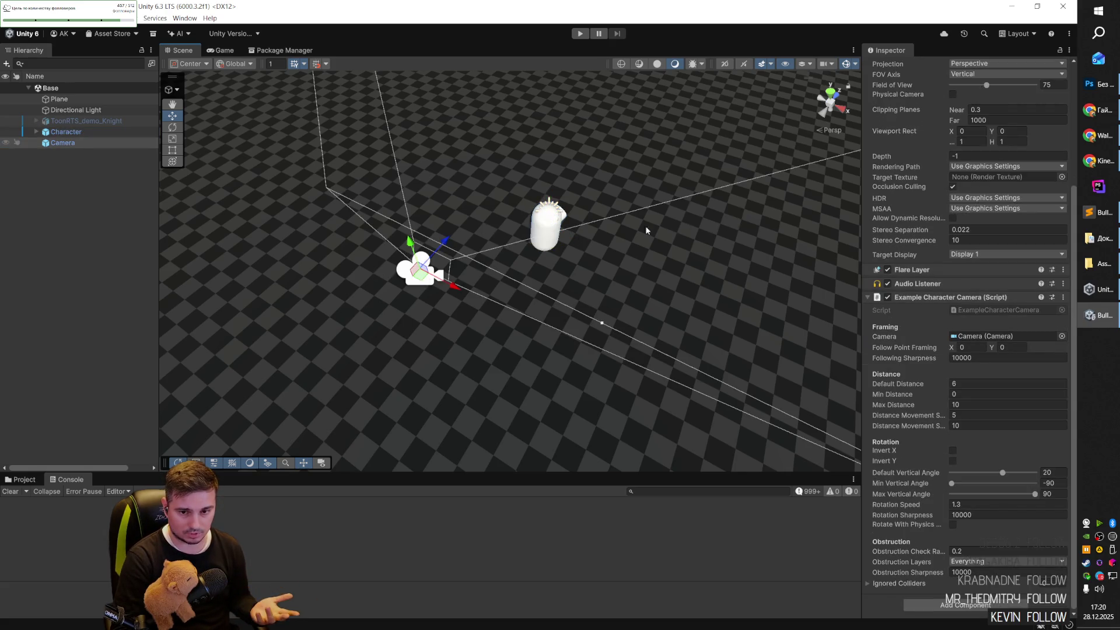
pyautogui.scroll(5, 978, 295)
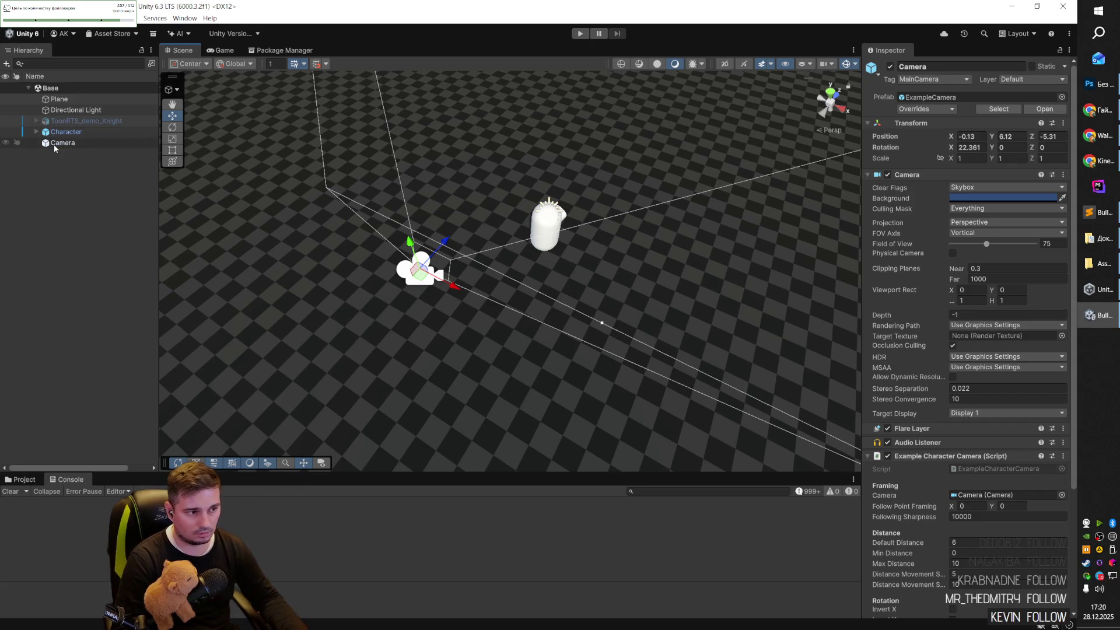
pyautogui.click(93, 132)
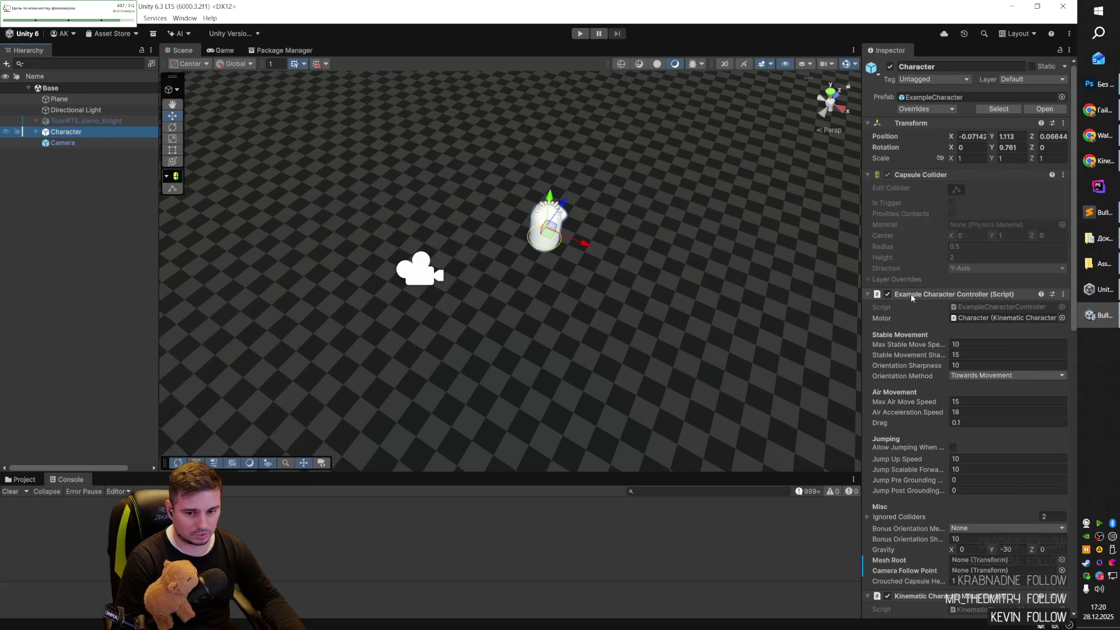
pyautogui.click(954, 309)
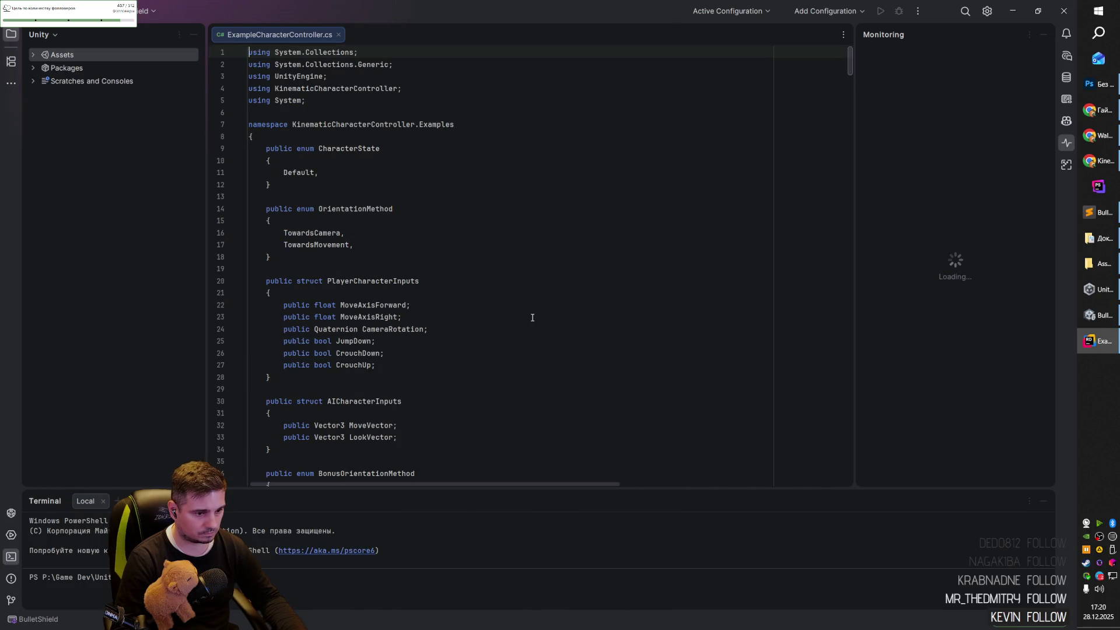
# Scroll through ExampleCharacterController.cs past the CharacterState enum to the Awake method.
pyautogui.scroll(-4, 420, 309)
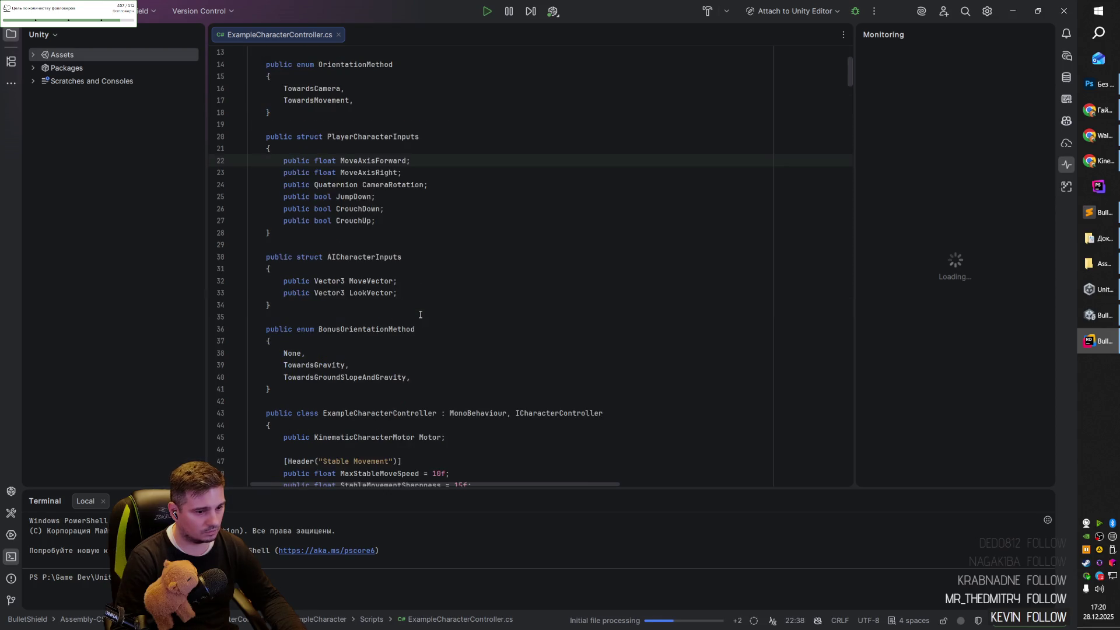
pyautogui.scroll(-4, 420, 314)
pyautogui.scroll(-2, 420, 314)
pyautogui.scroll(-18, 420, 315)
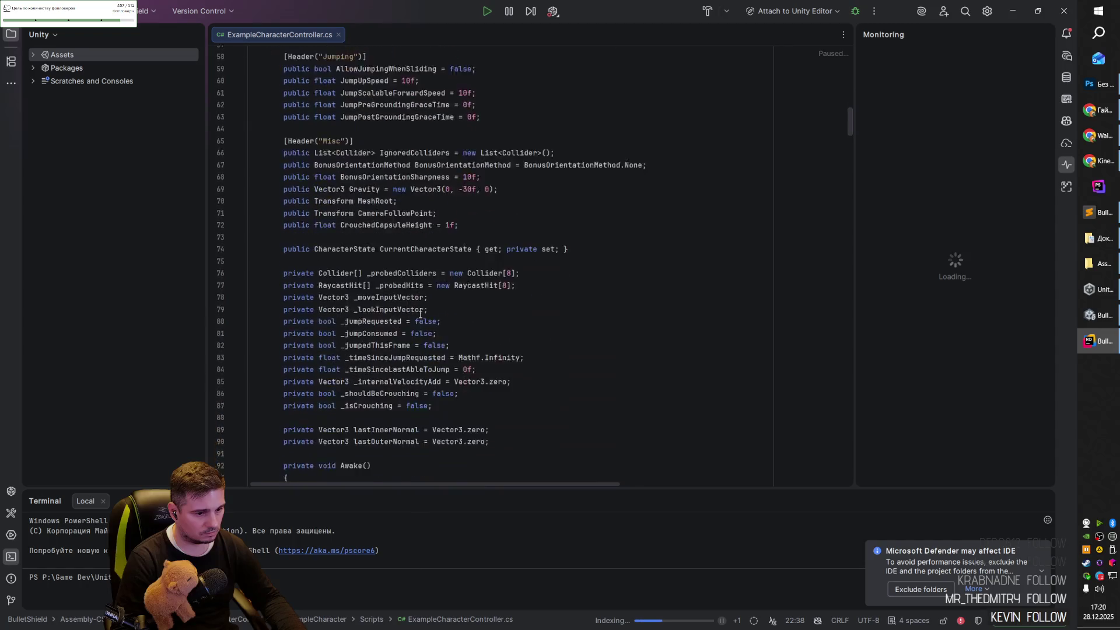
pyautogui.scroll(-2, 420, 315)
pyautogui.scroll(4, 348, 246)
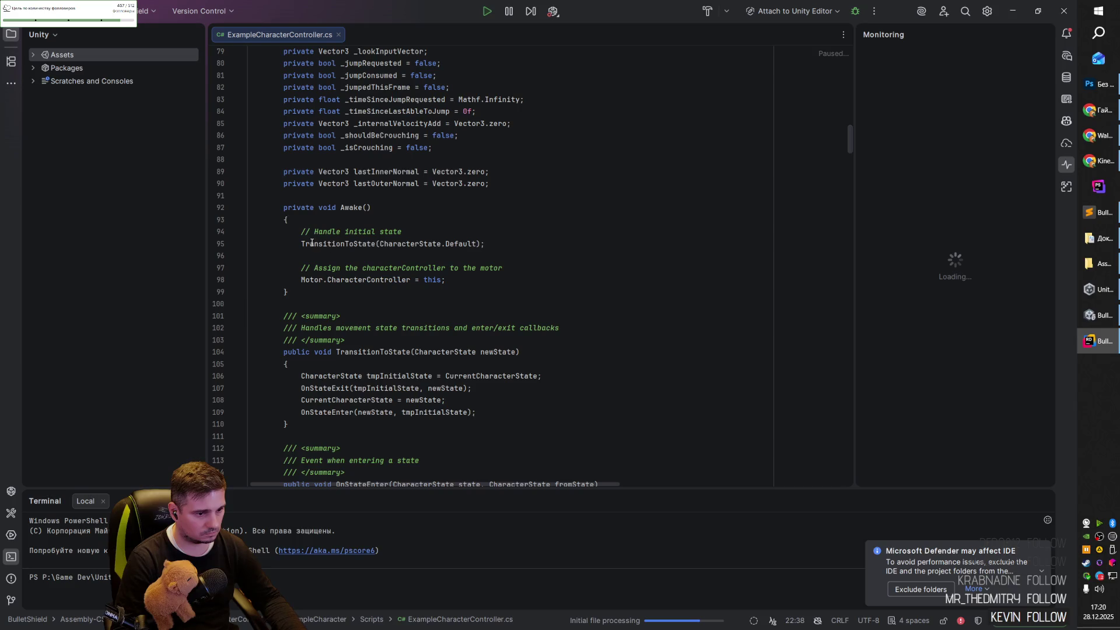
# Inspect Awake's initial TransitionToState call and motor assignment line.
pyautogui.moveTo(311, 243); pyautogui.dragTo(496, 238)
pyautogui.press('Escape')
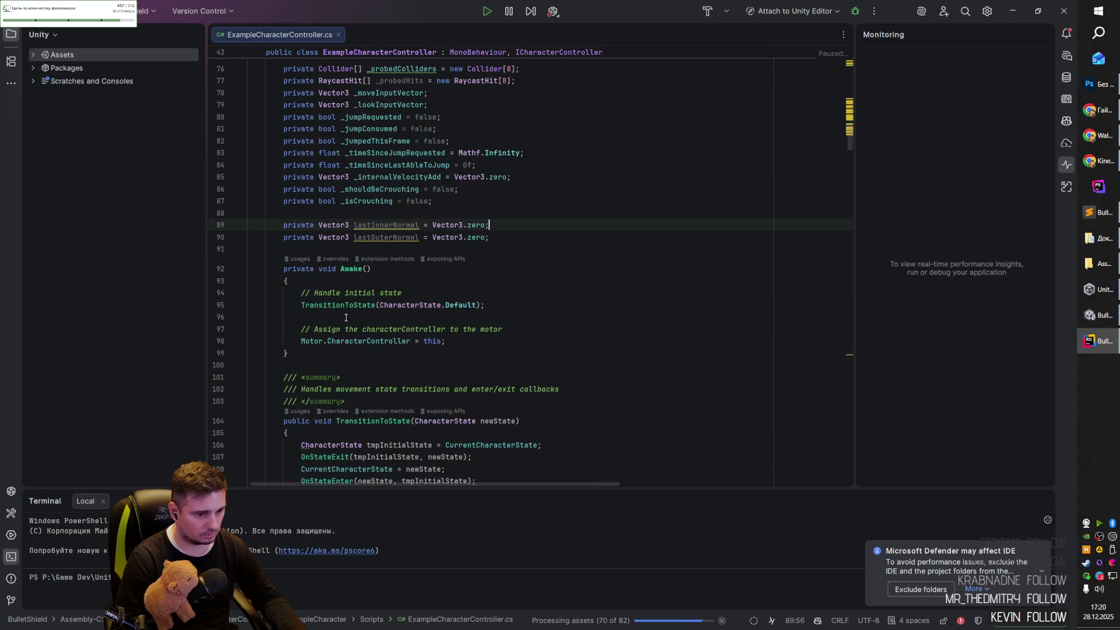
pyautogui.click(340, 305)
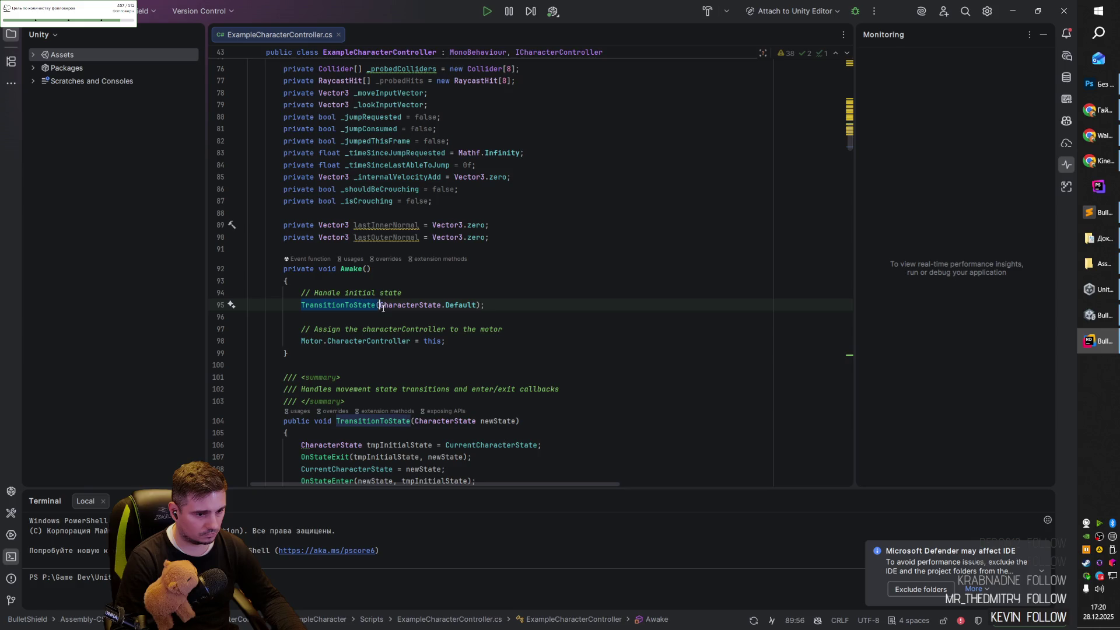
pyautogui.click(512, 306)
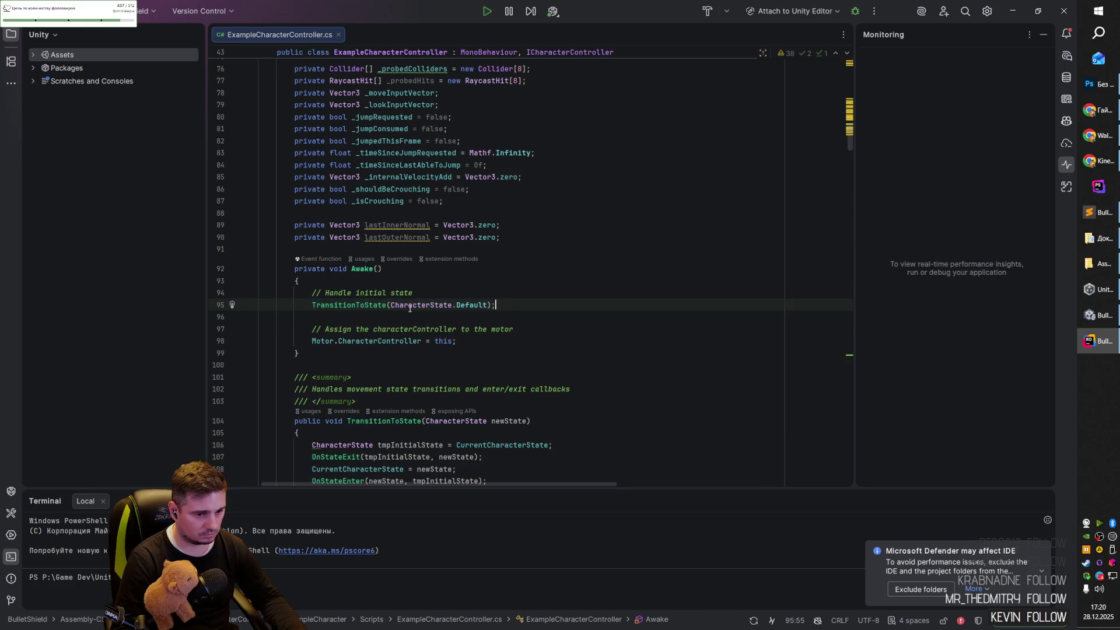
pyautogui.click(466, 342)
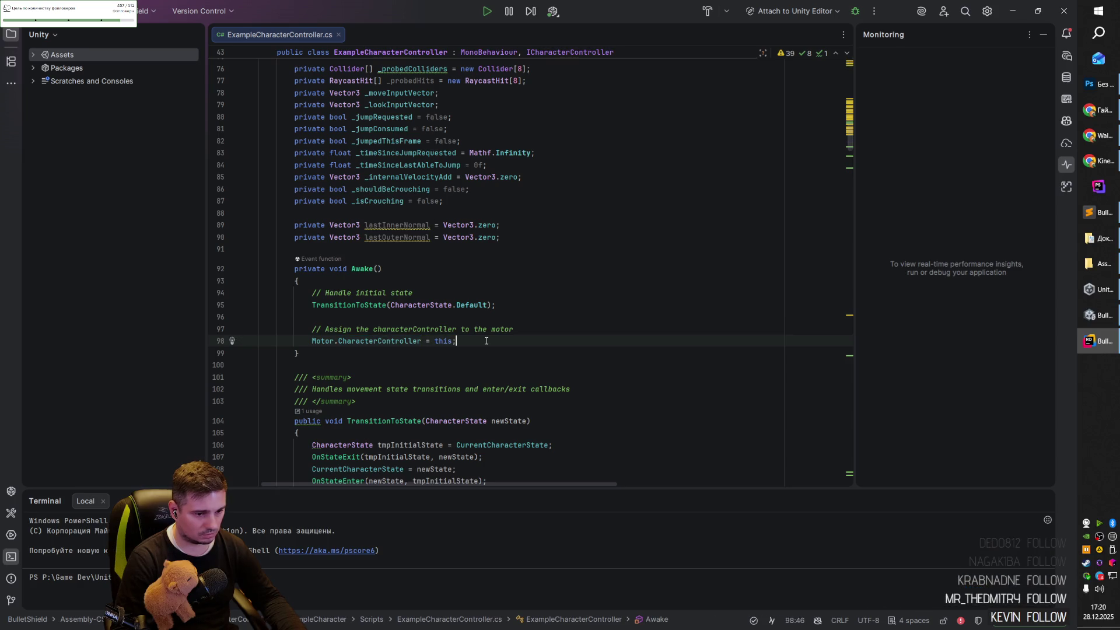
# Scroll on through the OnStateEnter and OnStateExit methods, briefly checking the Unity editor.
pyautogui.scroll(-5, 486, 340)
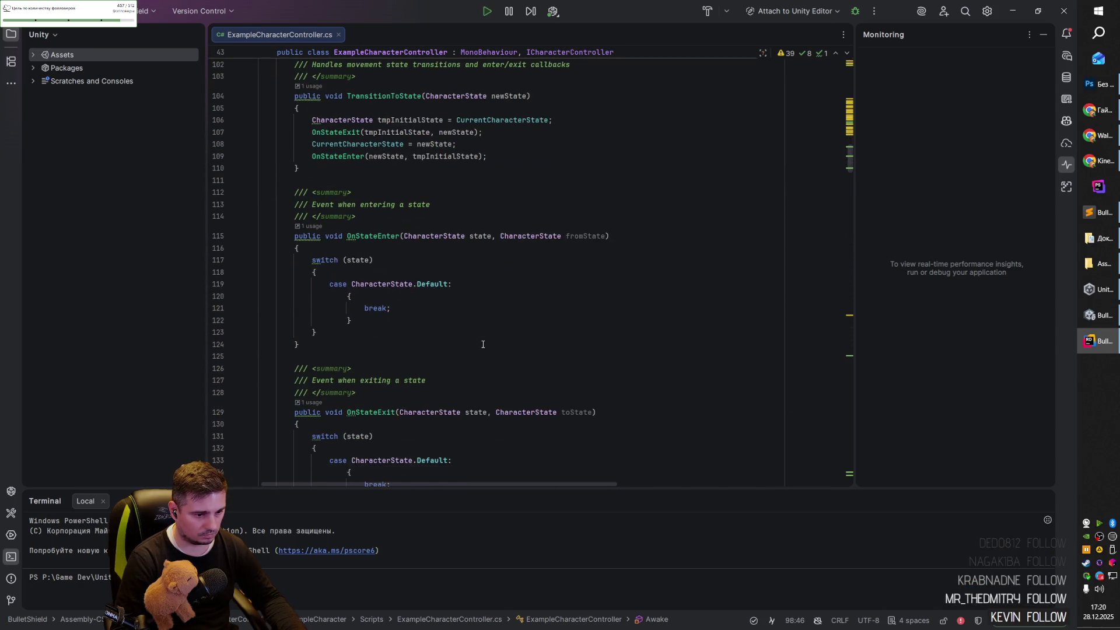
pyautogui.scroll(-5, 483, 344)
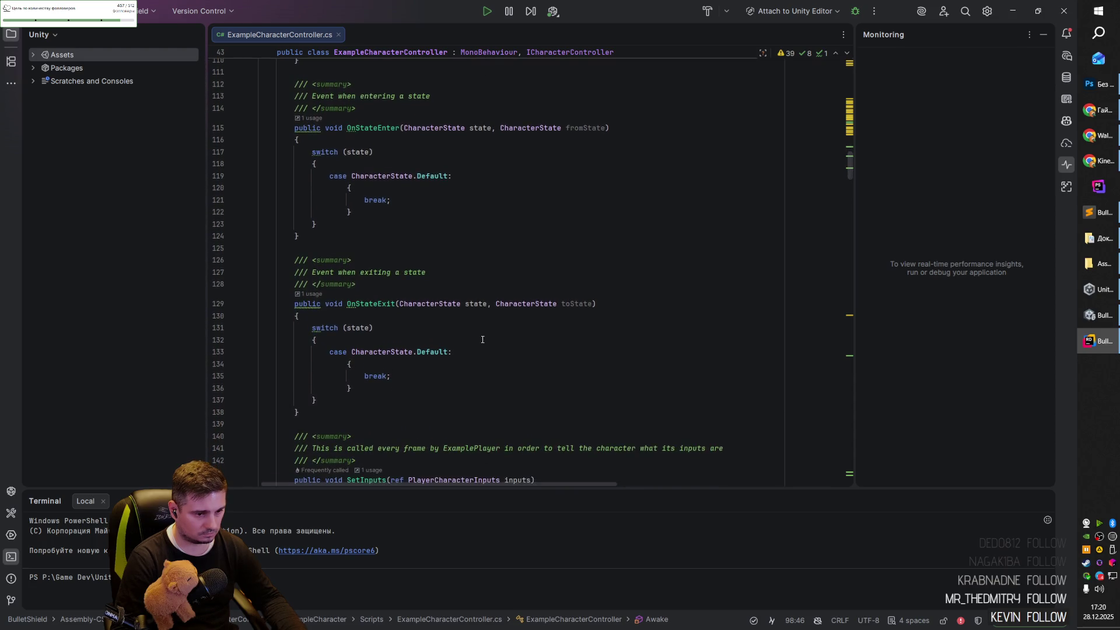
pyautogui.hotkey('alt', 'Tab')
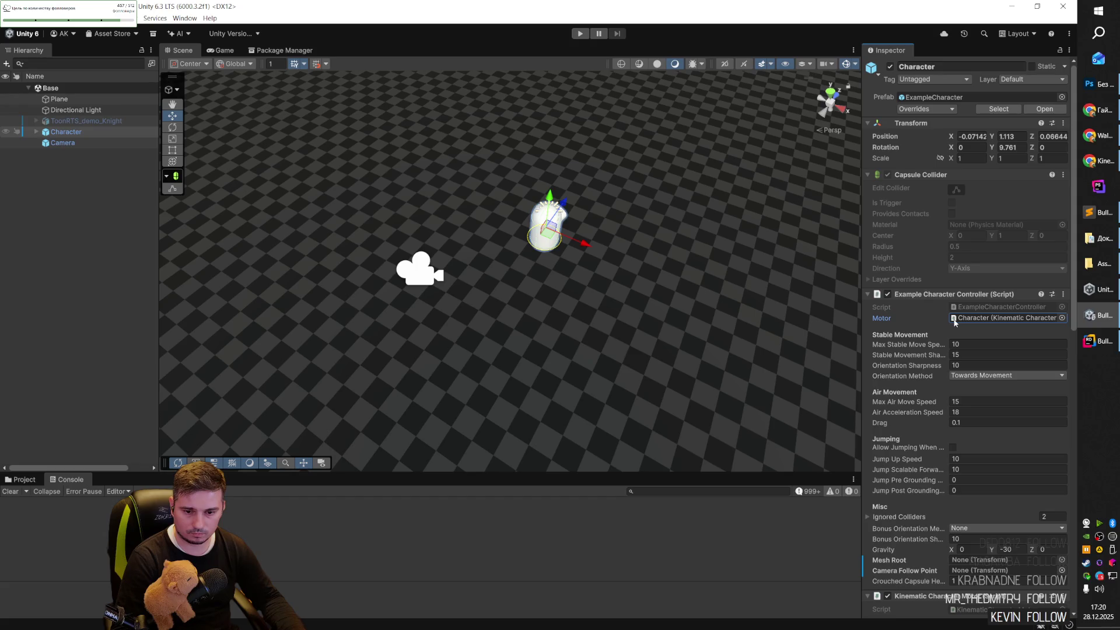
pyautogui.hotkey('alt', 'Tab')
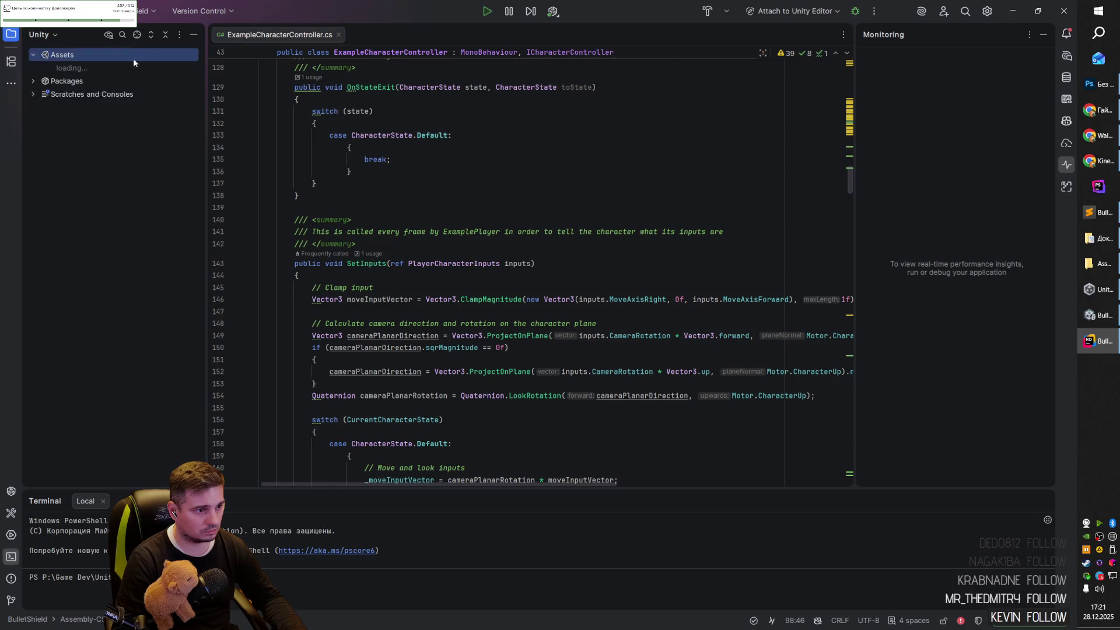
# Locate ExamplePlayer.cs in the project tree and open it in its own tab.
pyautogui.click(136, 34)
pyautogui.click(107, 187)
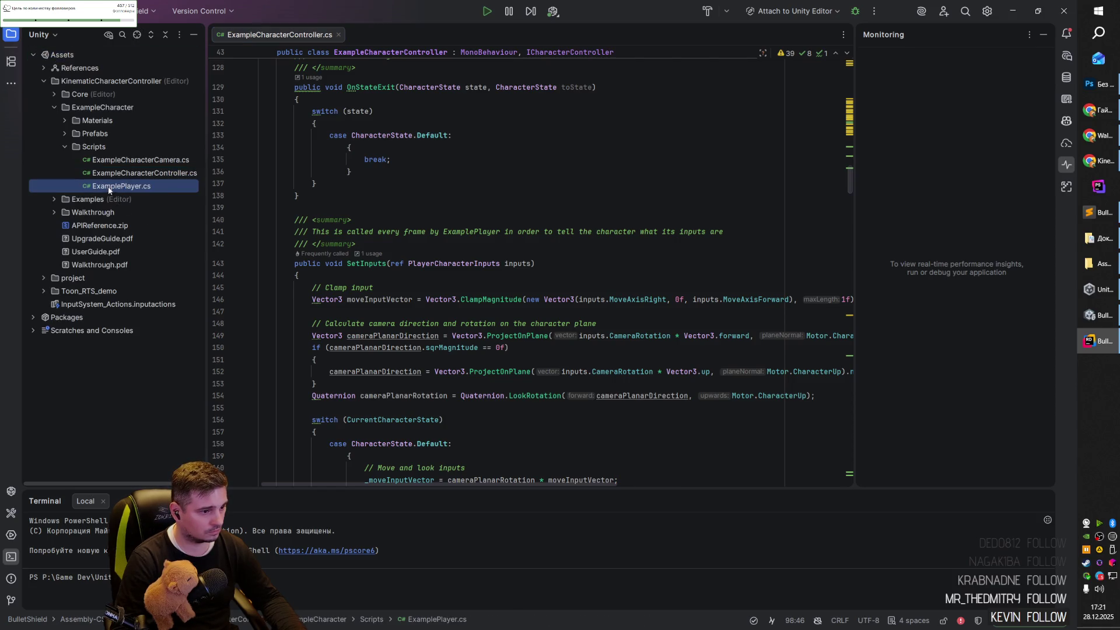
pyautogui.doubleClick(120, 188)
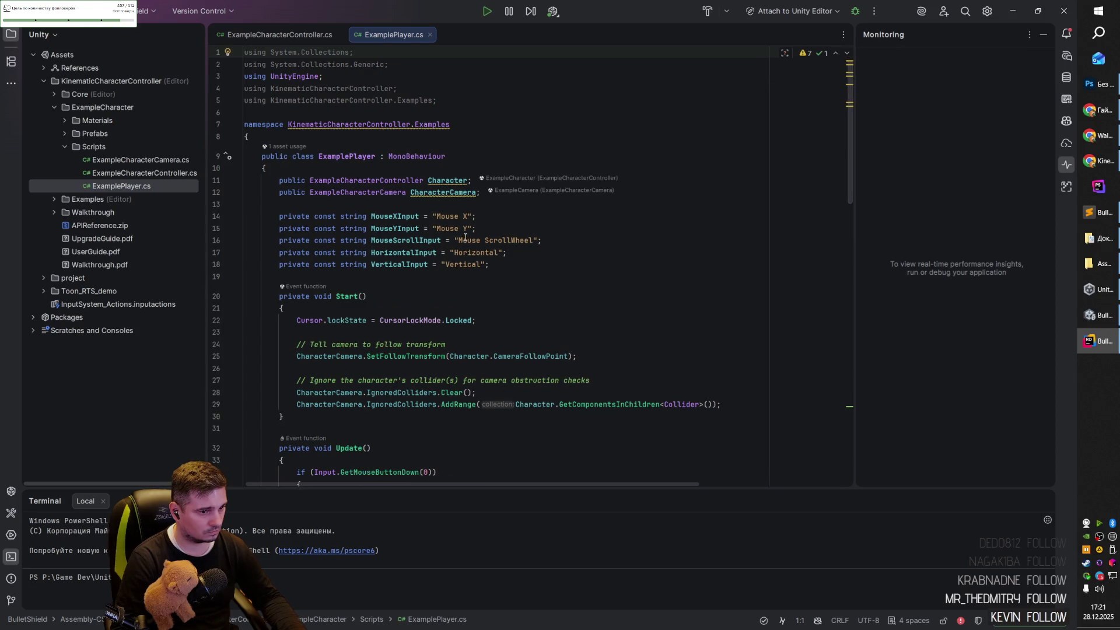
pyautogui.click(127, 173)
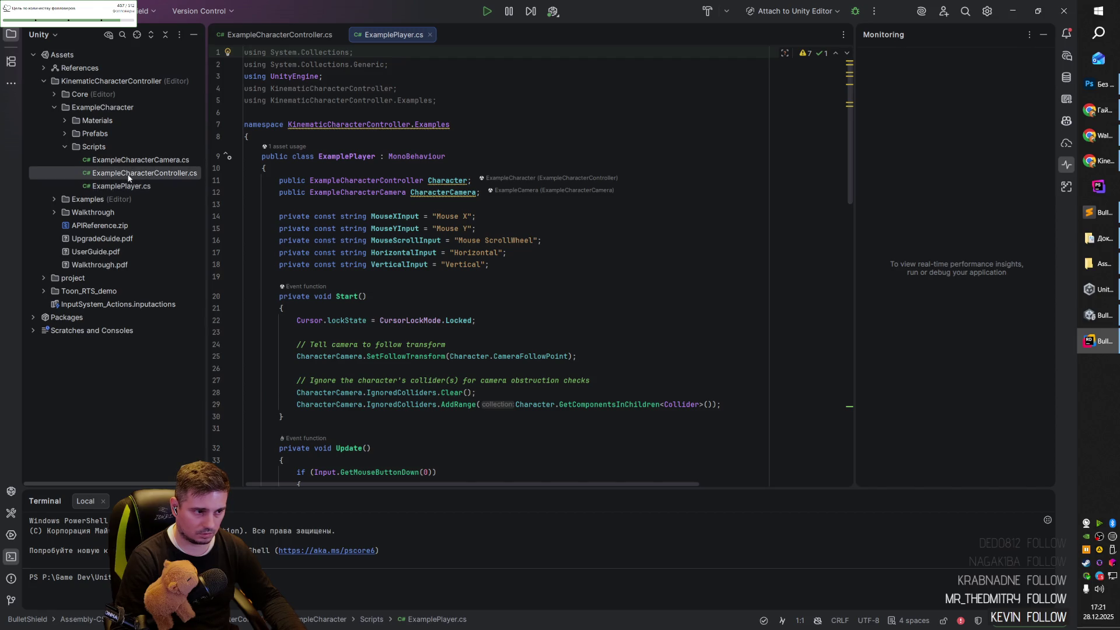
pyautogui.click(137, 164)
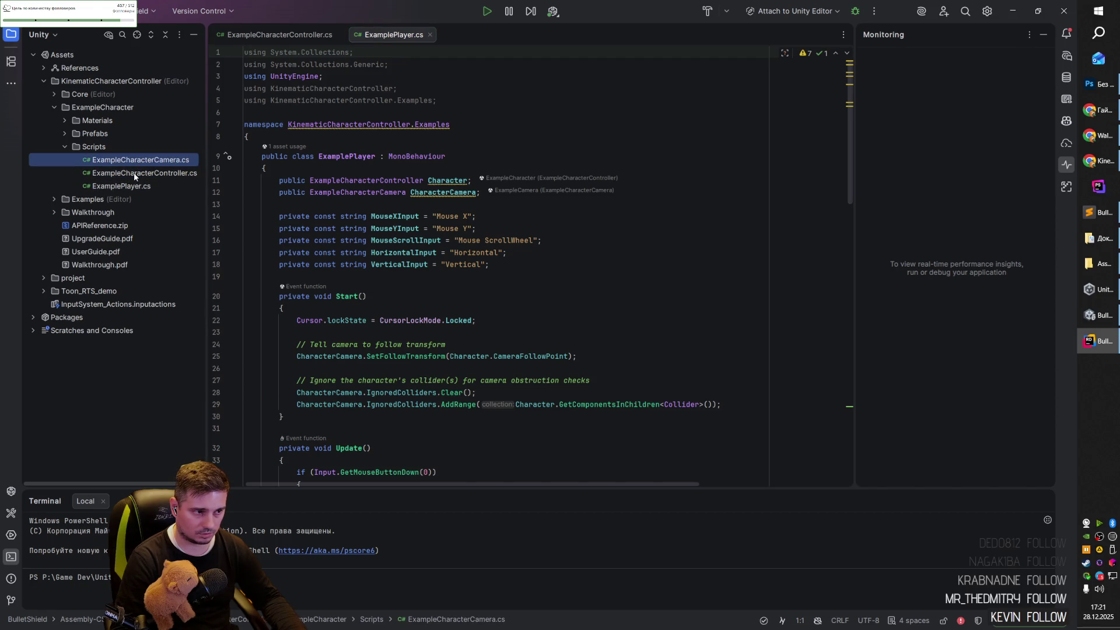
pyautogui.click(134, 174)
# Read the cursor lock and camera follow setup in ExamplePlayer's Start method, then return to Unity.
pyautogui.click(585, 264)
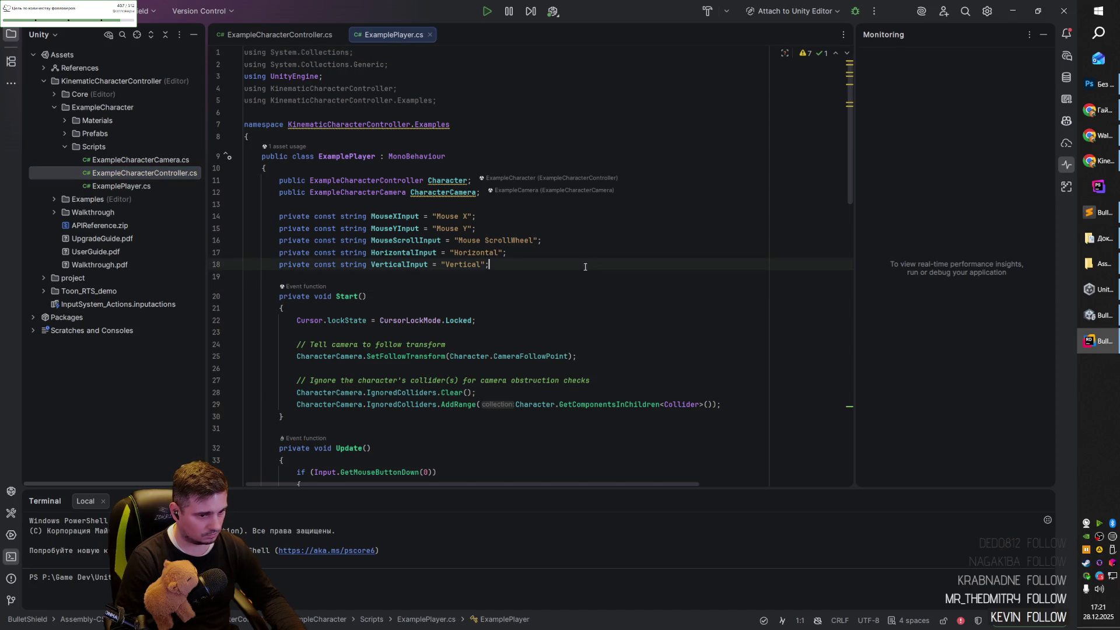
pyautogui.scroll(-2, 467, 263)
pyautogui.click(299, 248)
pyautogui.moveTo(298, 248); pyautogui.dragTo(487, 248)
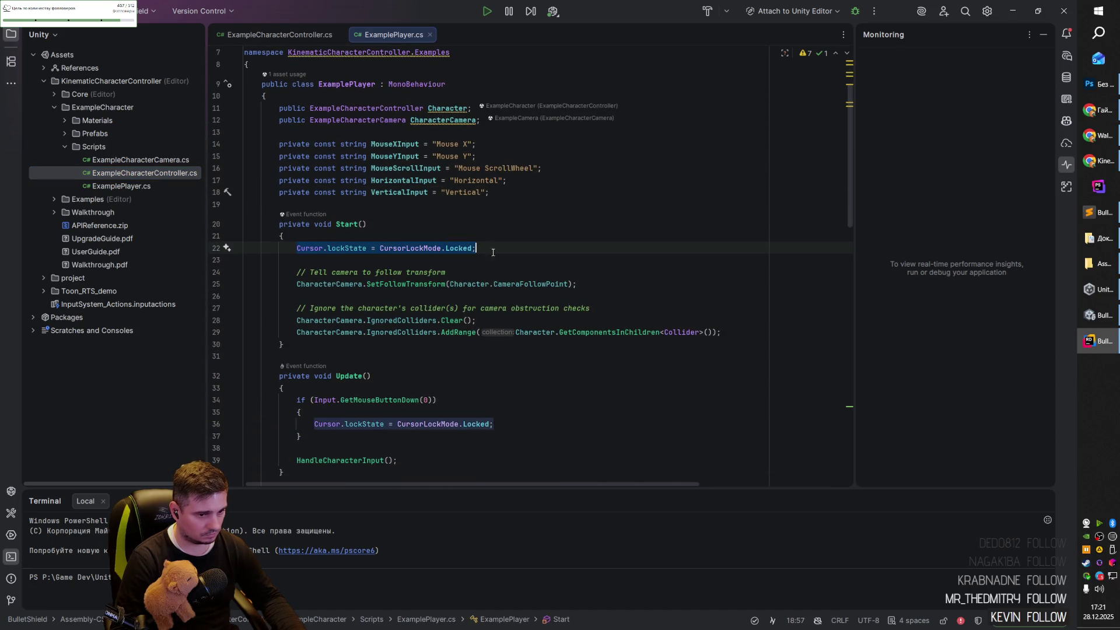
pyautogui.click(513, 251)
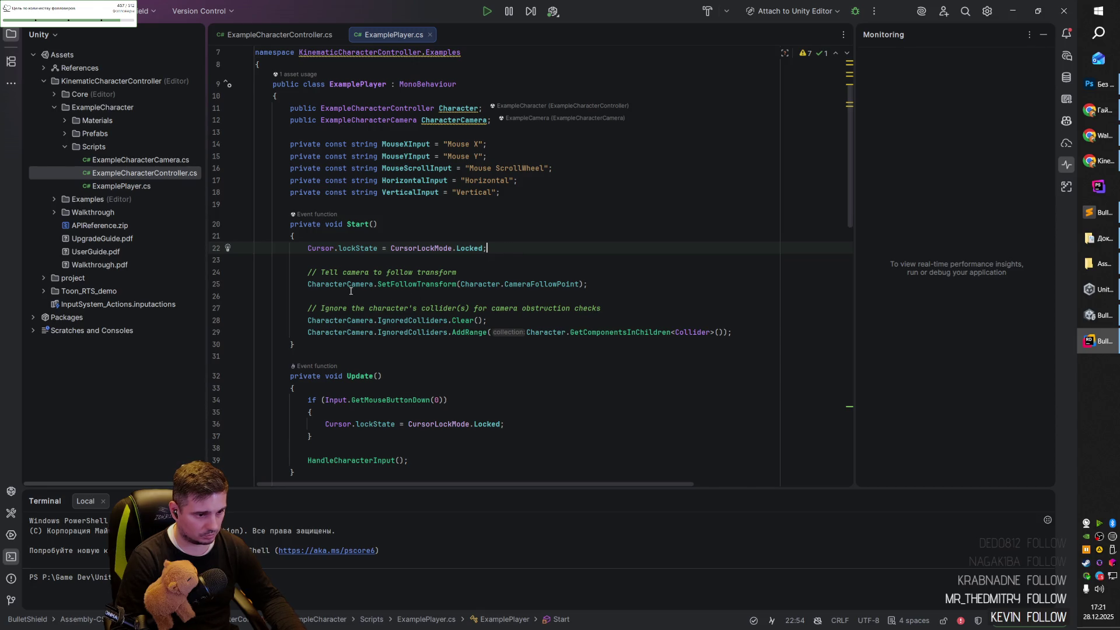
pyautogui.moveTo(308, 284); pyautogui.dragTo(600, 286)
pyautogui.click(617, 284)
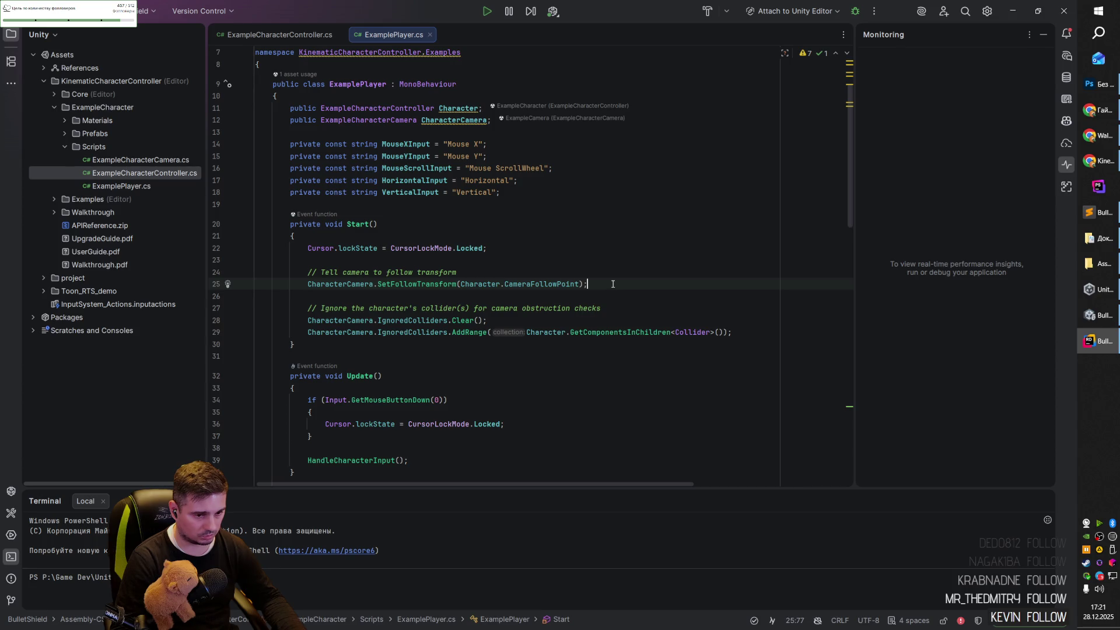
pyautogui.hotkey('alt', 'Tab')
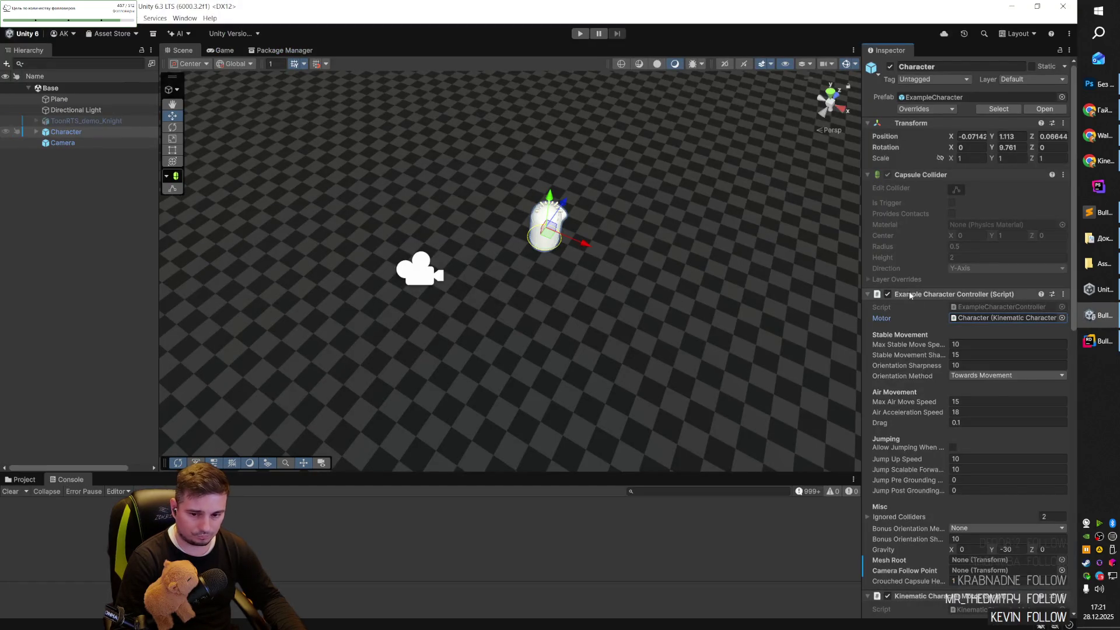
# Review the Kinematic Character Motor settings in the Inspector and enter Play mode.
pyautogui.scroll(-5, 961, 309)
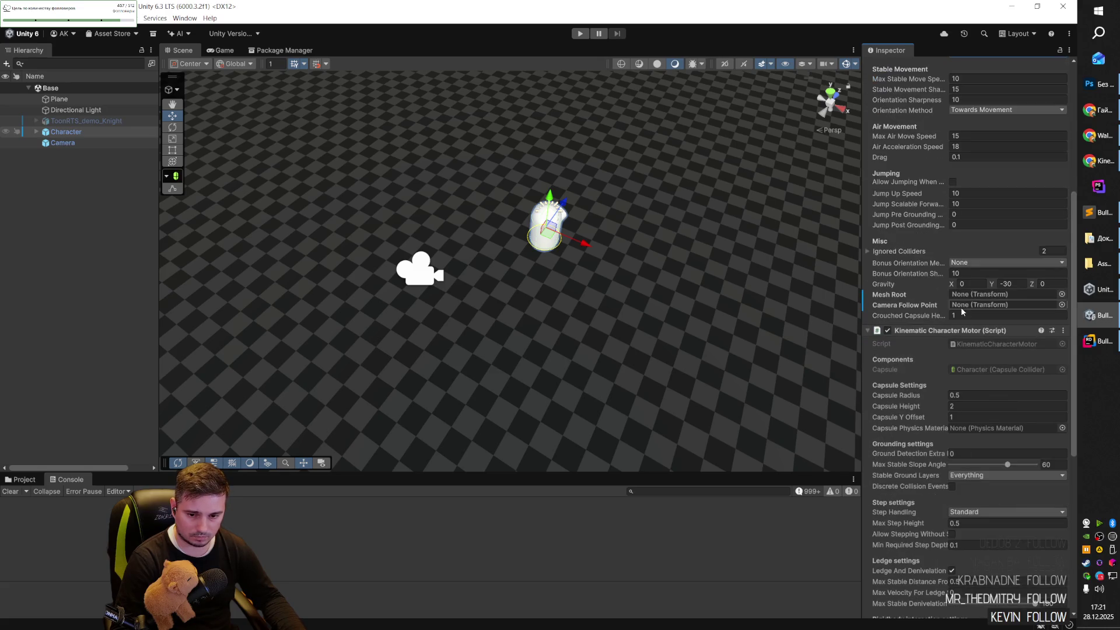
pyautogui.scroll(-2, 961, 307)
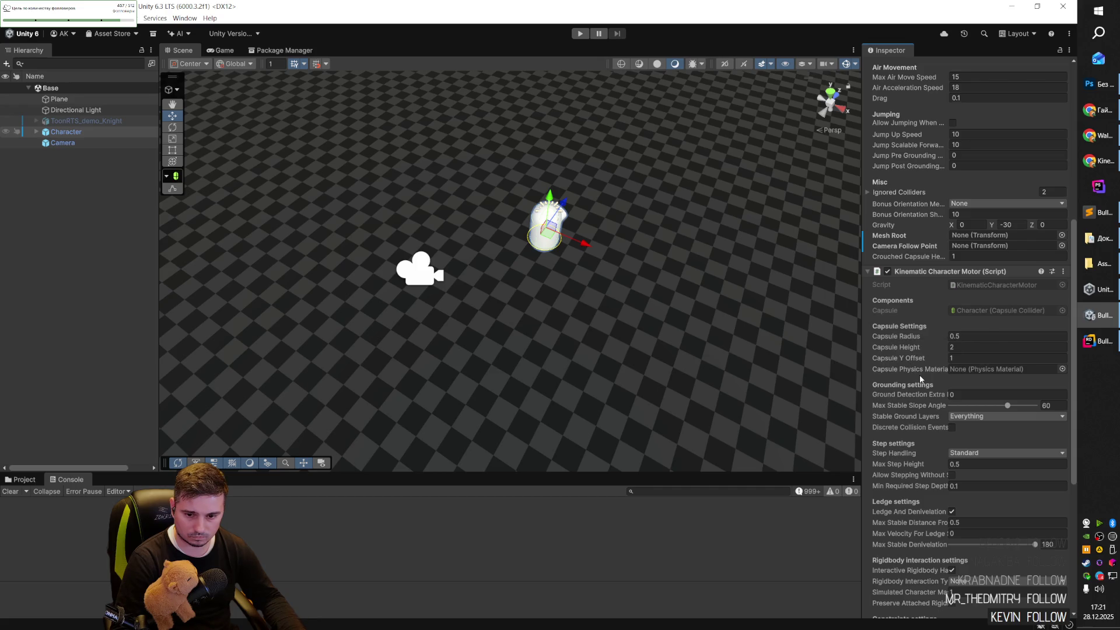
pyautogui.scroll(-1, 919, 377)
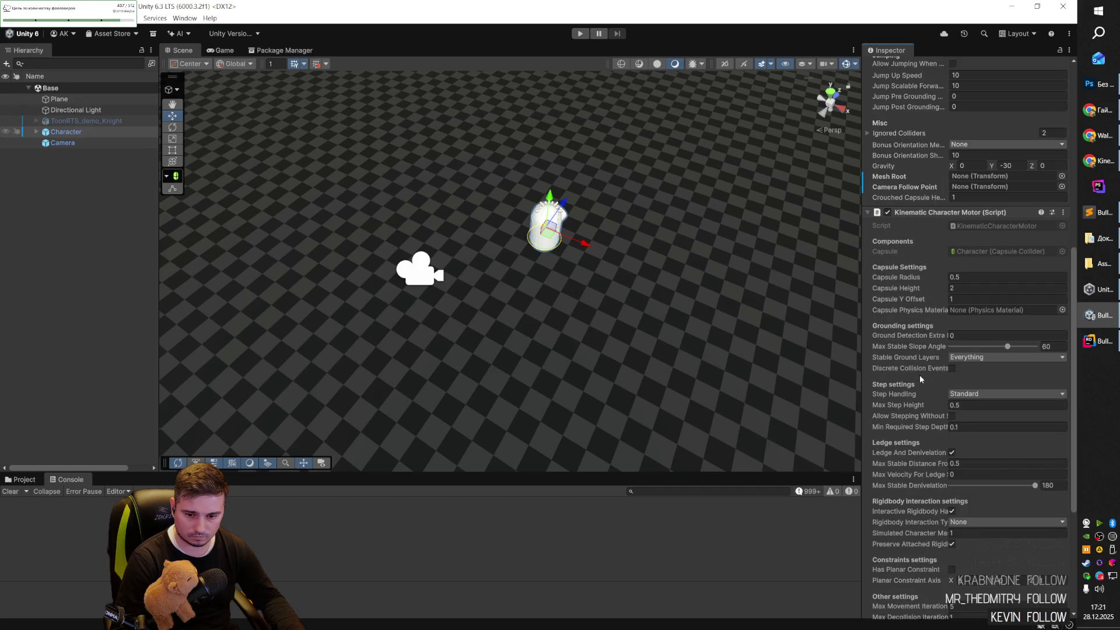
pyautogui.scroll(-2, 919, 375)
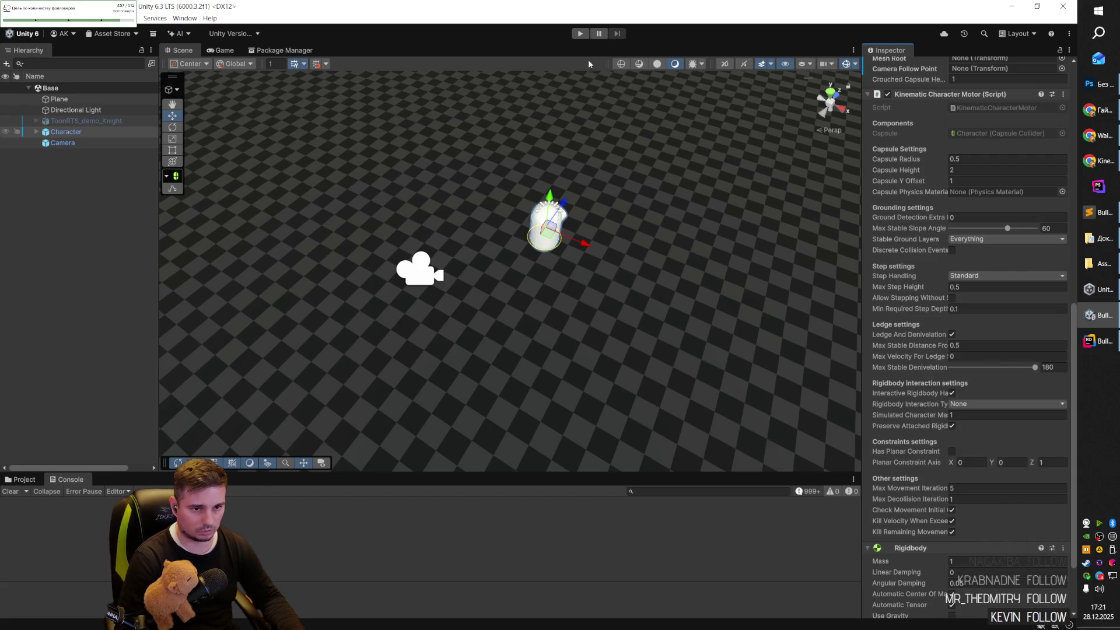
pyautogui.click(580, 33)
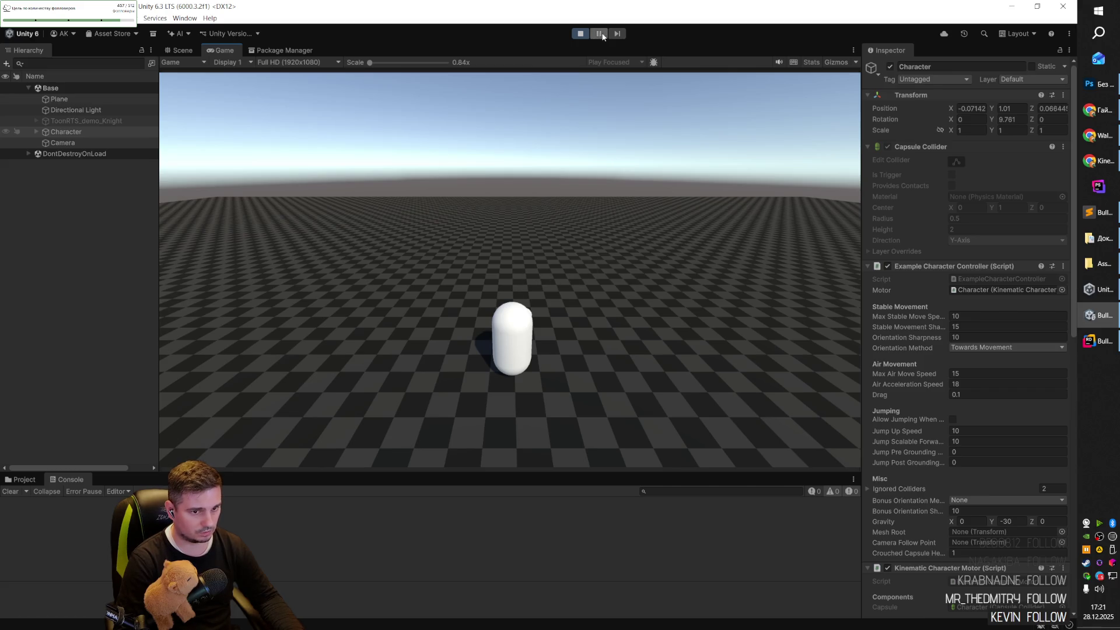
pyautogui.hotkey('alt', 'Tab')
pyautogui.hotkey('alt', 'Tab')
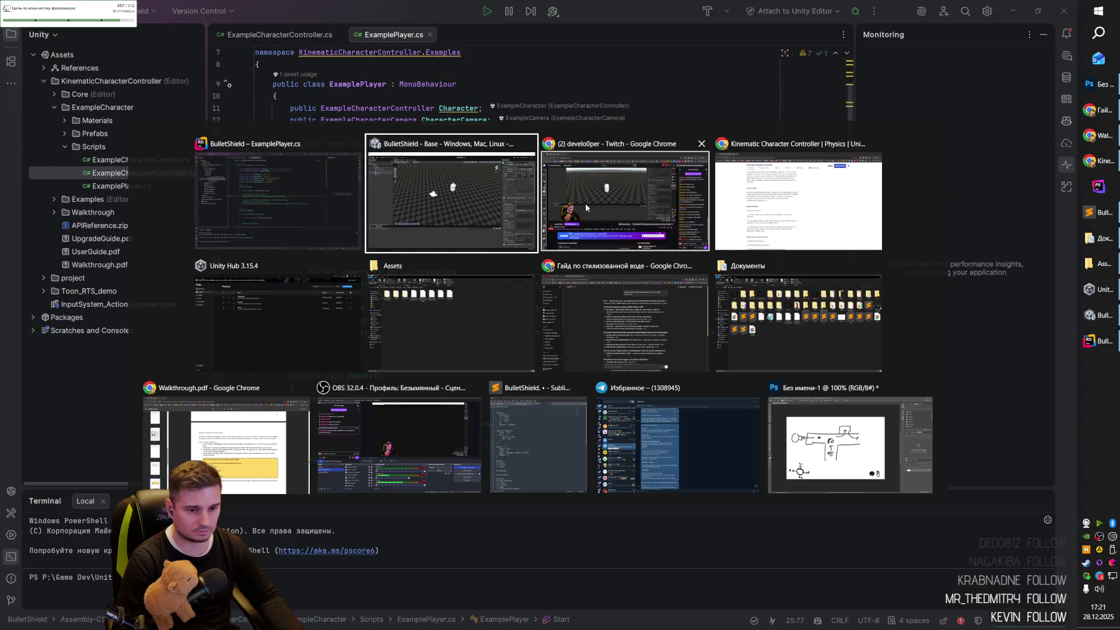
pyautogui.hotkey('alt', 'Tab')
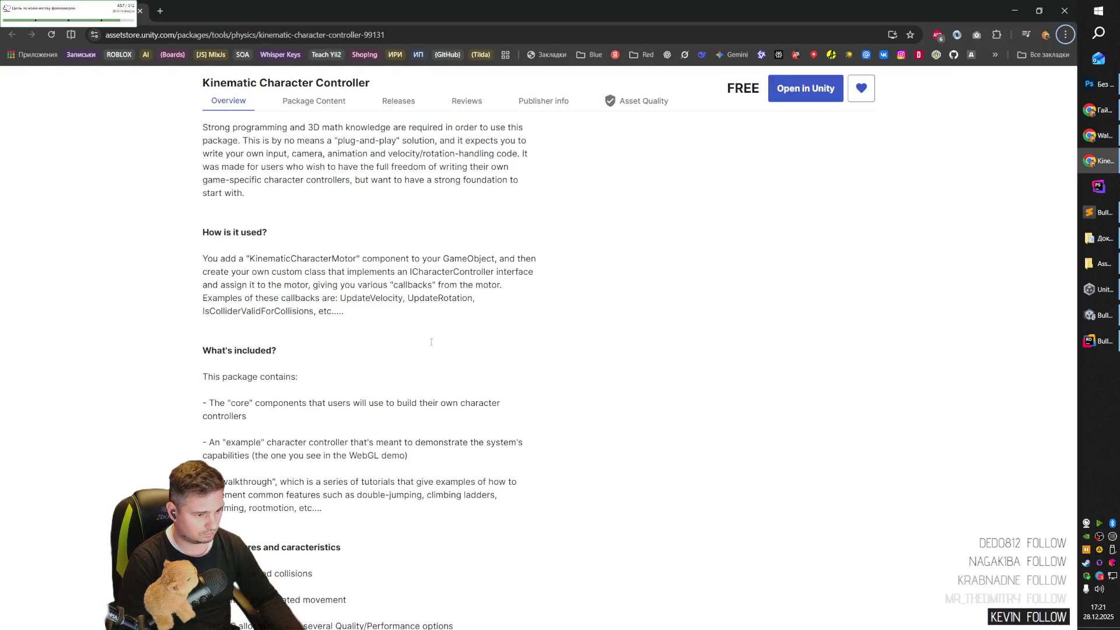
# Open YouTube from the hidden bookmarks in a new Chrome tab.
pyautogui.scroll(-2, 424, 368)
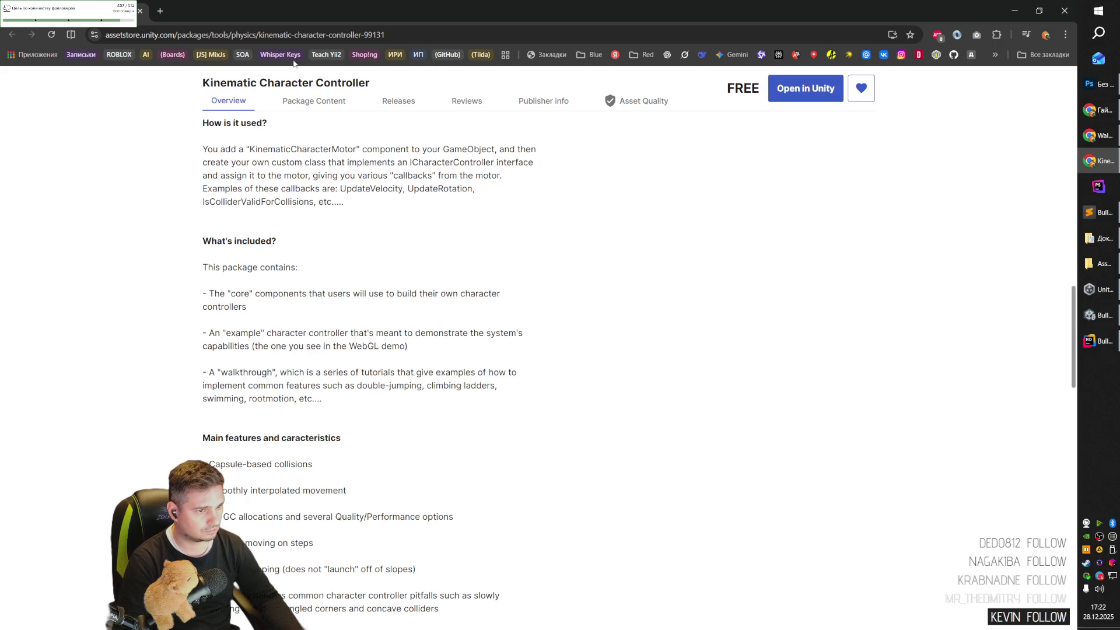
pyautogui.click(160, 11)
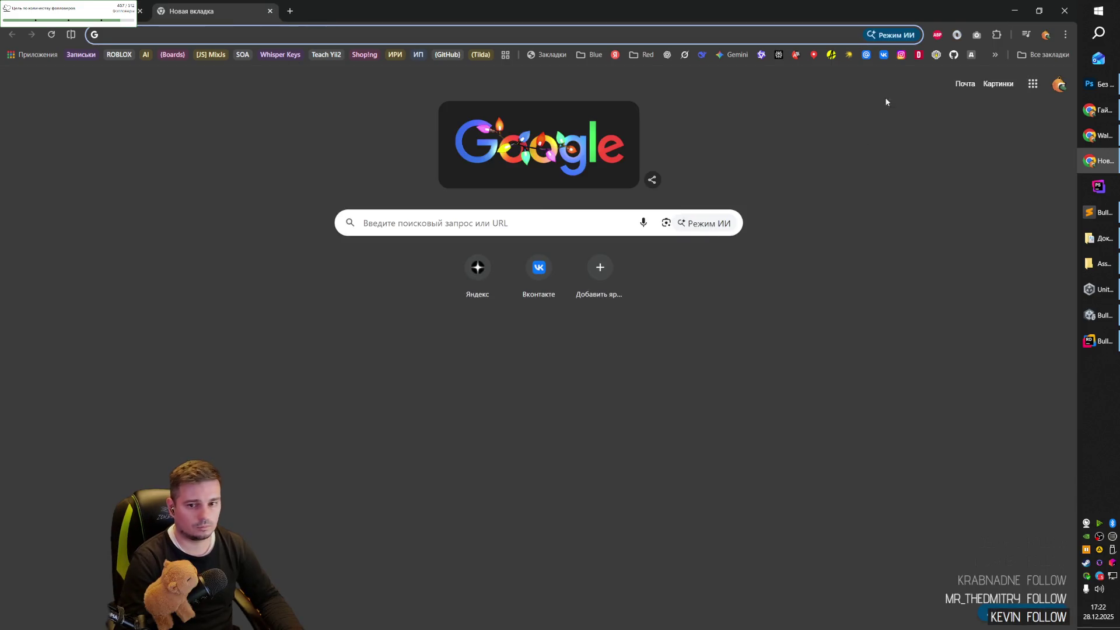
pyautogui.click(995, 55)
pyautogui.moveTo(887, 135)
pyautogui.click(800, 138)
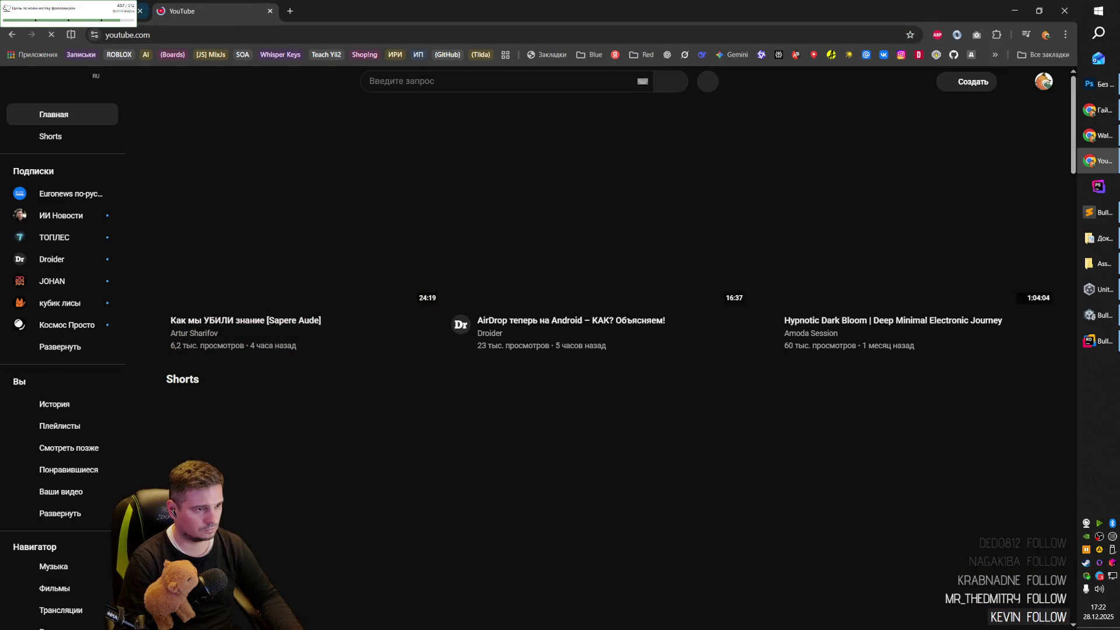
# Return to the Asset Store tab and reload the Kinematic Character Controller page.
pyautogui.hotkey('ctrl', 'shift', 'Tab')
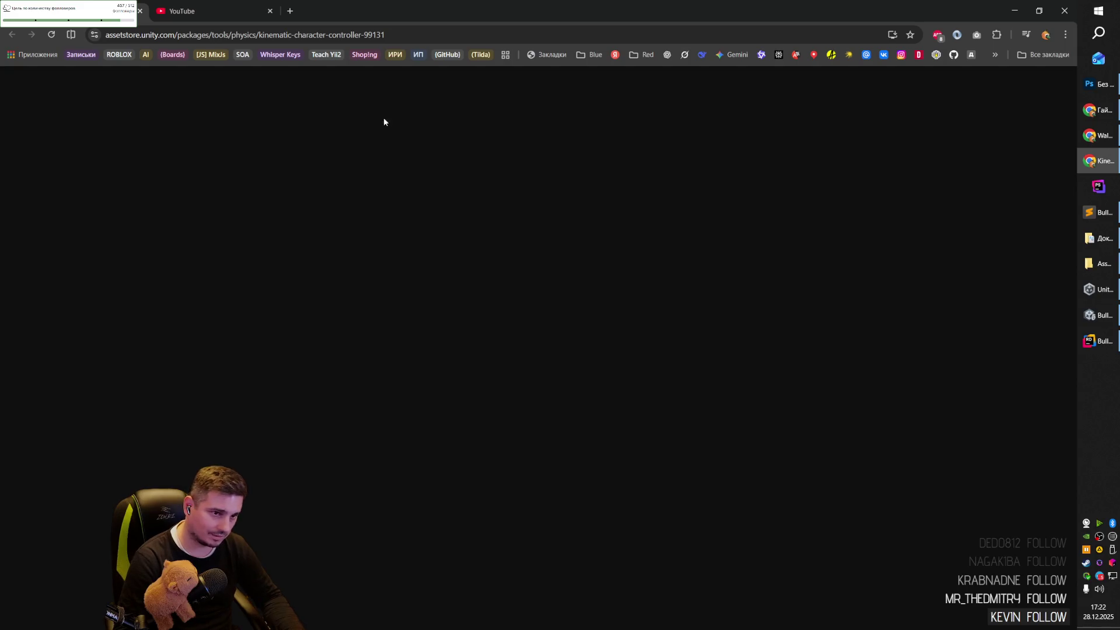
pyautogui.hotkey('ctrl', 'l')
pyautogui.press('Return')
pyautogui.scroll(15, 435, 205)
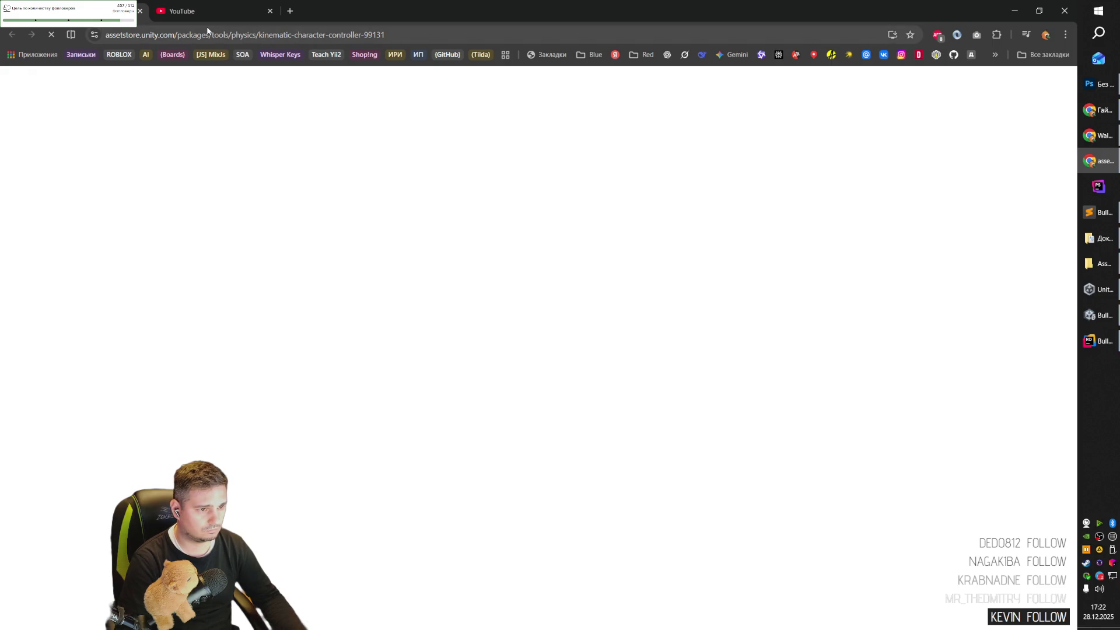
pyautogui.click(264, 36)
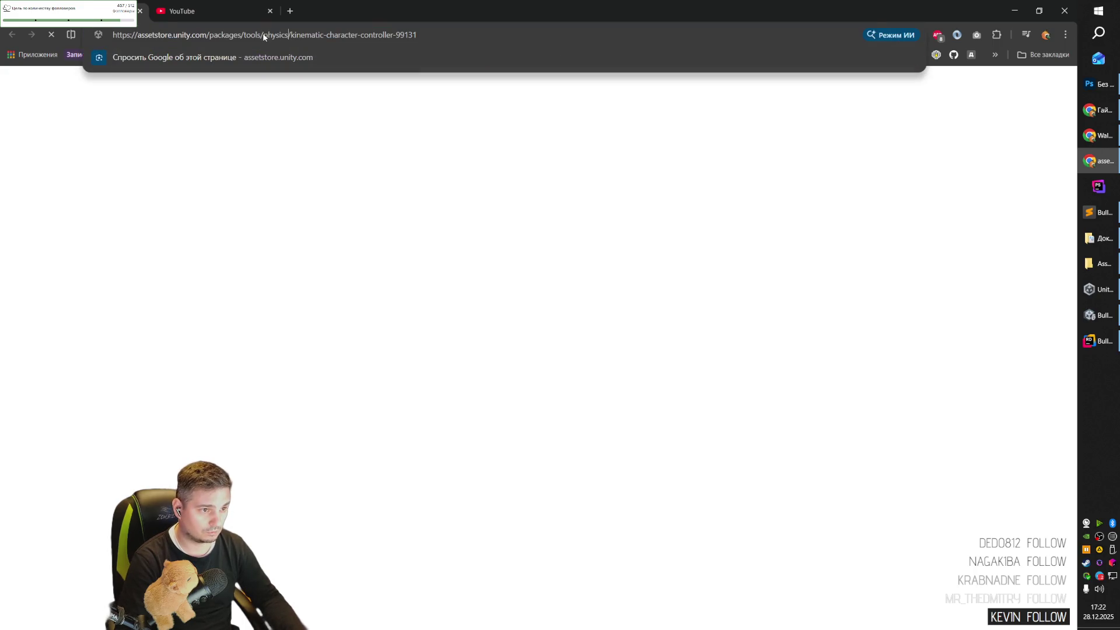
# Search YouTube for 'unity use kinematic character controller' using the copied package name.
pyautogui.moveTo(290, 36); pyautogui.dragTo(380, 36)
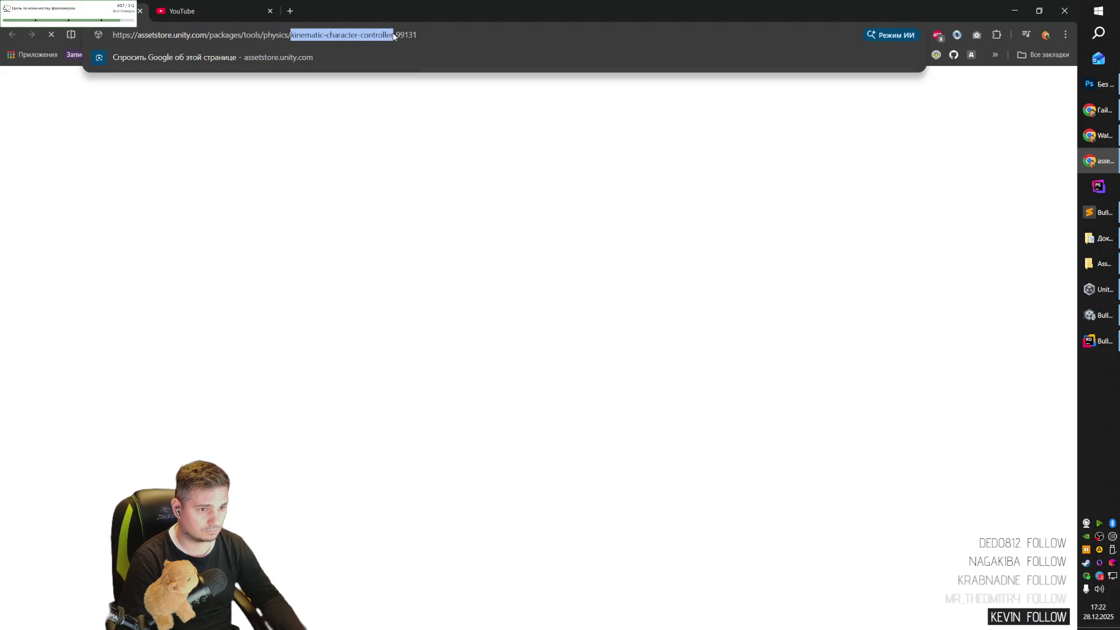
pyautogui.click(233, 11)
pyautogui.click(448, 86)
pyautogui.write('unity')
pyautogui.hotkey('ctrl', 'v')
pyautogui.hotkey('ctrl', 'Left')
pyautogui.press('BackSpace')
pyautogui.hotkey('ctrl', 'Left')
pyautogui.write('use')
pyautogui.press('Return')
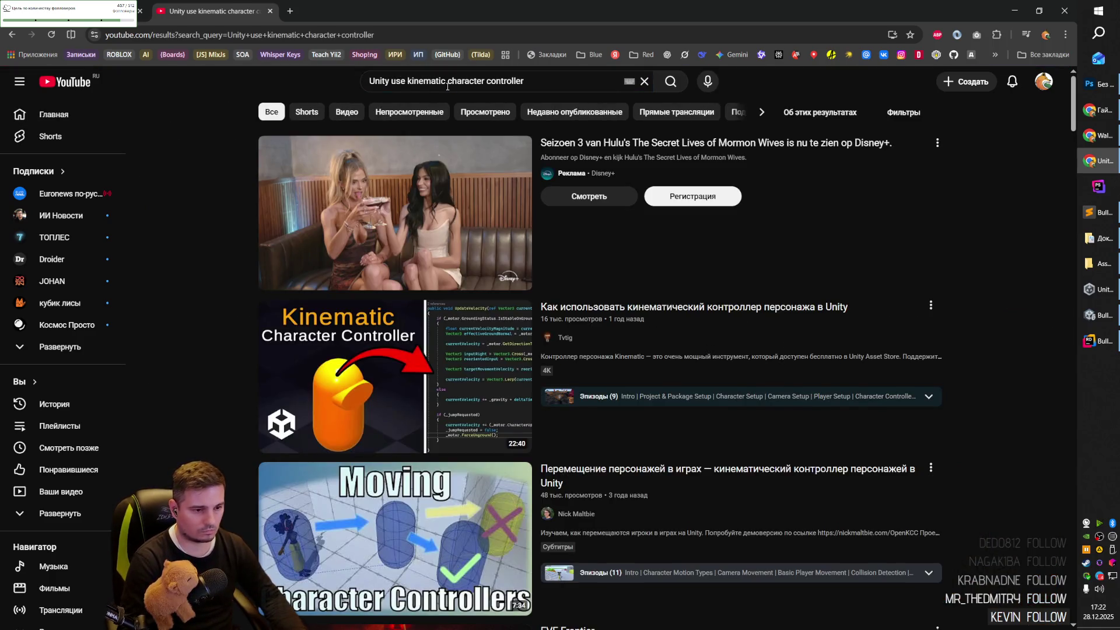
# Open the Tvtig tutorial in a new tab, seek to the setup part, and snap it right.
pyautogui.middleClick(680, 309)
pyautogui.click(344, 11)
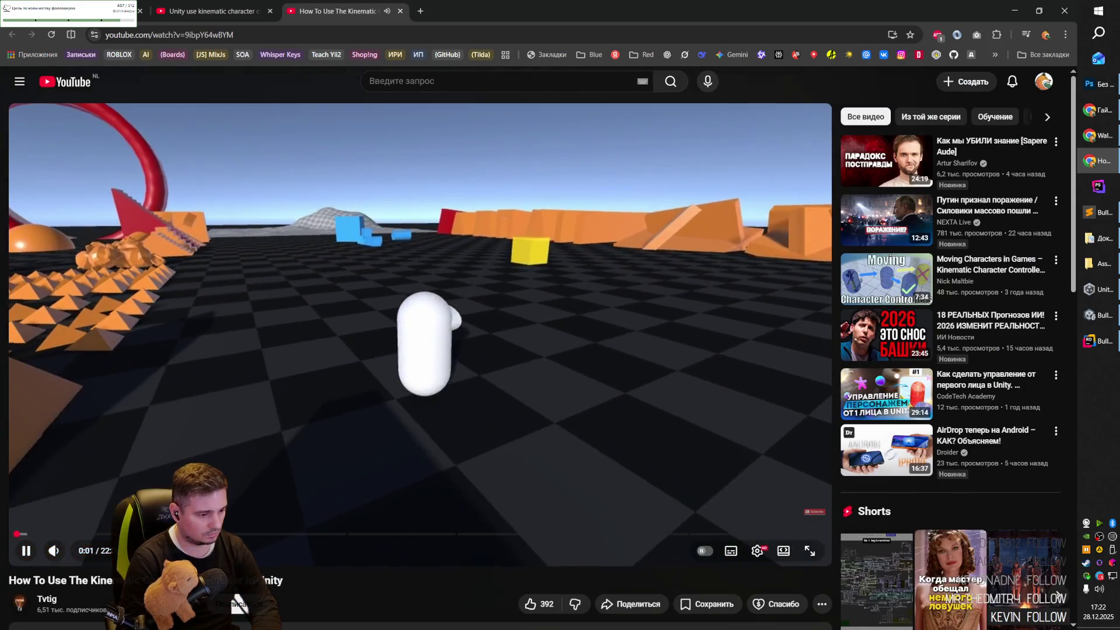
pyautogui.press('Right')
pyautogui.press('Right')
pyautogui.press('Right')
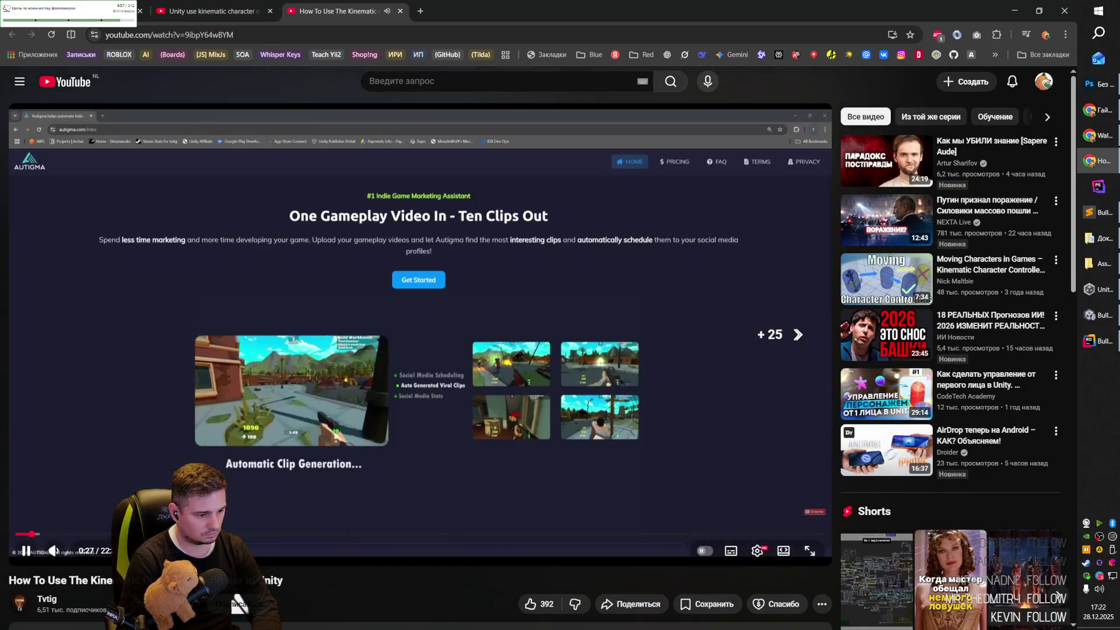
pyautogui.press('Right')
pyautogui.press('Right')
pyautogui.press('Right')
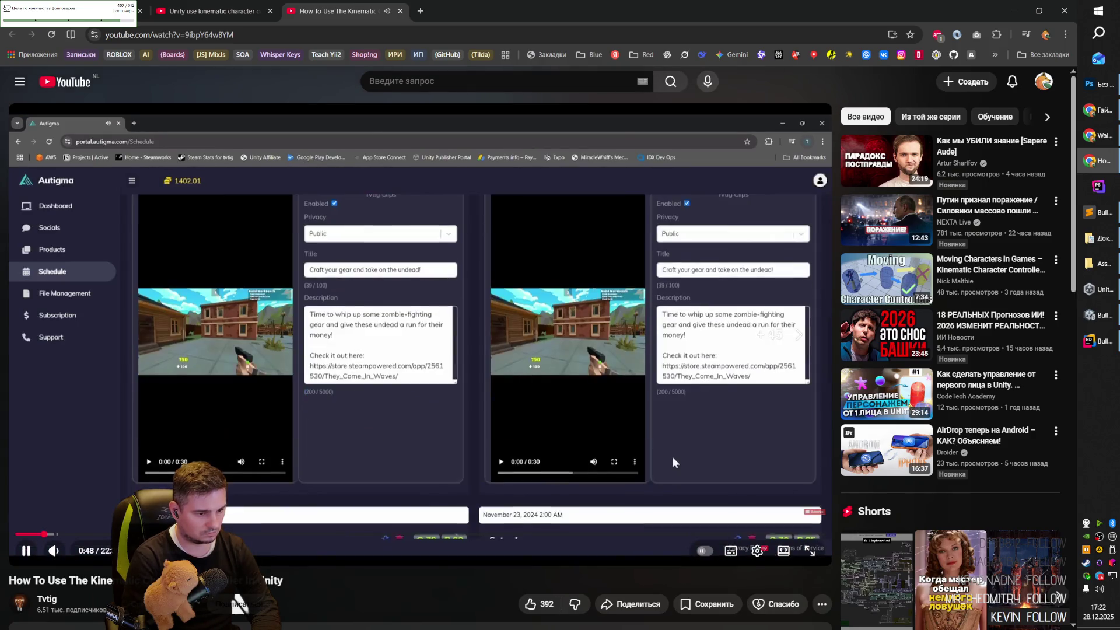
pyautogui.press('Right')
pyautogui.press('Right')
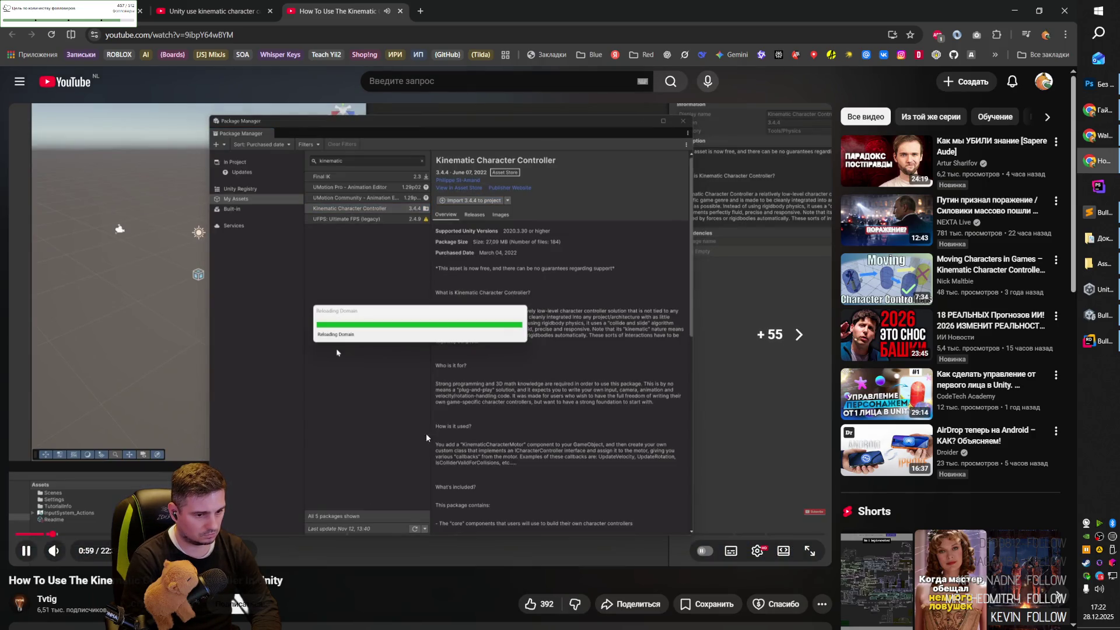
pyautogui.press('Right')
pyautogui.press('Right')
pyautogui.press('Right')
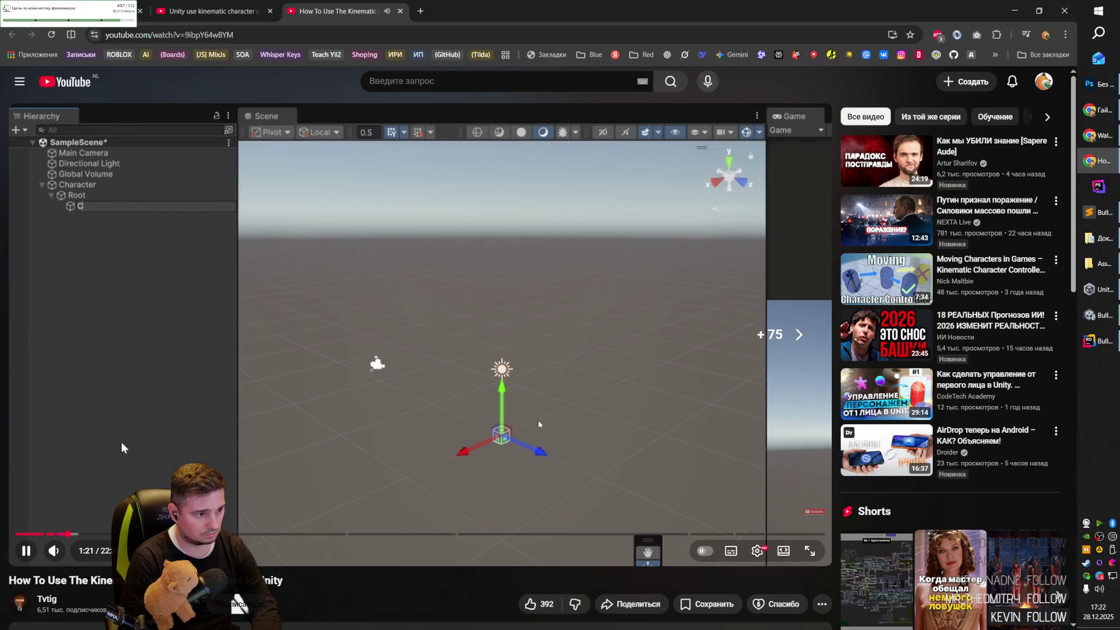
pyautogui.press('Left')
pyautogui.press('Left')
pyautogui.press('Left')
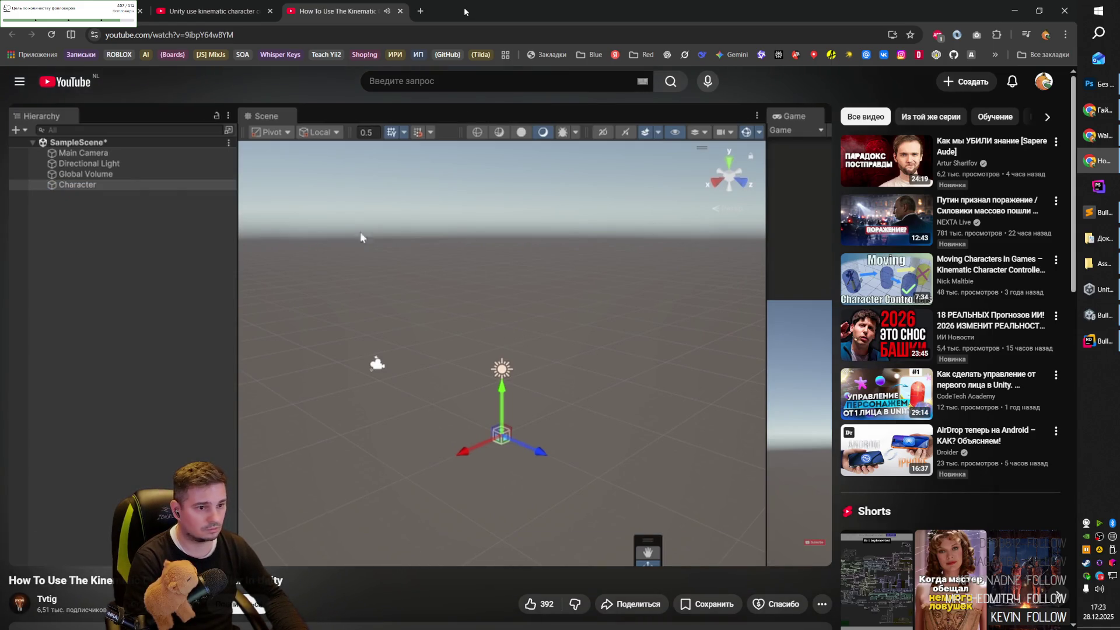
pyautogui.press('super+Right')
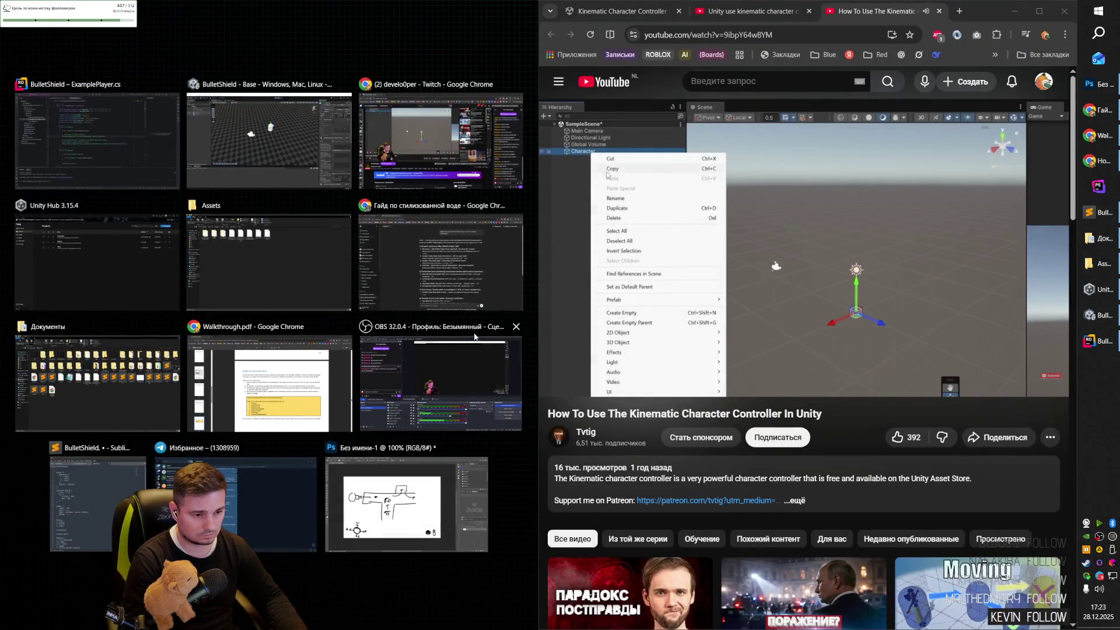
# Fill the left screen half via Snap Assist, then bring Unity 6 there from the taskbar.
pyautogui.click(146, 140)
pyautogui.click(1099, 315)
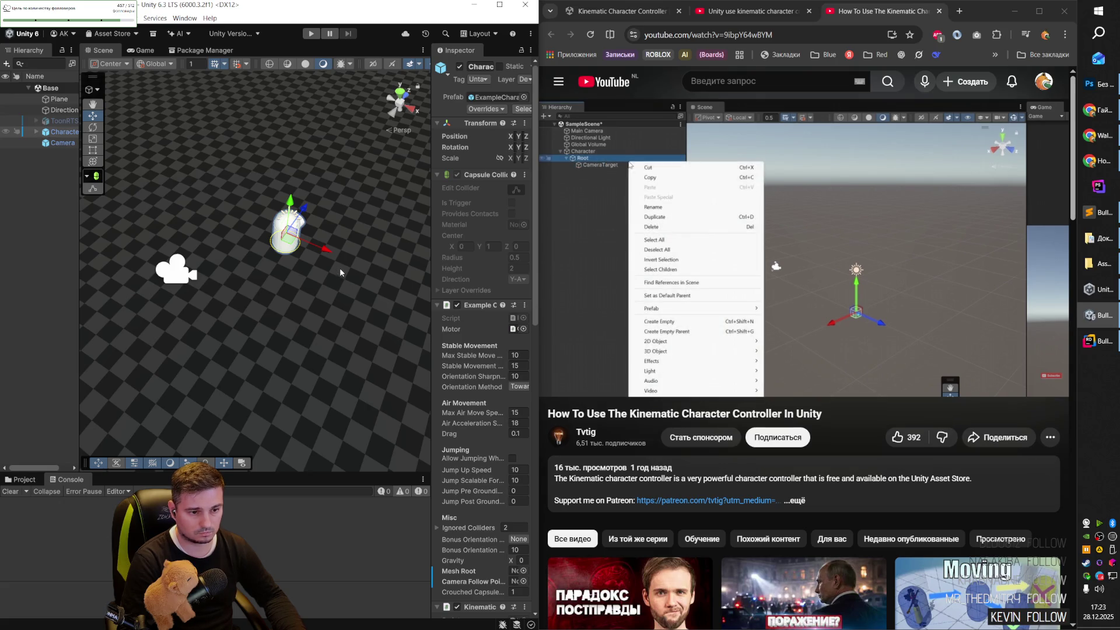
# Pause the video and delete the old Camera and Character objects from the Hierarchy.
pyautogui.click(585, 310)
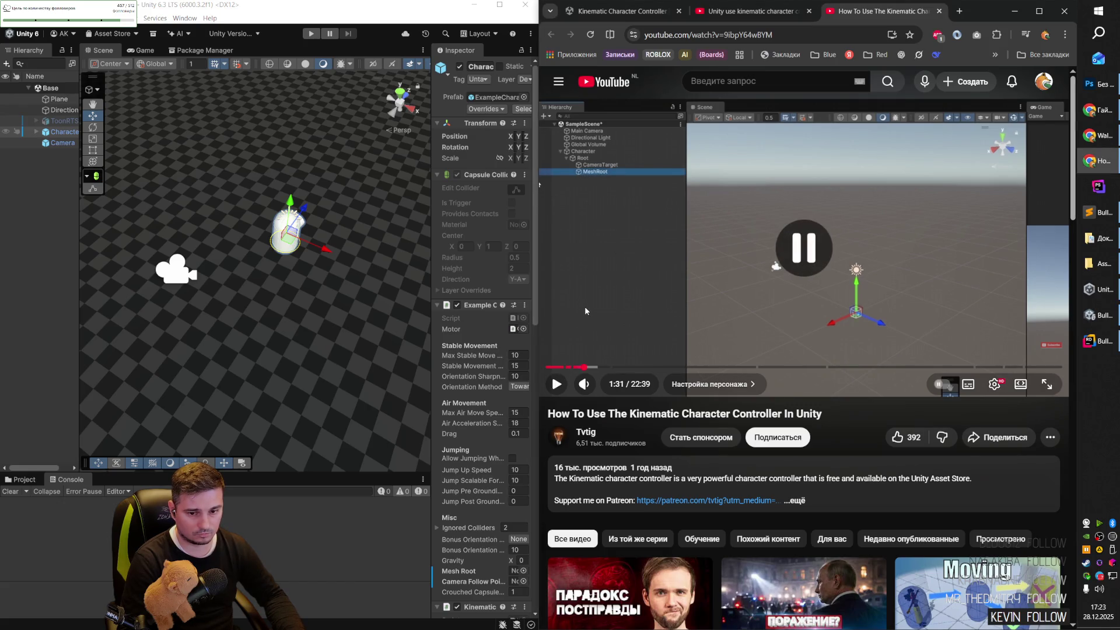
pyautogui.moveTo(88, 193); pyautogui.dragTo(175, 172)
pyautogui.click(71, 144)
pyautogui.press('Delete')
pyautogui.click(56, 132)
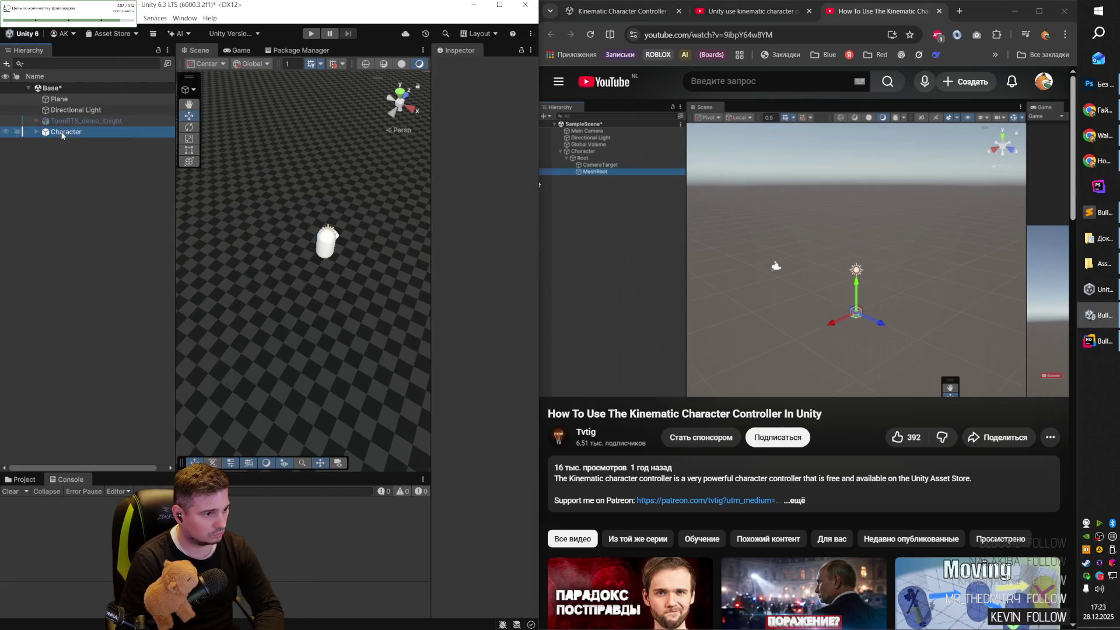
pyautogui.press('Delete')
# Create an empty GameObject under Base named Character.
pyautogui.rightClick(55, 88)
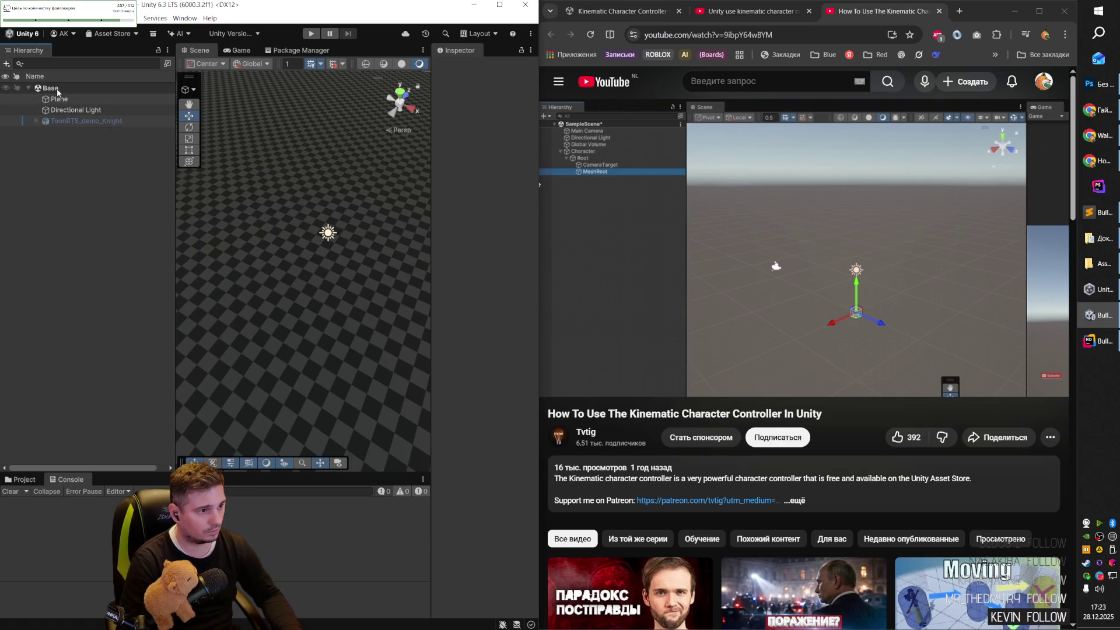
pyautogui.moveTo(146, 215)
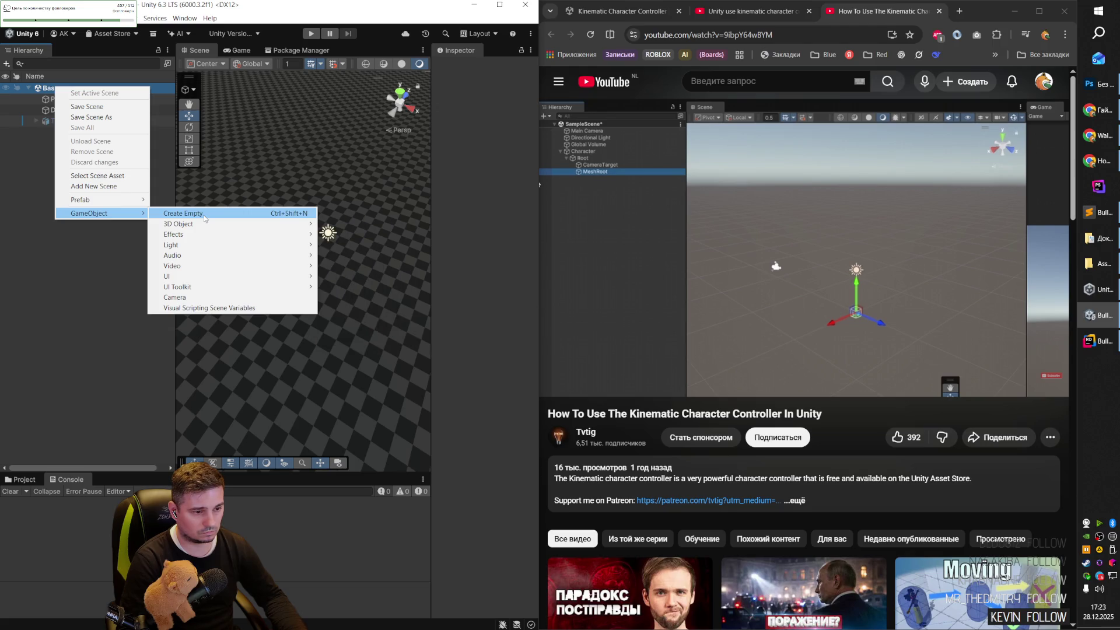
pyautogui.click(183, 214)
pyautogui.write('Character')
pyautogui.press('Return')
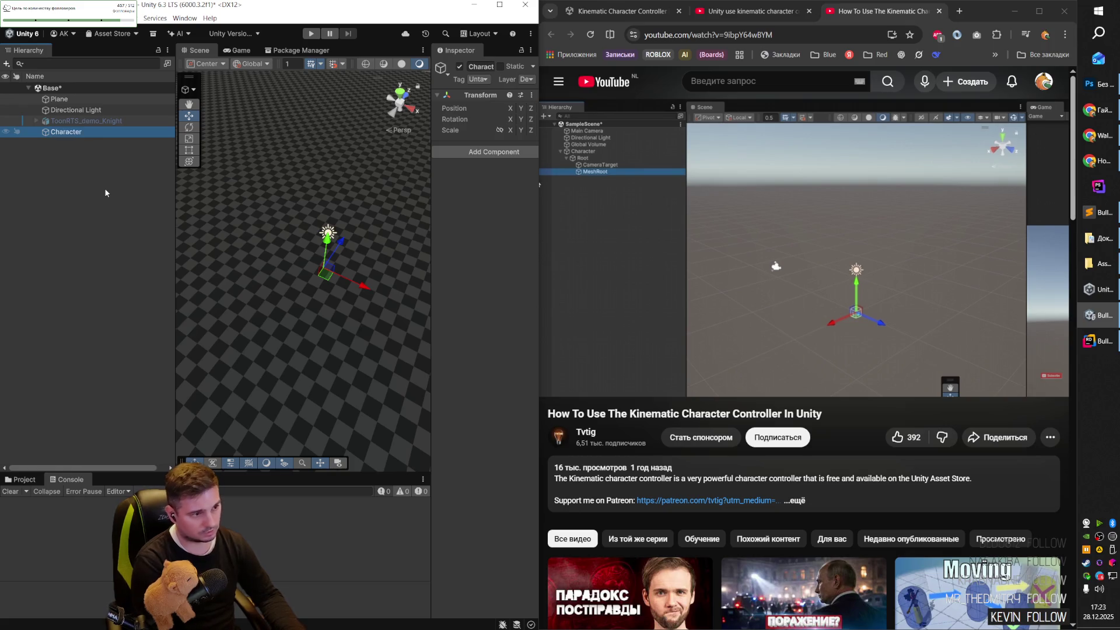
# Add an empty child Root under Character and duplicate it into CameraTarget and MeshRoot.
pyautogui.rightClick(71, 133)
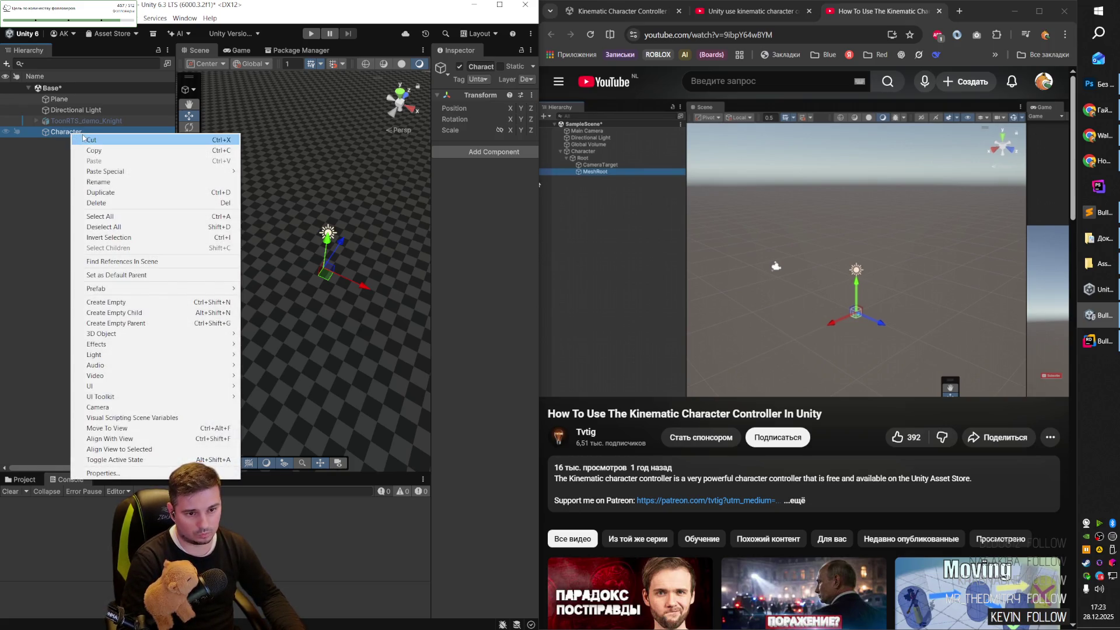
pyautogui.click(142, 302)
pyautogui.write('Root')
pyautogui.press('Return')
pyautogui.hotkey('ctrl', 'd')
pyautogui.write('CameraTarget')
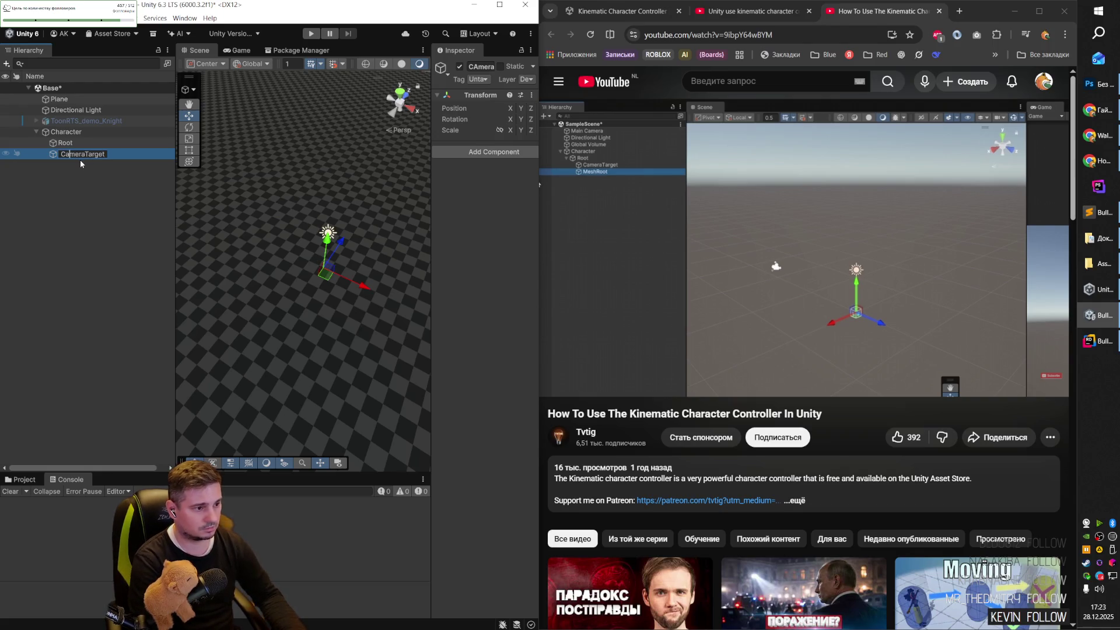
pyautogui.hotkey('ctrl', 'd')
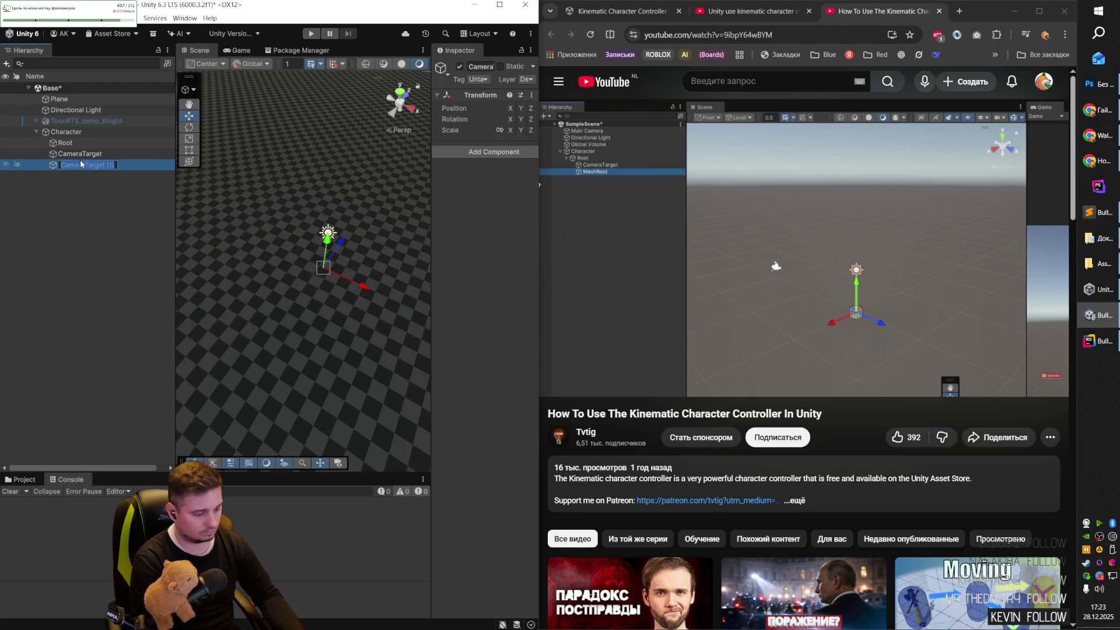
pyautogui.write('Mesh')
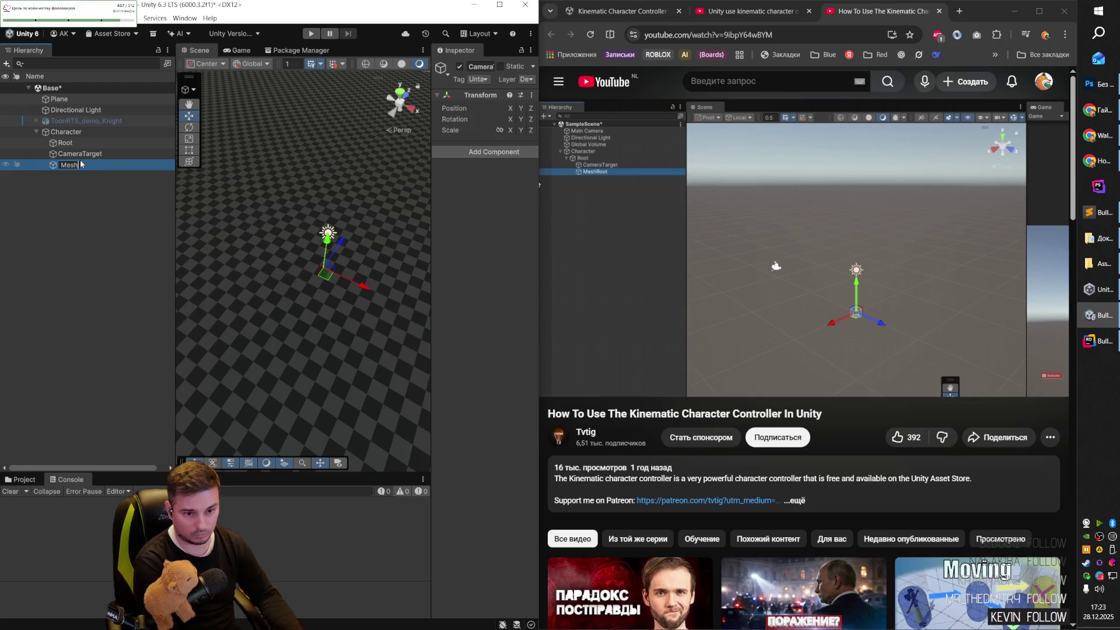
pyautogui.write('Root')
pyautogui.press('Return')
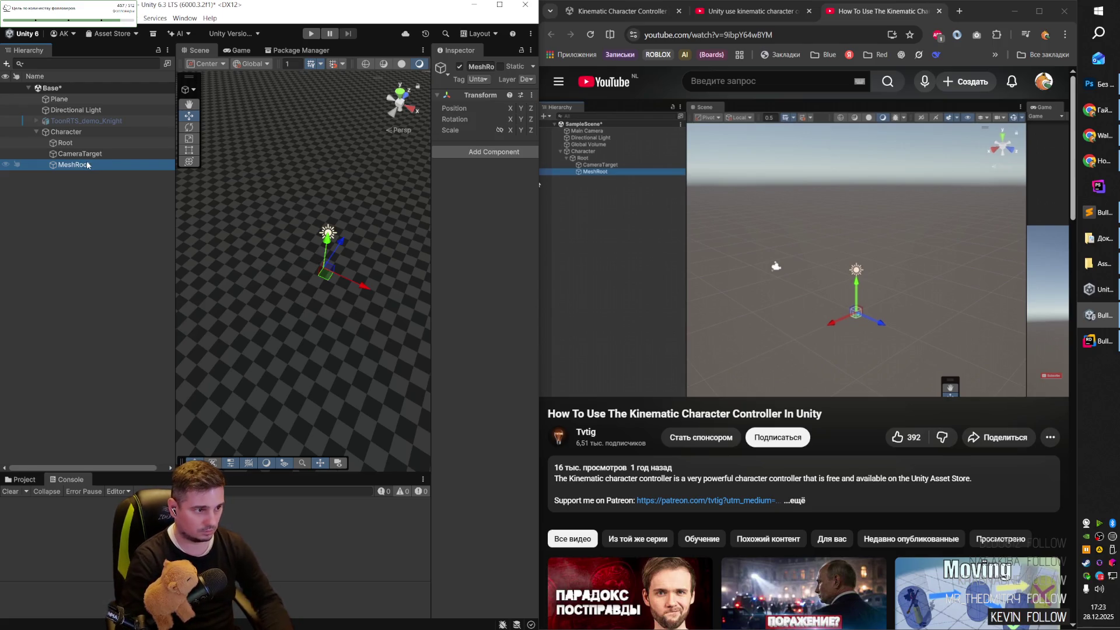
# Parent CameraTarget and MeshRoot under Root, with MeshRoot placed above CameraTarget.
pyautogui.keyDown('shift'); pyautogui.click(80, 153); pyautogui.keyUp('shift')
pyautogui.moveTo(73, 153)
pyautogui.mouseDown()
pyautogui.moveTo(70, 139)
pyautogui.moveTo(67, 163)
pyautogui.mouseUp()
pyautogui.click(87, 146)
pyautogui.click(783, 265)
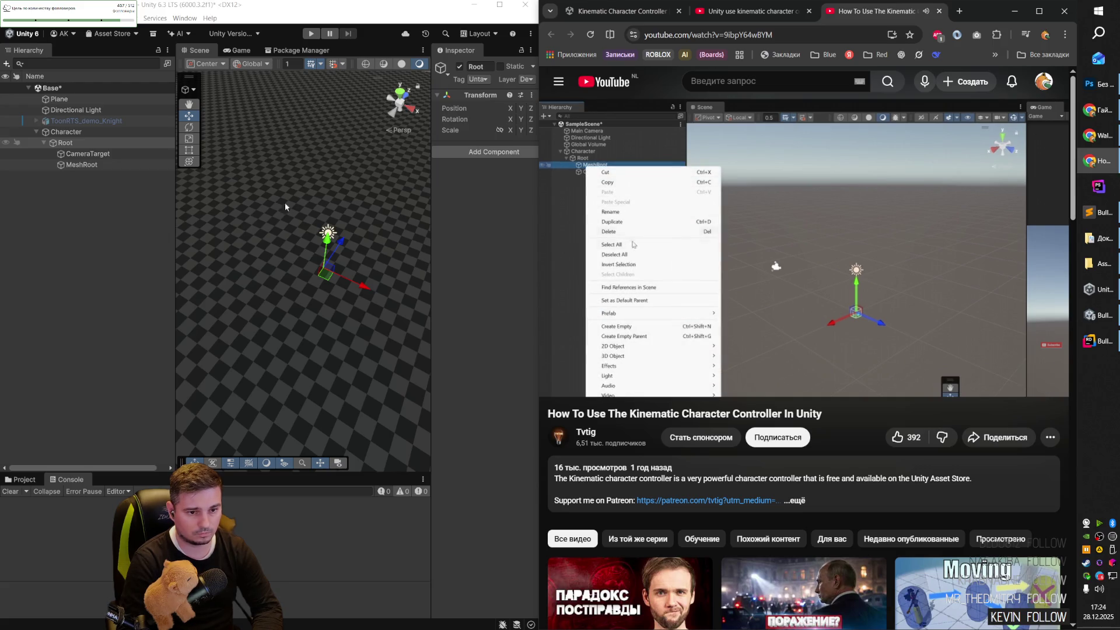
pyautogui.moveTo(81, 165); pyautogui.dragTo(82, 150)
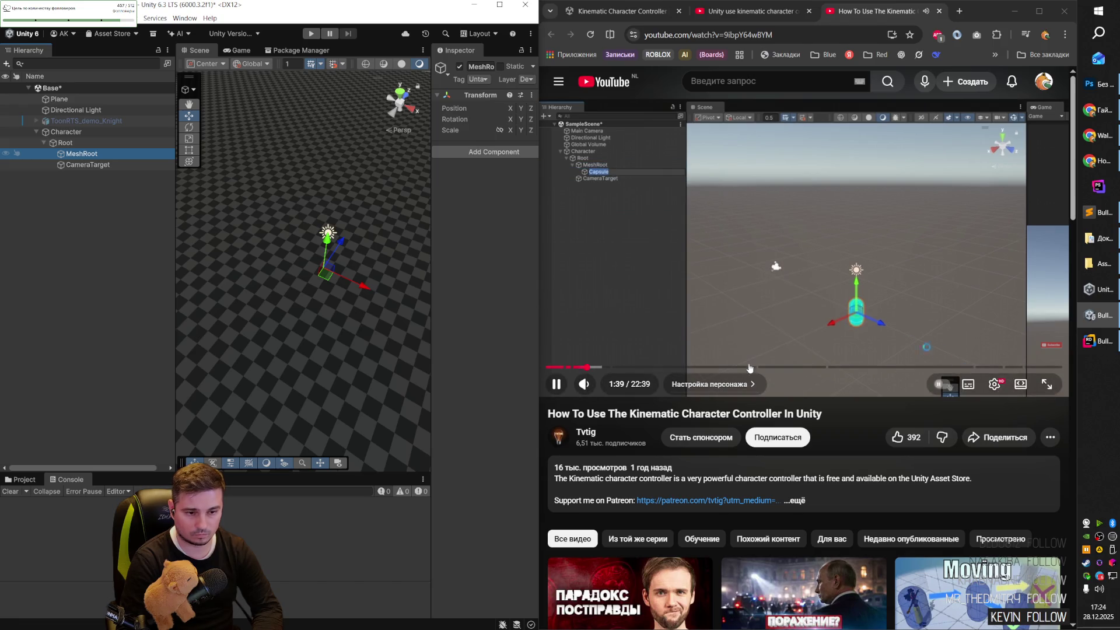
pyautogui.click(66, 122)
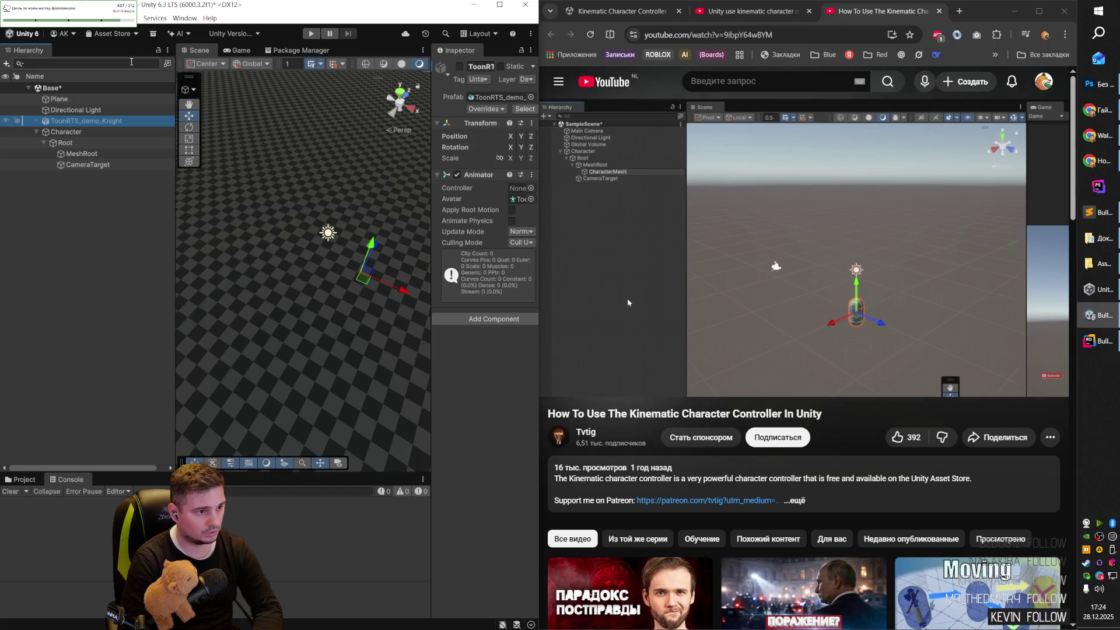
pyautogui.hotkey('alt', 'shift', 'a')
pyautogui.moveTo(65, 120); pyautogui.dragTo(85, 154)
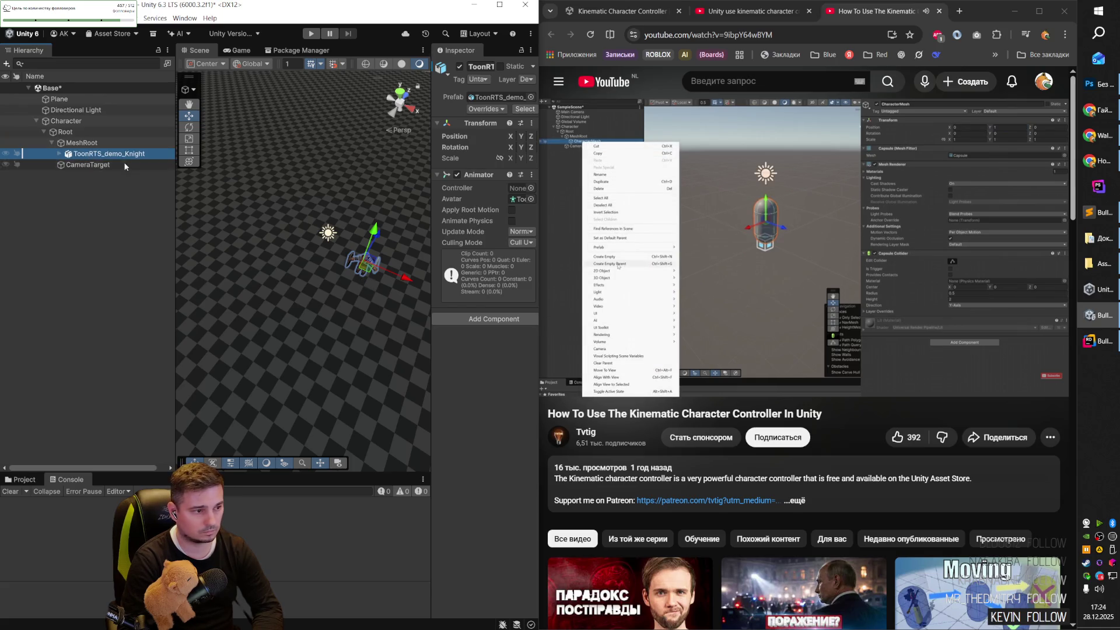
pyautogui.click(93, 144)
pyautogui.moveTo(429, 232)
pyautogui.mouseDown()
pyautogui.moveTo(364, 233)
pyautogui.moveTo(382, 236)
pyautogui.mouseUp()
pyautogui.moveTo(314, 287)
pyautogui.mouseDown()
pyautogui.moveTo(294, 268)
pyautogui.moveTo(308, 271)
pyautogui.mouseUp()
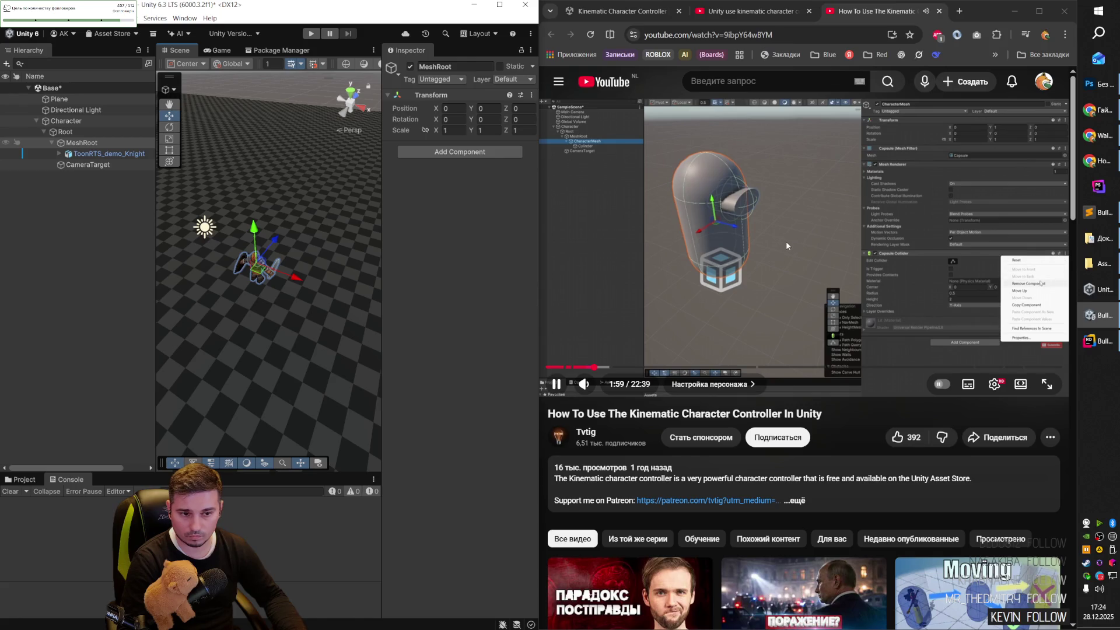
pyautogui.click(725, 312)
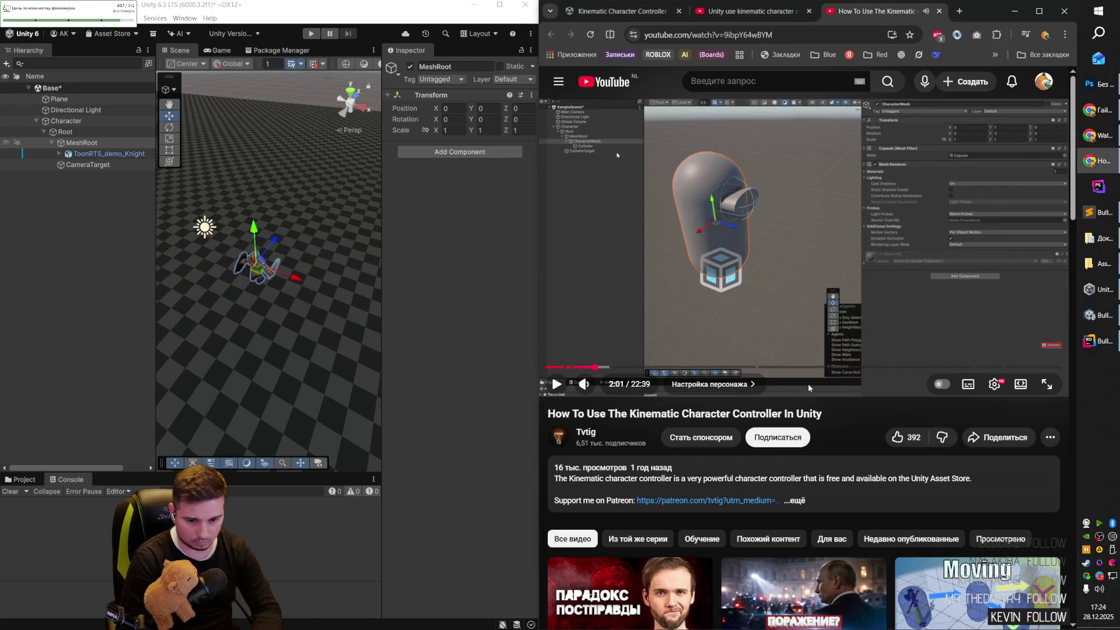
pyautogui.press('Left')
pyautogui.press('Left')
pyautogui.press('Left')
pyautogui.press('Left')
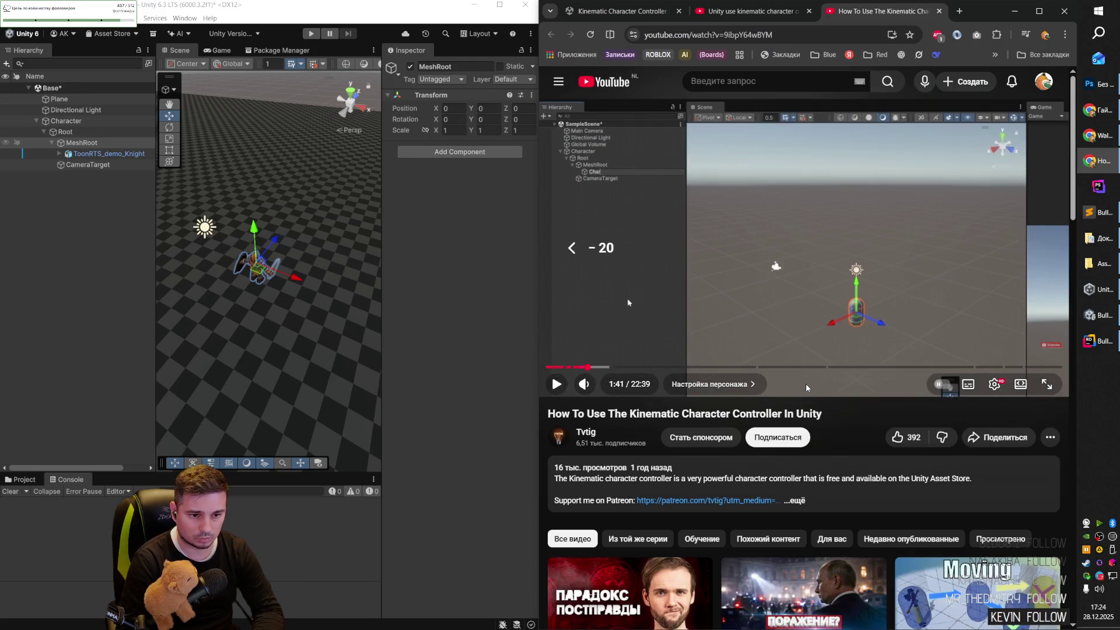
pyautogui.click(775, 296)
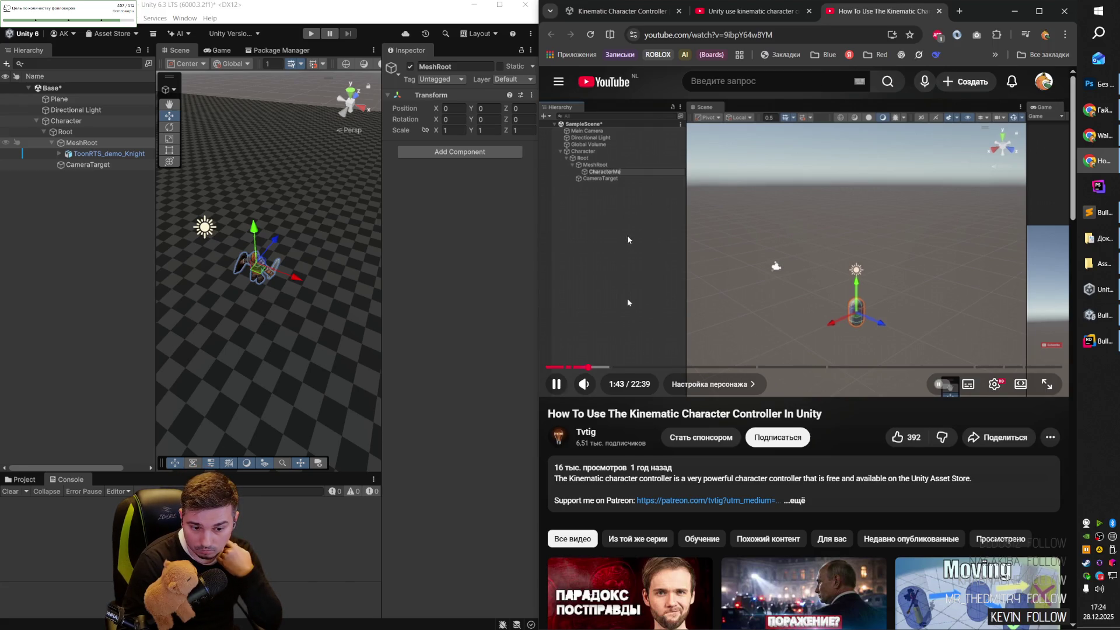
pyautogui.click(729, 253)
pyautogui.click(729, 253)
pyautogui.press('Left')
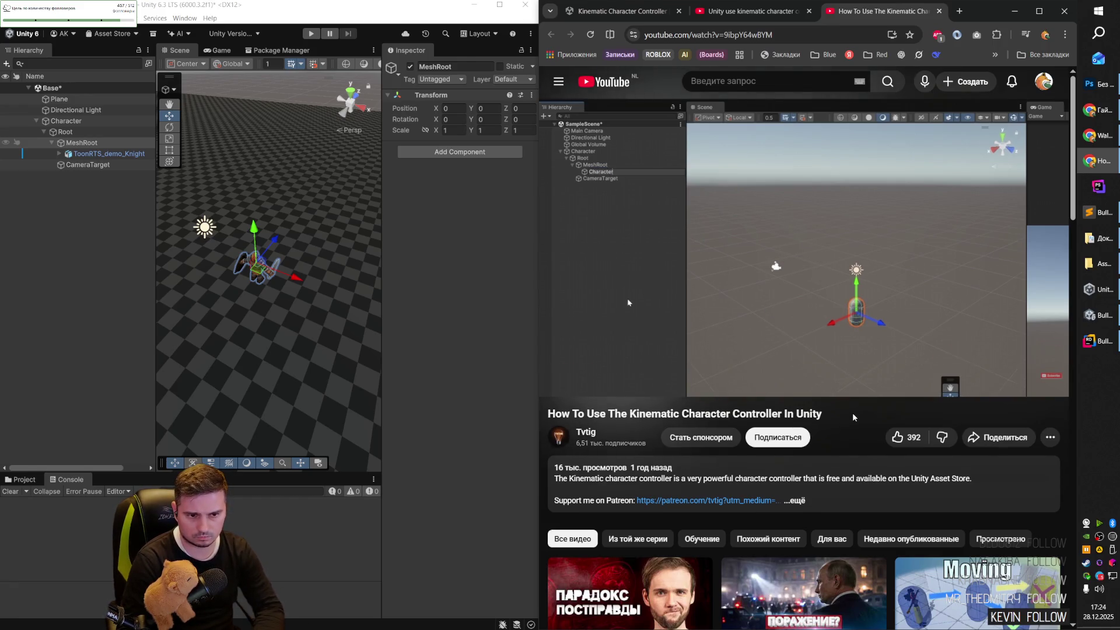
pyautogui.press('Left')
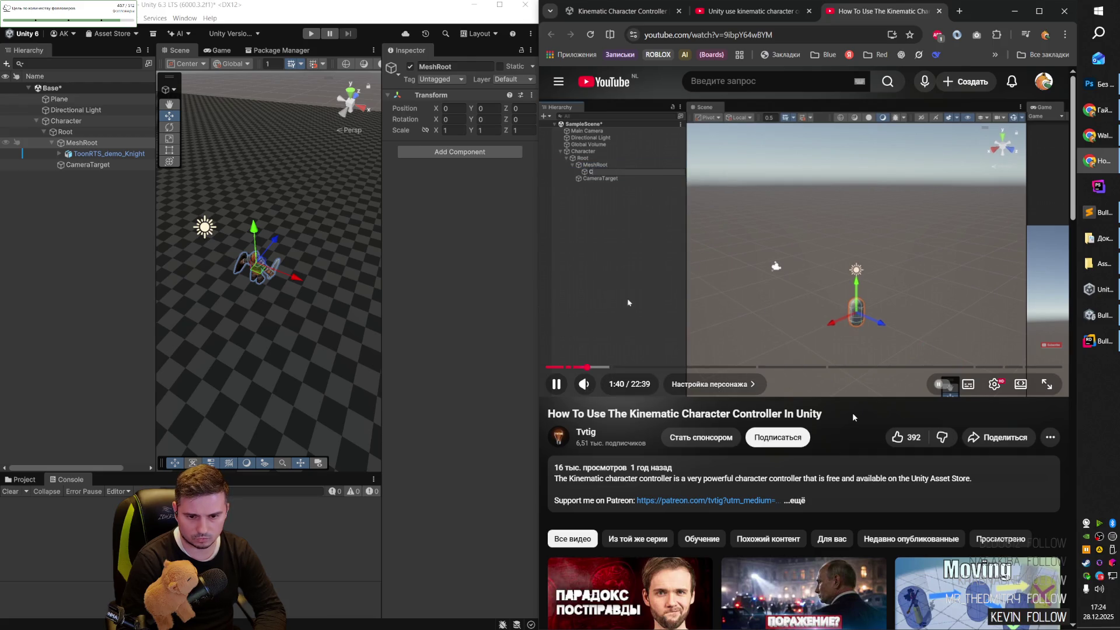
pyautogui.press('Right')
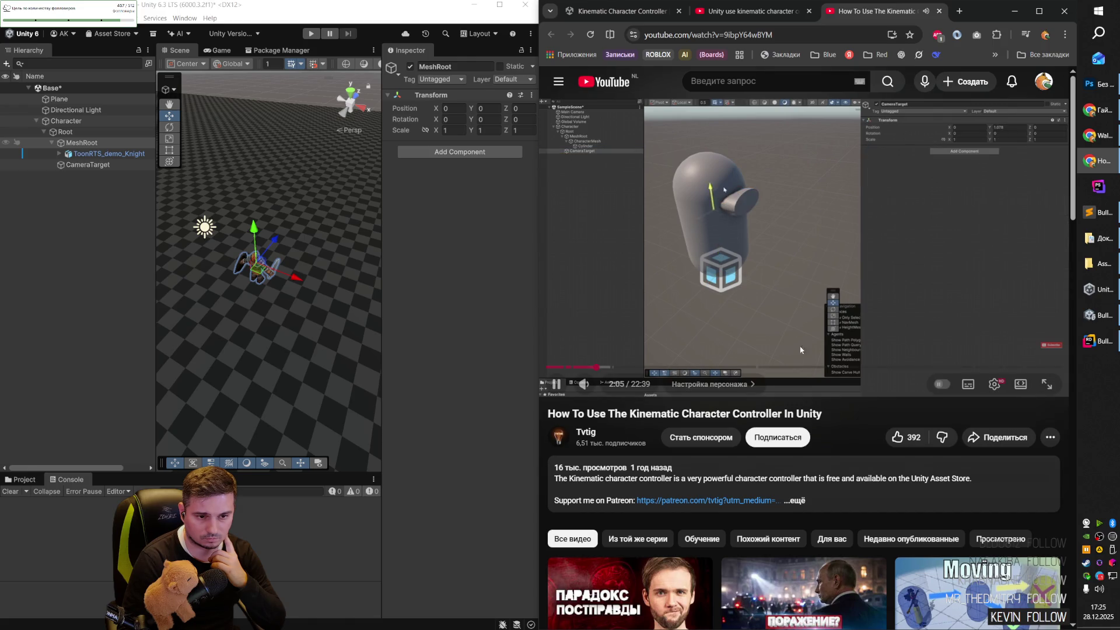
pyautogui.click(644, 271)
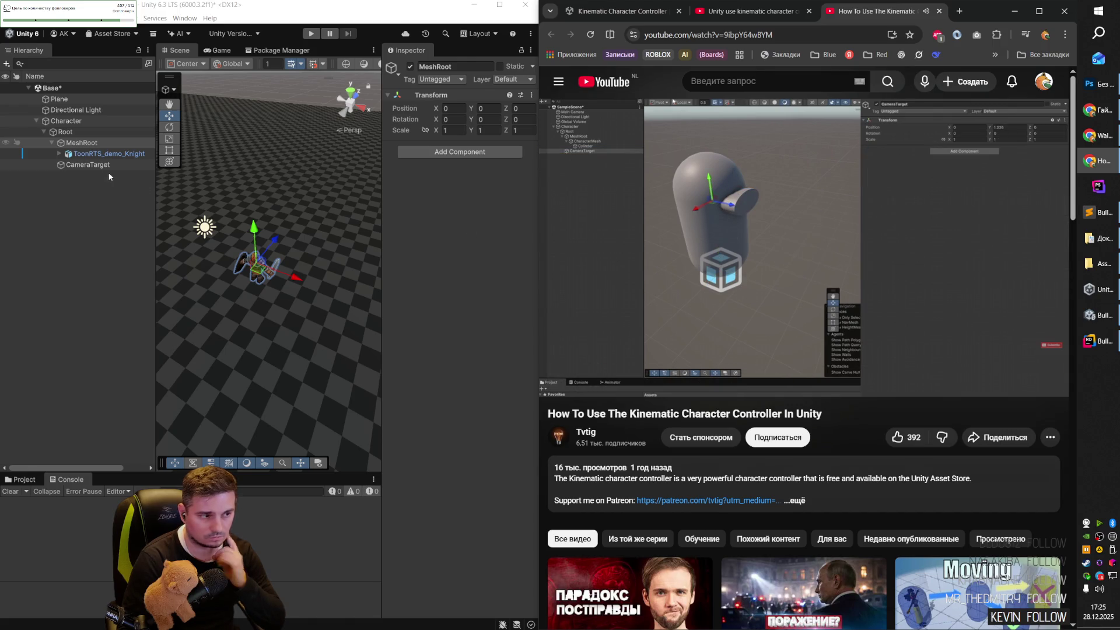
# Expand ToonRTS_demo_Knight to browse its Bip001 bone hierarchy, then collapse it.
pyautogui.click(103, 154)
pyautogui.press('Right')
pyautogui.press('Down')
pyautogui.press('Right')
pyautogui.press('Down')
pyautogui.press('Down')
pyautogui.press('Right')
pyautogui.press('Down')
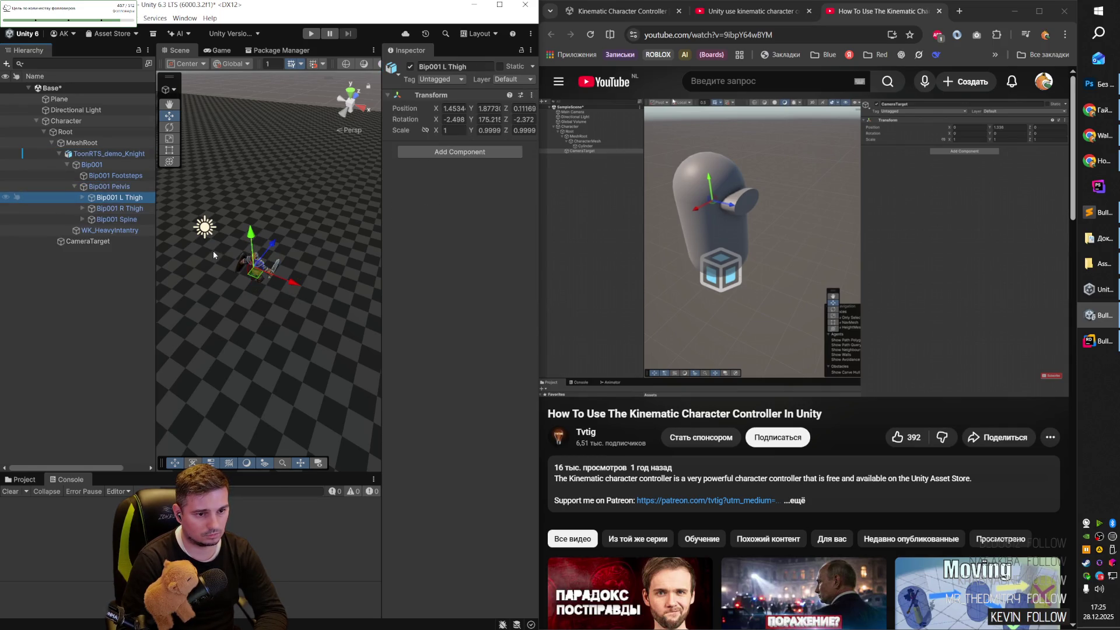
pyautogui.press('Down')
pyautogui.press('Down')
pyautogui.press('Down')
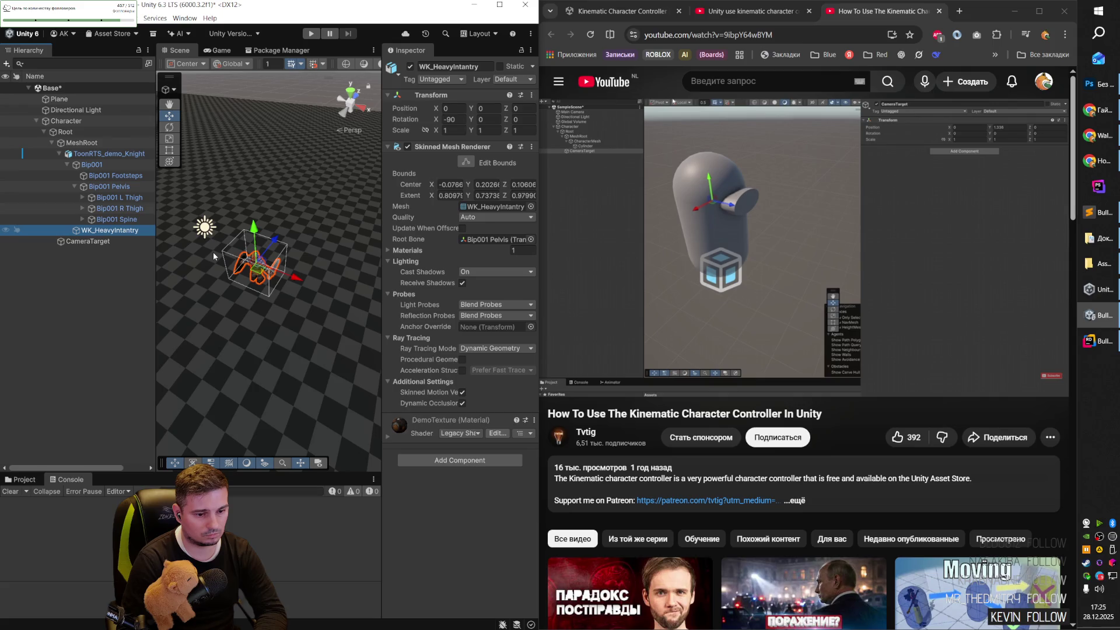
pyautogui.press('Up')
pyautogui.press('Up')
pyautogui.press('Up')
pyautogui.press('Up')
pyautogui.press('Left')
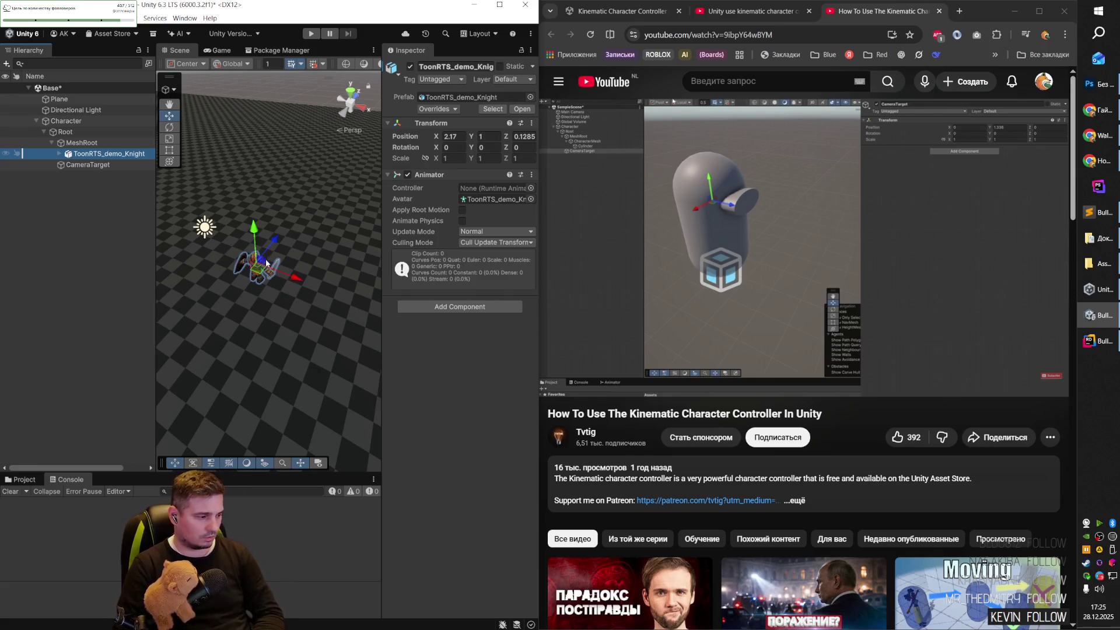
# Resume the tutorial and rename the Plane object to Ground.
pyautogui.click(773, 251)
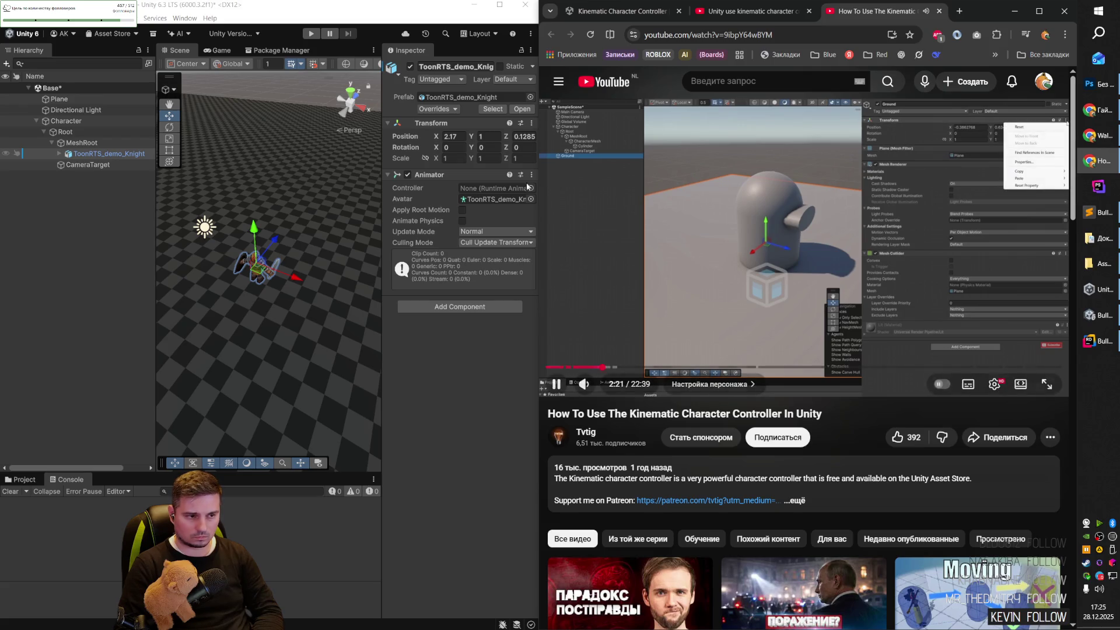
pyautogui.click(61, 100)
pyautogui.press('F2')
pyautogui.write('Gr')
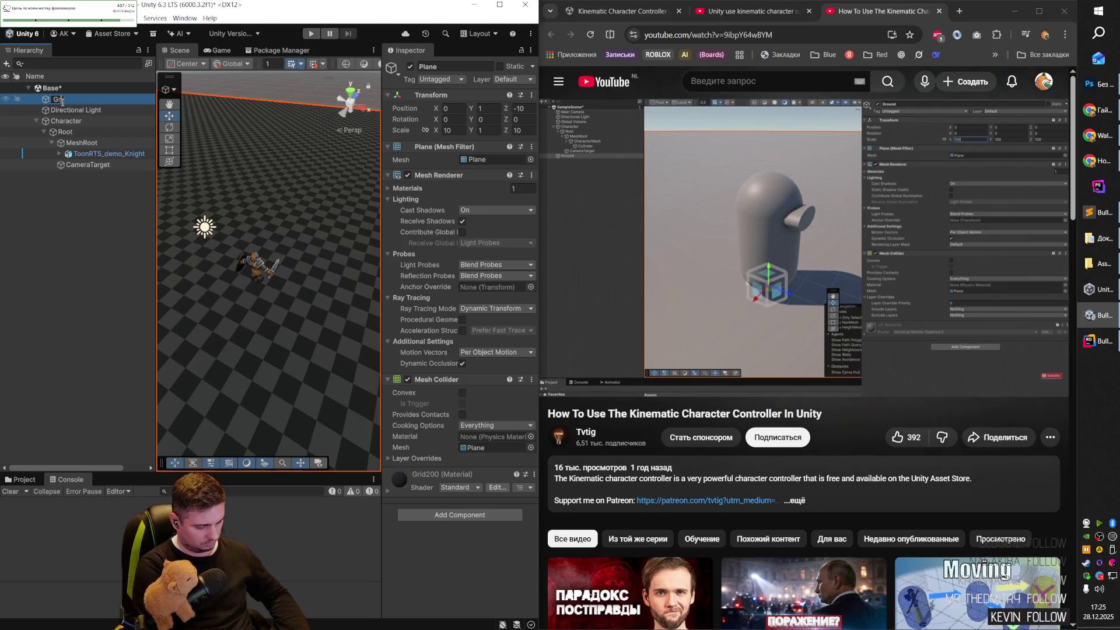
pyautogui.write('ound')
pyautogui.press('Return')
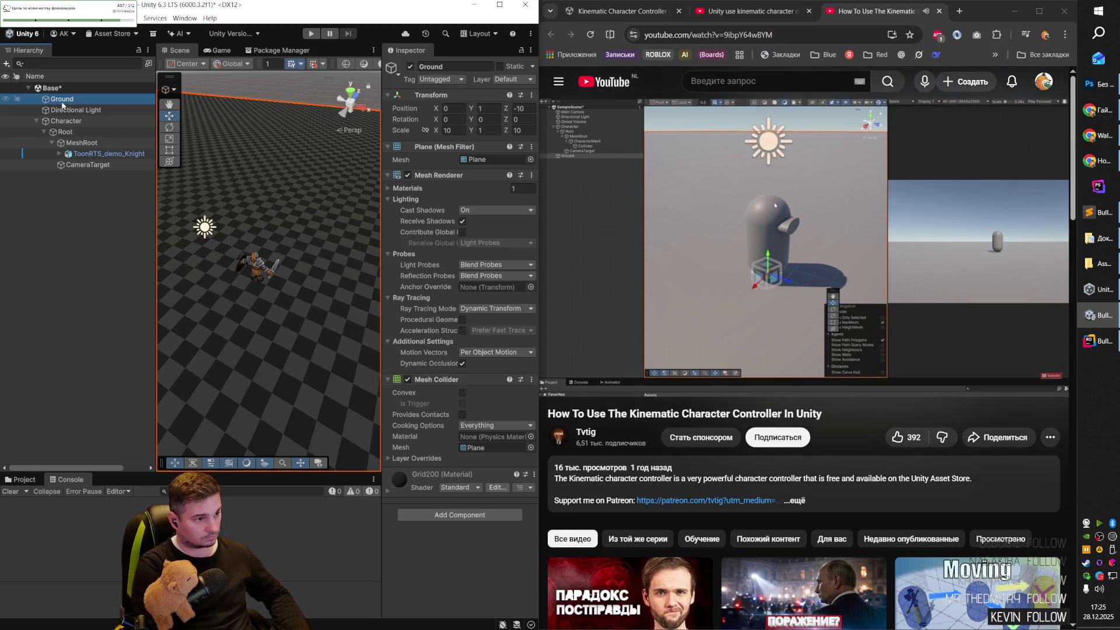
# Move Character to the top of Base above Ground and save the scene.
pyautogui.click(37, 121)
pyautogui.moveTo(61, 121); pyautogui.dragTo(71, 97)
pyautogui.hotkey('ctrl', 's')
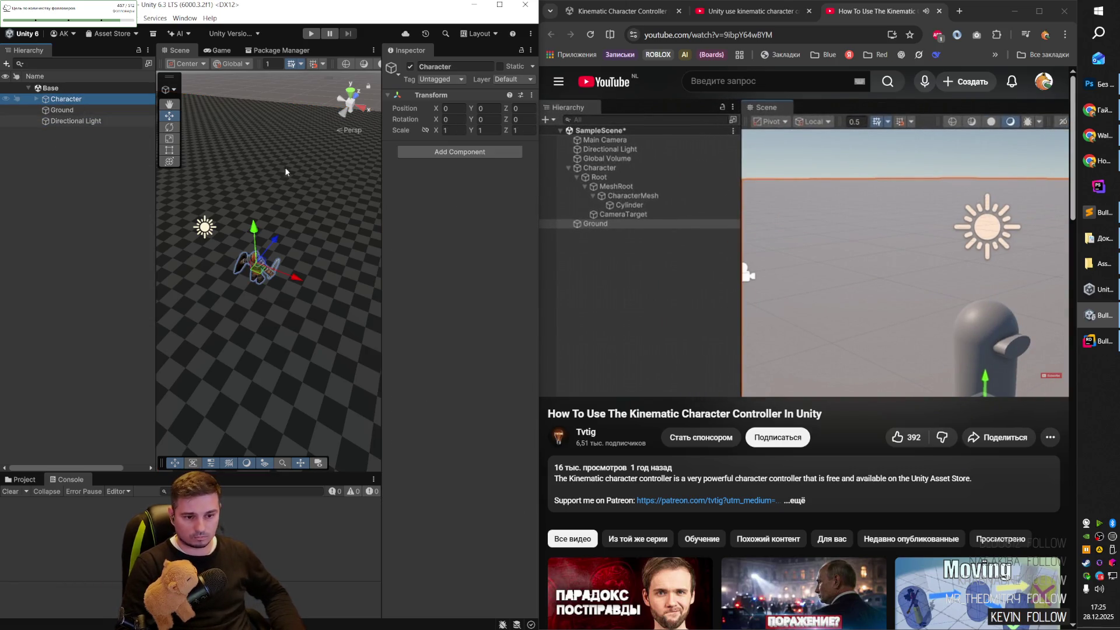
pyautogui.click(832, 385)
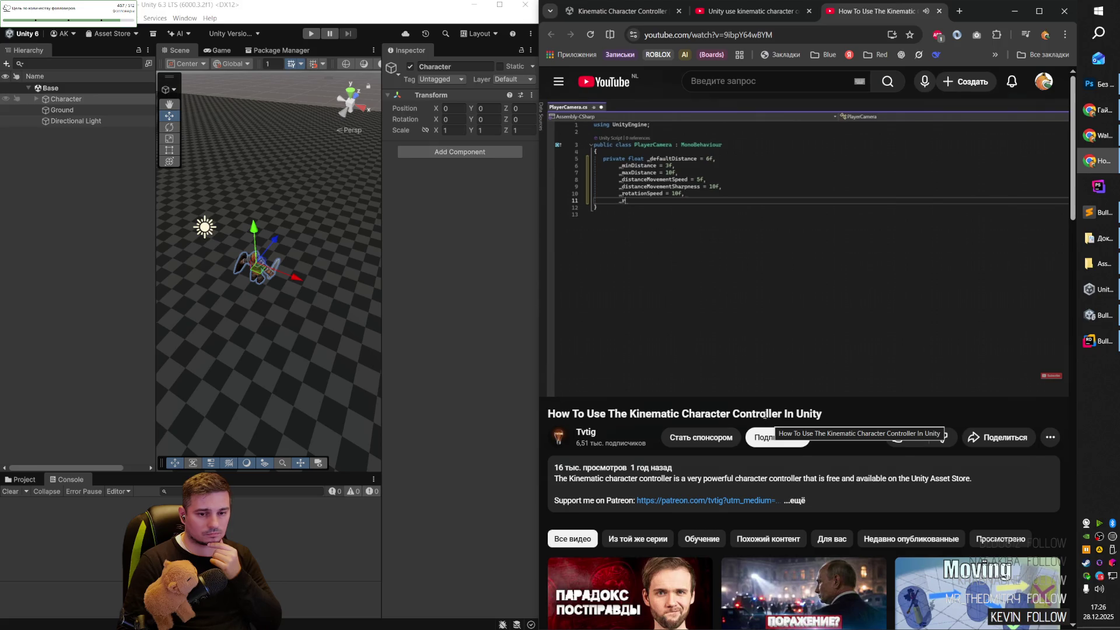
# Skim forward through the Kinematic Character Controller tutorial in short skips.
pyautogui.moveTo(792, 382)
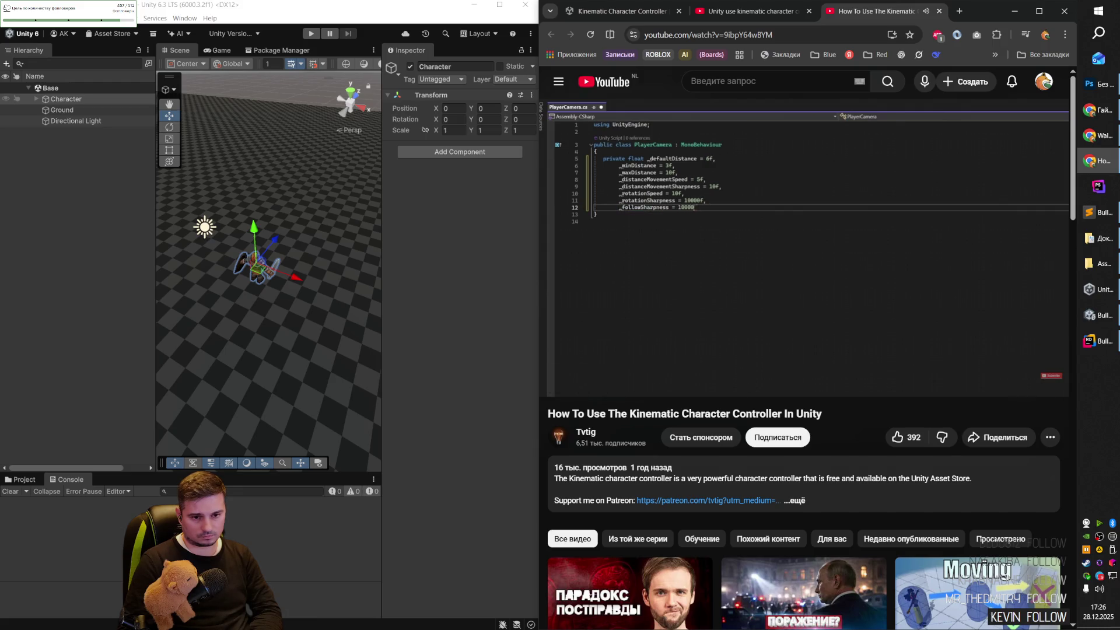
pyautogui.press('Right')
pyautogui.press('Right')
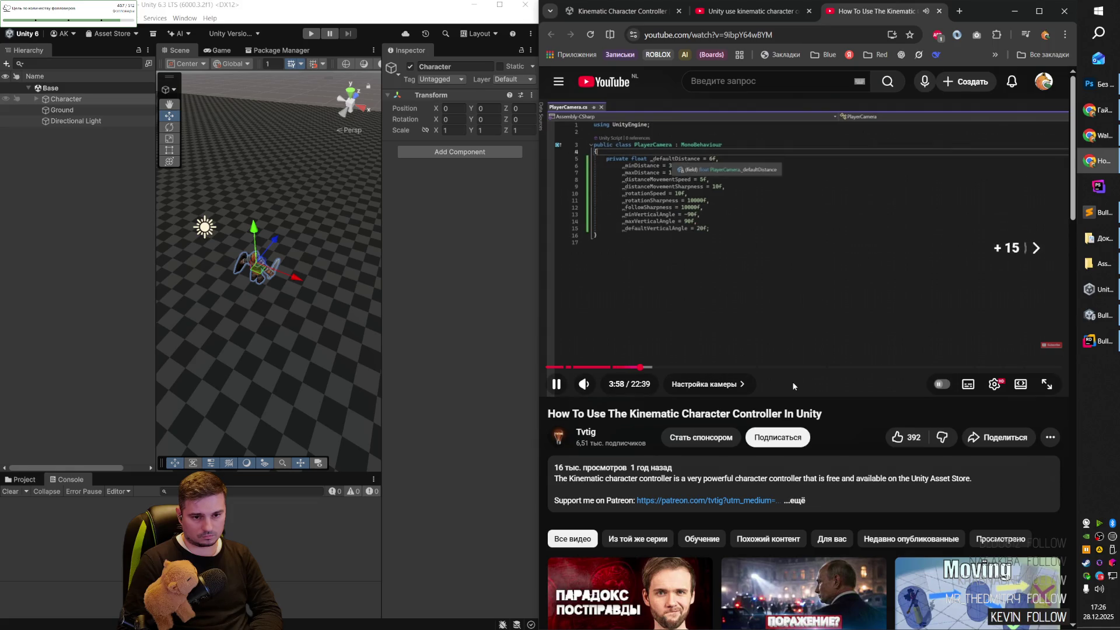
pyautogui.press('Right')
pyautogui.press('Right')
pyautogui.press('Right')
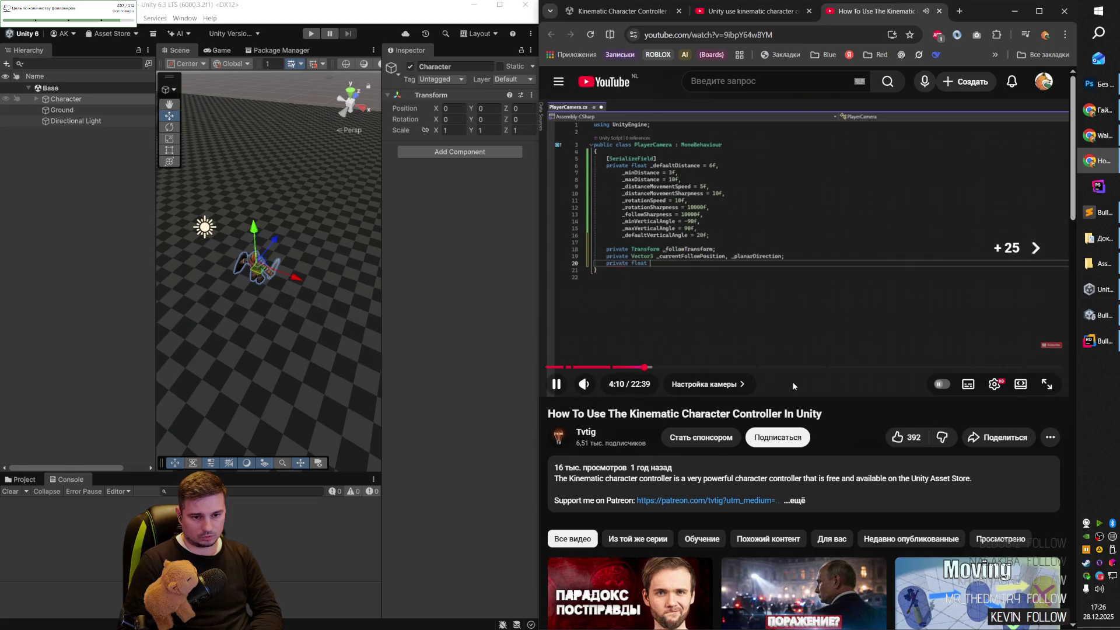
pyautogui.press('Right')
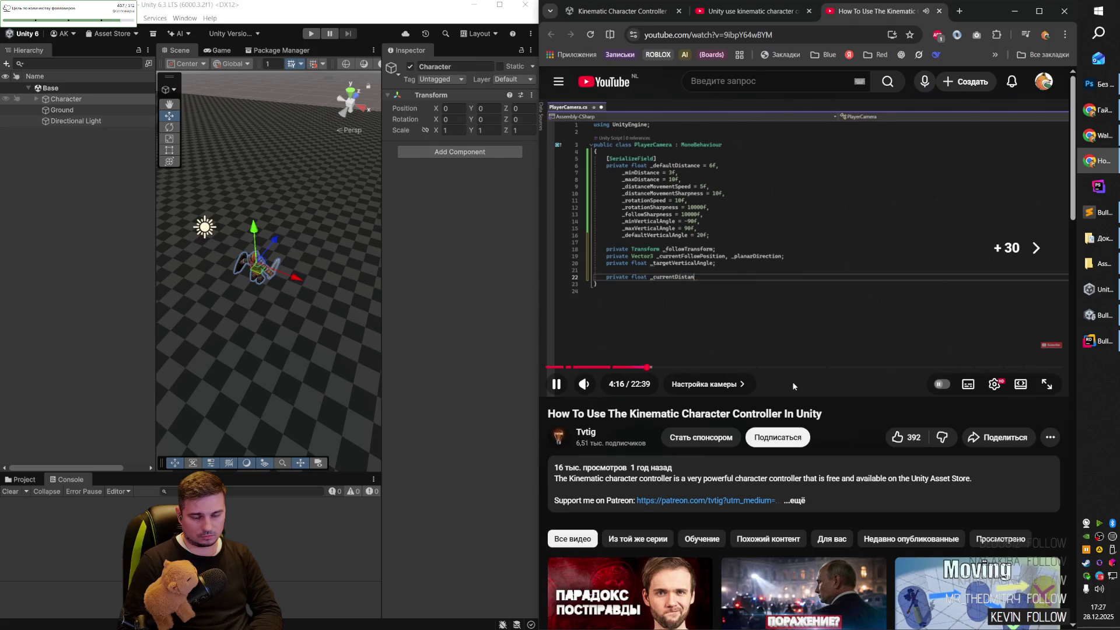
pyautogui.press('Right')
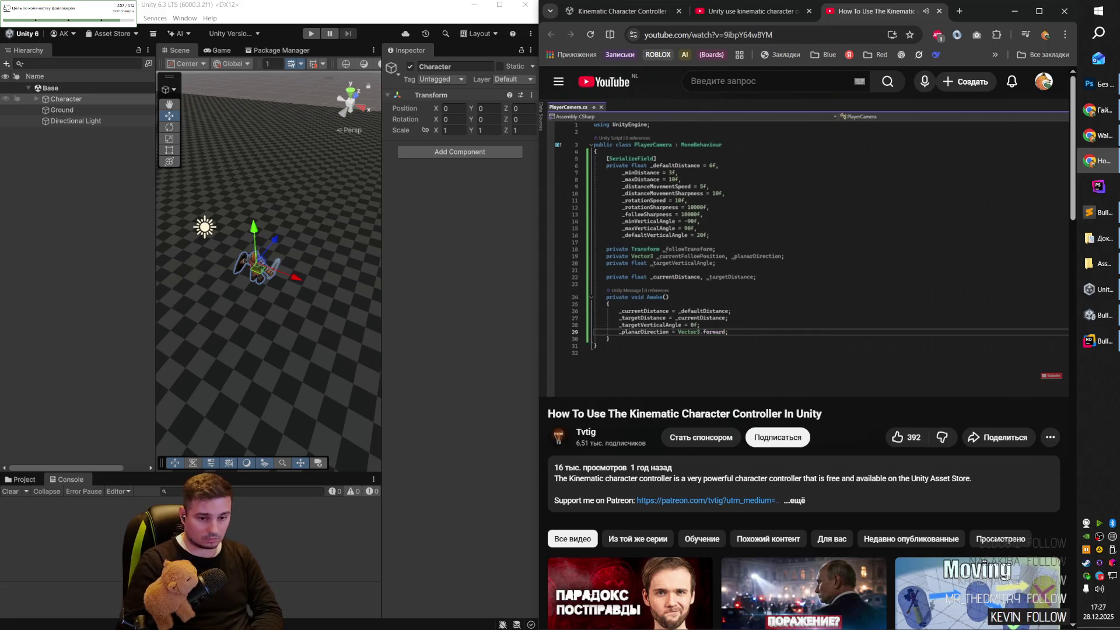
pyautogui.press('Right')
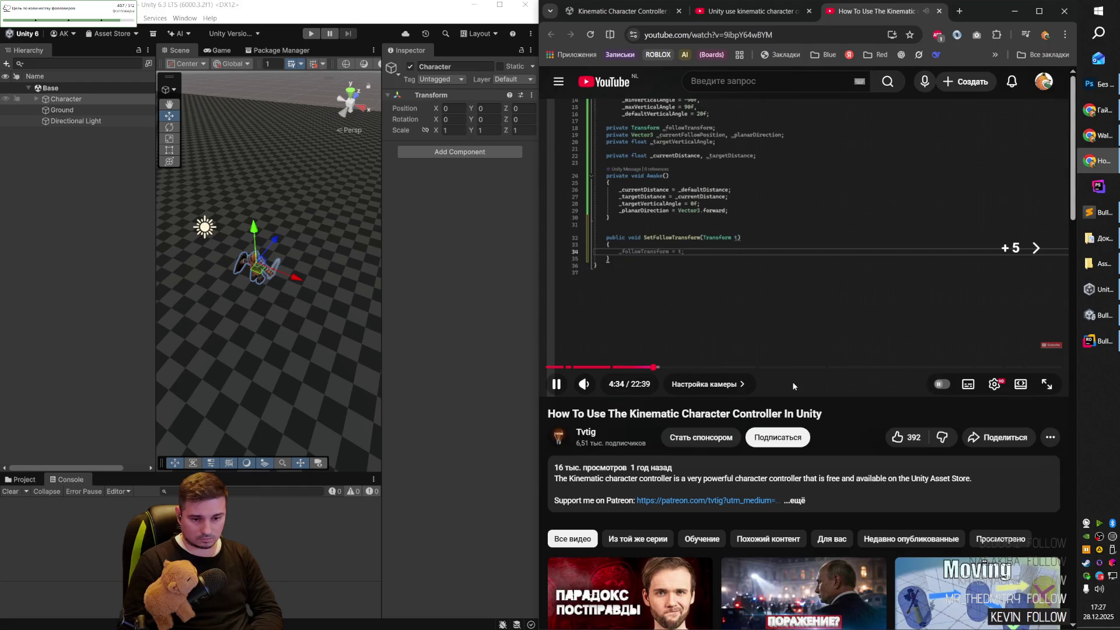
pyautogui.press('Right')
pyautogui.press('Right')
pyautogui.press('Right')
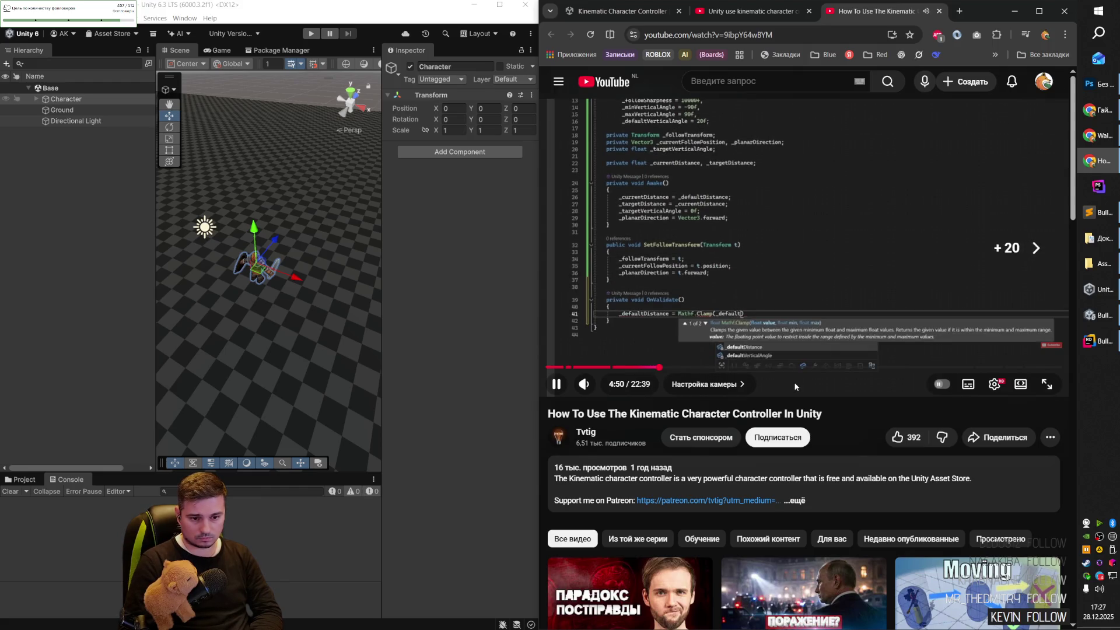
pyautogui.press('Right')
pyautogui.press('Right')
pyautogui.press('Right')
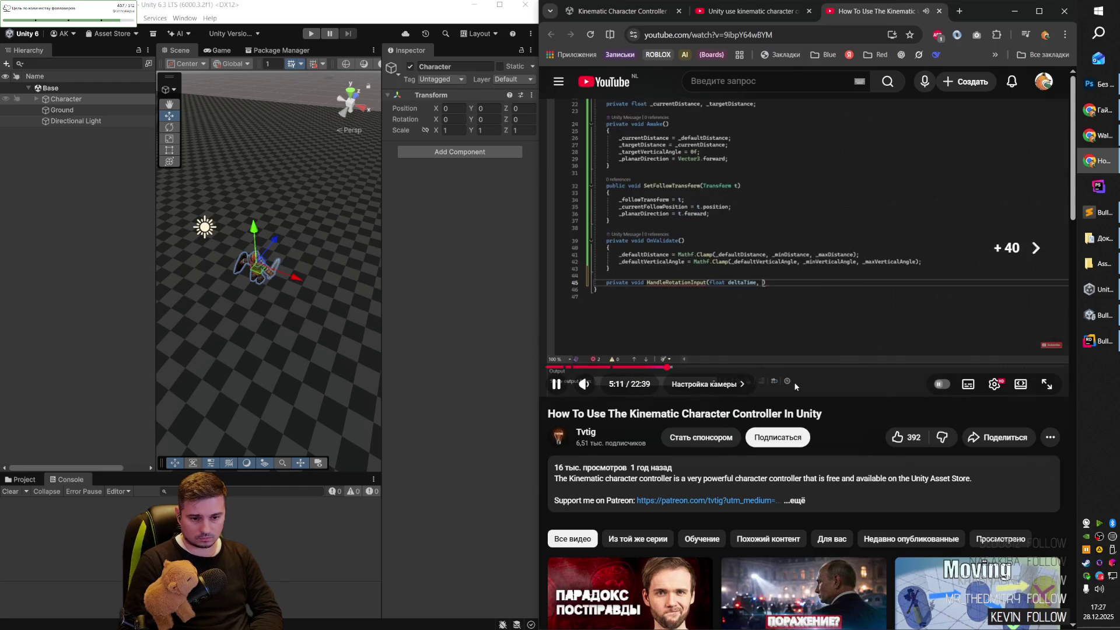
pyautogui.press('Right')
pyautogui.press('Right')
pyautogui.press('Right')
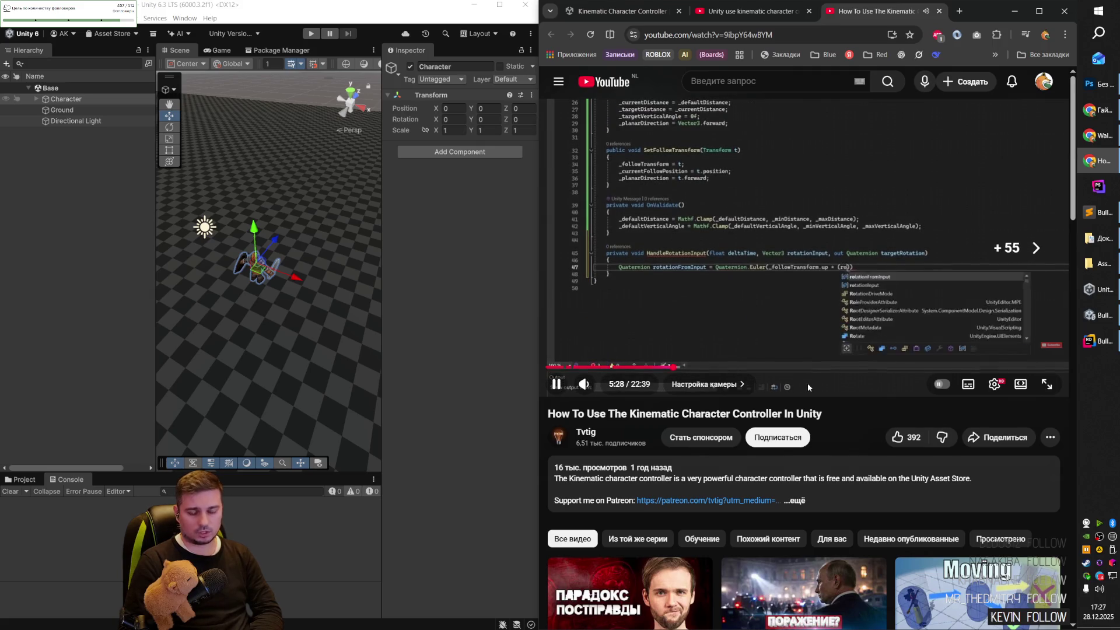
pyautogui.press('Right')
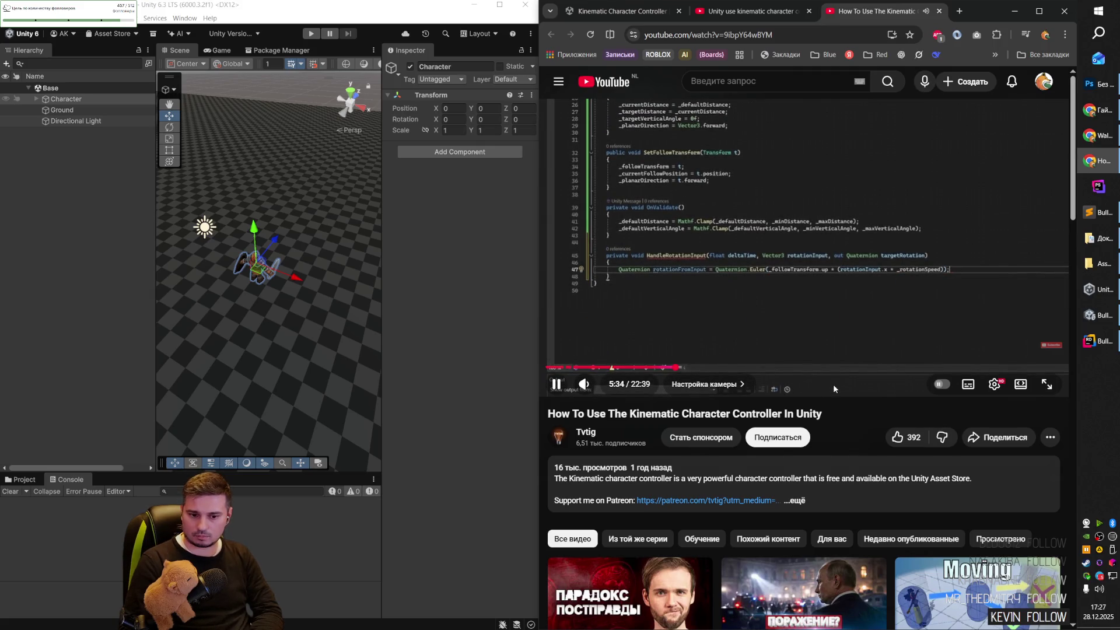
pyautogui.press('Right')
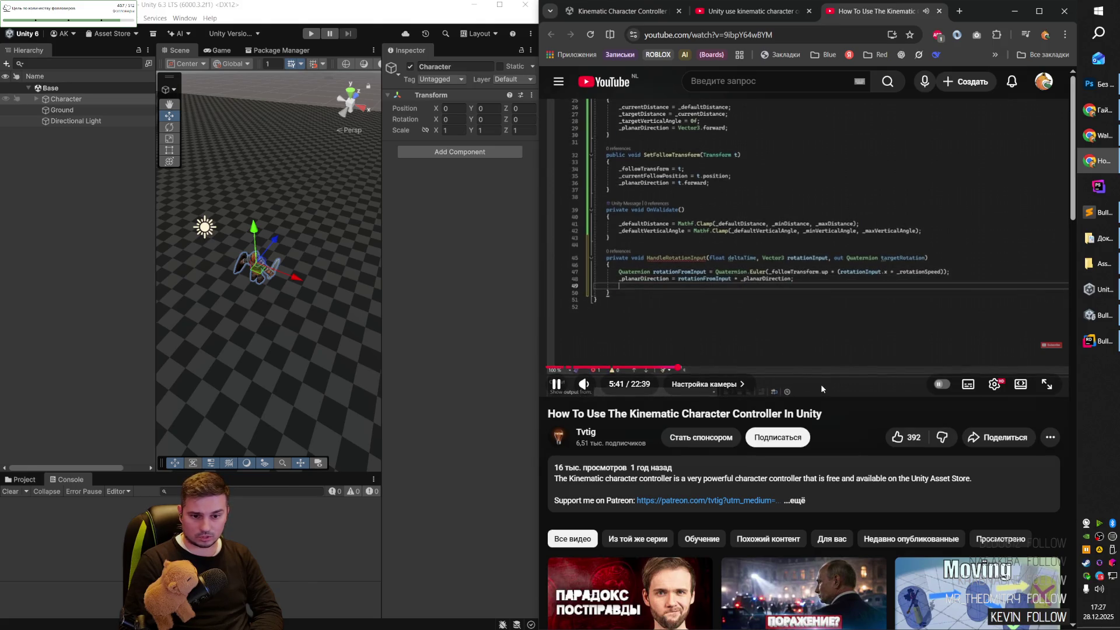
pyautogui.press('Right')
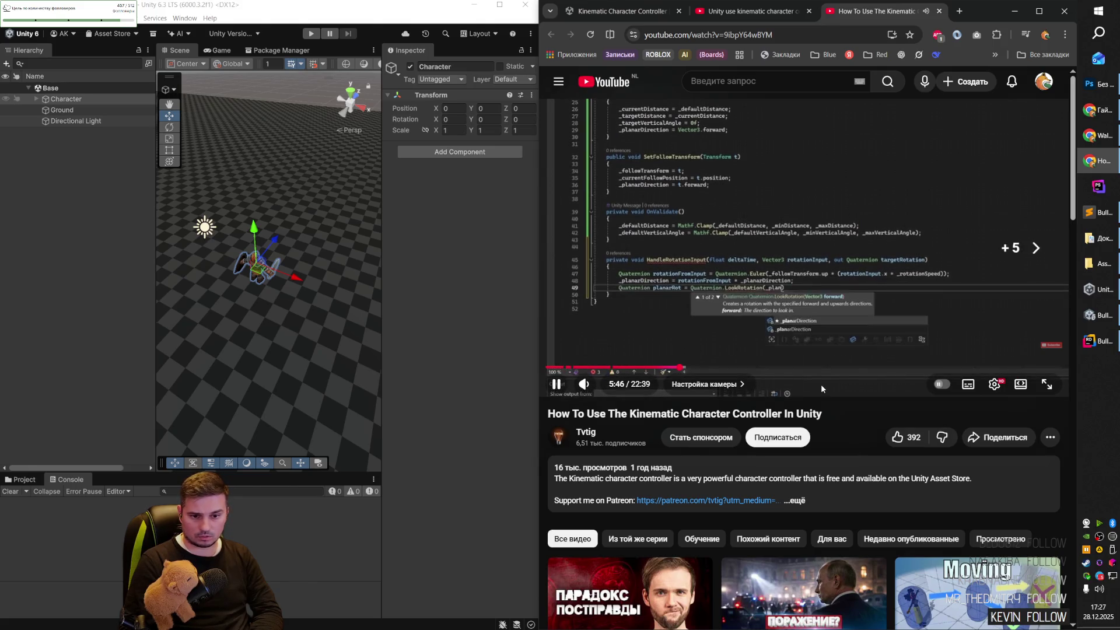
pyautogui.press('Right')
pyautogui.press('Right')
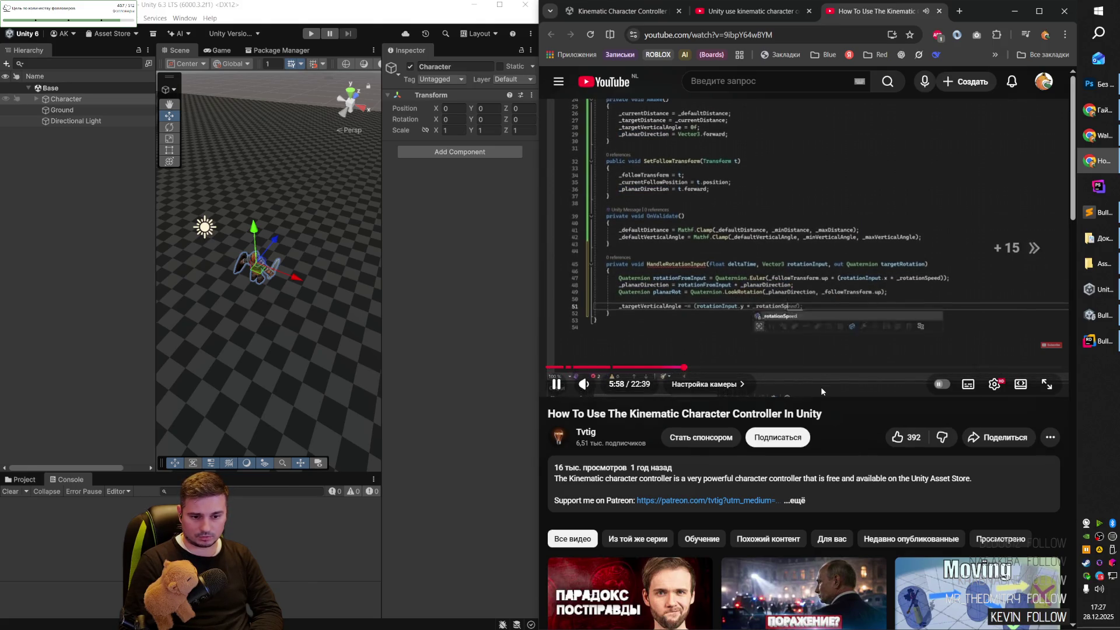
pyautogui.press('Right')
pyautogui.press('Right')
pyautogui.press('Right')
pyautogui.press('Right')
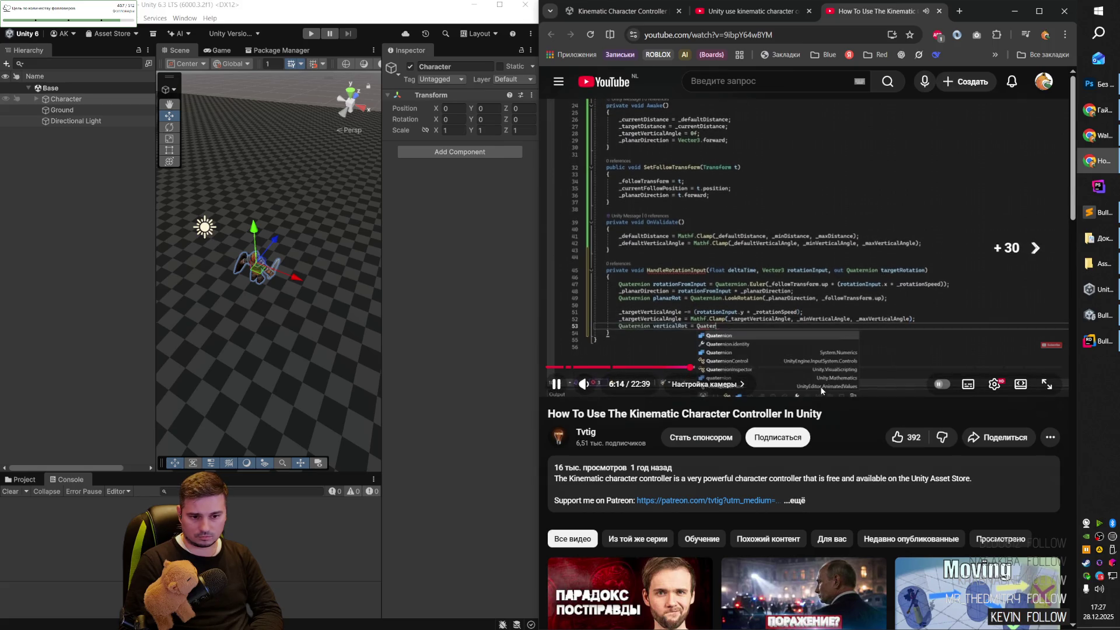
pyautogui.press('Right')
pyautogui.press('Right')
pyautogui.press('Right')
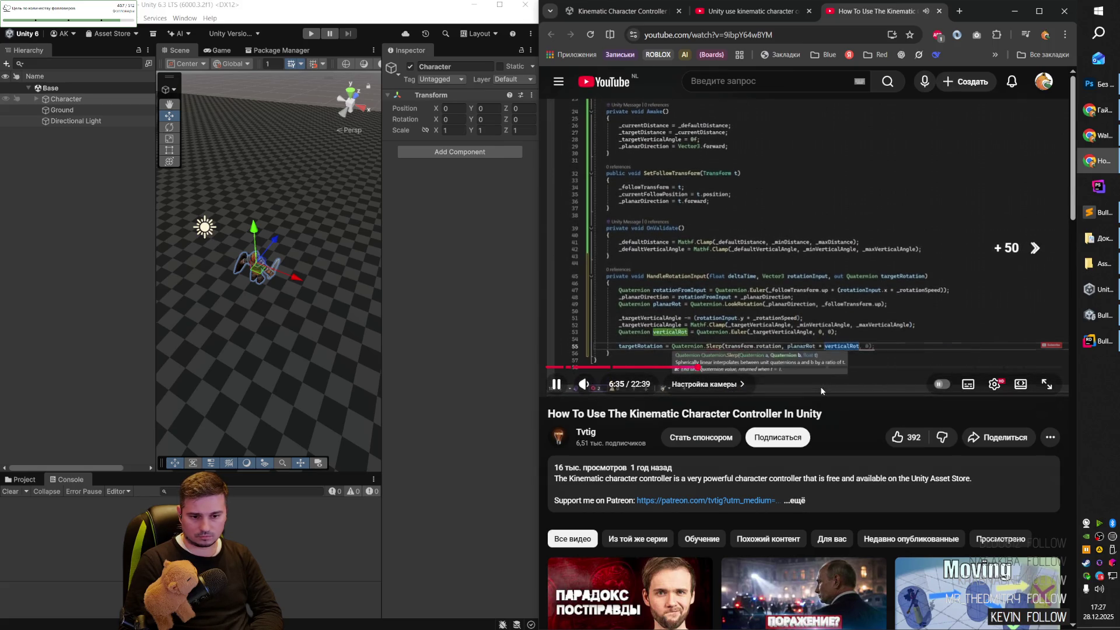
pyautogui.press('Right')
pyautogui.press('Right')
pyautogui.press('Right')
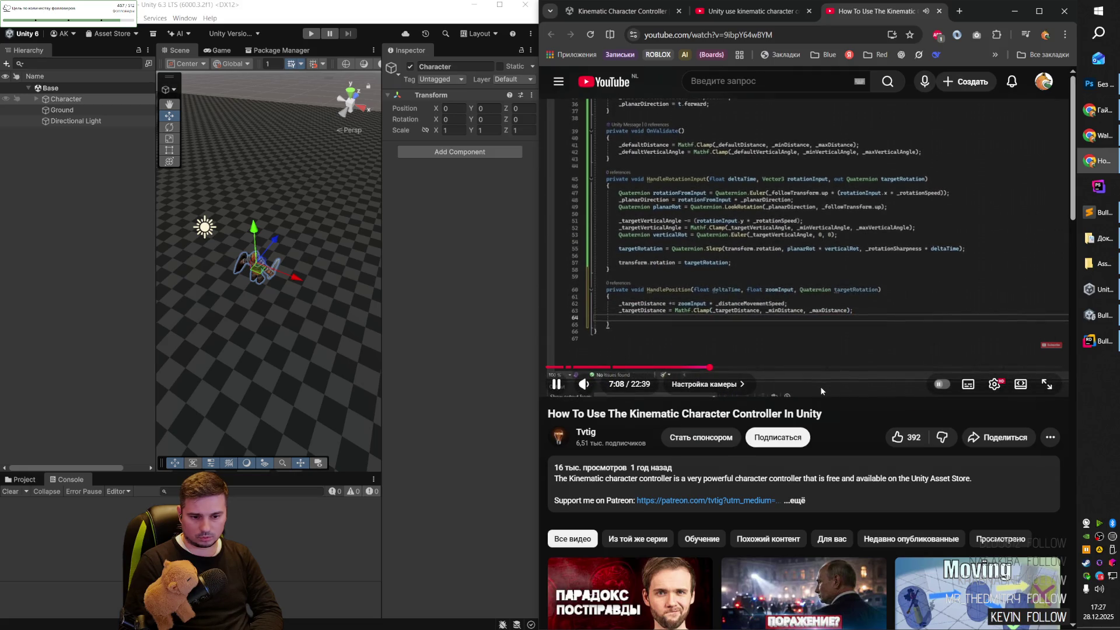
pyautogui.press('Right')
pyautogui.press('Right')
pyautogui.press('Right')
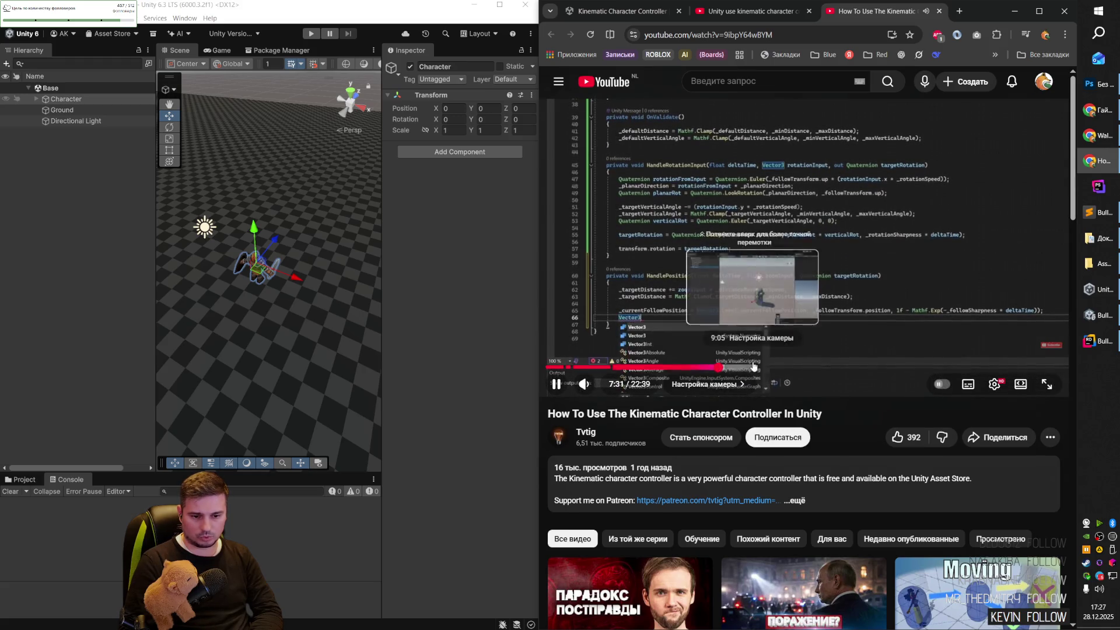
pyautogui.press('Right')
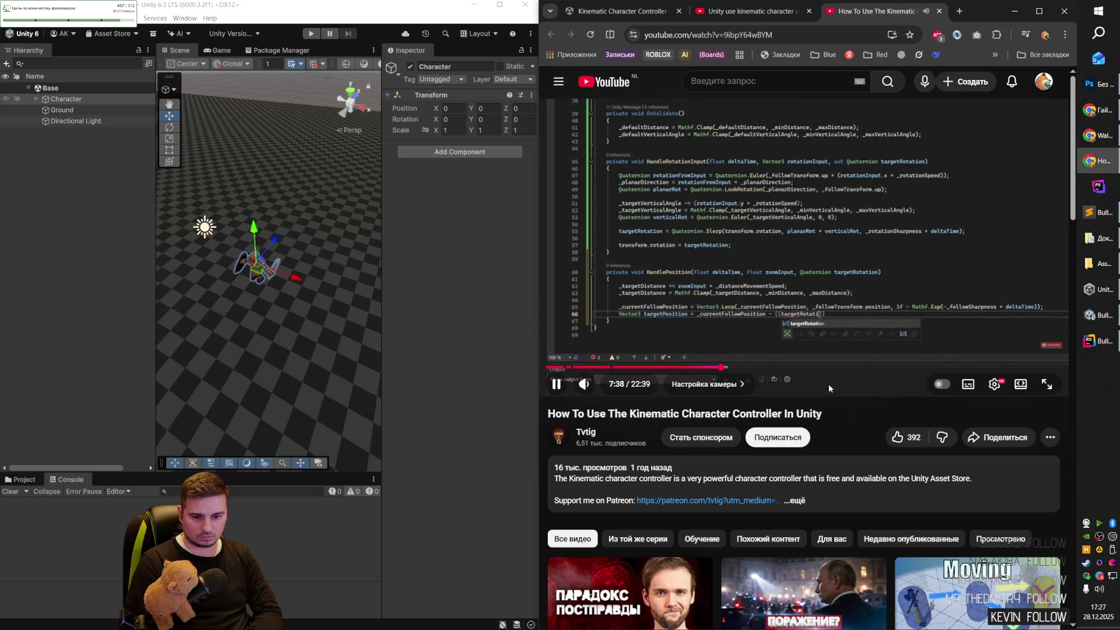
pyautogui.press('Right')
pyautogui.press('Right')
pyautogui.press('Right')
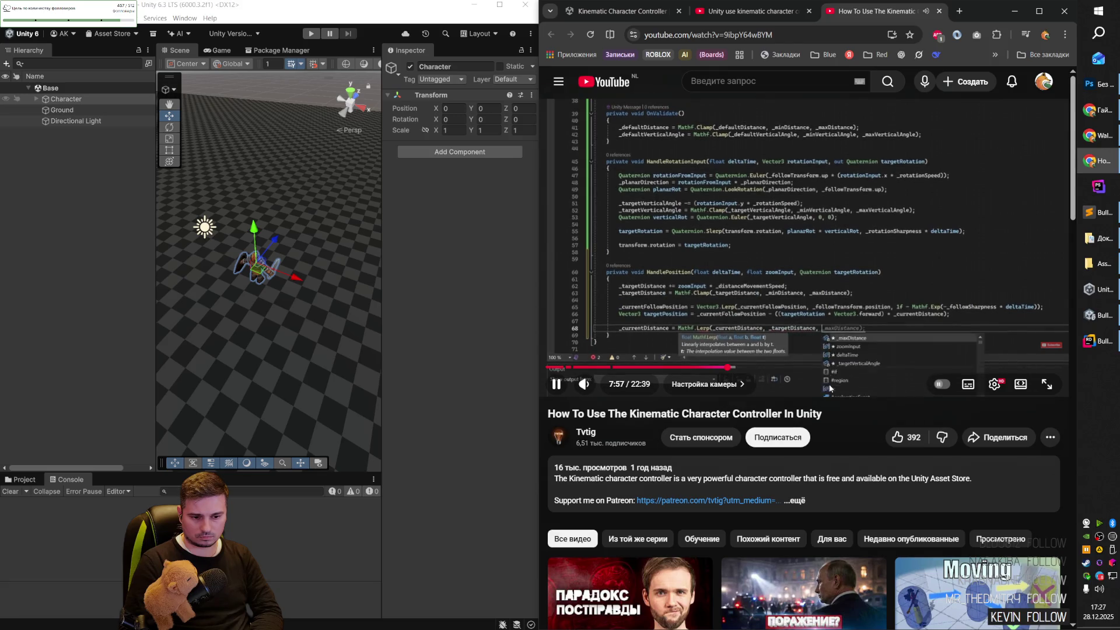
pyautogui.moveTo(549, 414); pyautogui.dragTo(691, 414)
pyautogui.moveTo(771, 414); pyautogui.dragTo(817, 414)
pyautogui.click(822, 413)
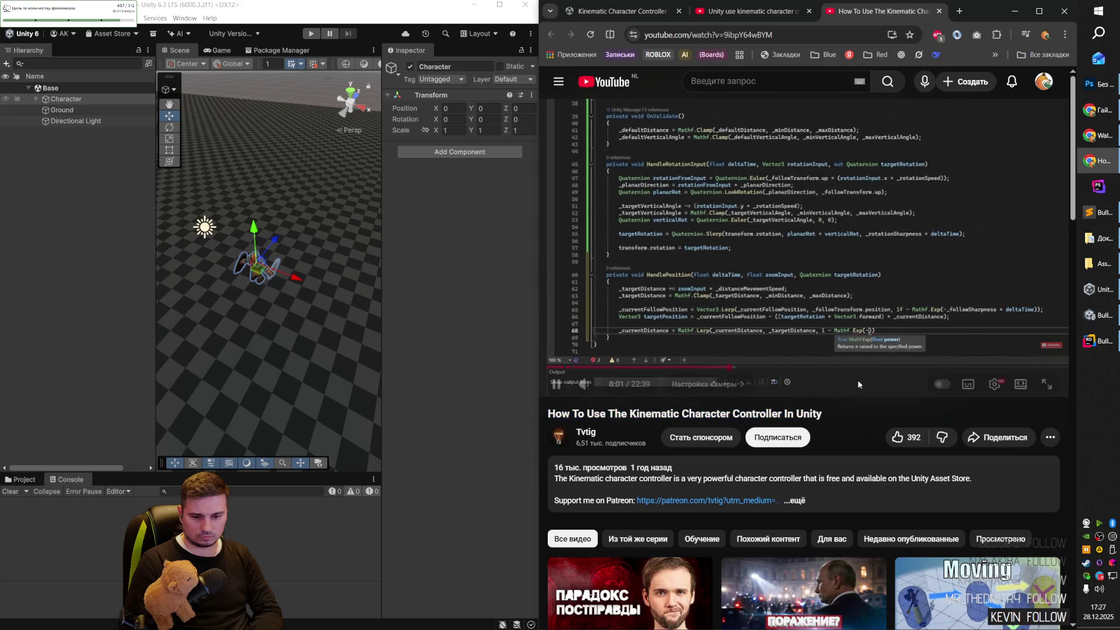
pyautogui.press('Right')
pyautogui.press('Right')
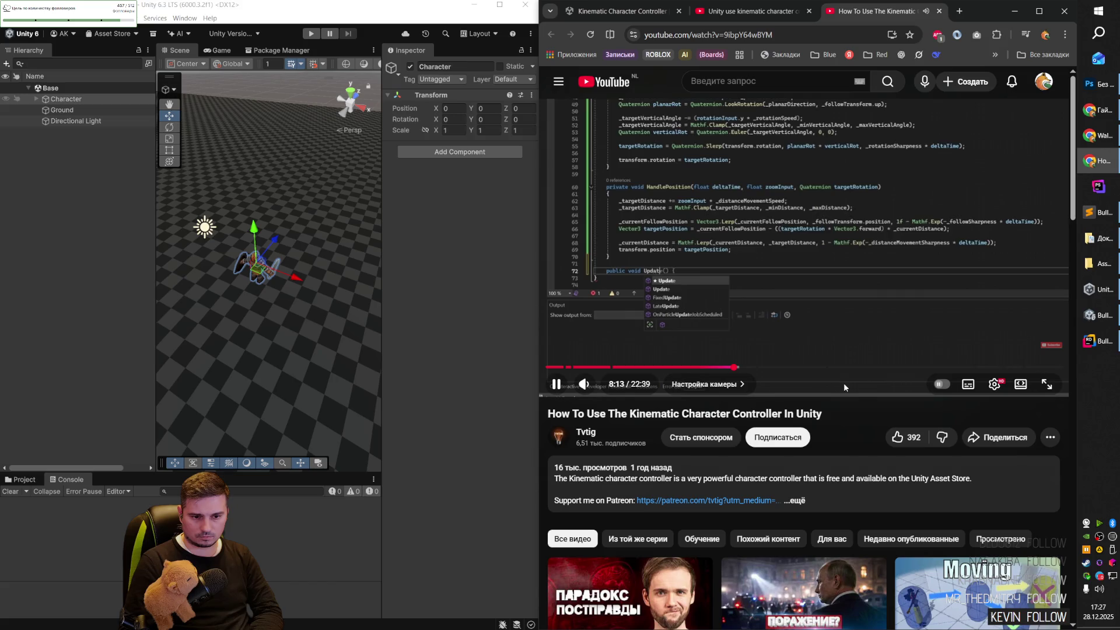
pyautogui.press('Right')
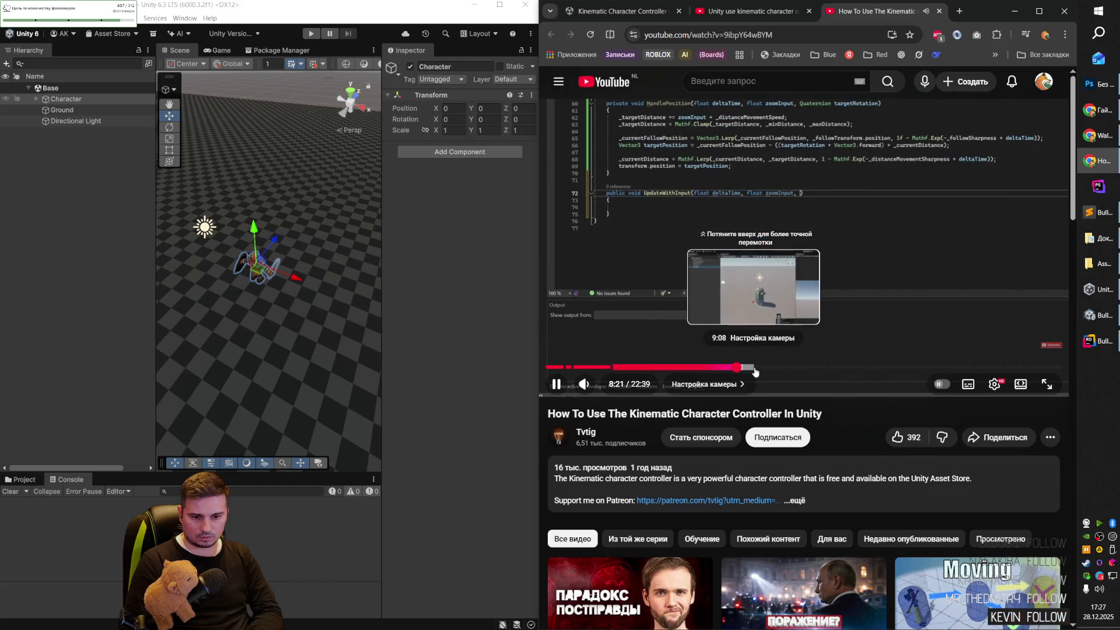
# Jump to about 9:10 and rewind slightly to the component search part.
pyautogui.click(754, 367)
pyautogui.press('Left')
pyautogui.press('Left')
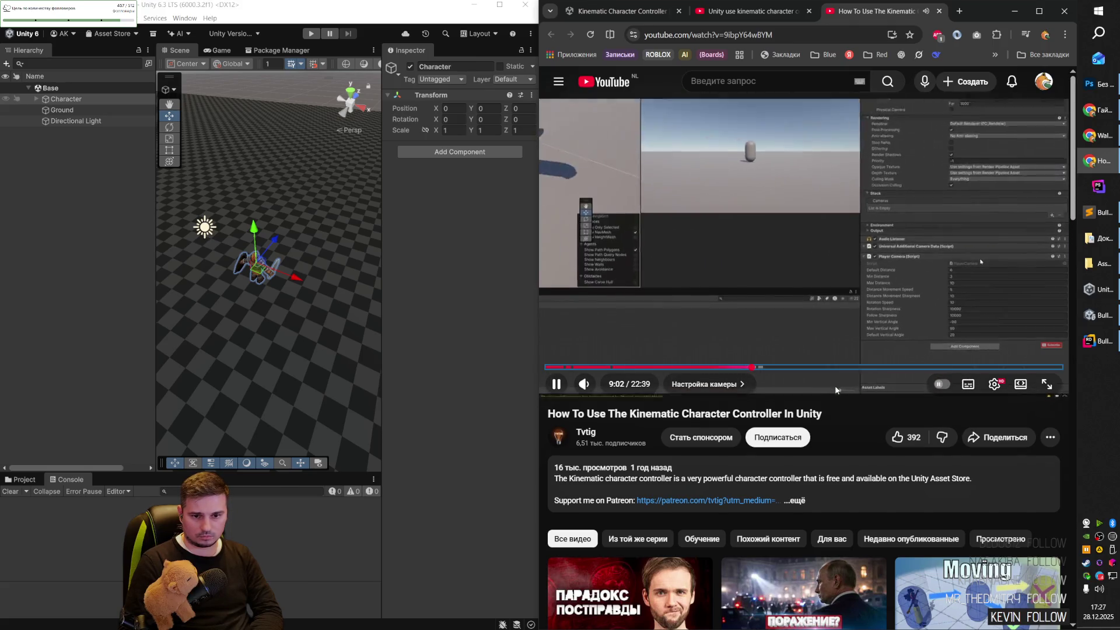
pyautogui.press('Left')
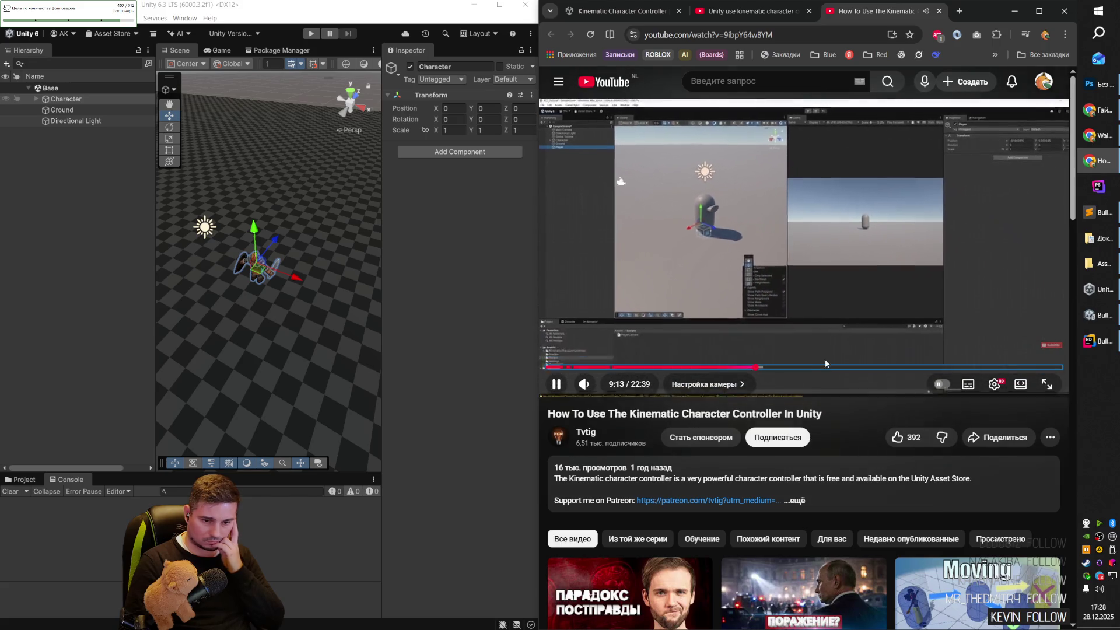
pyautogui.moveTo(586, 385)
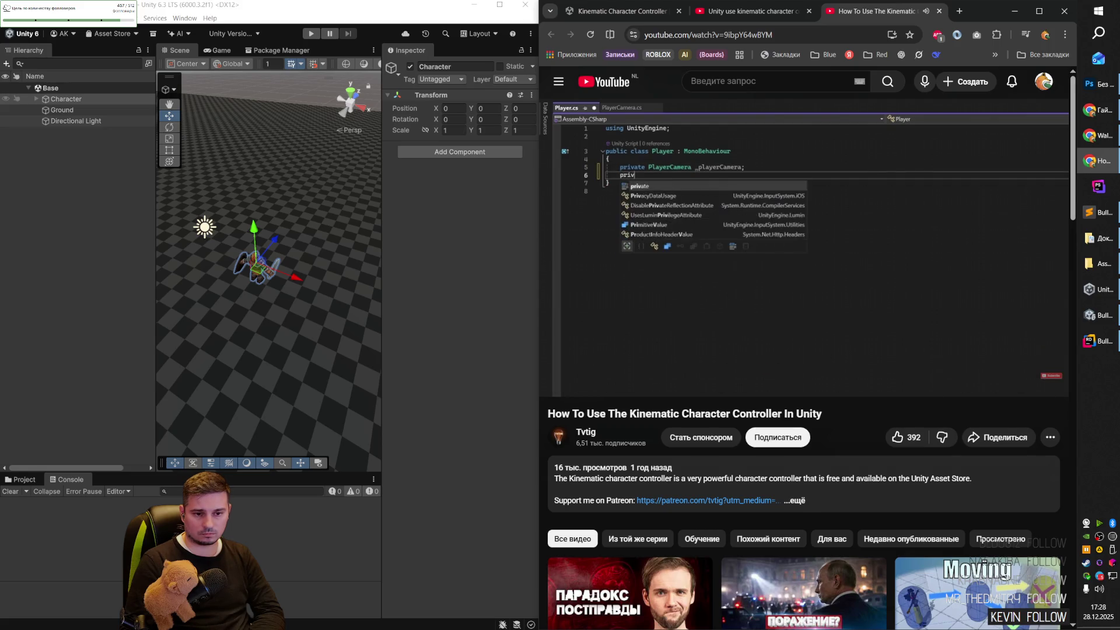
pyautogui.press('Right')
pyautogui.press('Right')
pyautogui.press('Right')
pyautogui.press('Right')
pyautogui.press('Right')
pyautogui.press('Right')
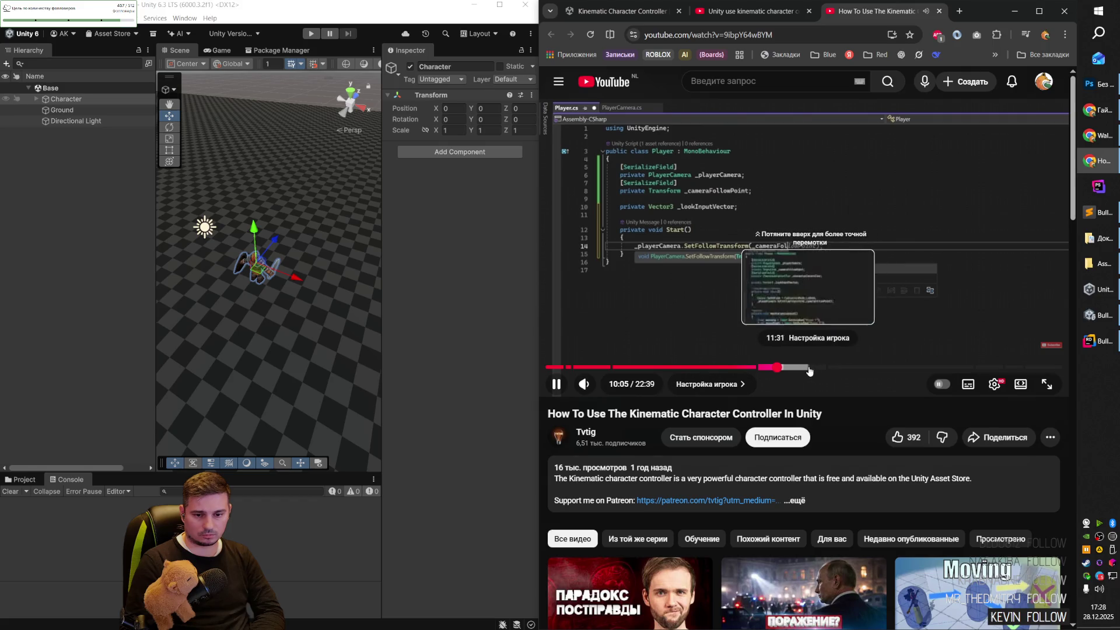
# Jump ahead through 11:27 and 19:41 into Adding Gravity, pausing at 20:48.
pyautogui.click(807, 368)
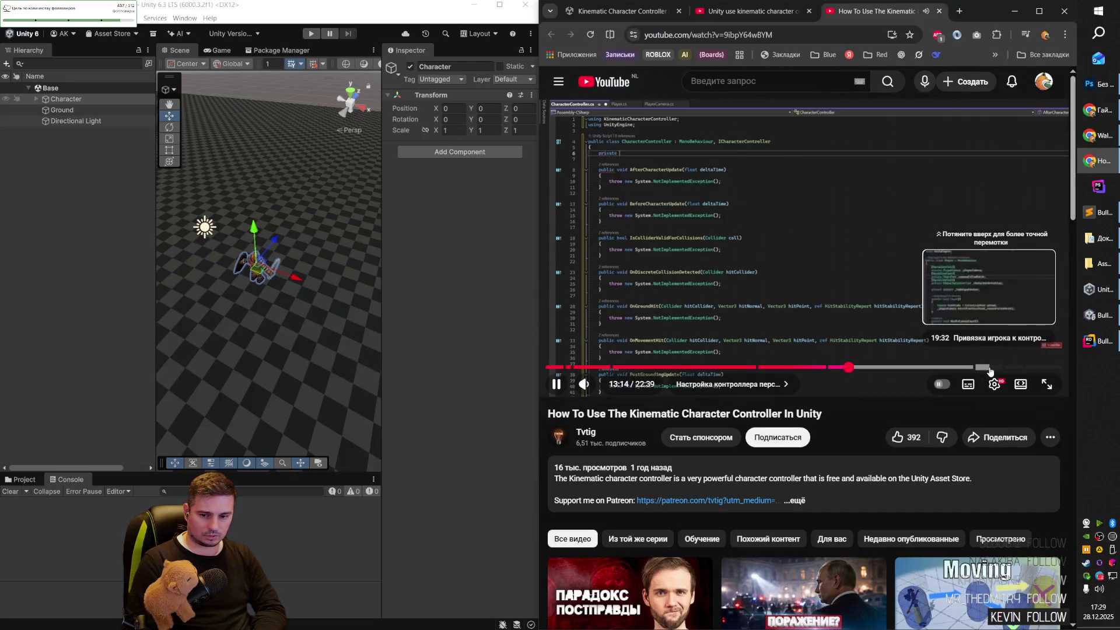
pyautogui.click(994, 367)
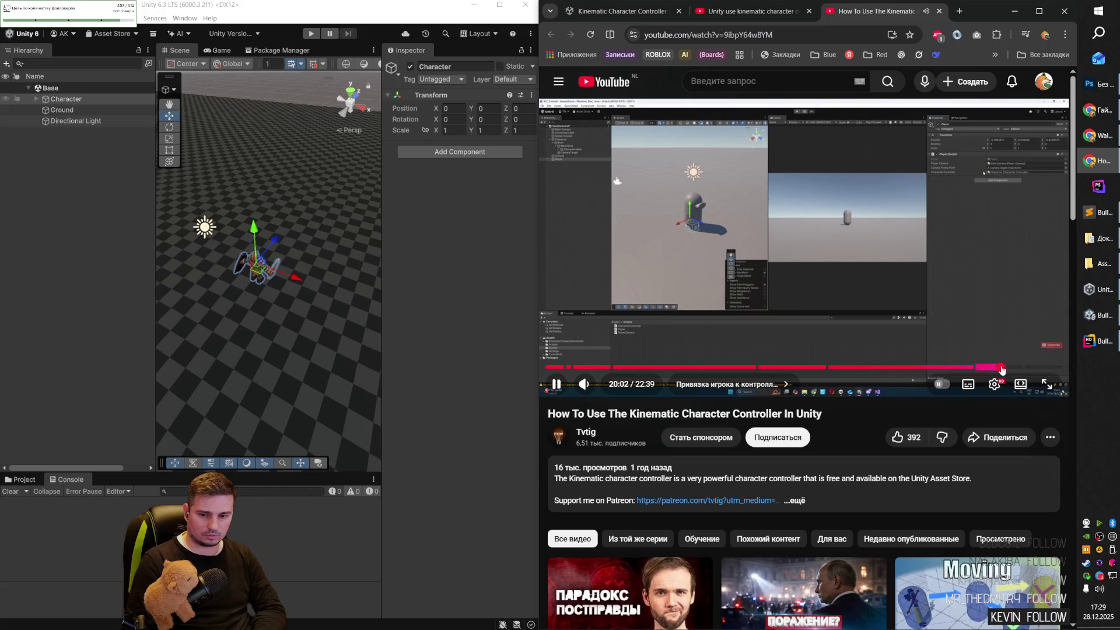
pyautogui.click(1003, 368)
pyautogui.press('Right')
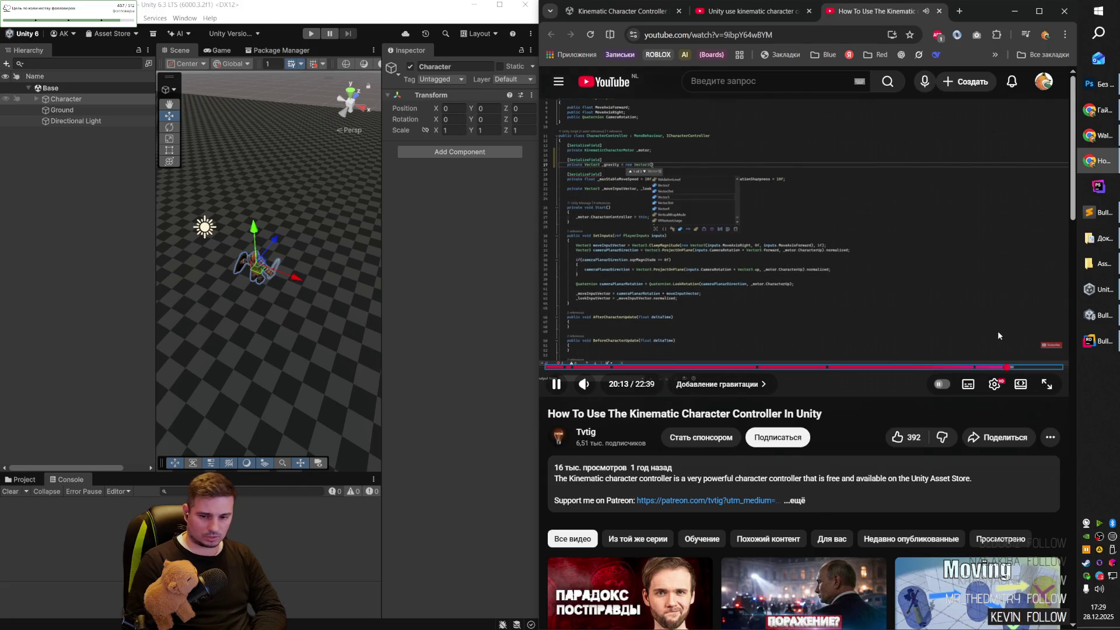
pyautogui.press('Right')
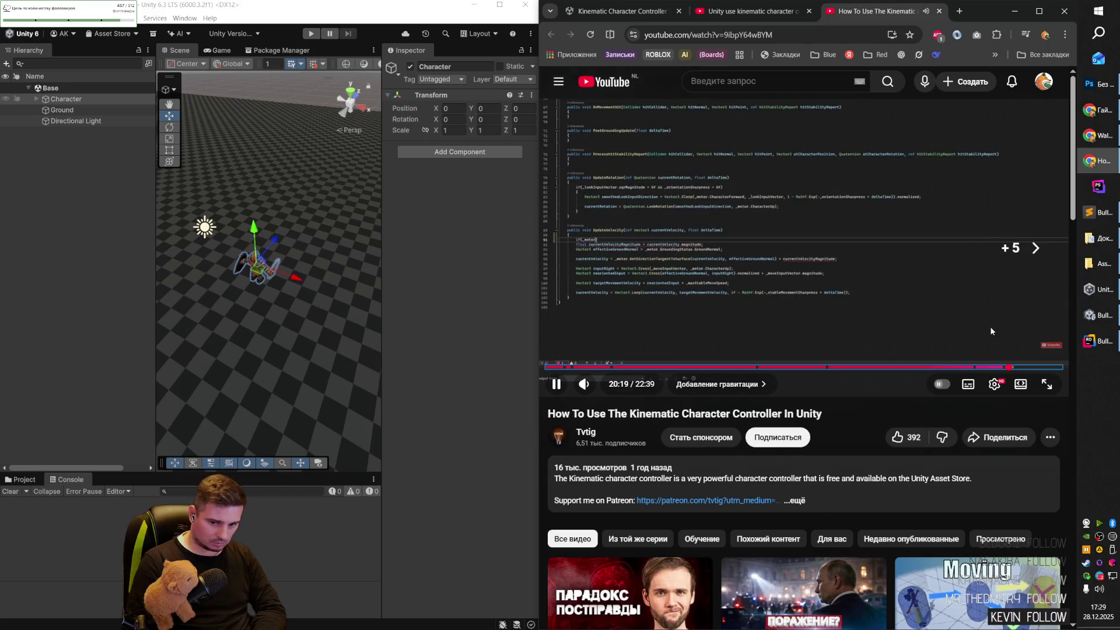
pyautogui.press('Right')
pyautogui.press('Right')
pyautogui.press('Right')
pyautogui.press('Right')
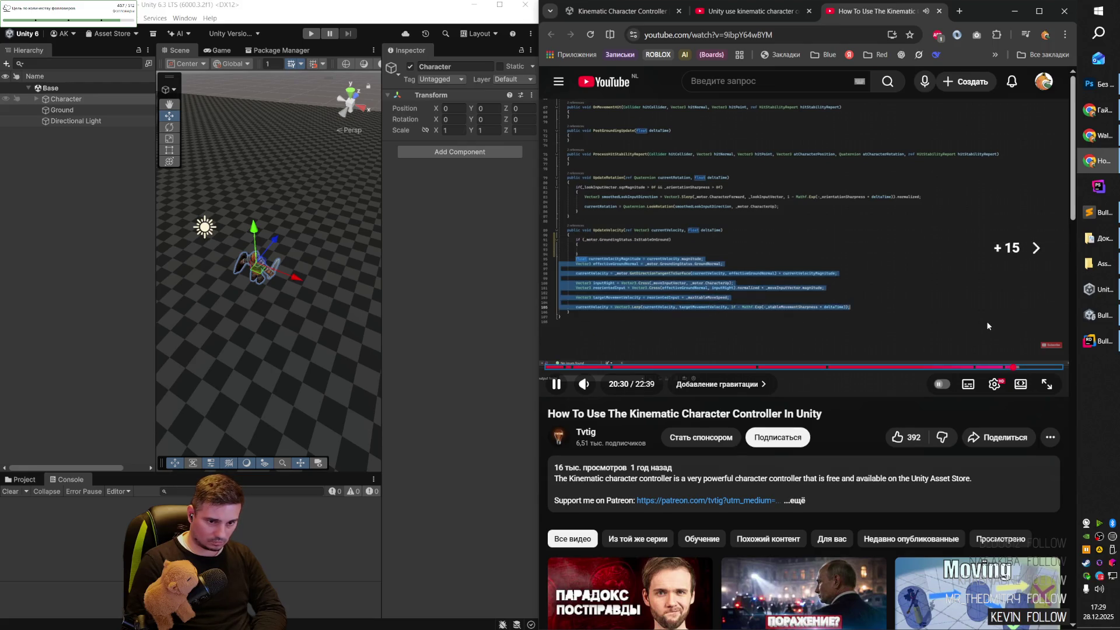
pyautogui.press('Right')
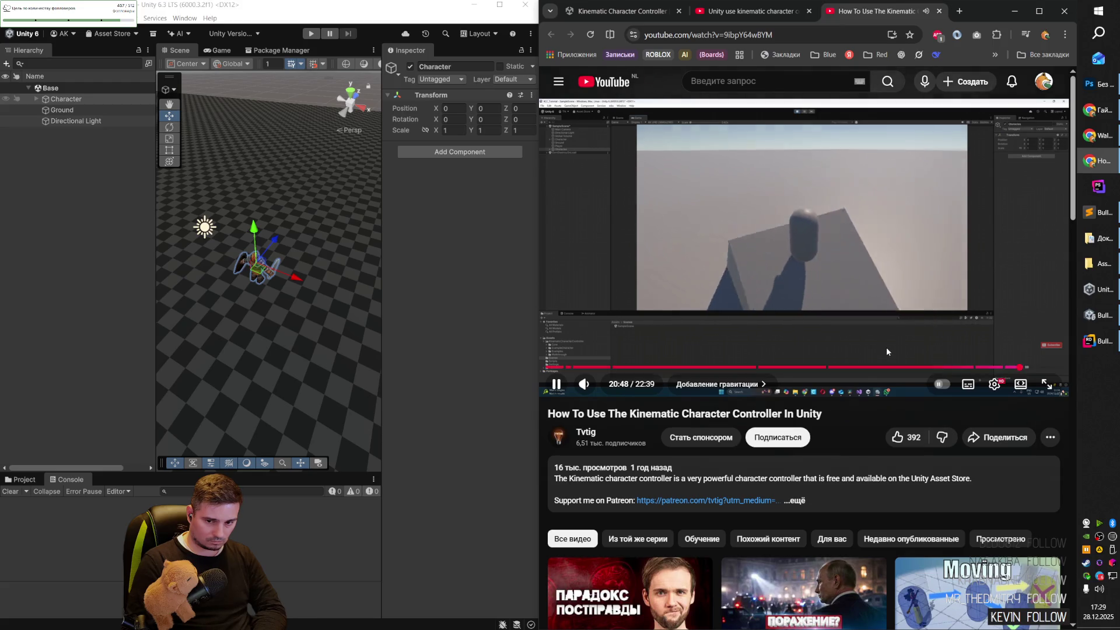
pyautogui.click(887, 347)
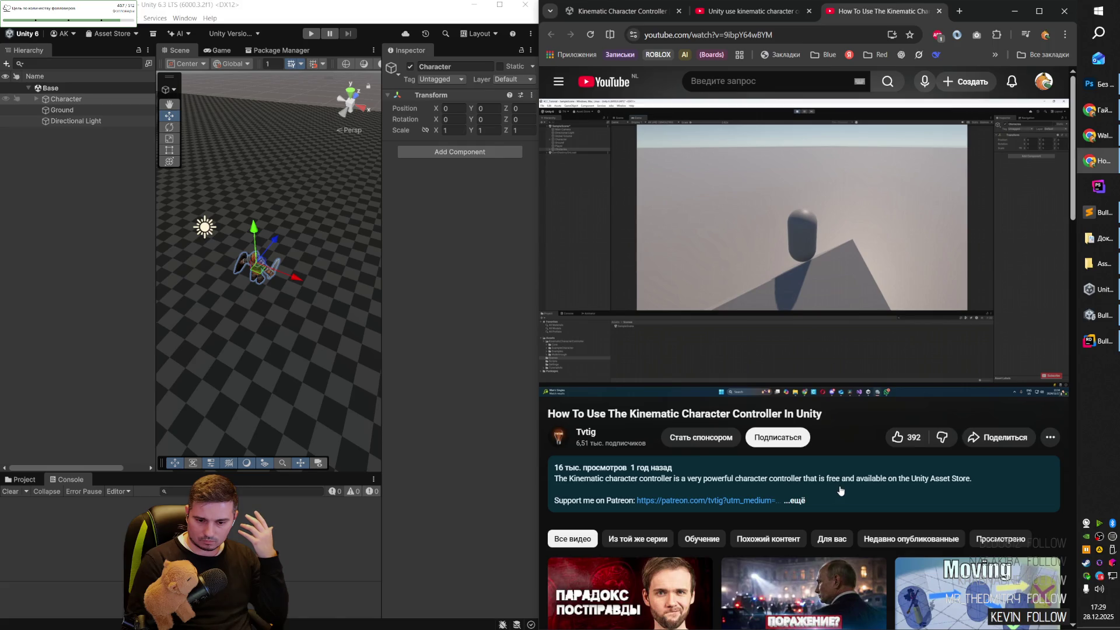
# Expand the tutorial description to view its chapters, then close the video tab.
pyautogui.click(817, 493)
pyautogui.scroll(-3, 822, 484)
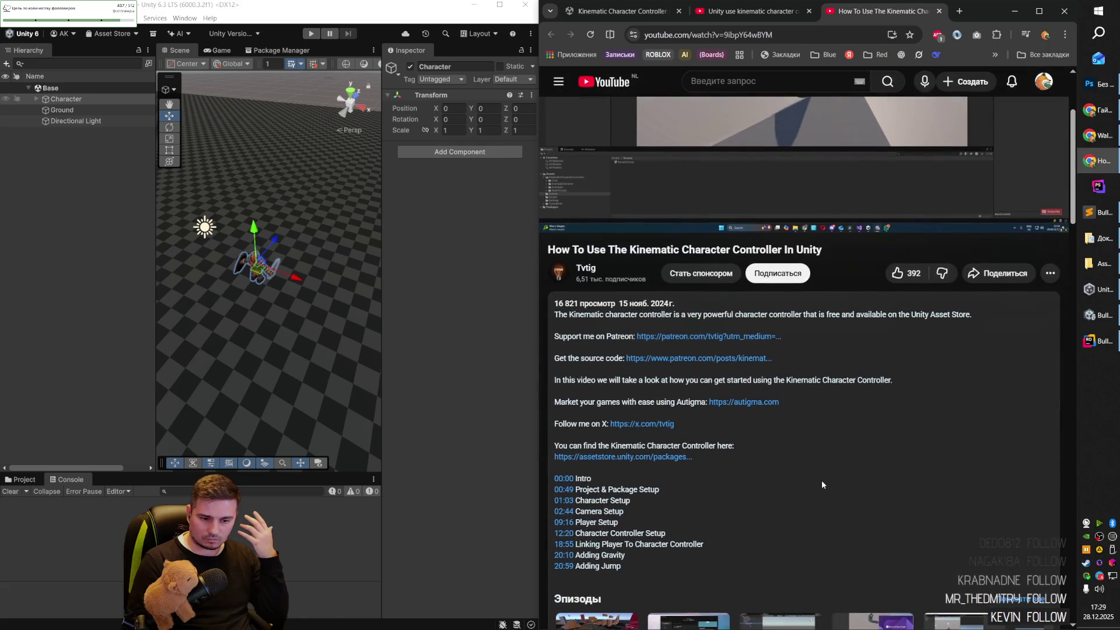
pyautogui.scroll(3, 821, 480)
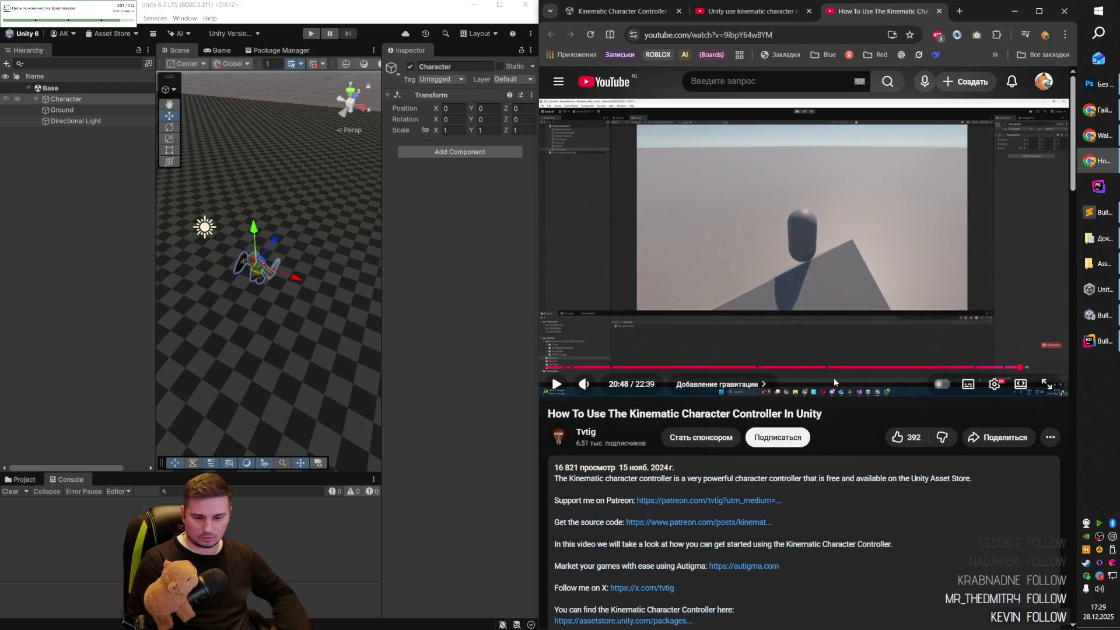
pyautogui.hotkey('ctrl', 'w')
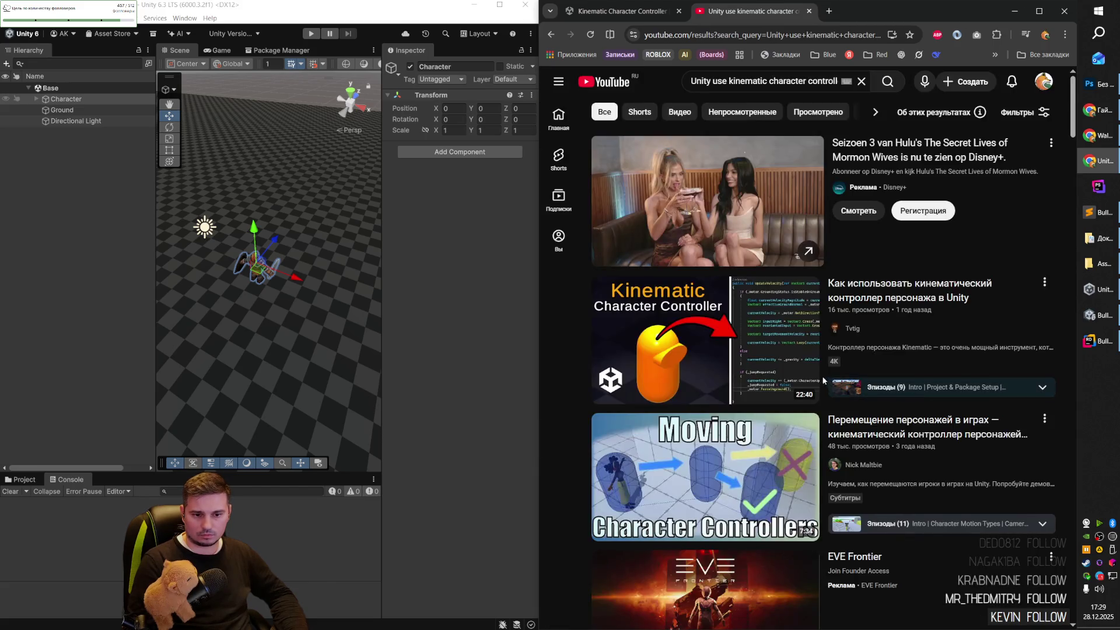
# Browse further down the kinematic character controller search results and return to Unity.
pyautogui.scroll(-5, 823, 376)
pyautogui.scroll(-8, 763, 367)
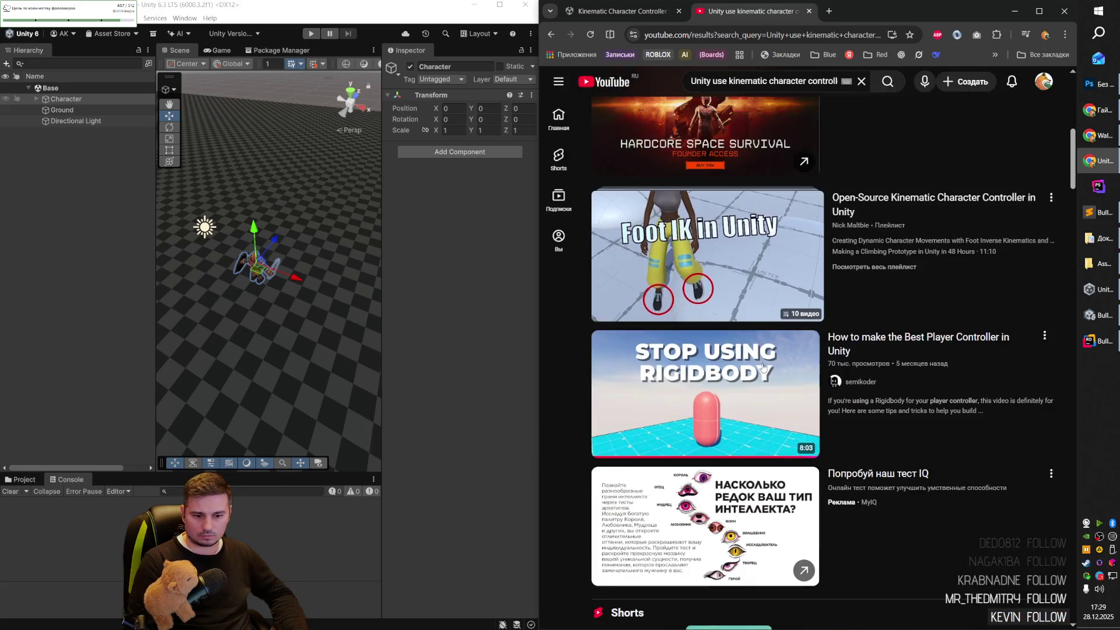
pyautogui.scroll(-8, 763, 367)
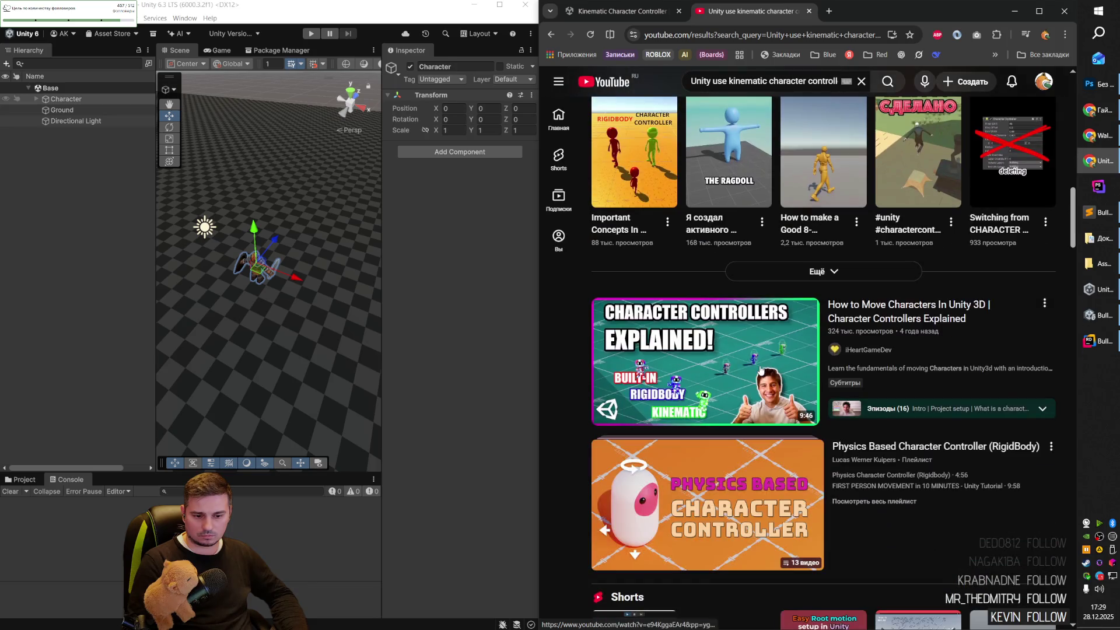
pyautogui.scroll(-9, 759, 370)
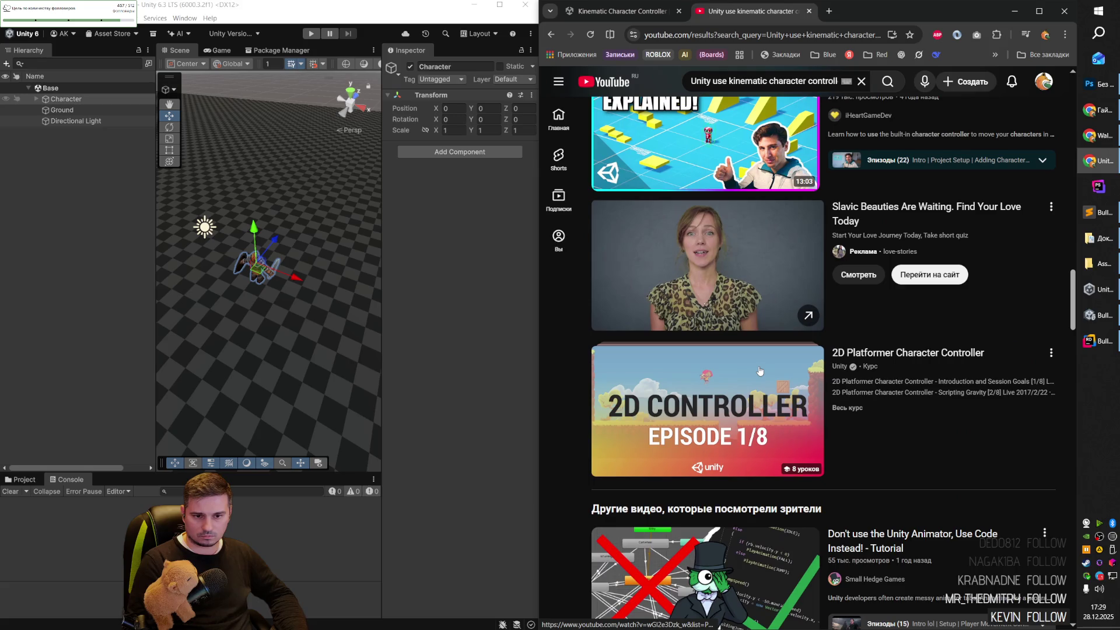
pyautogui.scroll(-9, 759, 371)
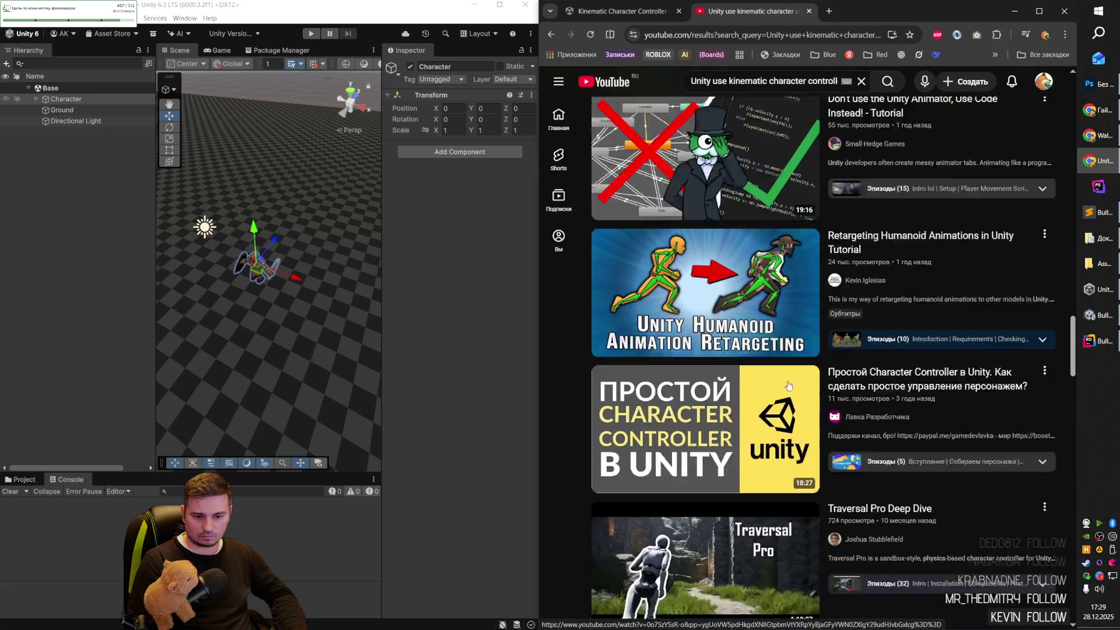
pyautogui.scroll(-2, 788, 386)
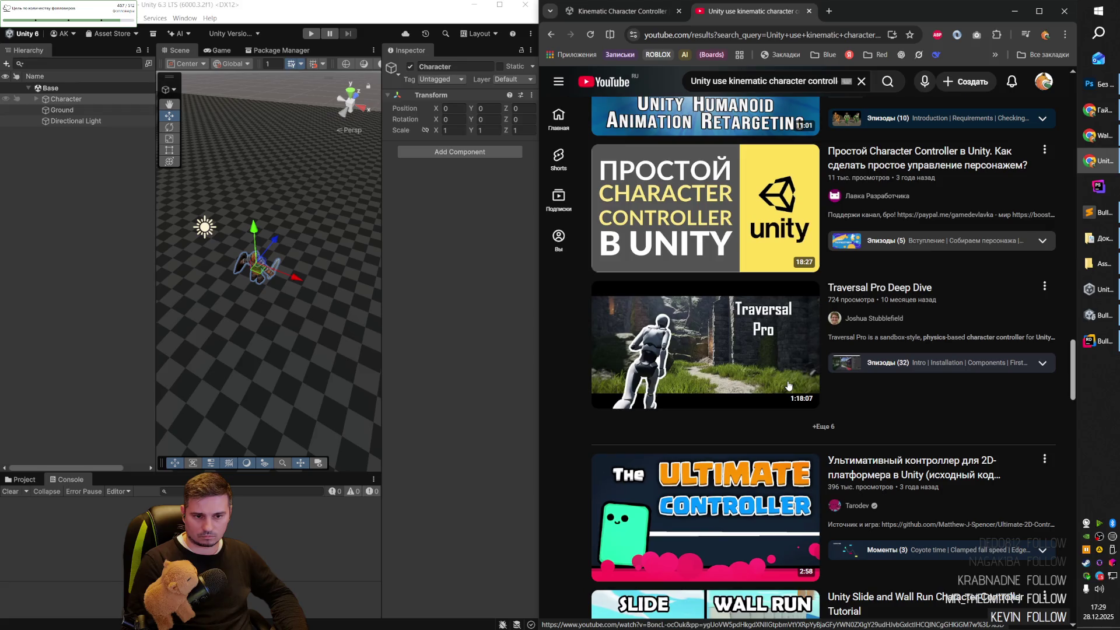
pyautogui.scroll(-1, 788, 385)
pyautogui.scroll(3, 787, 386)
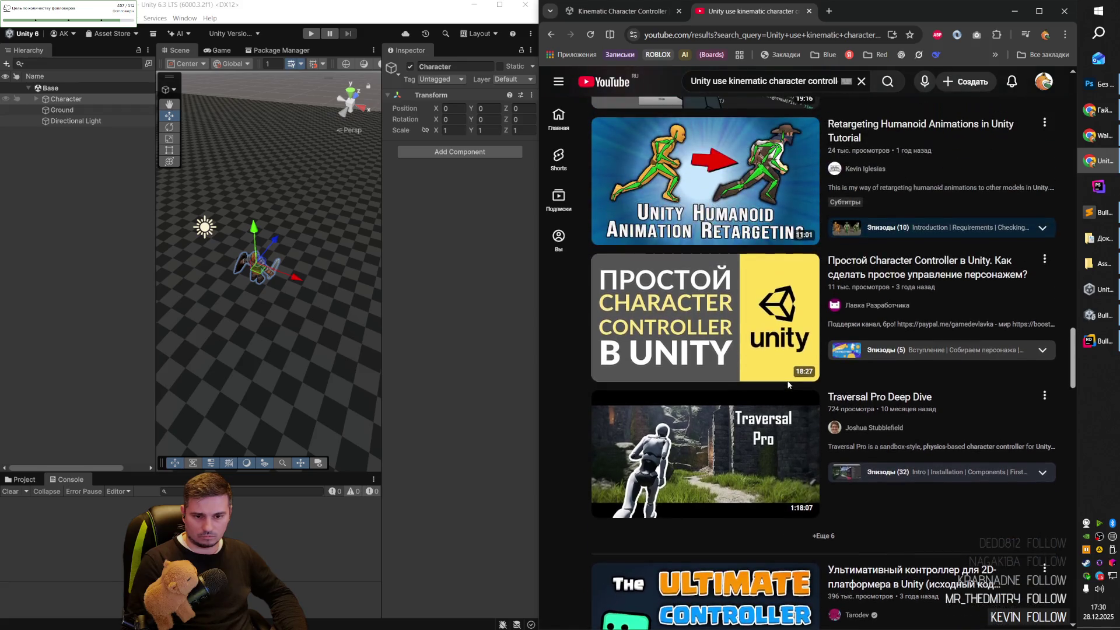
pyautogui.moveTo(781, 373)
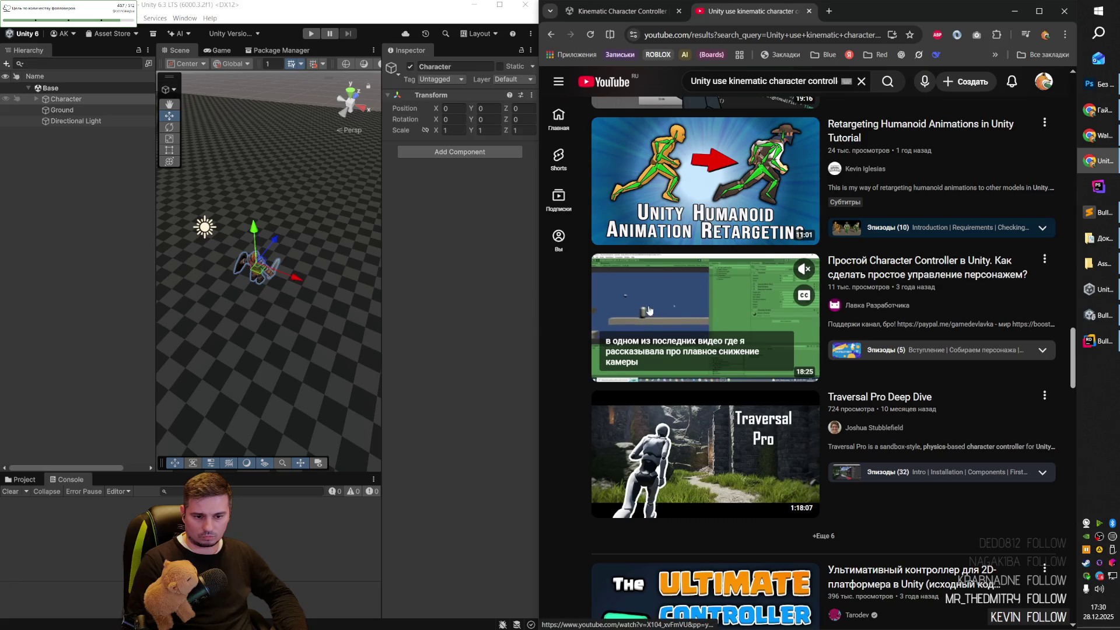
pyautogui.scroll(-5, 870, 407)
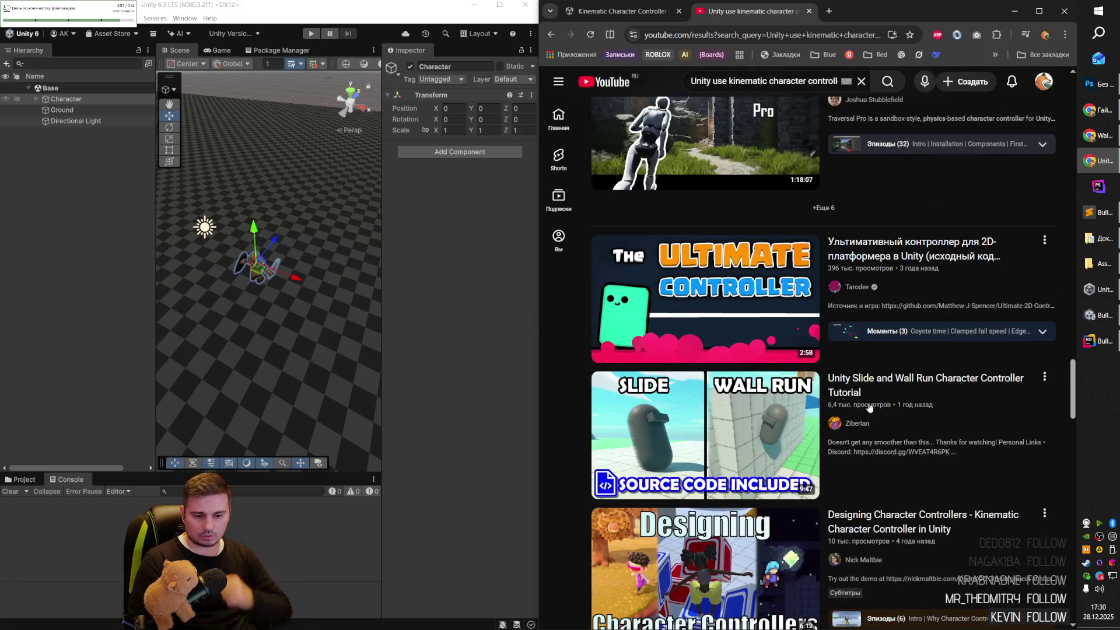
pyautogui.scroll(-5, 870, 407)
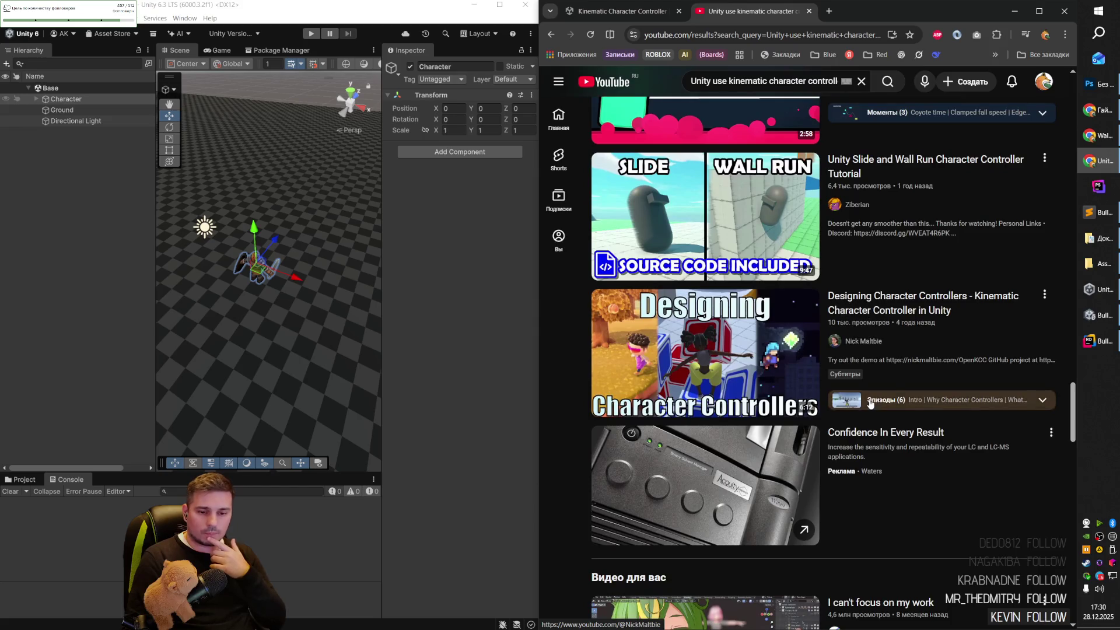
pyautogui.scroll(-12, 868, 402)
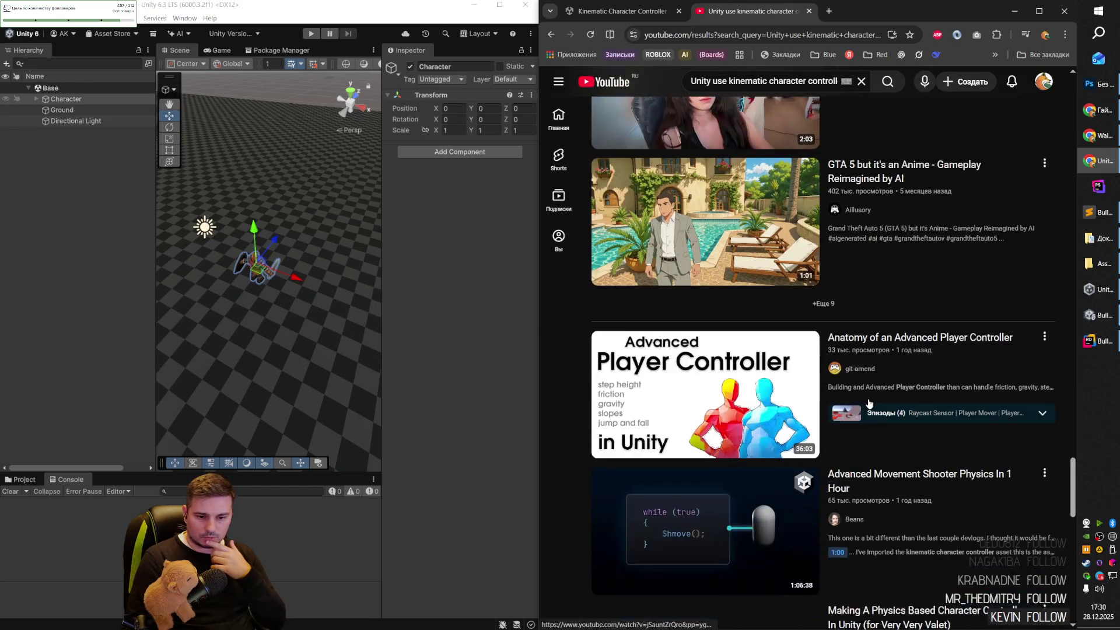
pyautogui.scroll(4, 869, 401)
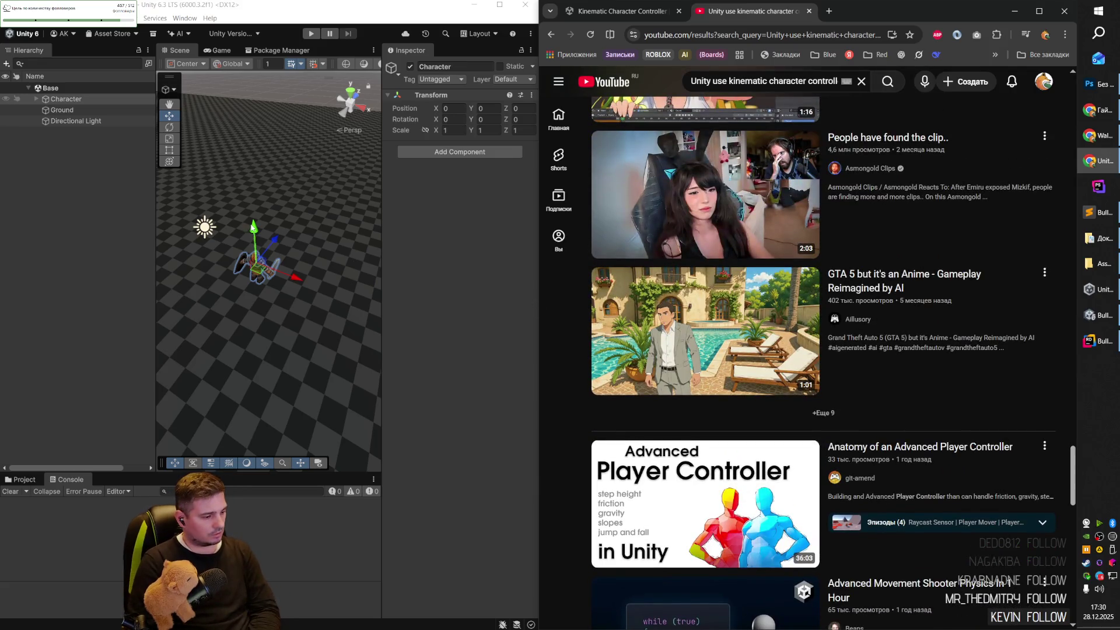
pyautogui.click(500, 5)
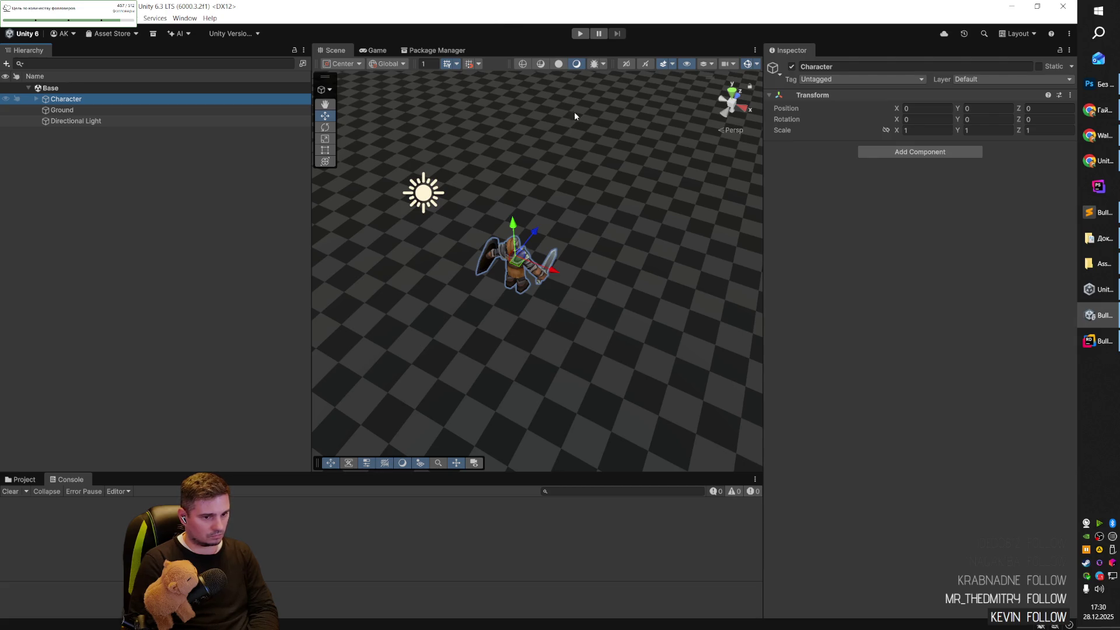
# Narrow the Hierarchy and Inspector, enlarge the bottom panel, and show the Project assets.
pyautogui.moveTo(312, 226); pyautogui.dragTo(206, 221)
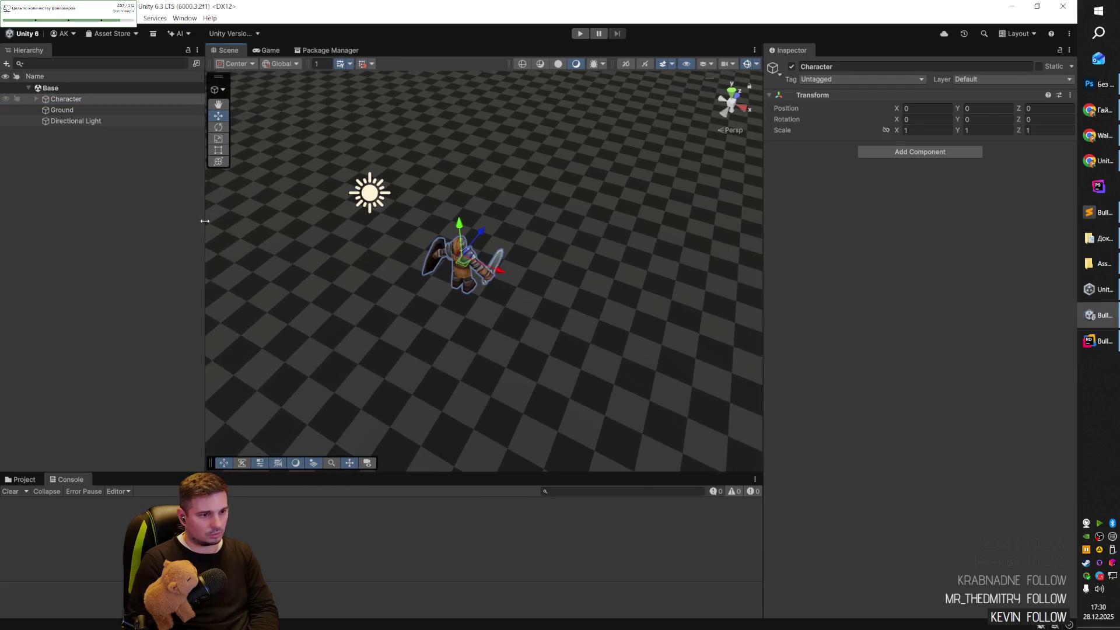
pyautogui.moveTo(763, 261); pyautogui.dragTo(861, 262)
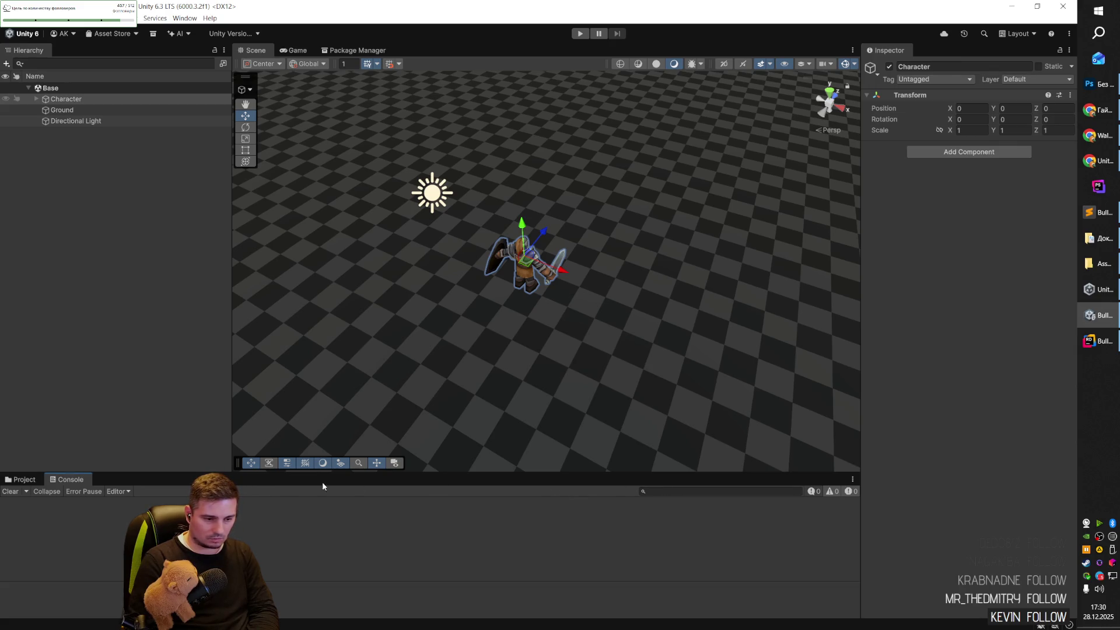
pyautogui.moveTo(166, 470); pyautogui.dragTo(166, 474)
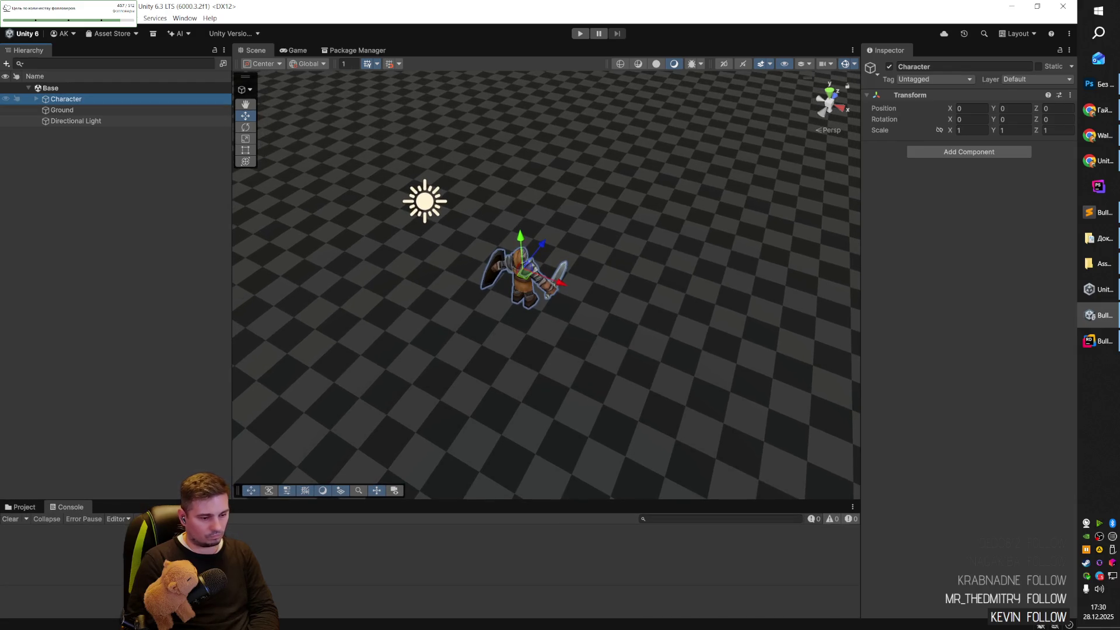
pyautogui.moveTo(175, 501); pyautogui.dragTo(193, 482)
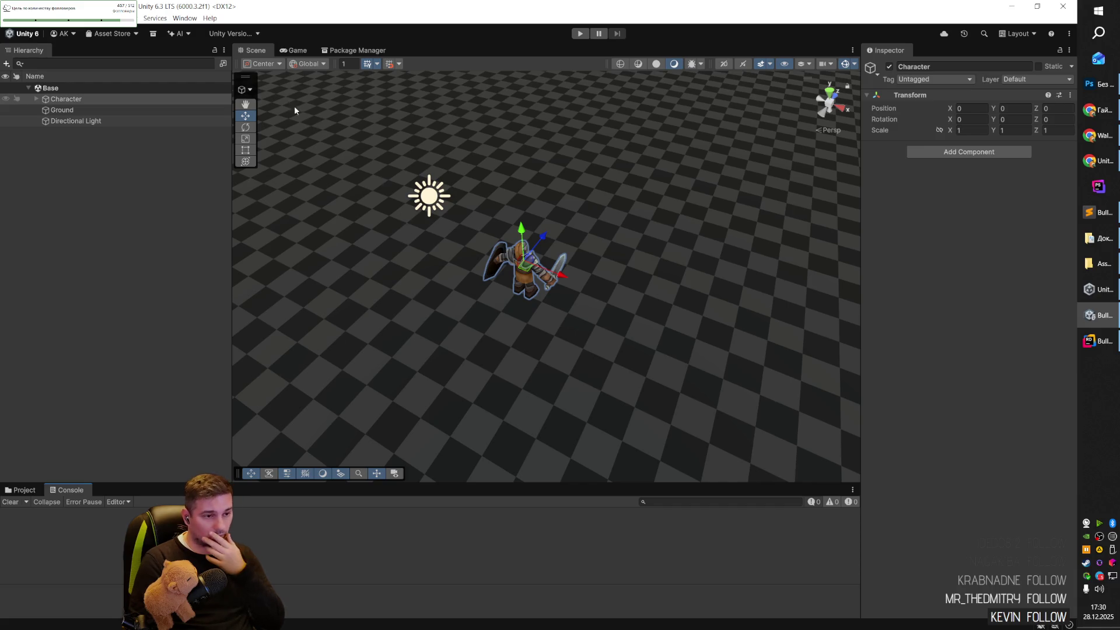
pyautogui.click(24, 490)
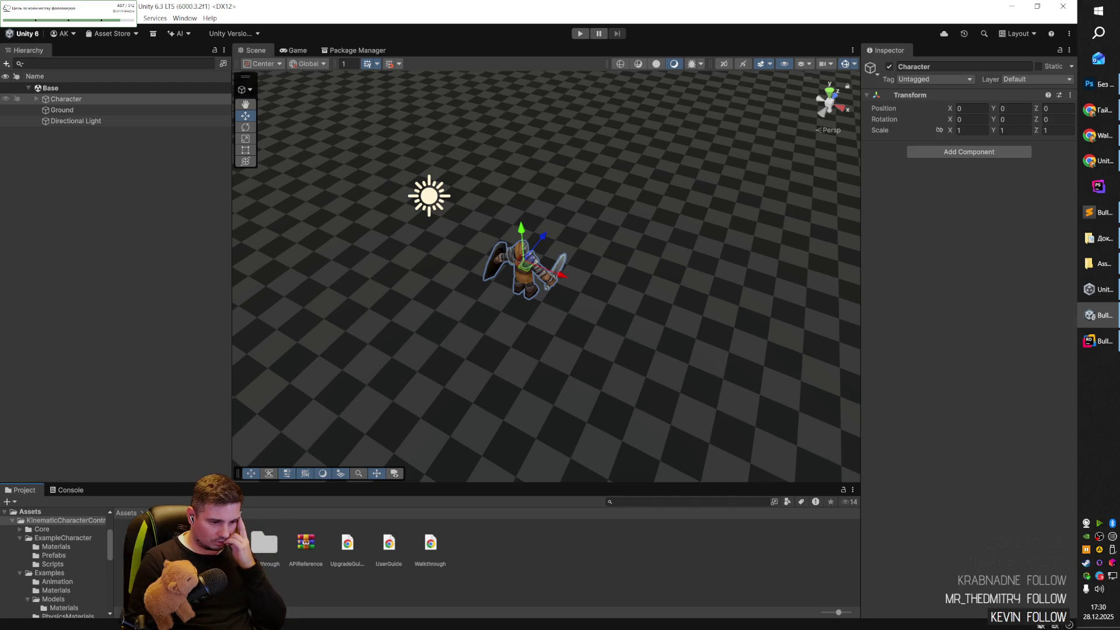
# Browse to KinematicCharacterController's ExampleCharacter/Prefabs folder and inspect the ExampleCharacter and ExampleCamera prefabs.
pyautogui.click(49, 573)
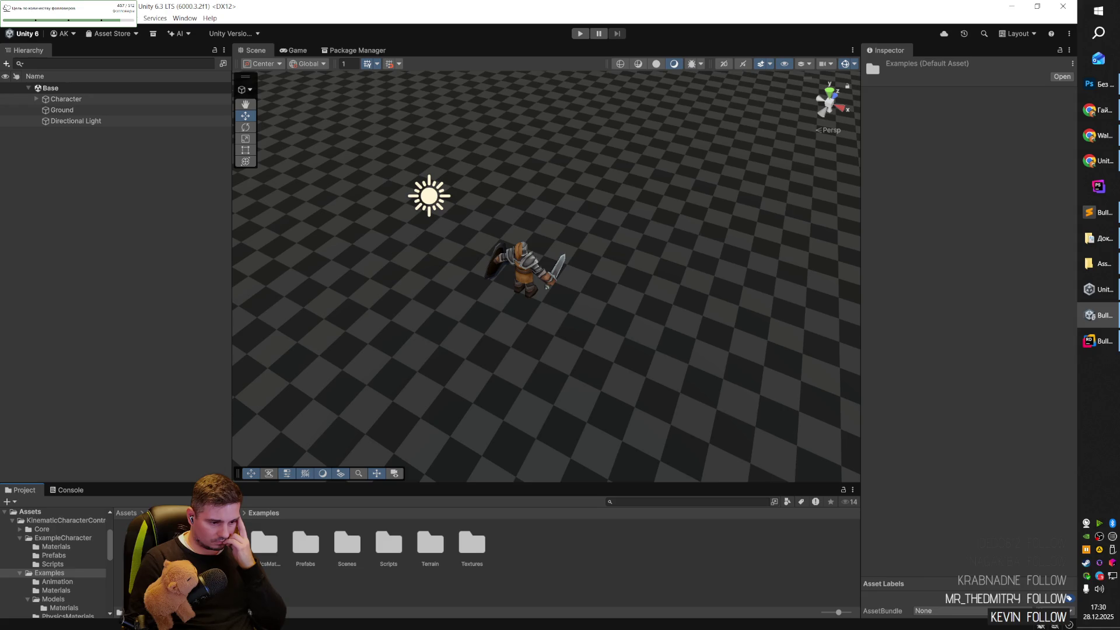
pyautogui.click(66, 521)
pyautogui.click(222, 543)
pyautogui.doubleClick(223, 543)
pyautogui.doubleClick(223, 542)
pyautogui.click(223, 542)
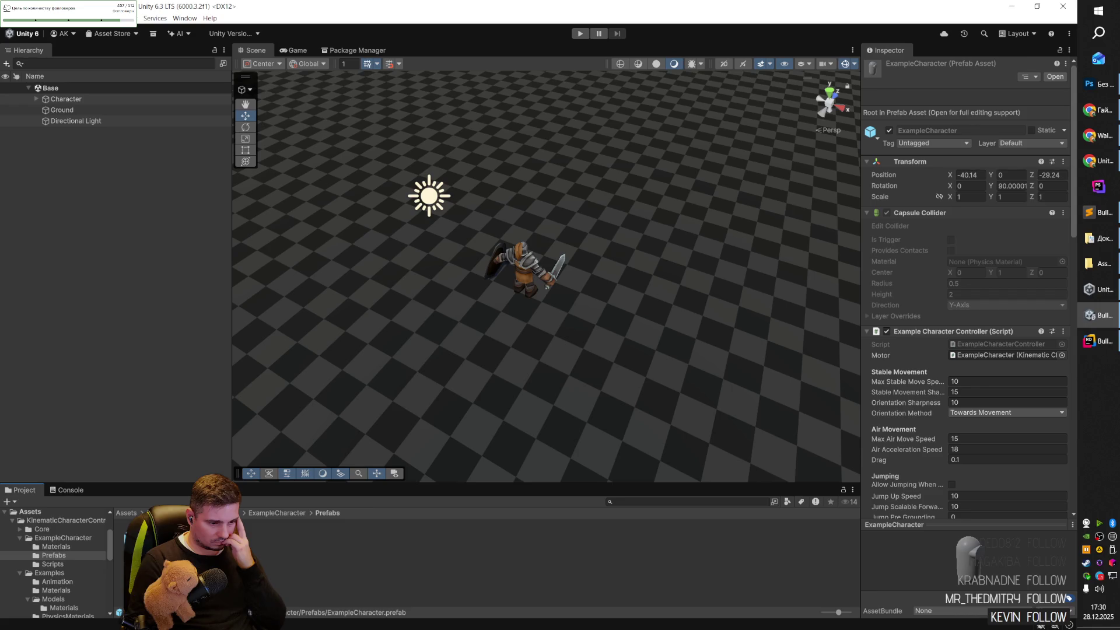
pyautogui.click(175, 542)
pyautogui.click(223, 543)
# Place ExampleCharacter and ExampleCamera in the Base scene, save, and enter Play mode.
pyautogui.moveTo(223, 542)
pyautogui.mouseDown()
pyautogui.moveTo(394, 359)
pyautogui.moveTo(447, 331)
pyautogui.moveTo(410, 370)
pyautogui.moveTo(554, 262)
pyautogui.moveTo(658, 209)
pyautogui.moveTo(550, 257)
pyautogui.moveTo(521, 294)
pyautogui.mouseUp()
pyautogui.press('f')
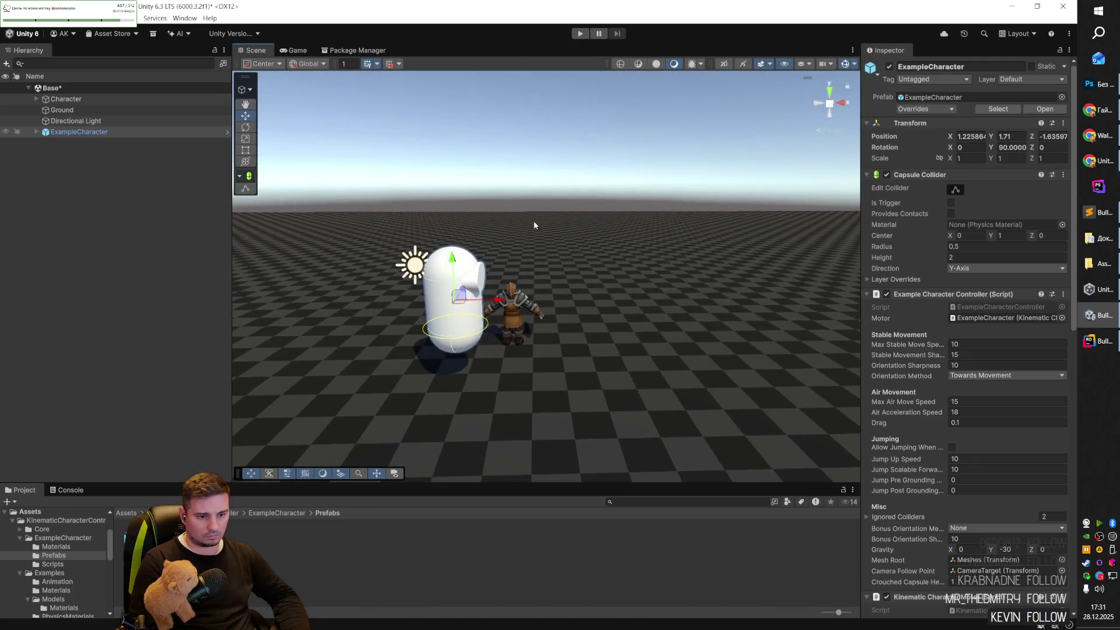
pyautogui.moveTo(162, 364); pyautogui.dragTo(109, 151)
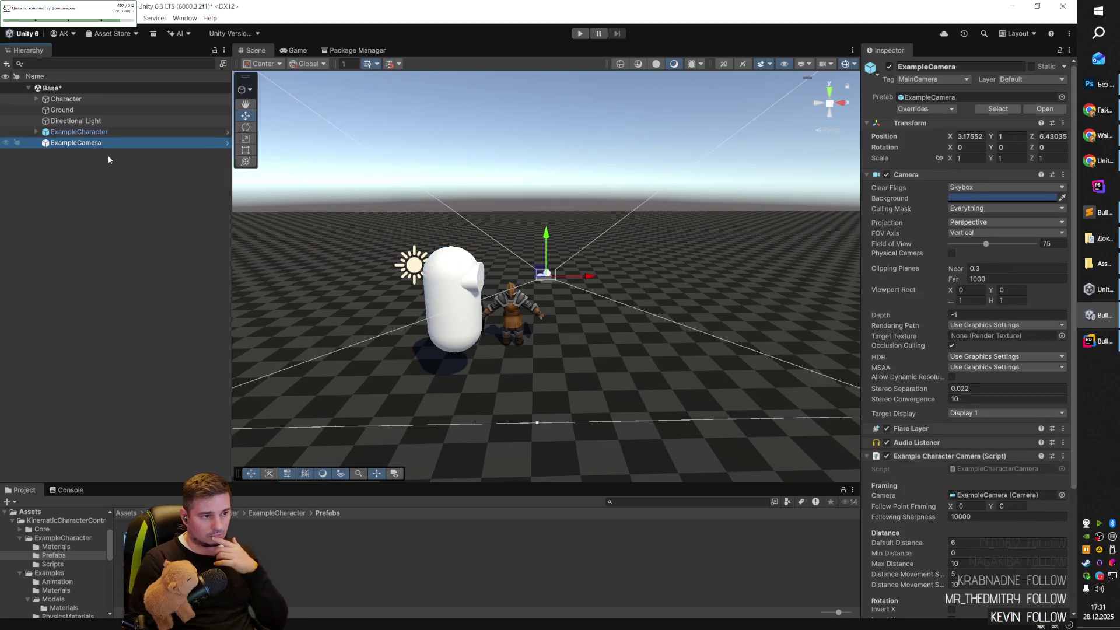
pyautogui.hotkey('ctrl', 's')
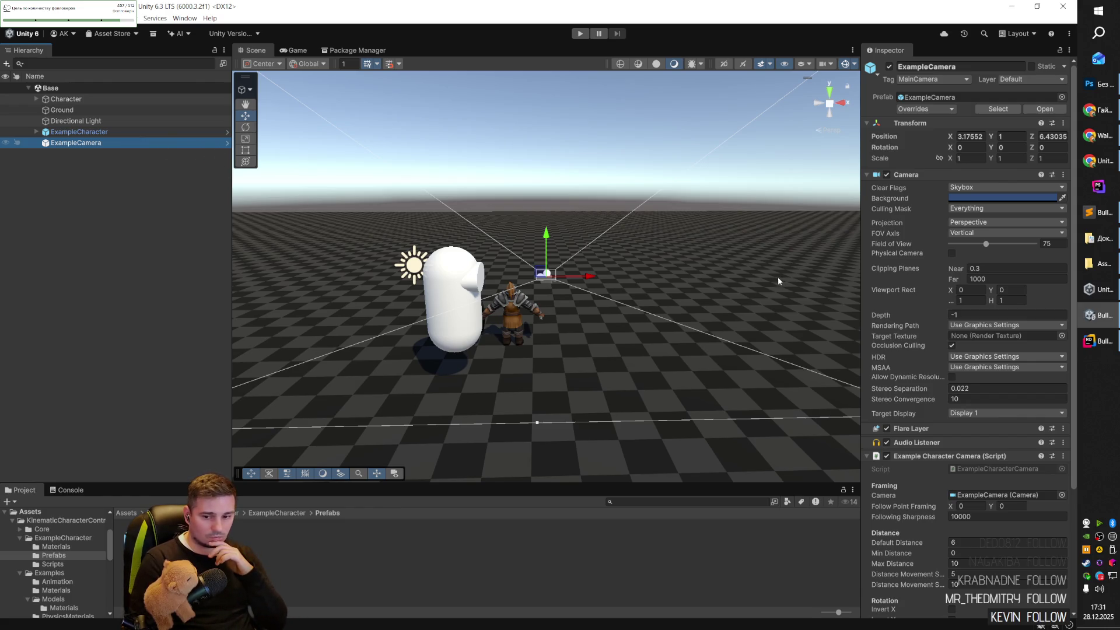
pyautogui.click(579, 33)
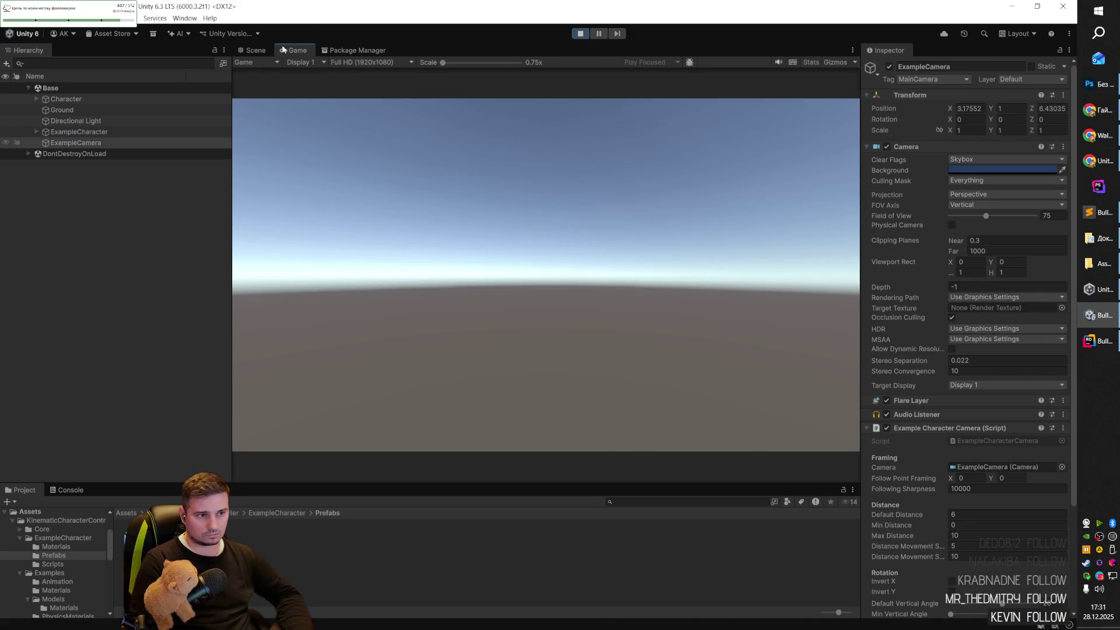
# Inspect the running scene, raise the ExampleCamera above the ground, check Game view, then stop Play mode.
pyautogui.hotkey('ctrl', '1')
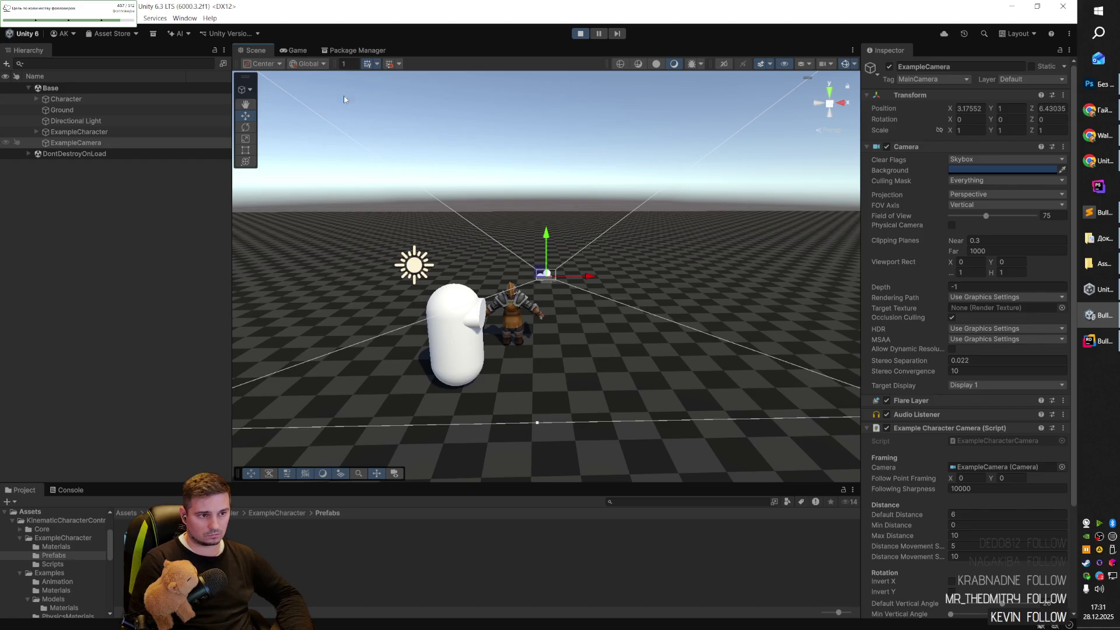
pyautogui.click(335, 89)
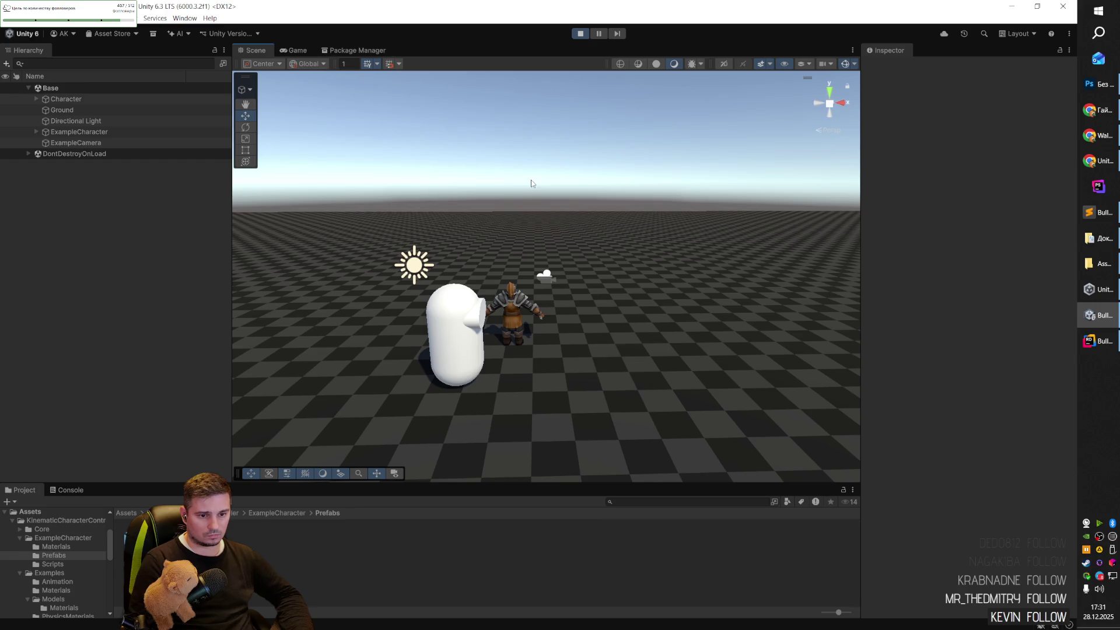
pyautogui.moveTo(531, 181)
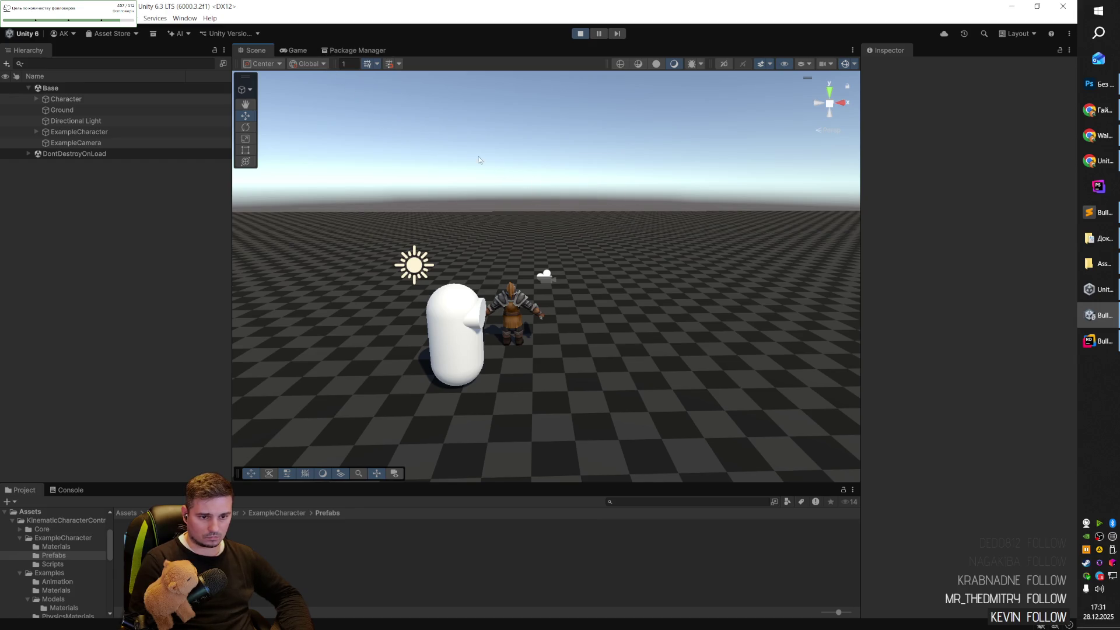
pyautogui.moveTo(512, 167)
pyautogui.mouseDown()
pyautogui.moveTo(486, 168)
pyautogui.moveTo(520, 210)
pyautogui.mouseUp()
pyautogui.press('w')
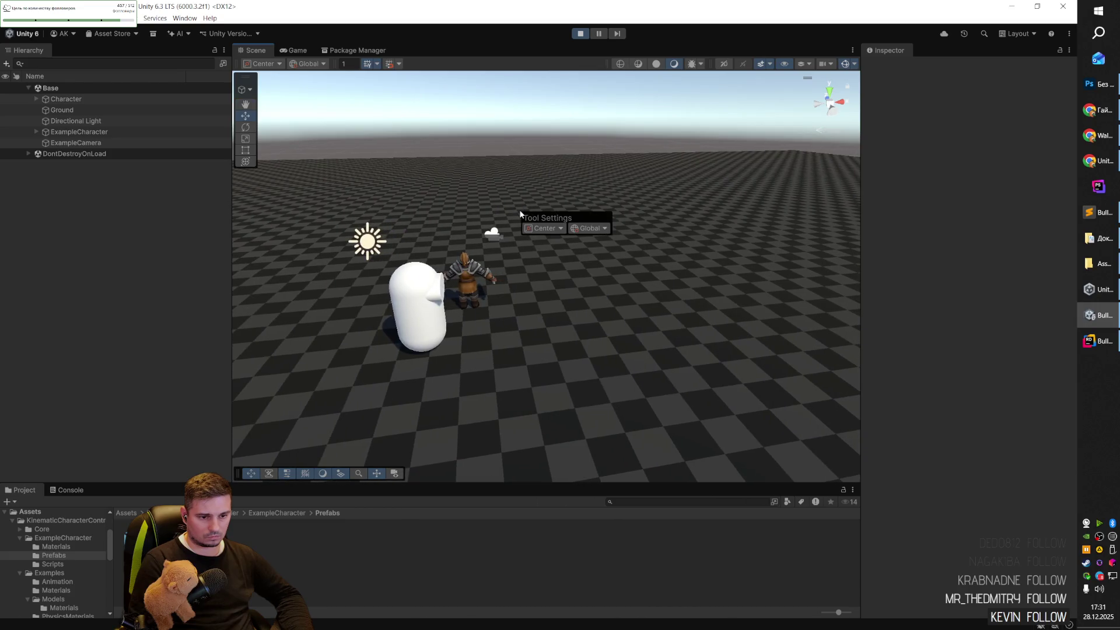
pyautogui.click(489, 204)
pyautogui.click(478, 128)
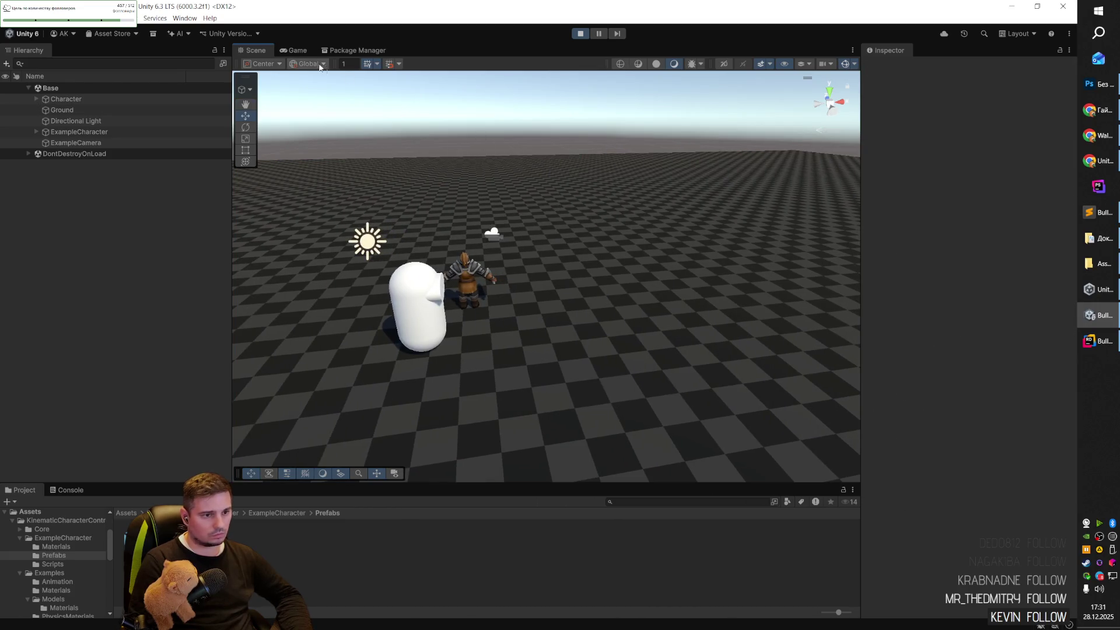
pyautogui.click(294, 50)
pyautogui.click(257, 50)
pyautogui.click(492, 234)
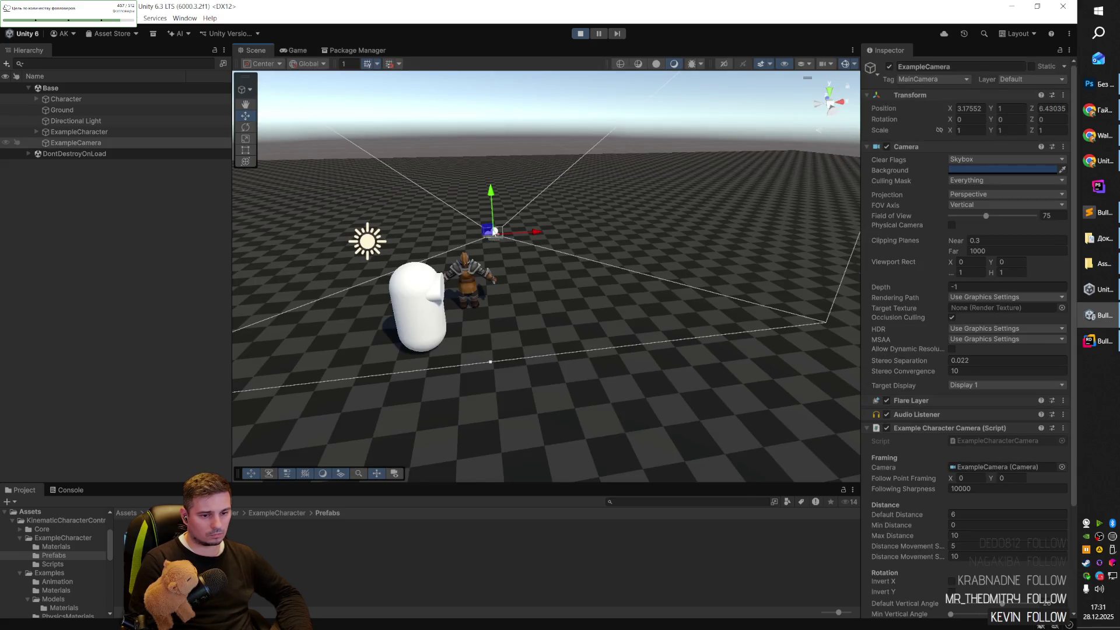
pyautogui.moveTo(493, 232)
pyautogui.mouseDown()
pyautogui.moveTo(496, 155)
pyautogui.moveTo(535, 182)
pyautogui.moveTo(620, 183)
pyautogui.moveTo(493, 185)
pyautogui.moveTo(635, 277)
pyautogui.moveTo(785, 219)
pyautogui.mouseUp()
pyautogui.click(295, 52)
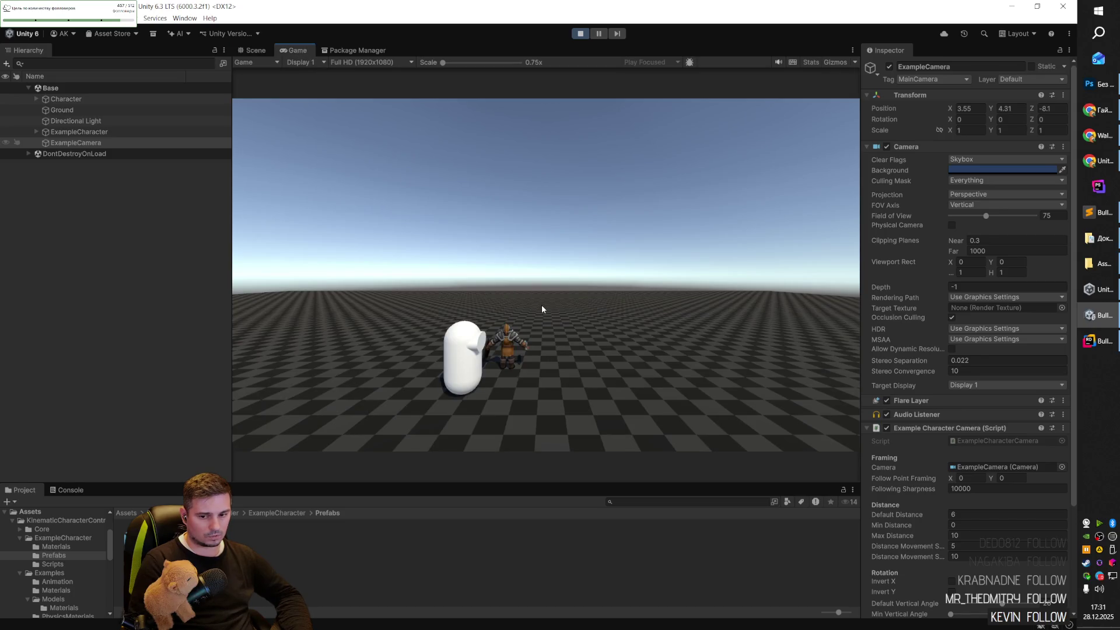
pyautogui.click(581, 34)
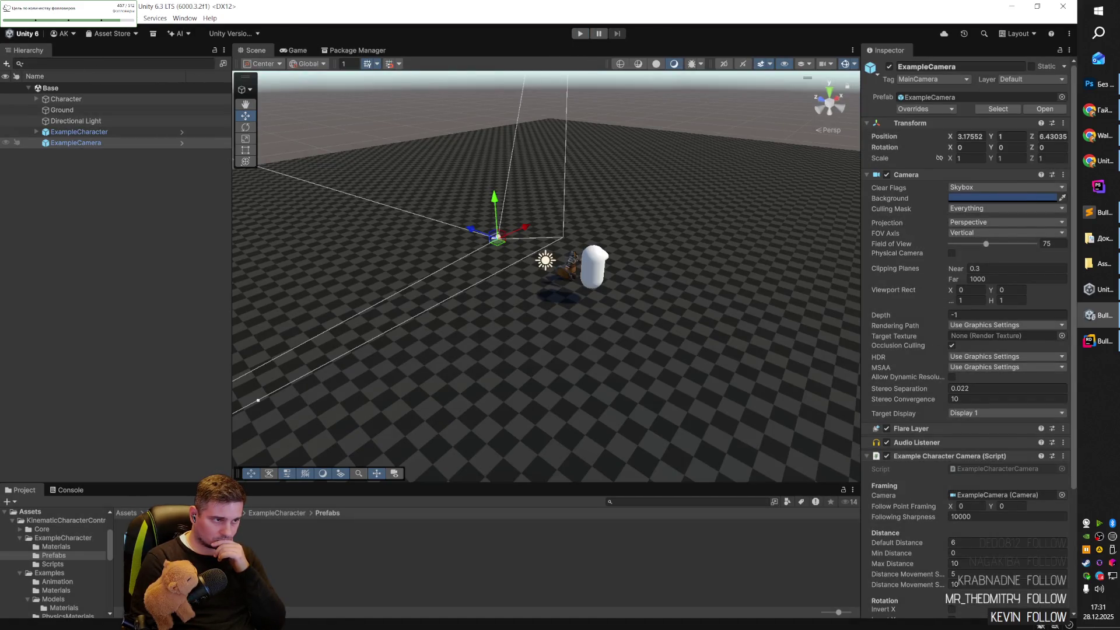
# Glance at Preferences, then open ExampleCharacter's ExampleCharacterController script in Rider.
pyautogui.click(26, 18)
pyautogui.click(59, 301)
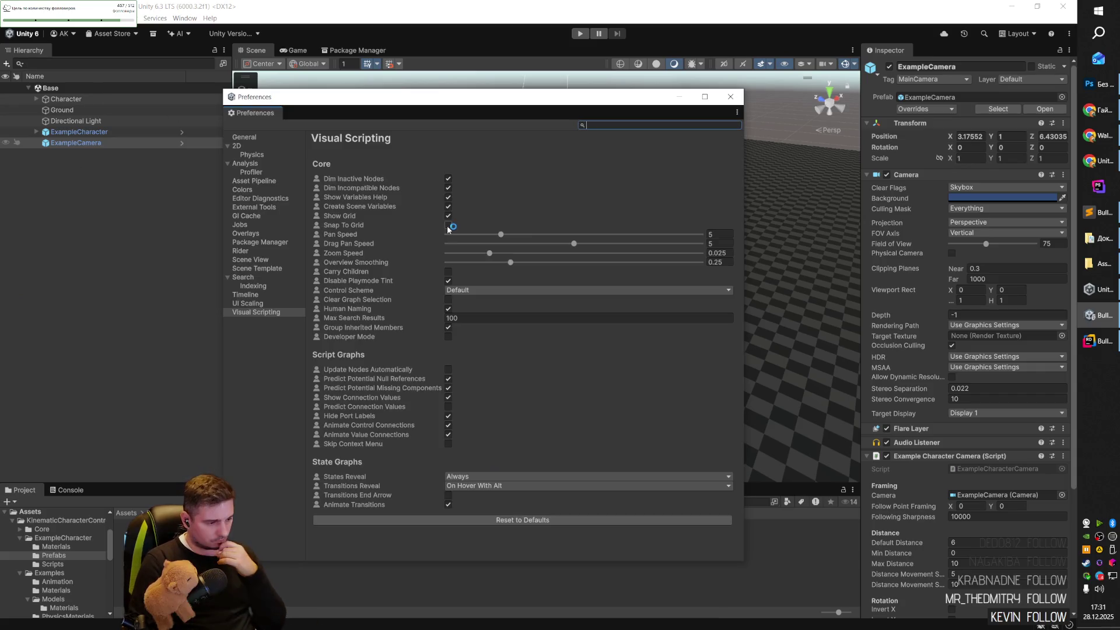
pyautogui.click(733, 101)
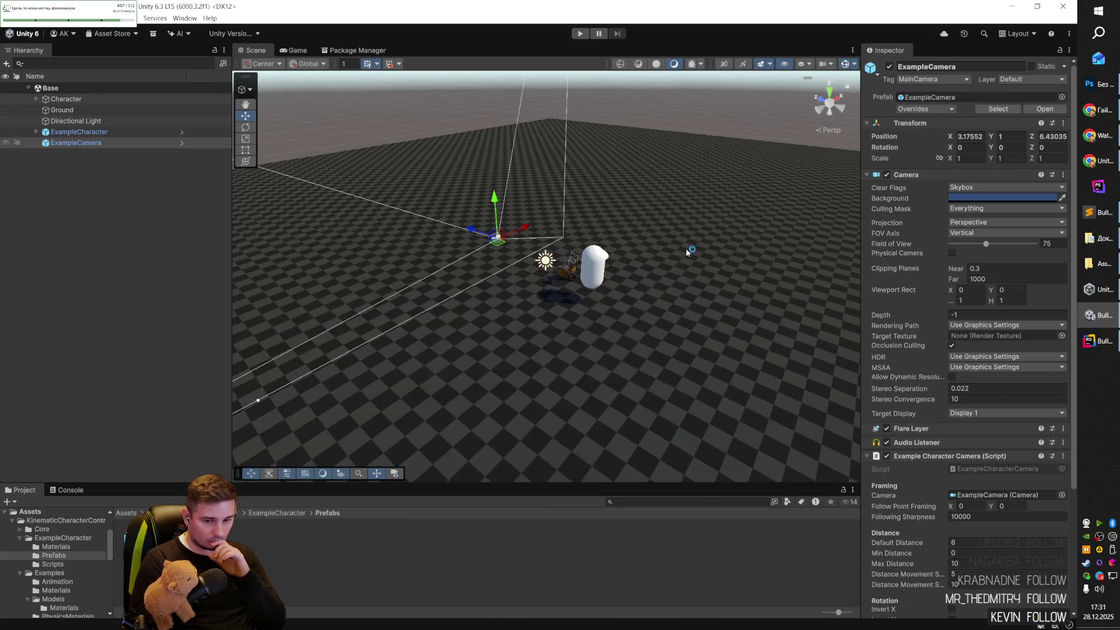
pyautogui.click(165, 144)
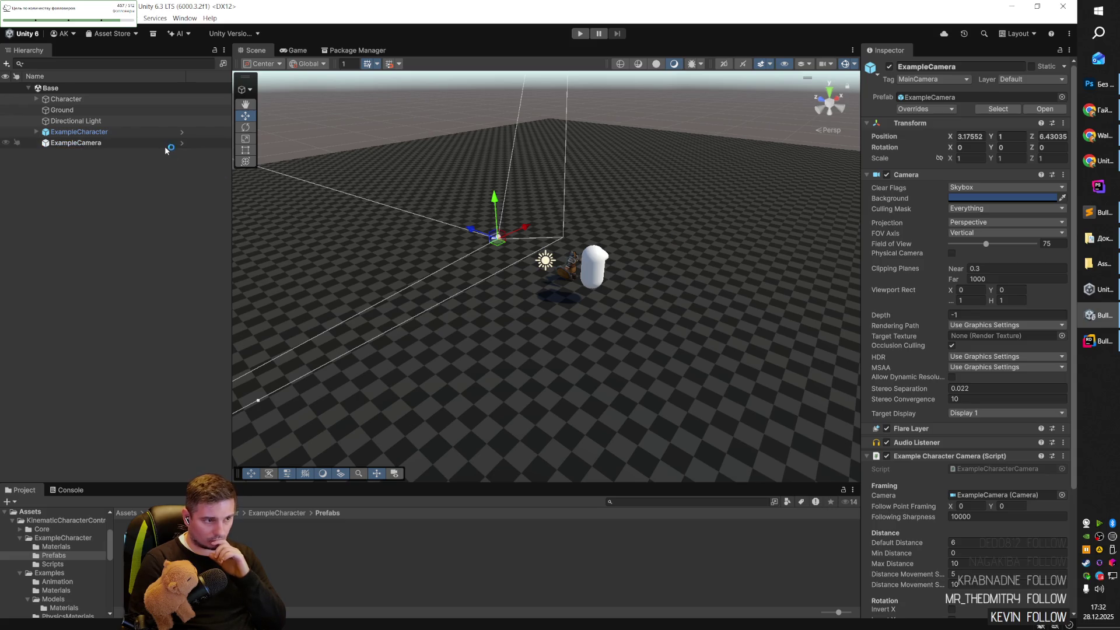
pyautogui.press('Up')
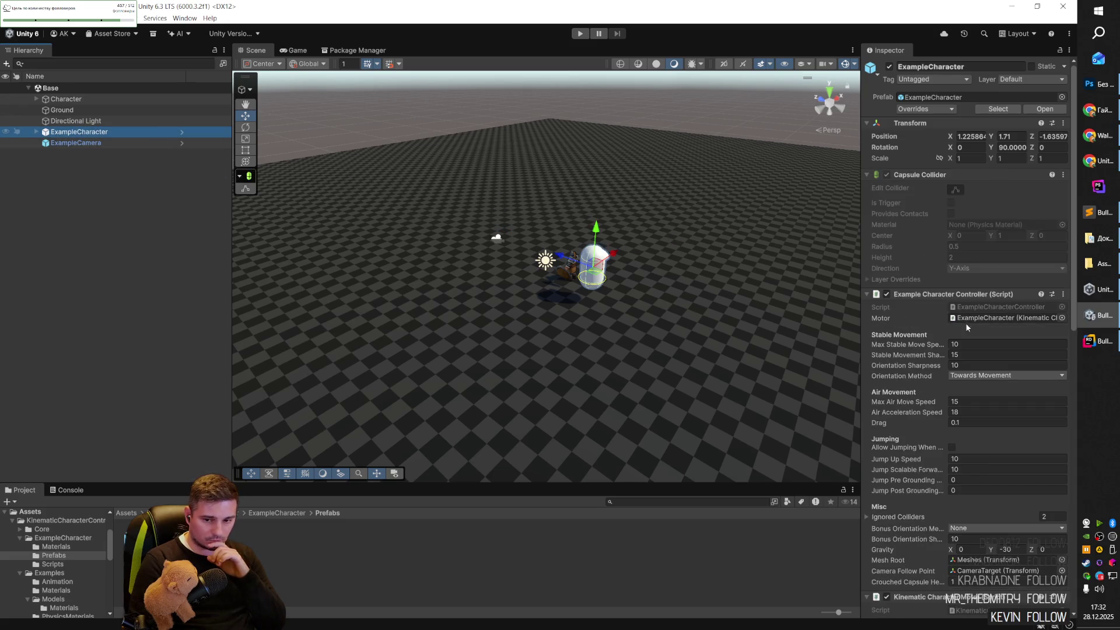
pyautogui.doubleClick(954, 306)
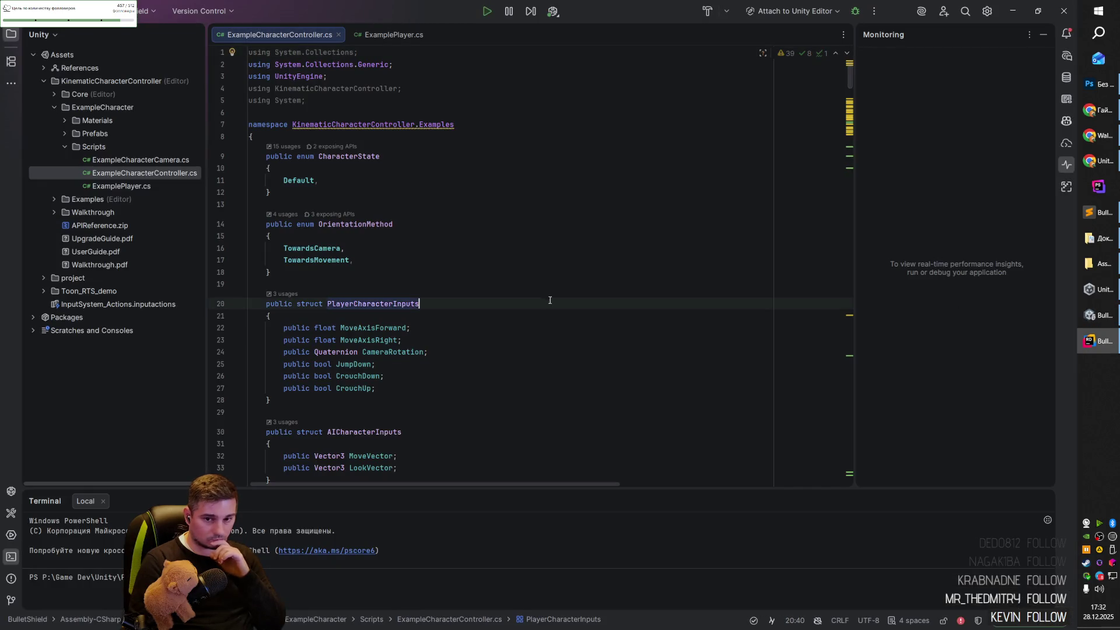
# Scroll to the CharacterState enum and place the caret after Default.
pyautogui.scroll(-5, 551, 301)
pyautogui.scroll(-4, 554, 308)
pyautogui.moveTo(847, 95)
pyautogui.mouseDown()
pyautogui.moveTo(859, 488)
pyautogui.moveTo(850, 468)
pyautogui.moveTo(859, 68)
pyautogui.mouseUp()
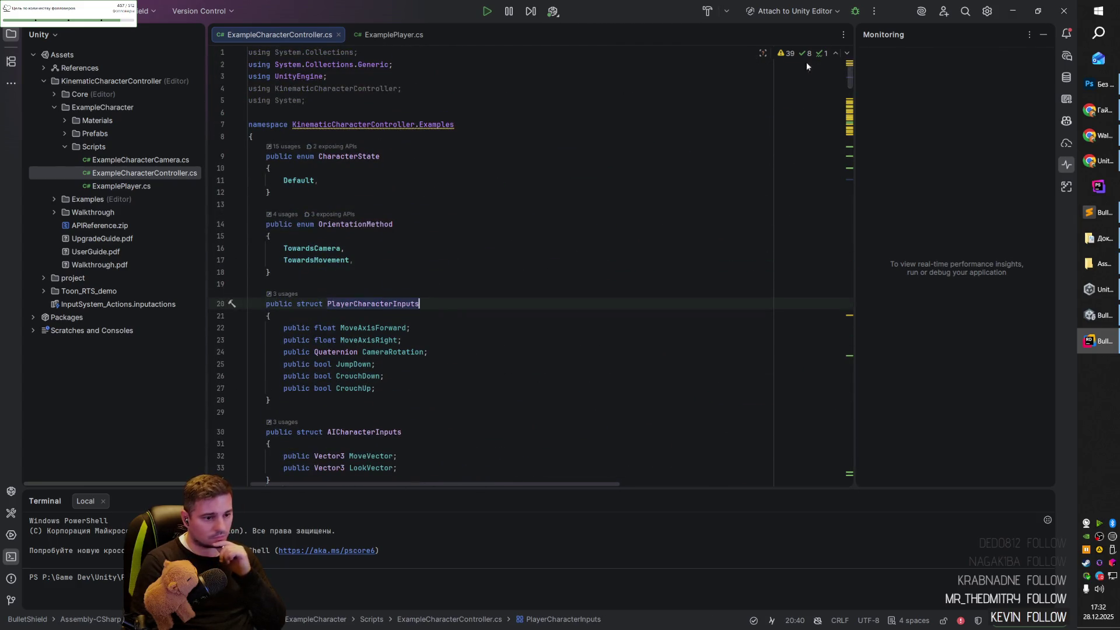
pyautogui.scroll(-1, 370, 136)
pyautogui.moveTo(262, 120)
pyautogui.mouseDown()
pyautogui.moveTo(388, 119)
pyautogui.moveTo(417, 152)
pyautogui.mouseUp()
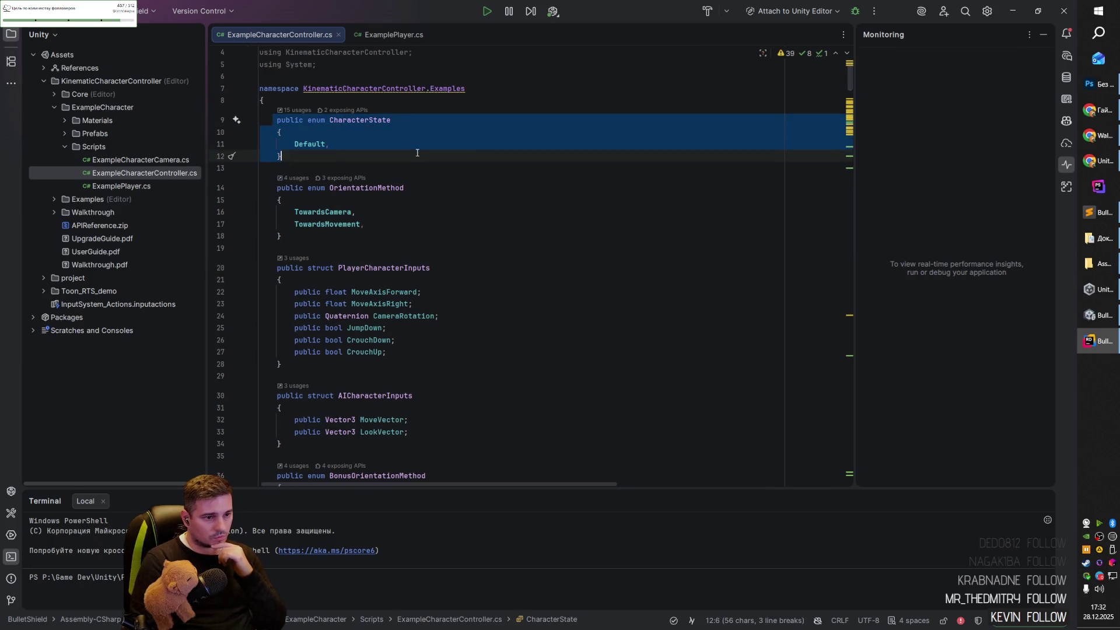
pyautogui.click(341, 120)
pyautogui.press('Down')
pyautogui.press('Down')
pyautogui.moveTo(330, 120)
pyautogui.mouseDown()
pyautogui.moveTo(390, 122)
pyautogui.moveTo(317, 133)
pyautogui.mouseUp()
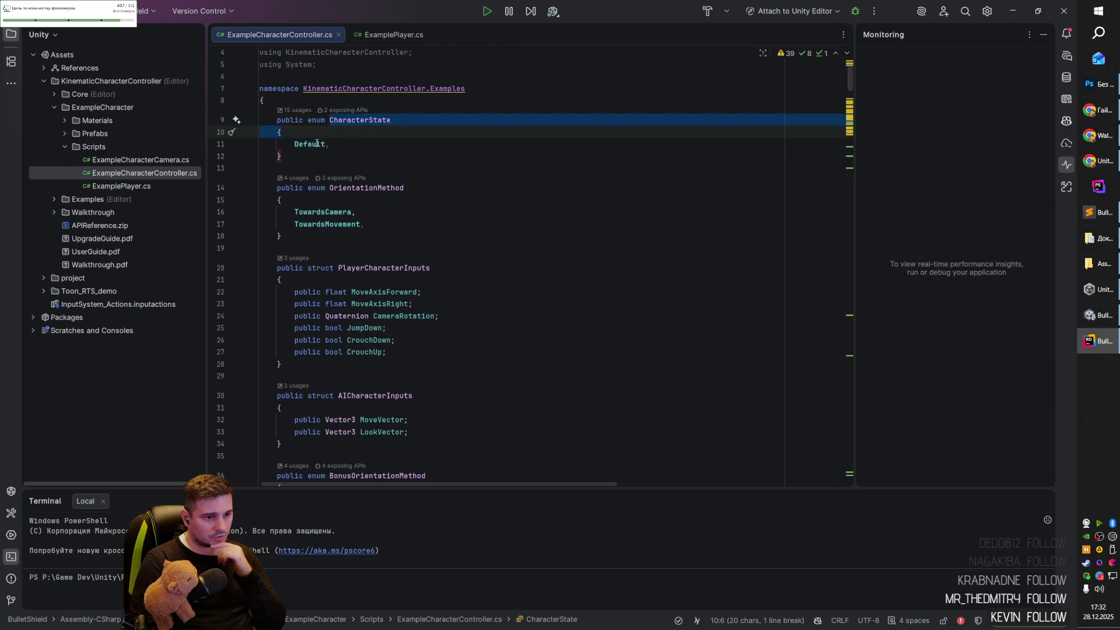
pyautogui.click(320, 143)
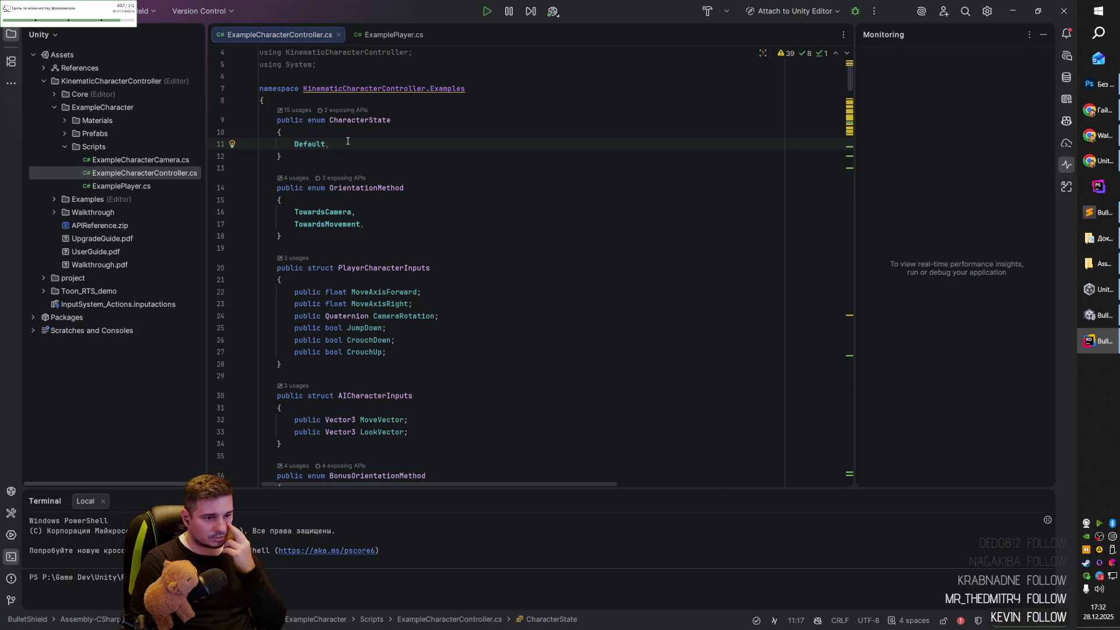
# Add Attack, Idle, Walk and Sleep as new enum members, each on its own line.
pyautogui.press('Return')
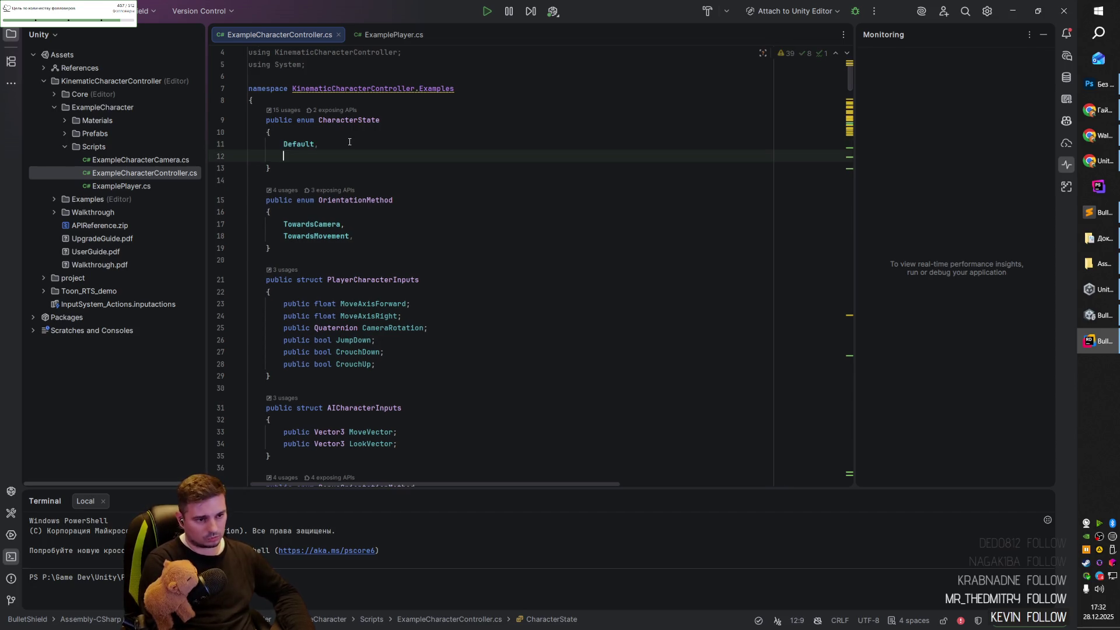
pyautogui.write('Attack,')
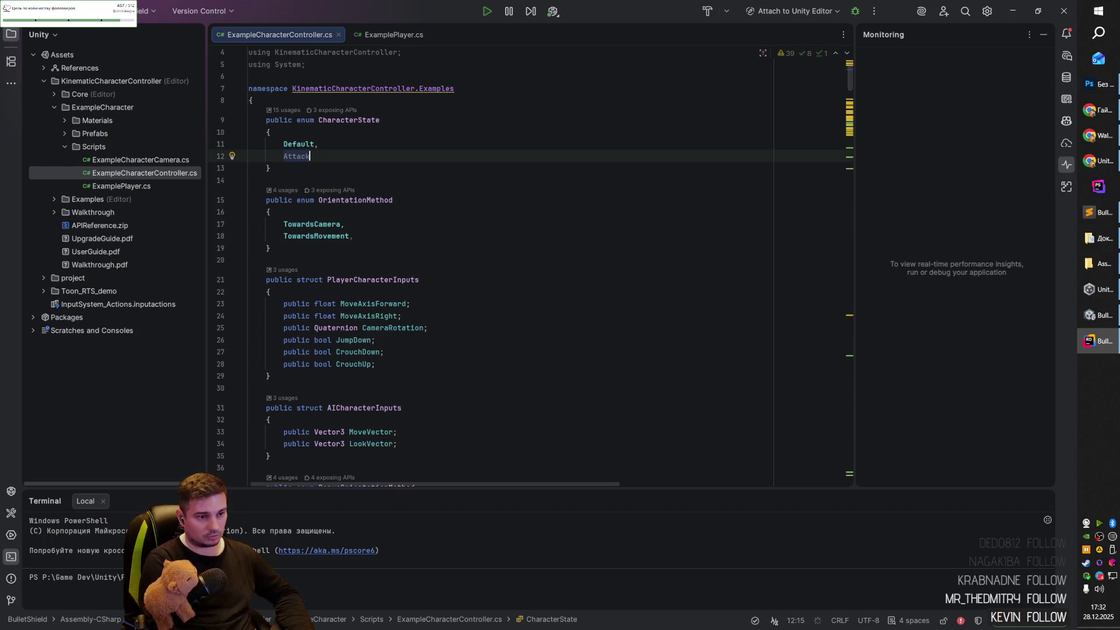
pyautogui.press('Return')
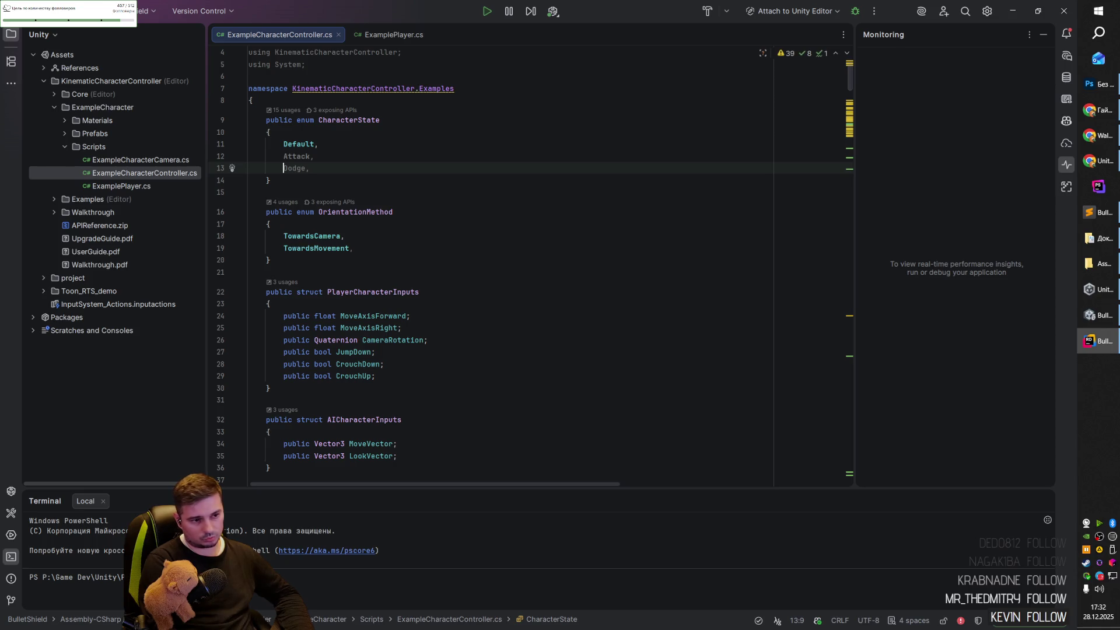
pyautogui.write('Idle')
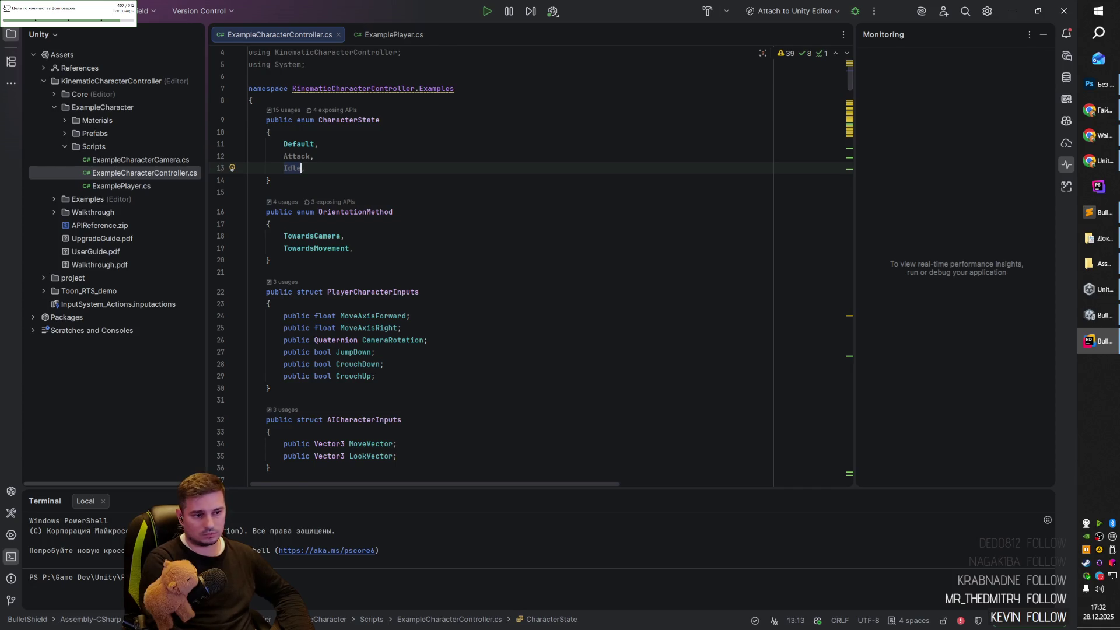
pyautogui.write(',')
pyautogui.press('Return')
pyautogui.write('W')
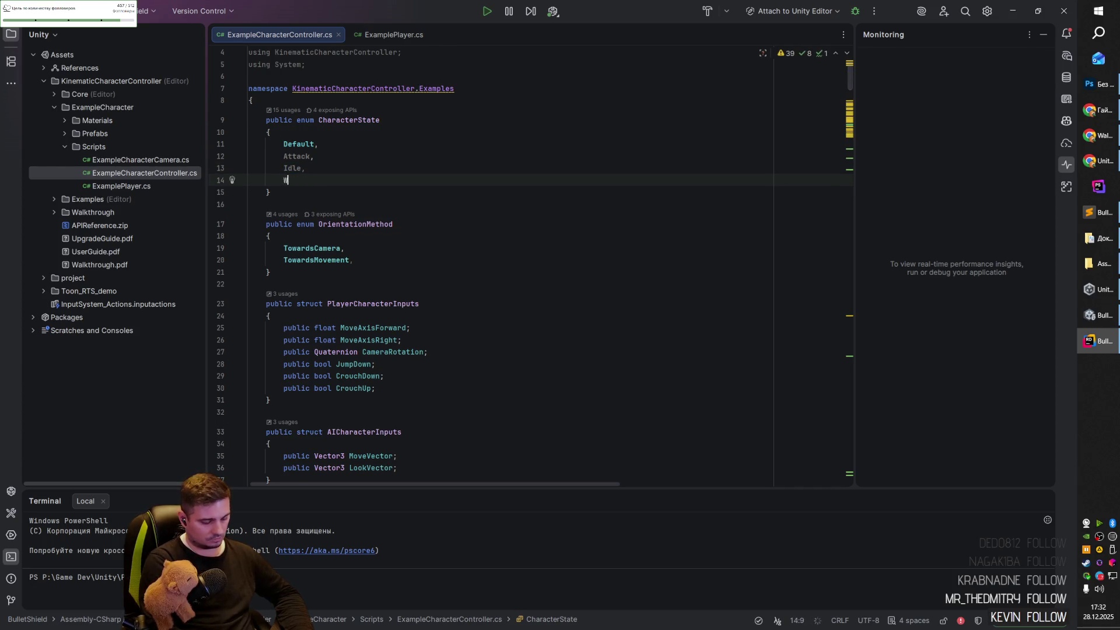
pyautogui.write('alk,')
pyautogui.press('Return')
pyautogui.write('Sleep')
pyautogui.click(342, 143)
pyautogui.click(340, 187)
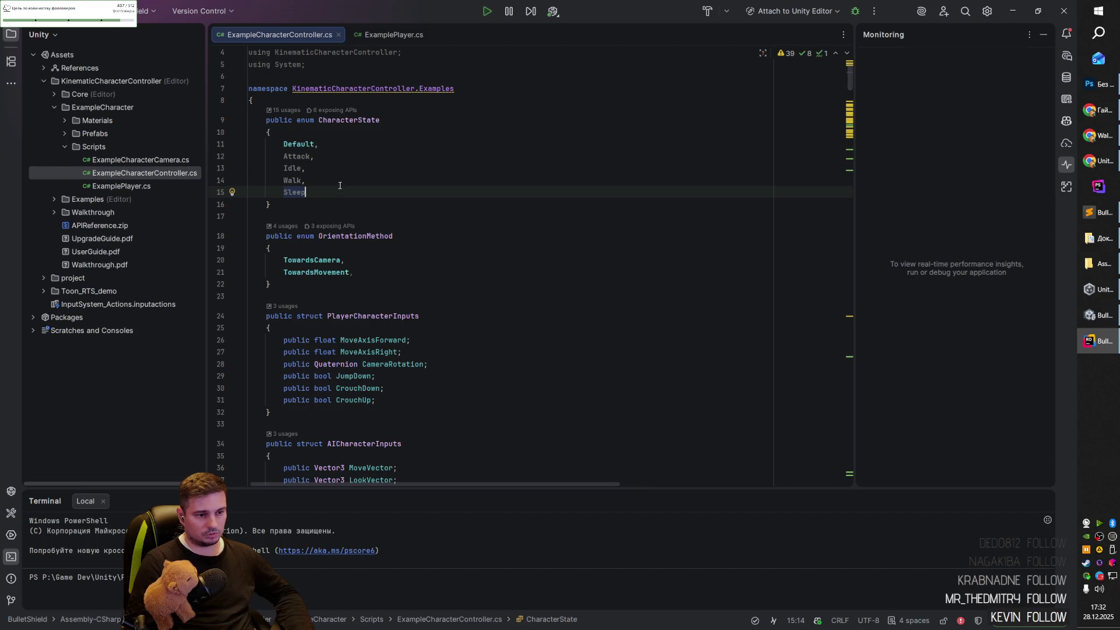
# Review the new enum members and the OrientationMethod declaration below them.
pyautogui.moveTo(350, 197); pyautogui.dragTo(256, 140)
pyautogui.click(353, 198)
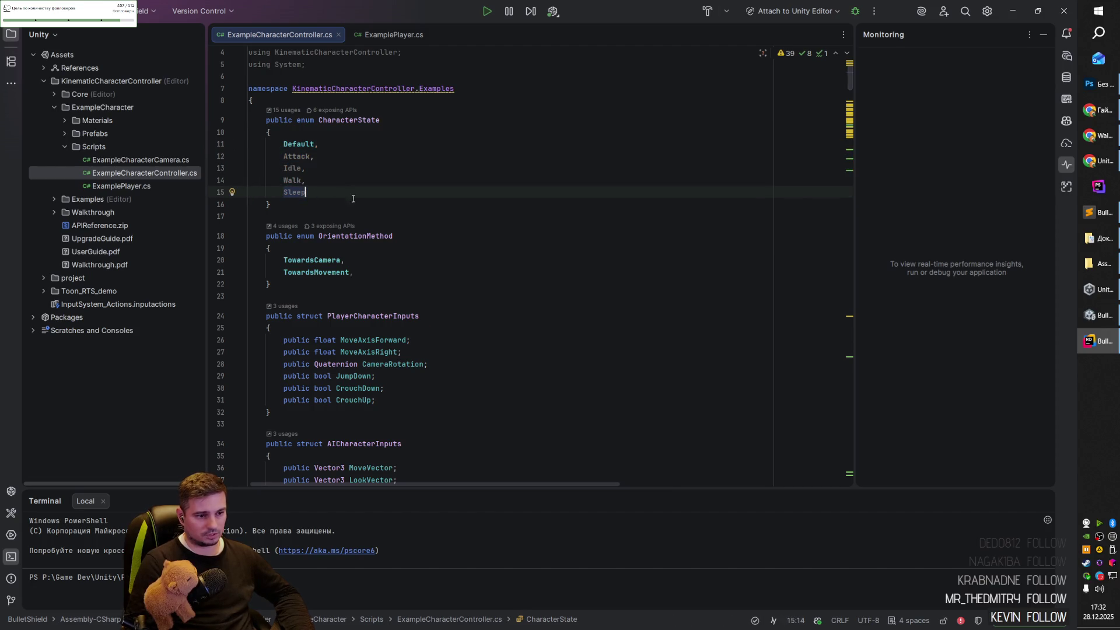
pyautogui.doubleClick(352, 240)
pyautogui.press('Left')
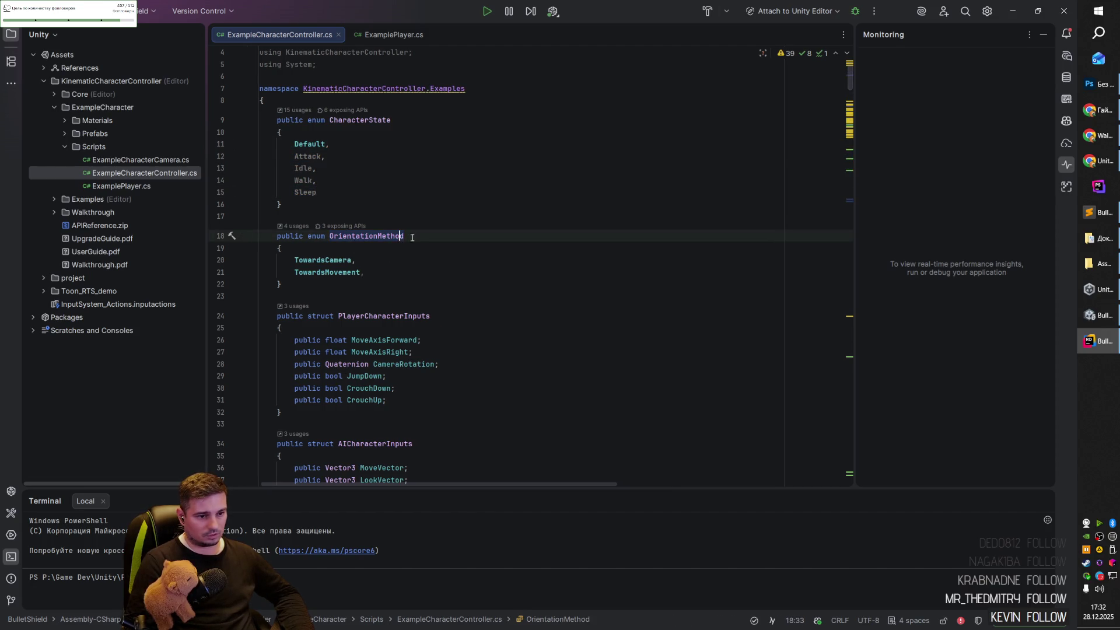
pyautogui.doubleClick(386, 235)
pyautogui.click(321, 267)
pyautogui.click(338, 237)
pyautogui.click(420, 259)
pyautogui.scroll(-2, 420, 260)
pyautogui.doubleClick(321, 244)
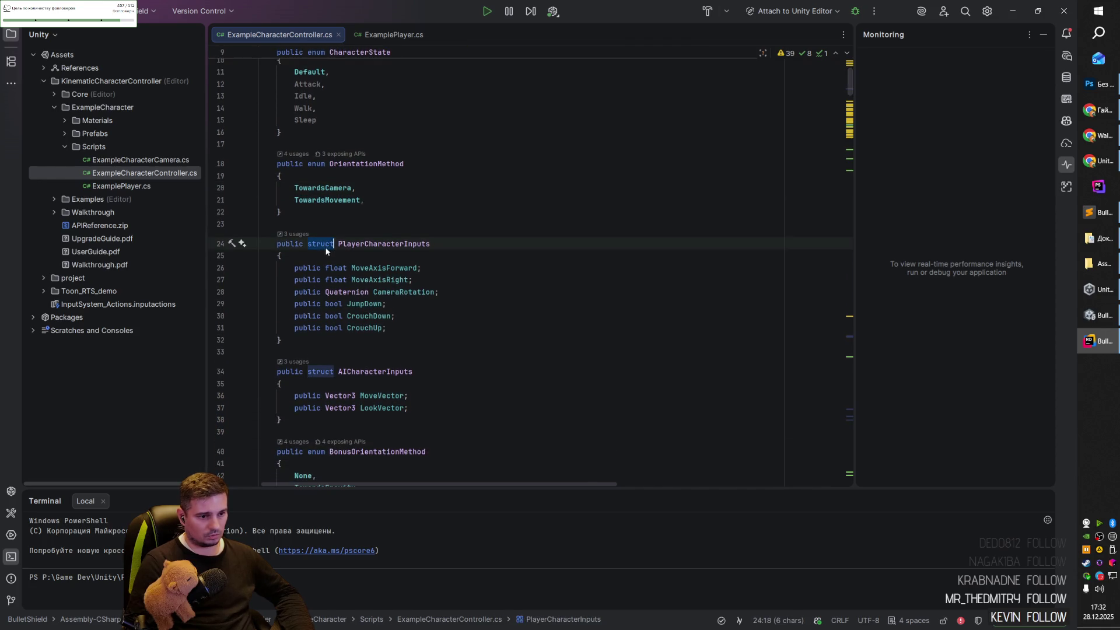
pyautogui.doubleClick(353, 244)
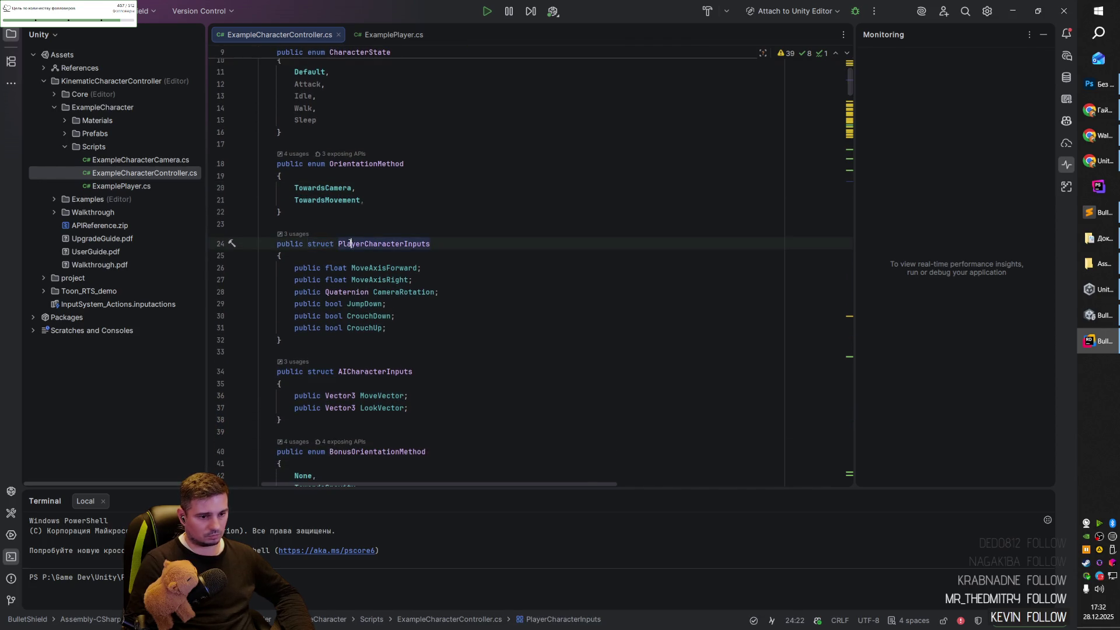
pyautogui.click(445, 242)
pyautogui.scroll(-2, 446, 243)
pyautogui.scroll(1, 446, 242)
pyautogui.doubleClick(320, 208)
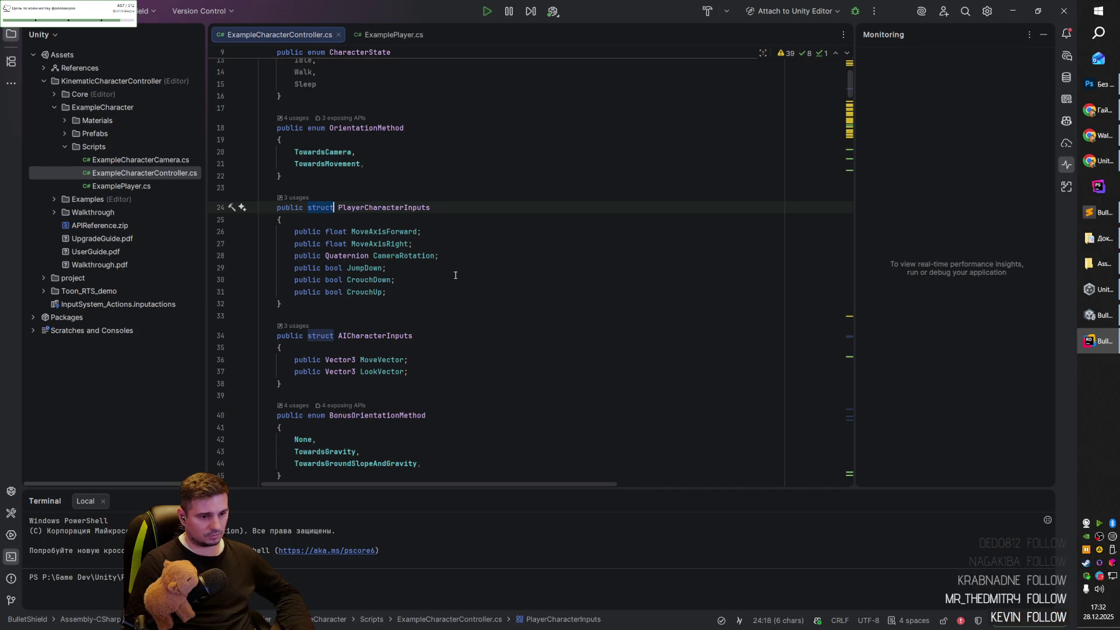
pyautogui.scroll(-1, 449, 274)
pyautogui.click(425, 258)
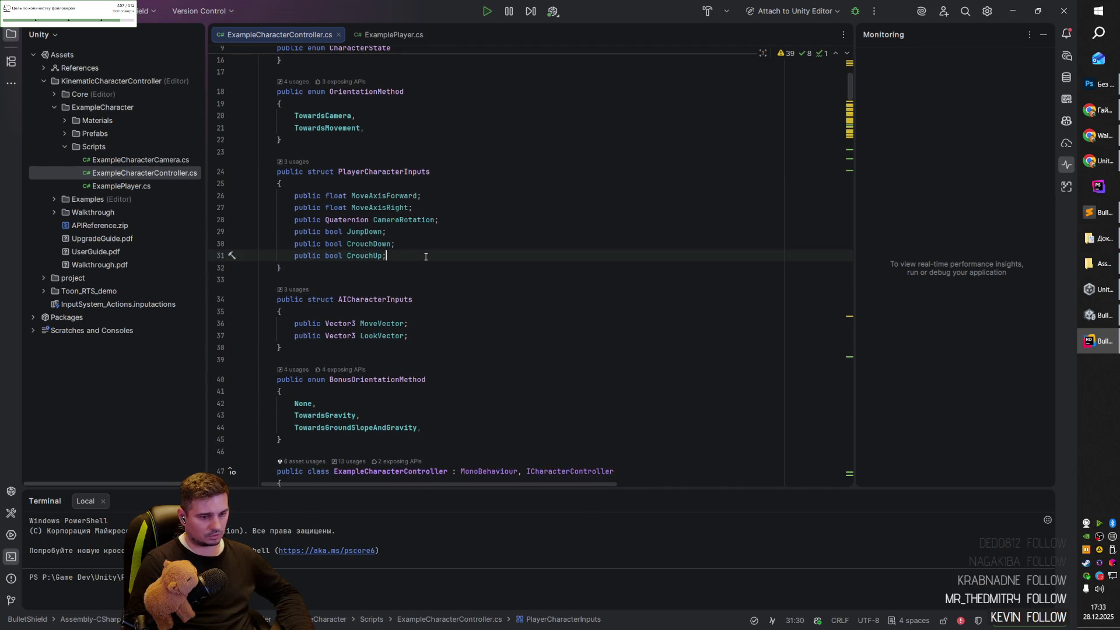
pyautogui.click(334, 196)
pyautogui.click(337, 244)
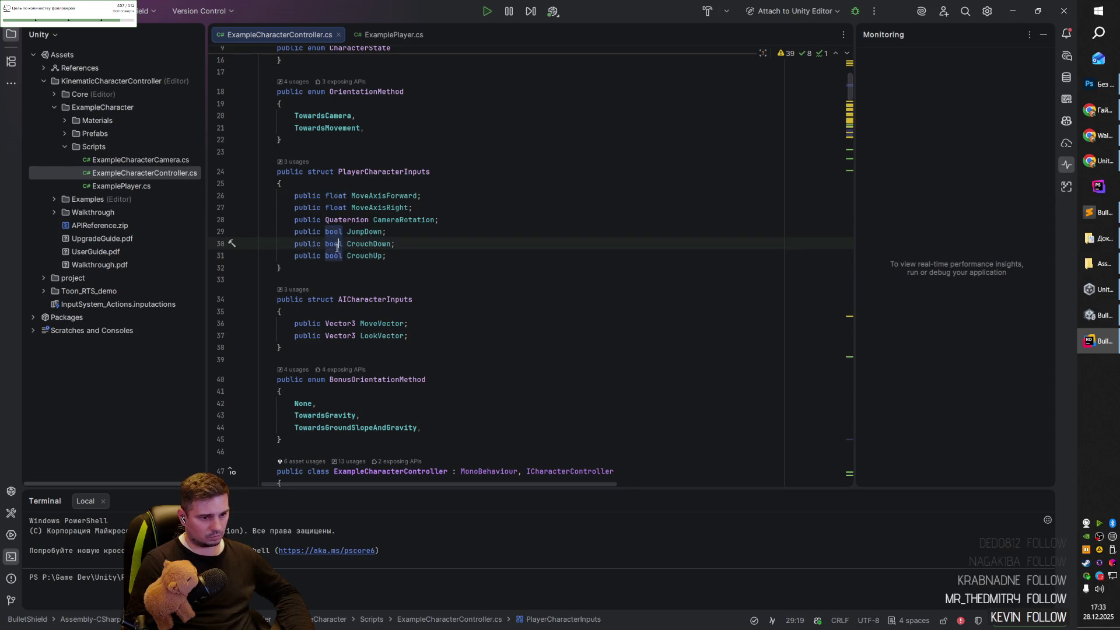
pyautogui.click(366, 220)
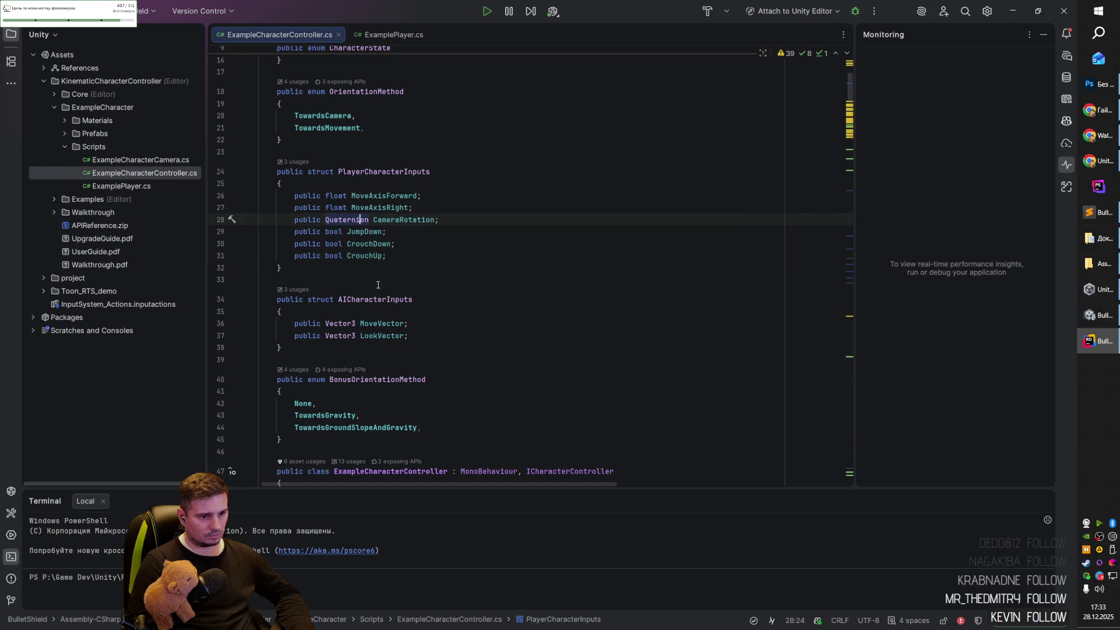
pyautogui.click(336, 300)
pyautogui.click(338, 323)
pyautogui.click(317, 172)
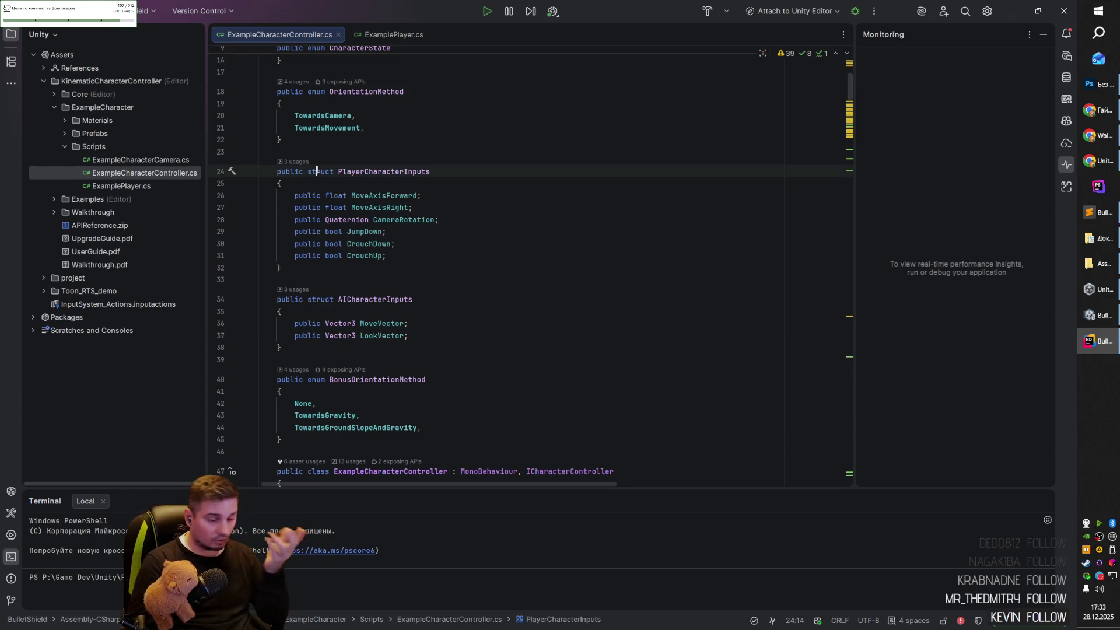
pyautogui.click(320, 171)
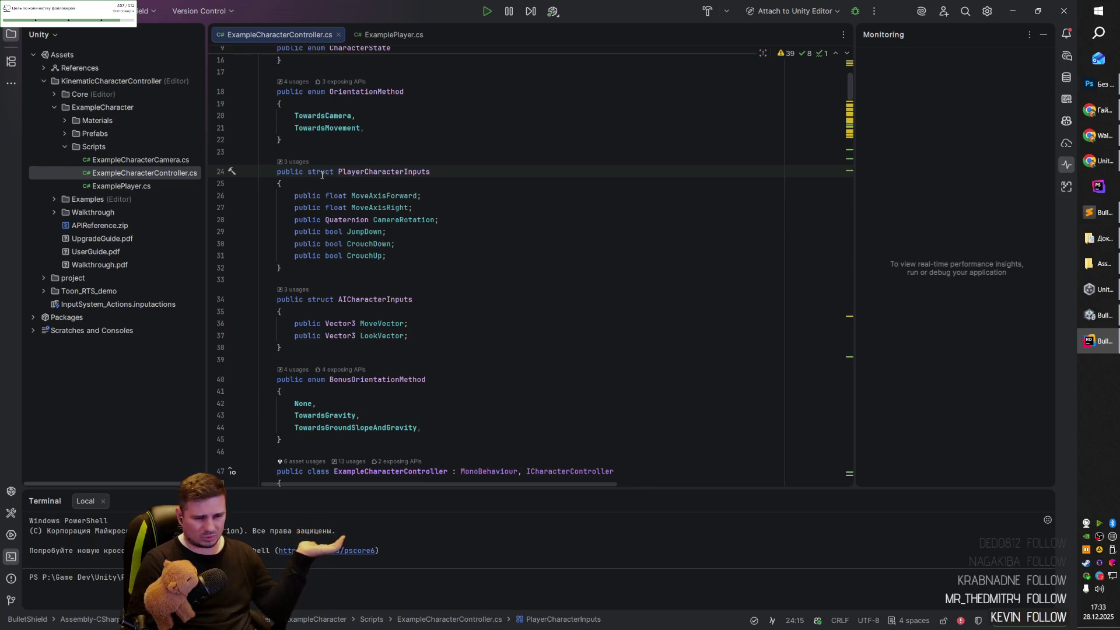
pyautogui.scroll(-3, 395, 307)
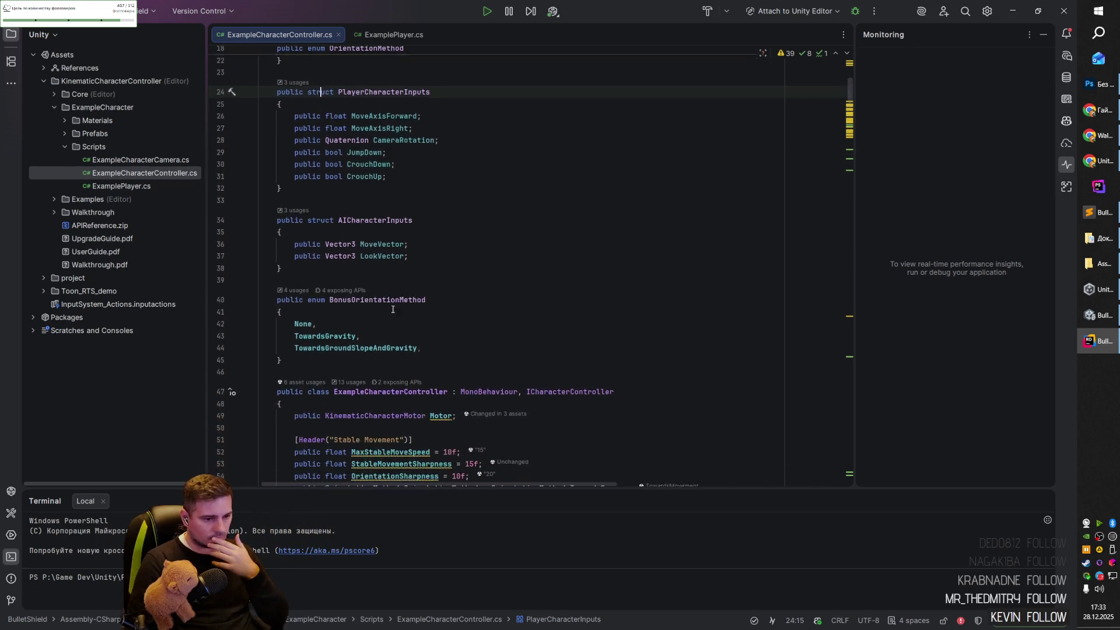
pyautogui.doubleClick(315, 263)
pyautogui.scroll(-3, 425, 309)
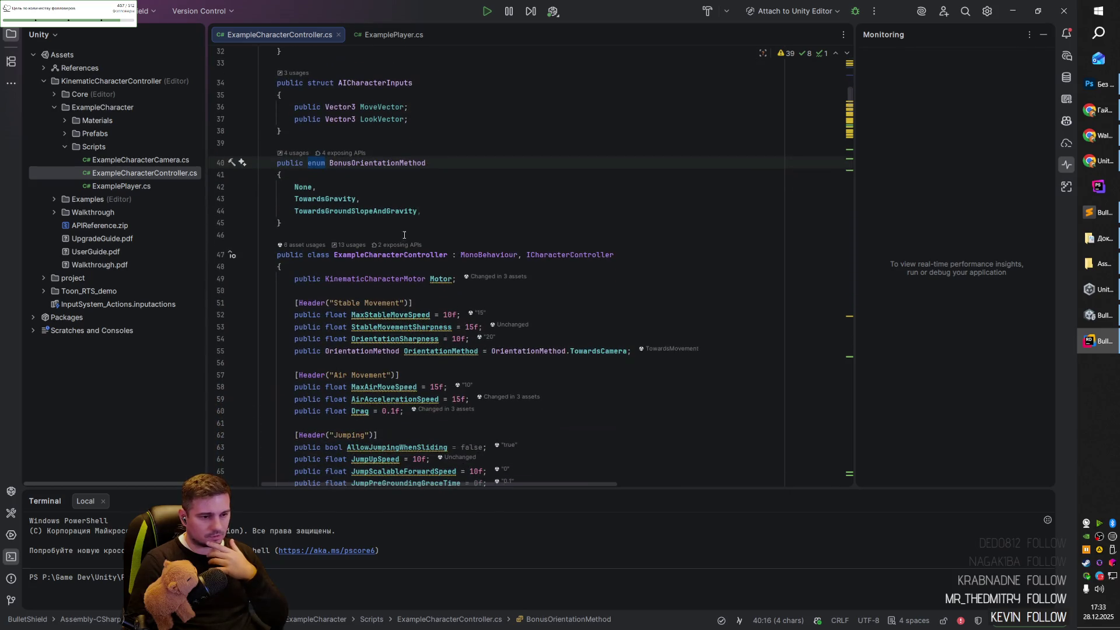
pyautogui.doubleClick(319, 255)
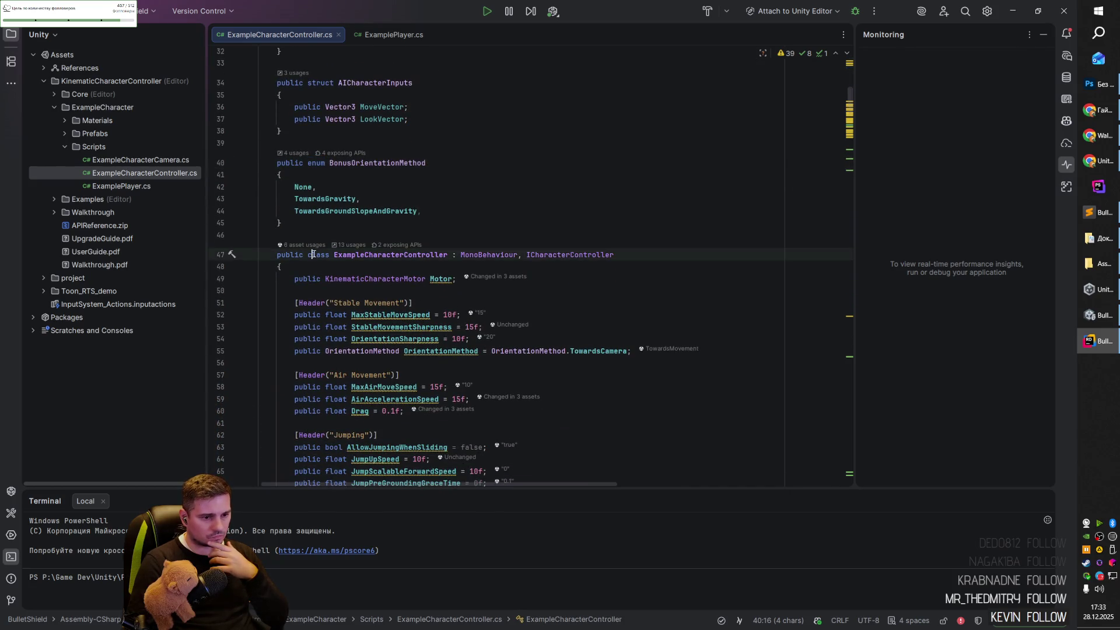
pyautogui.scroll(-3, 355, 256)
pyautogui.click(419, 146)
pyautogui.doubleClick(349, 171)
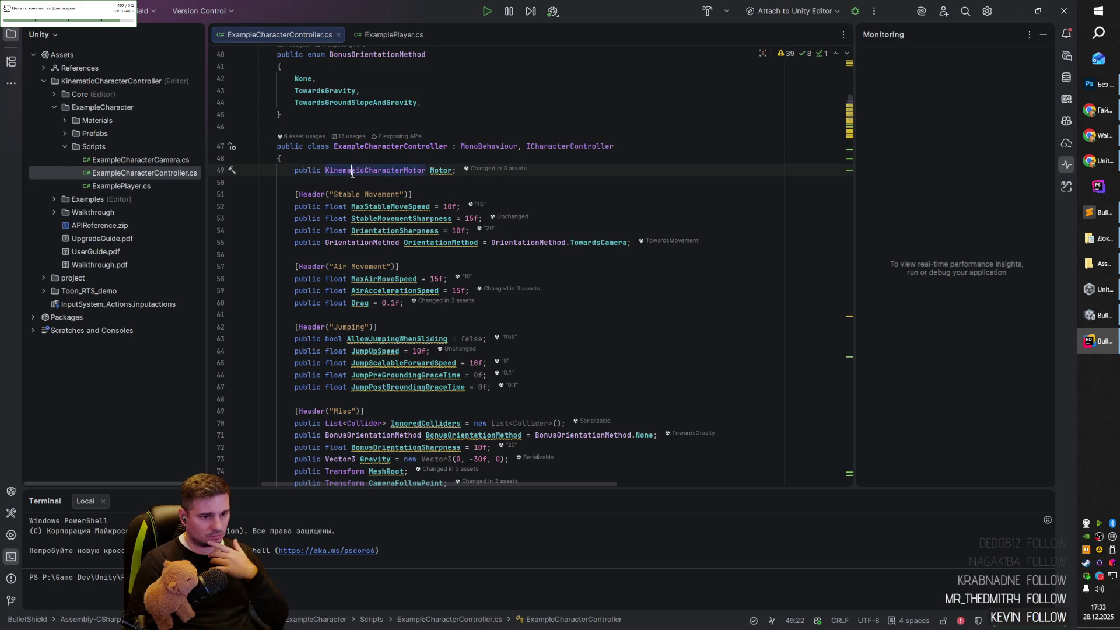
pyautogui.click(394, 169)
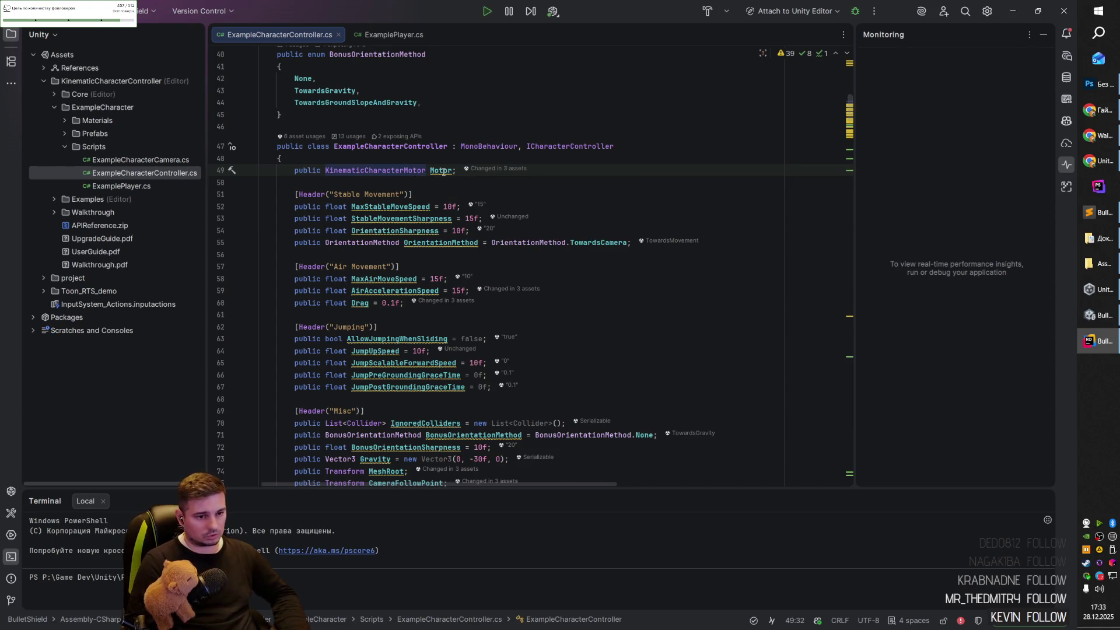
pyautogui.click(449, 170)
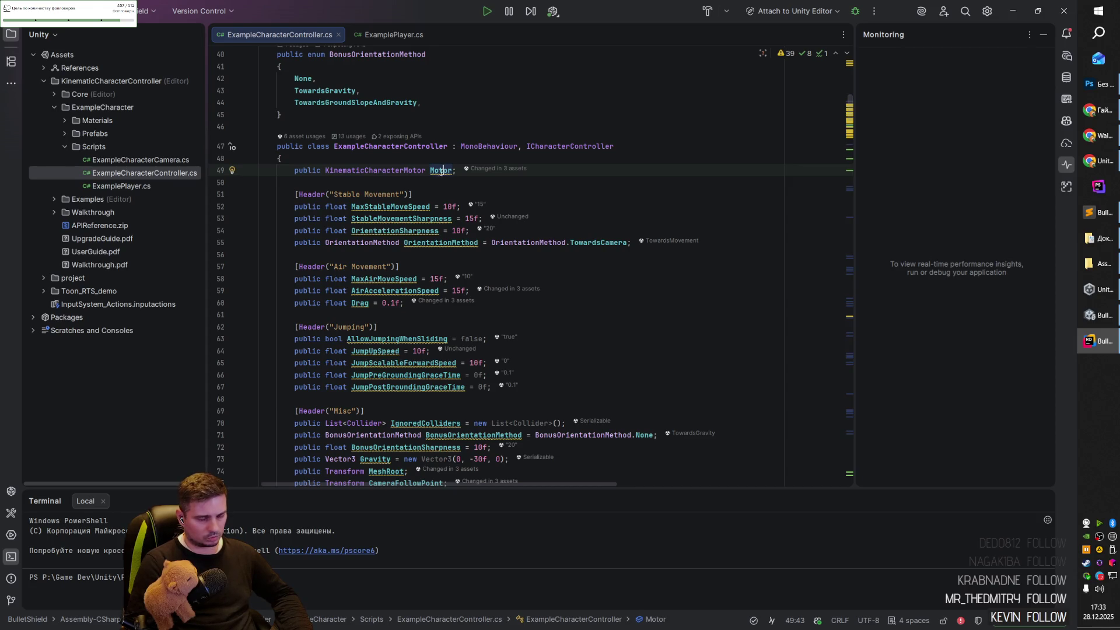
pyautogui.doubleClick(412, 170)
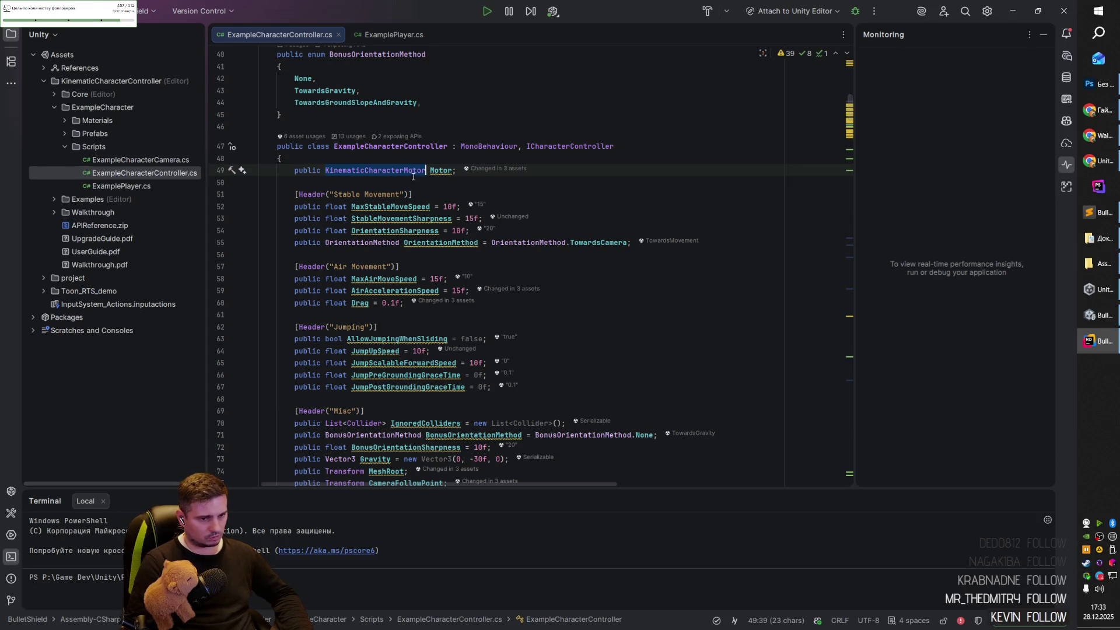
pyautogui.click(421, 182)
pyautogui.click(326, 206)
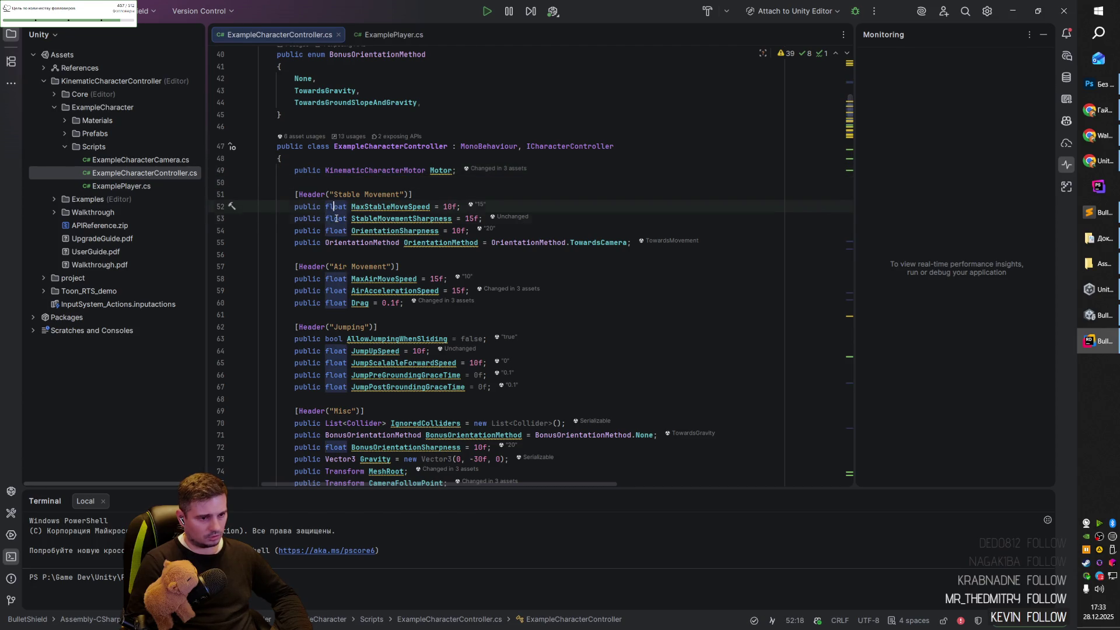
pyautogui.click(393, 207)
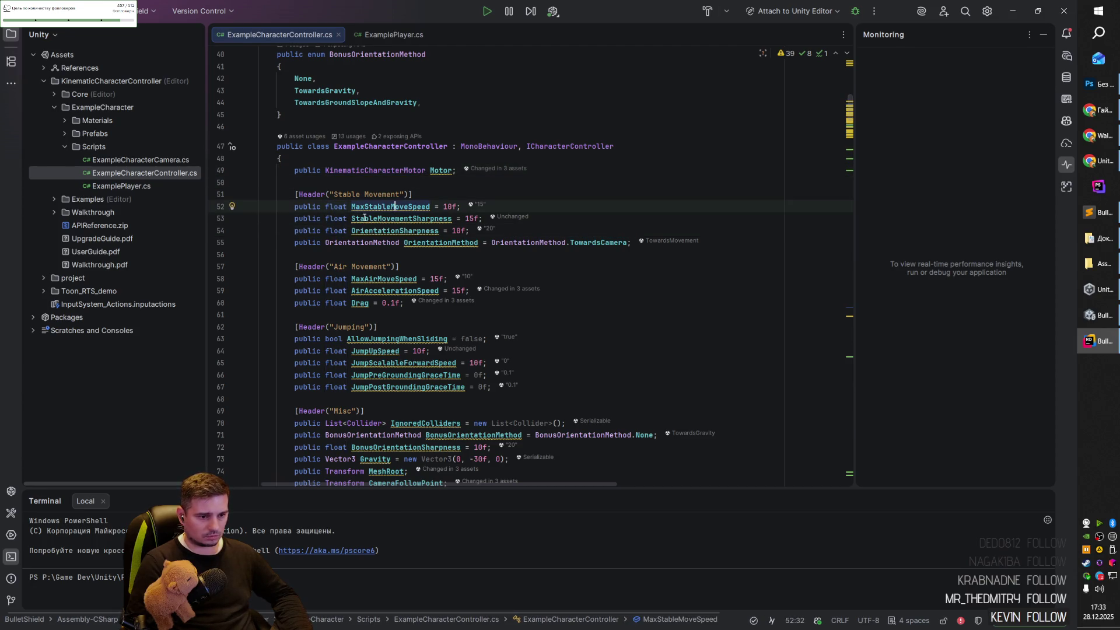
pyautogui.click(374, 219)
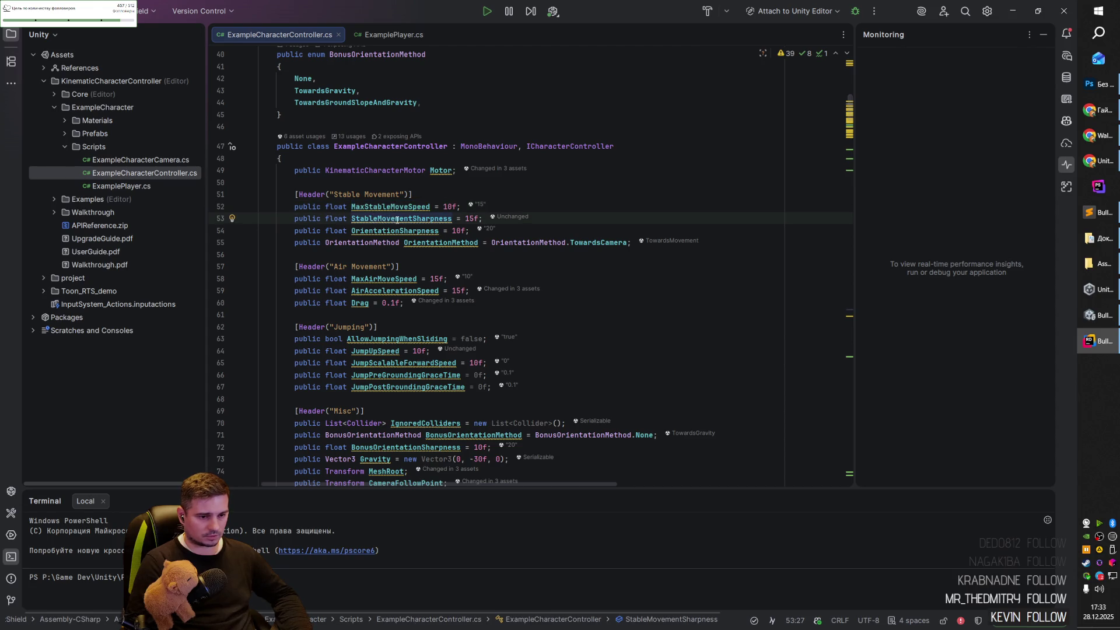
pyautogui.click(548, 205)
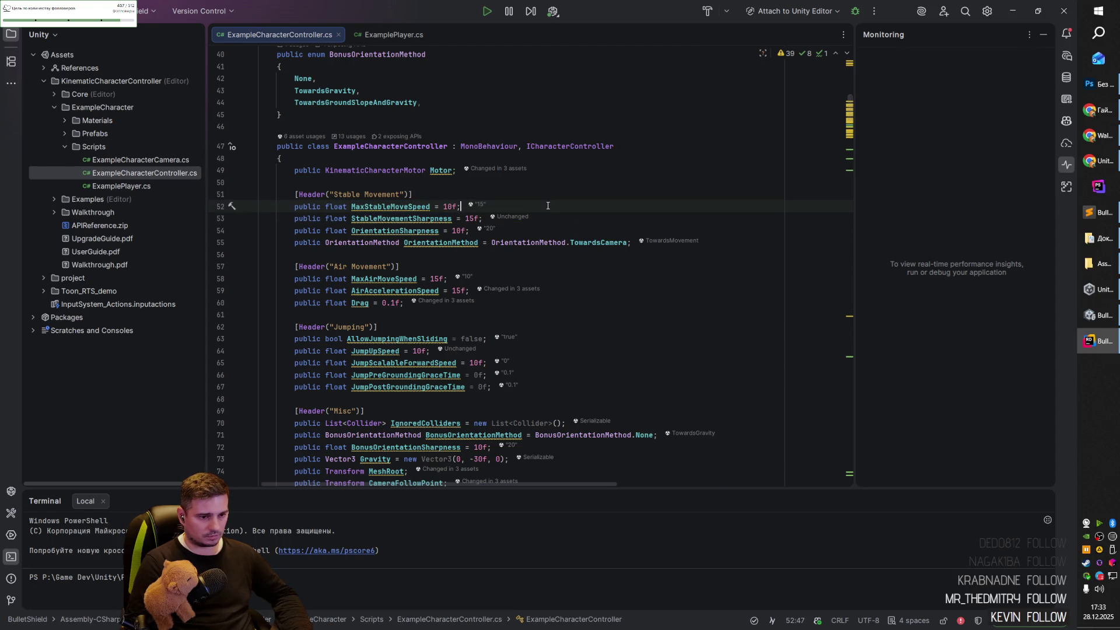
pyautogui.click(391, 219)
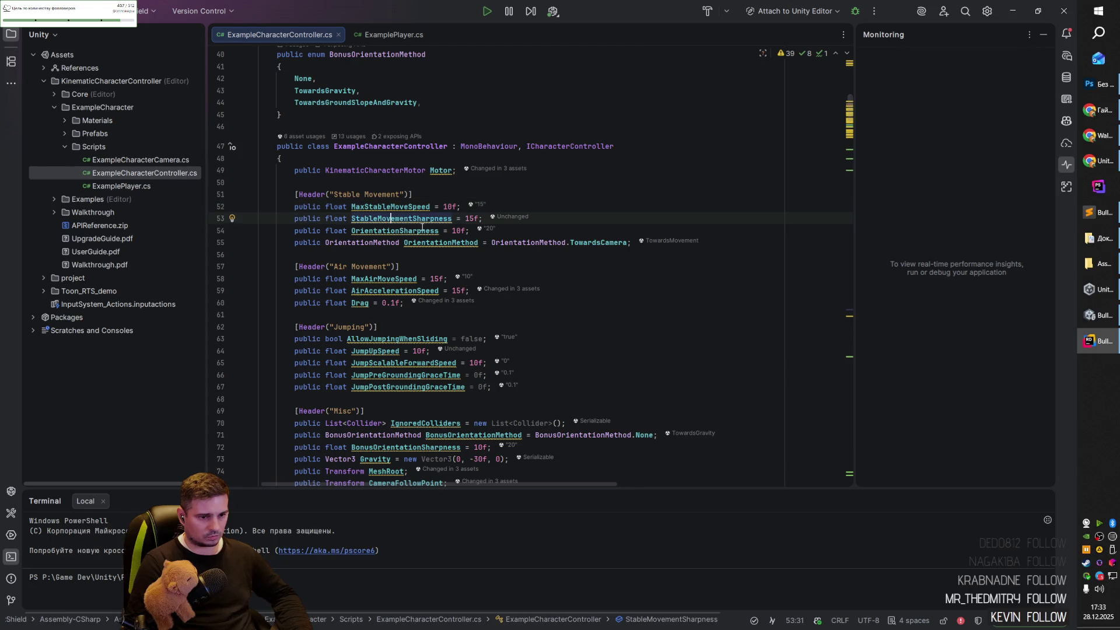
pyautogui.click(418, 230)
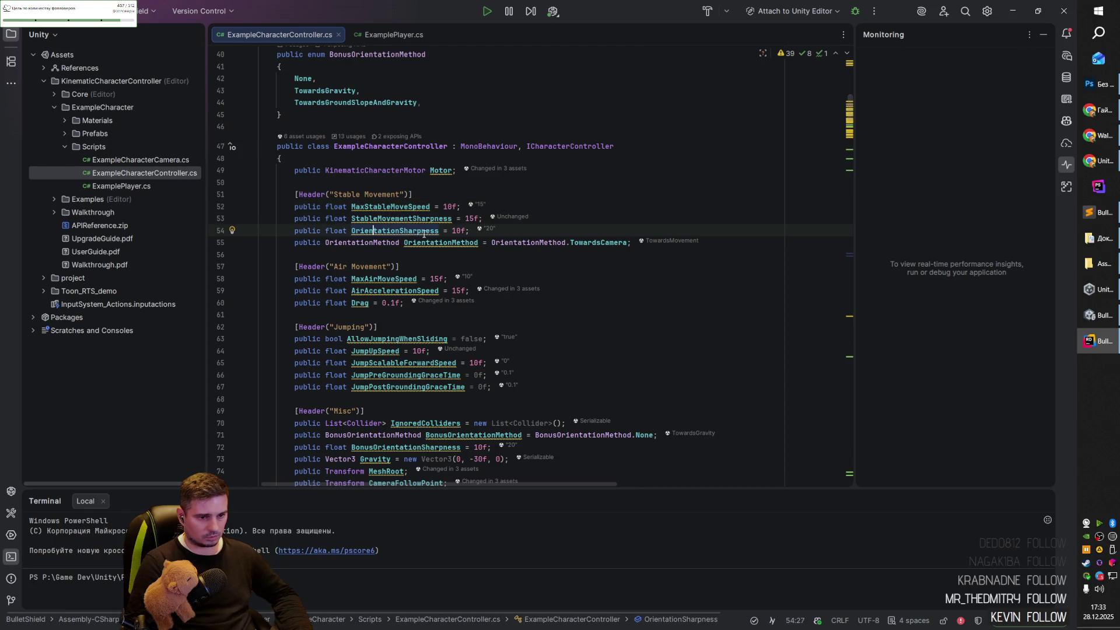
pyautogui.click(566, 219)
pyautogui.click(564, 227)
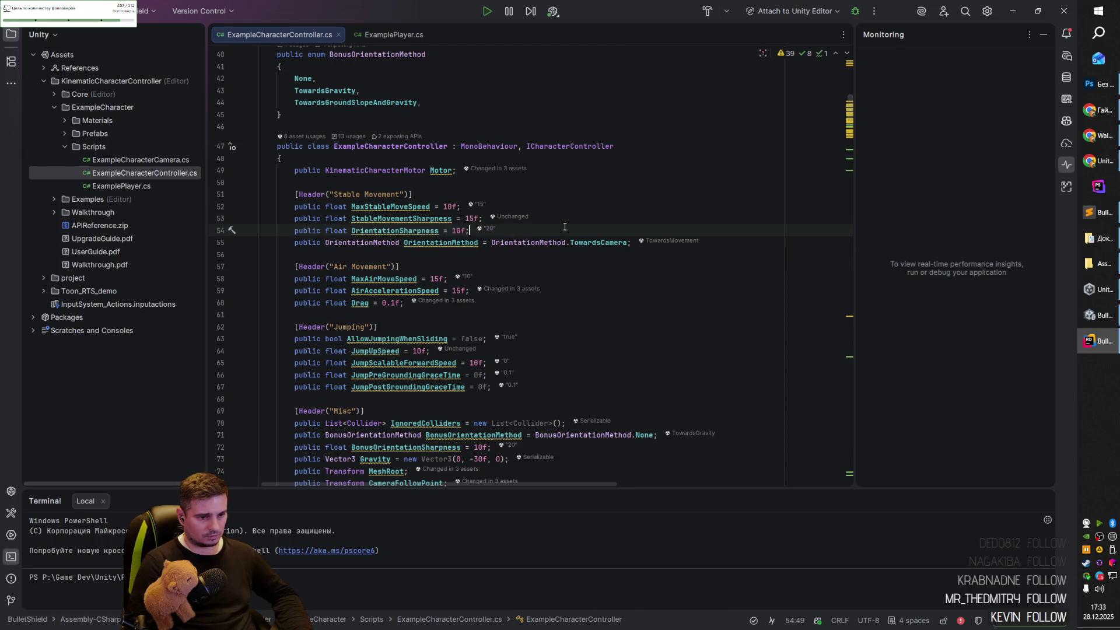
pyautogui.scroll(-2, 565, 227)
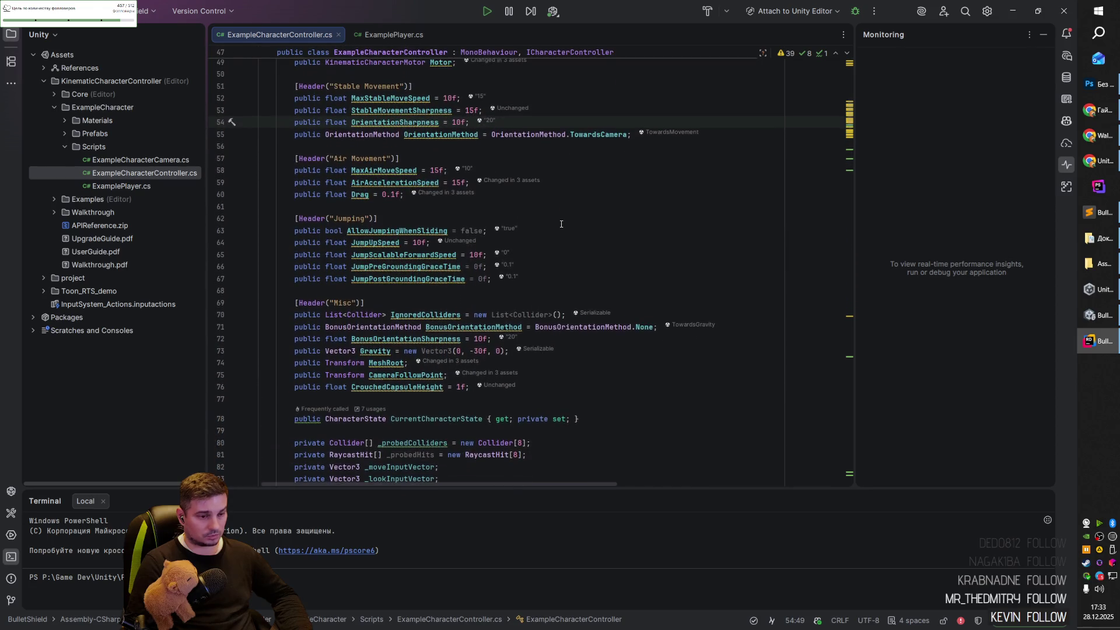
pyautogui.moveTo(343, 87); pyautogui.dragTo(396, 85)
pyautogui.click(396, 86)
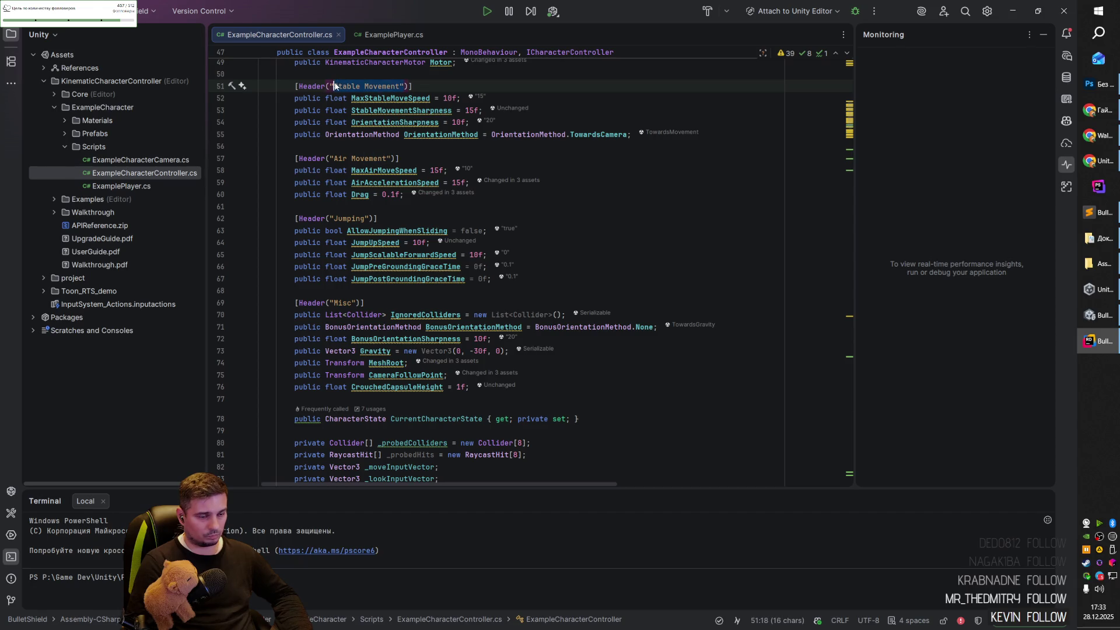
pyautogui.click(400, 87)
pyautogui.moveTo(334, 159); pyautogui.dragTo(371, 160)
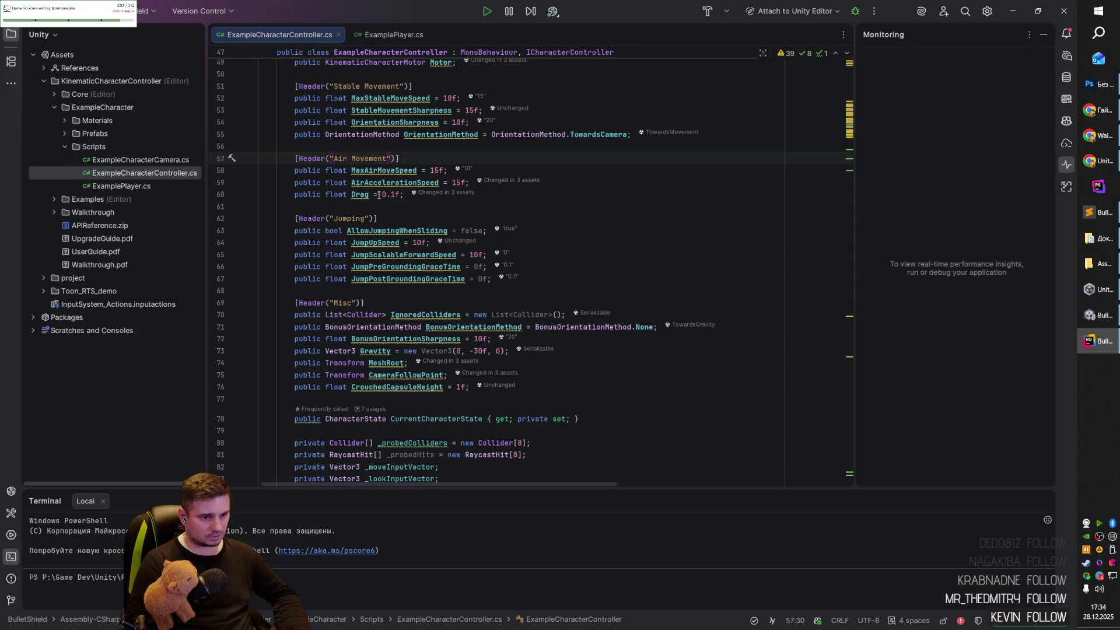
pyautogui.click(382, 219)
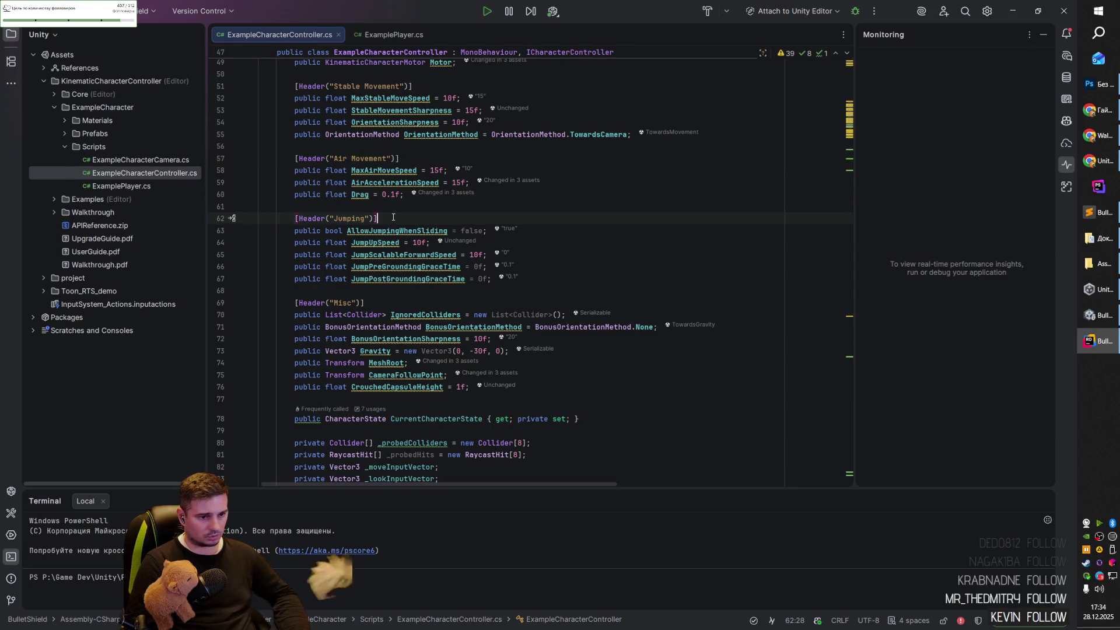
pyautogui.scroll(-2, 350, 227)
pyautogui.click(365, 231)
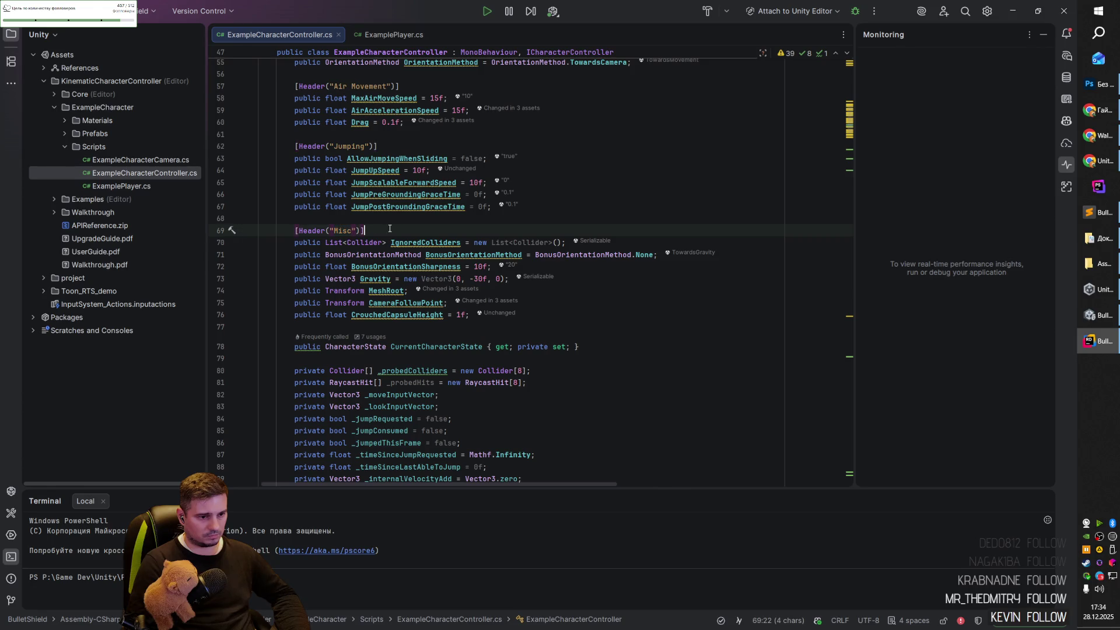
pyautogui.scroll(-1, 394, 228)
pyautogui.scroll(-2, 393, 229)
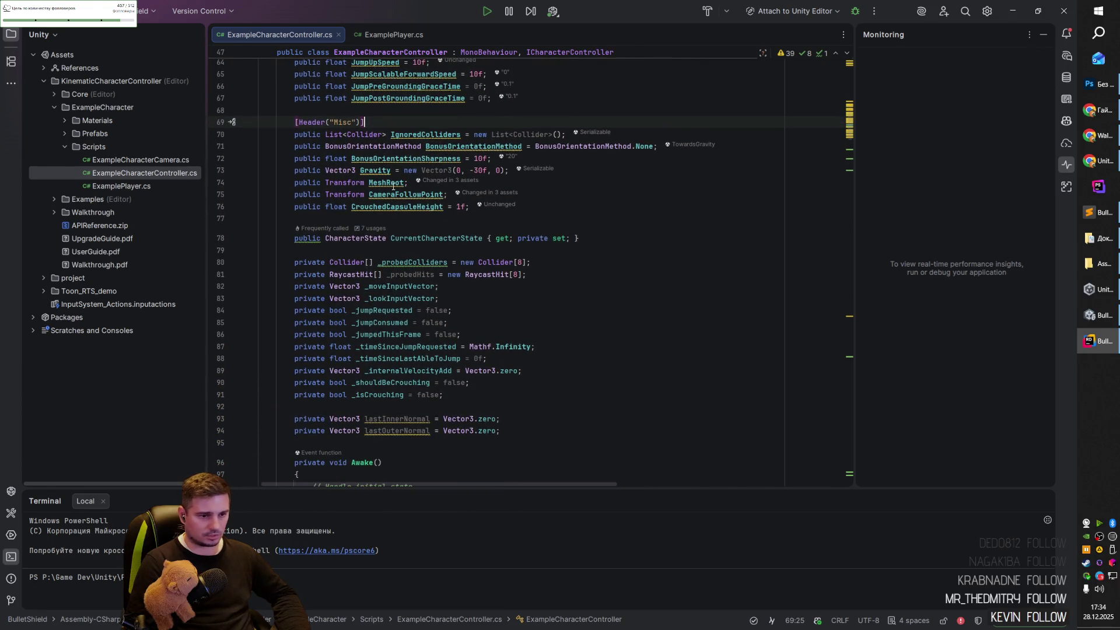
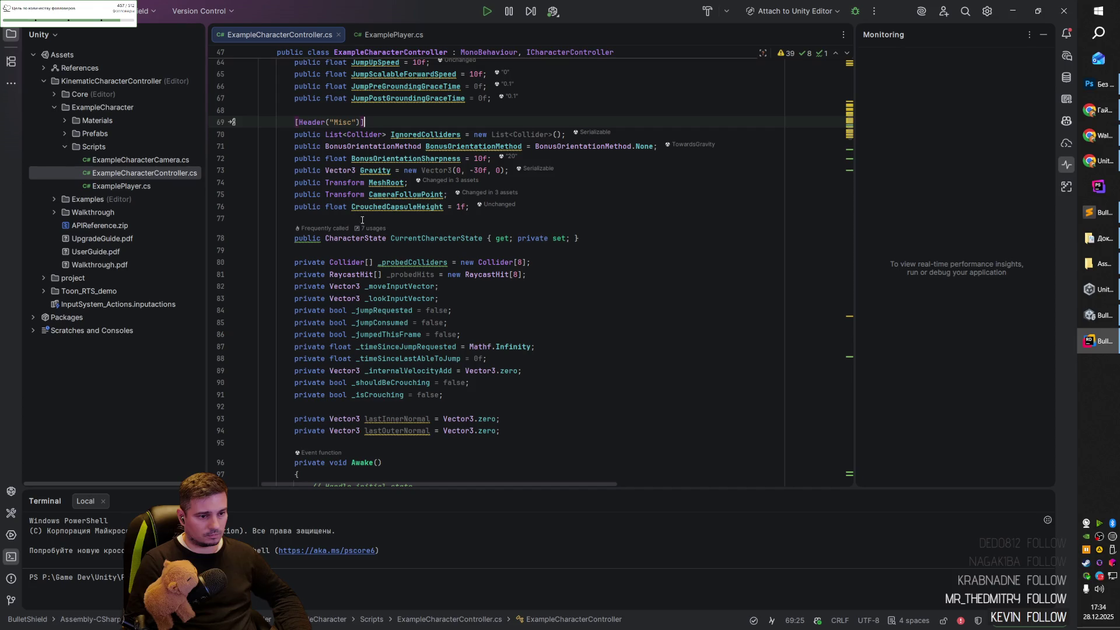
# Inspect the CurrentCharacterState property and its private setter in the controller code.
pyautogui.scroll(-2, 362, 220)
pyautogui.click(368, 167)
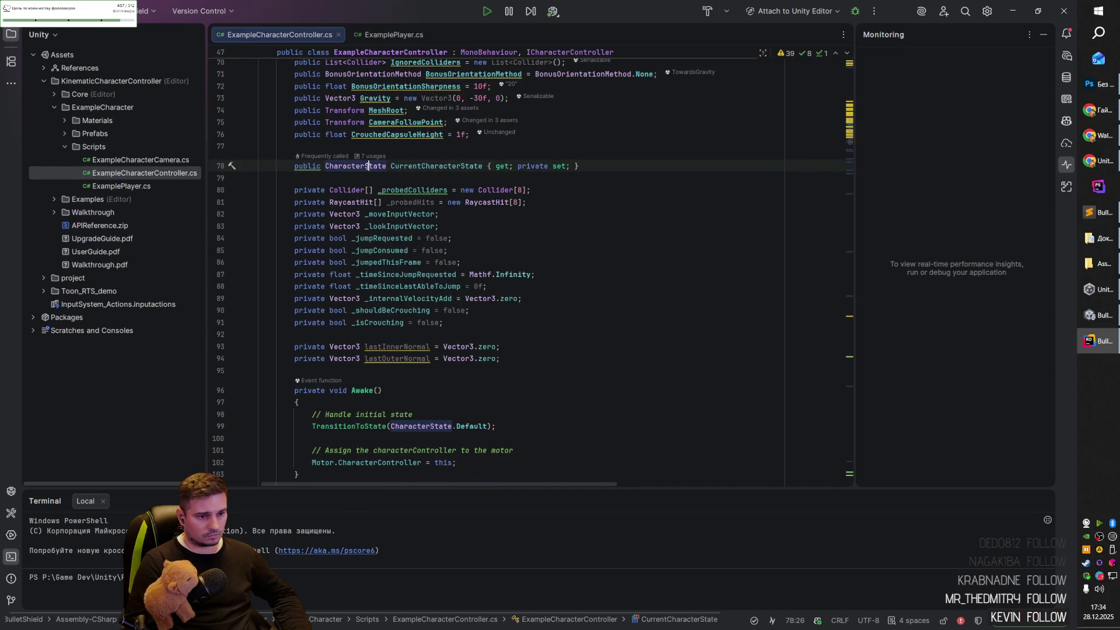
pyautogui.click(416, 177)
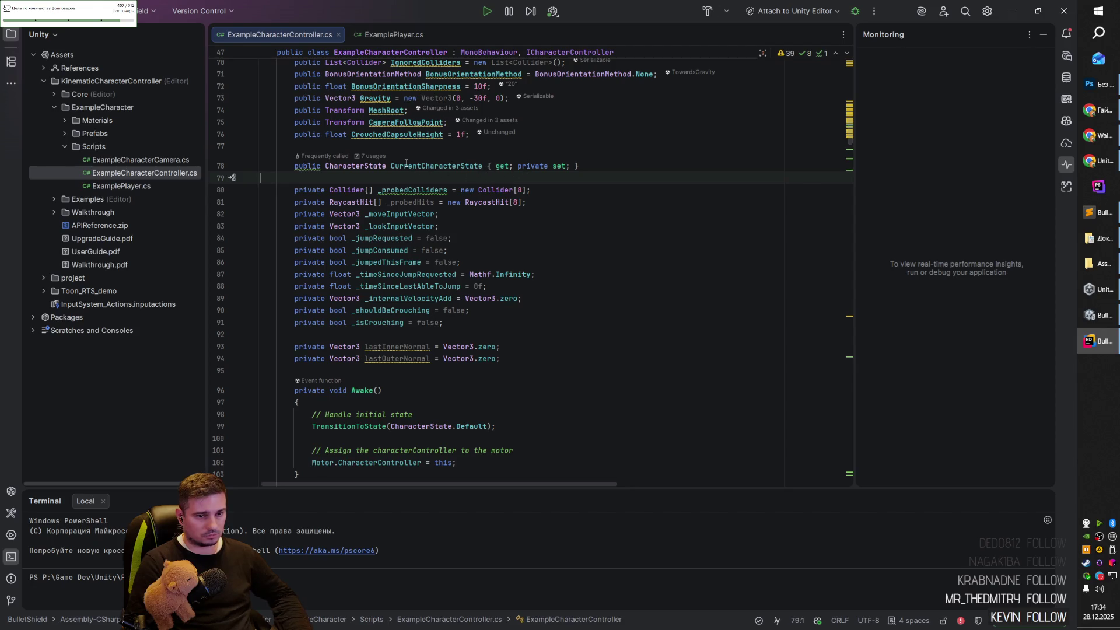
pyautogui.click(564, 167)
pyautogui.click(497, 174)
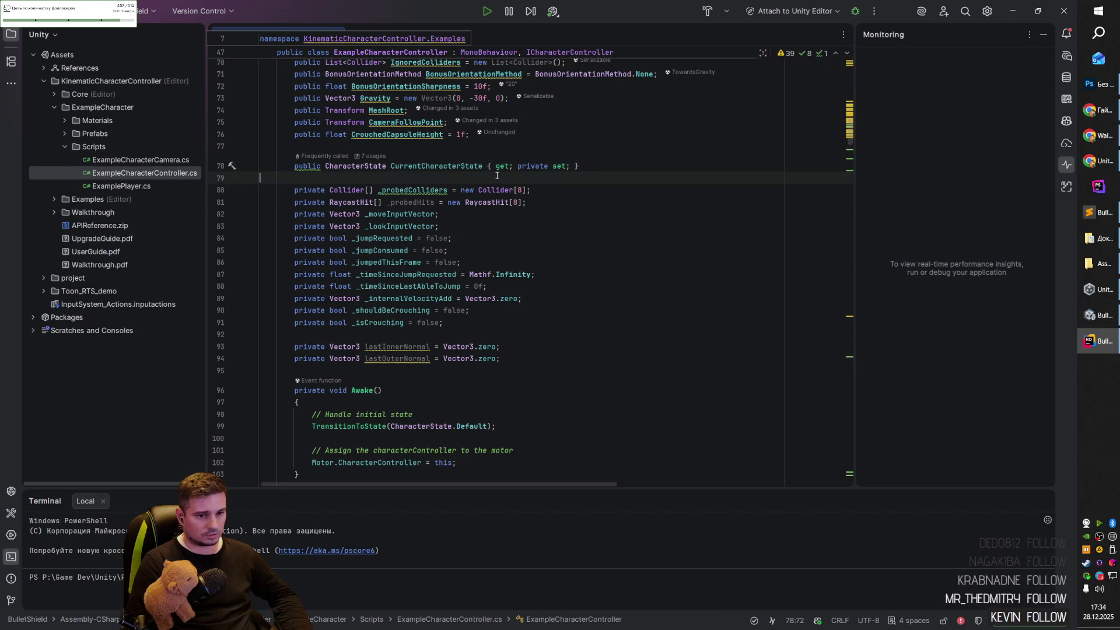
pyautogui.click(552, 167)
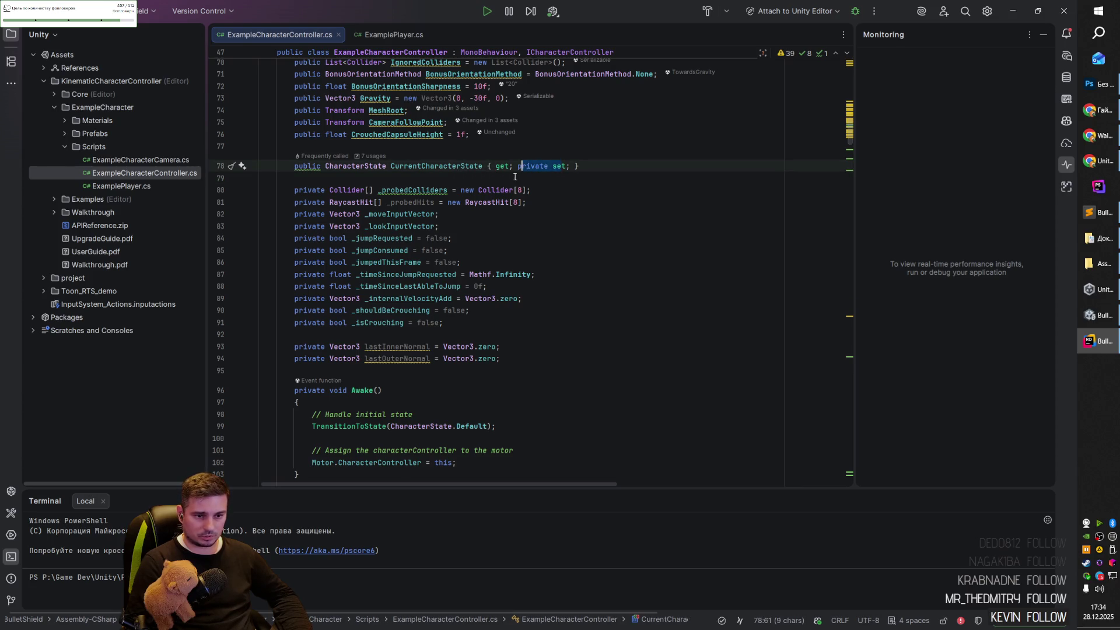
pyautogui.click(475, 177)
pyautogui.scroll(-2, 475, 177)
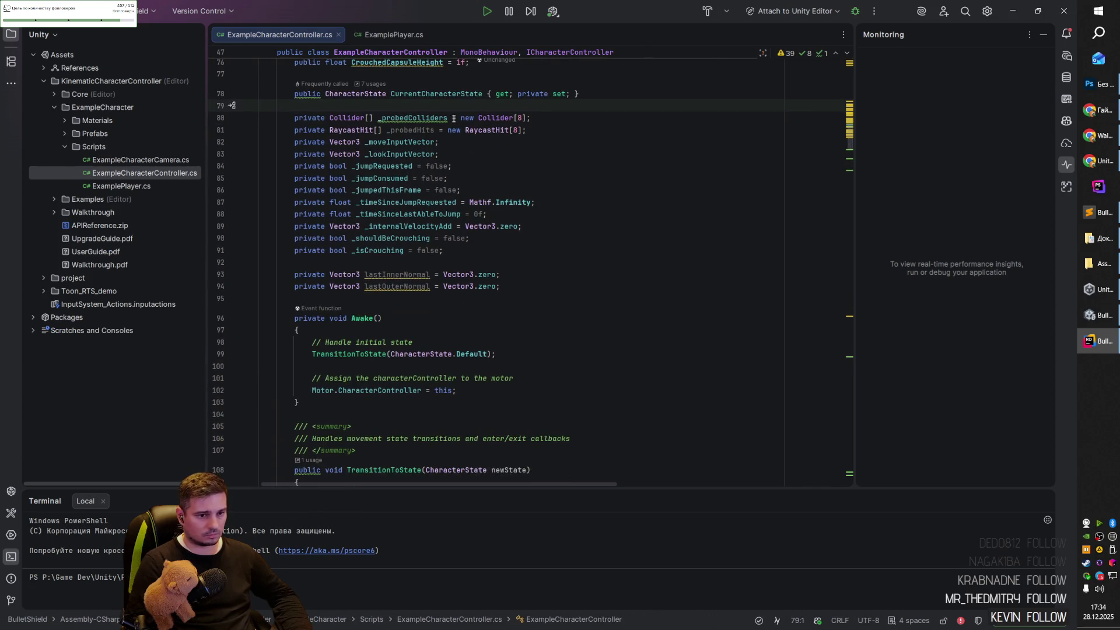
pyautogui.moveTo(349, 120)
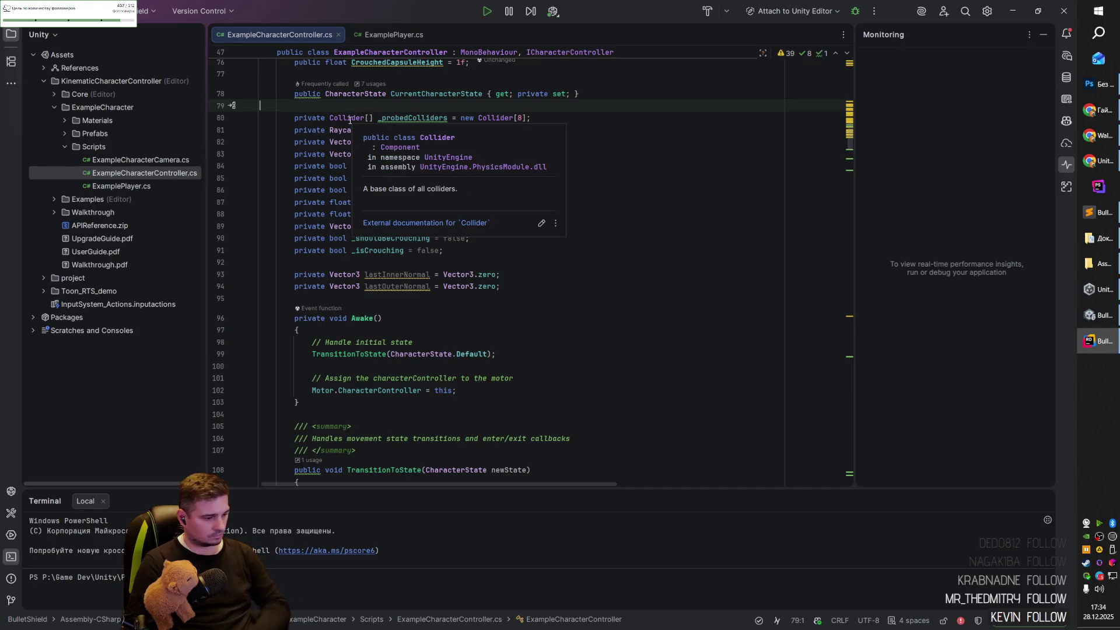
pyautogui.click(674, 141)
# Scroll down and inspect the SetInputs method.
pyautogui.scroll(-5, 489, 244)
pyautogui.scroll(-15, 489, 243)
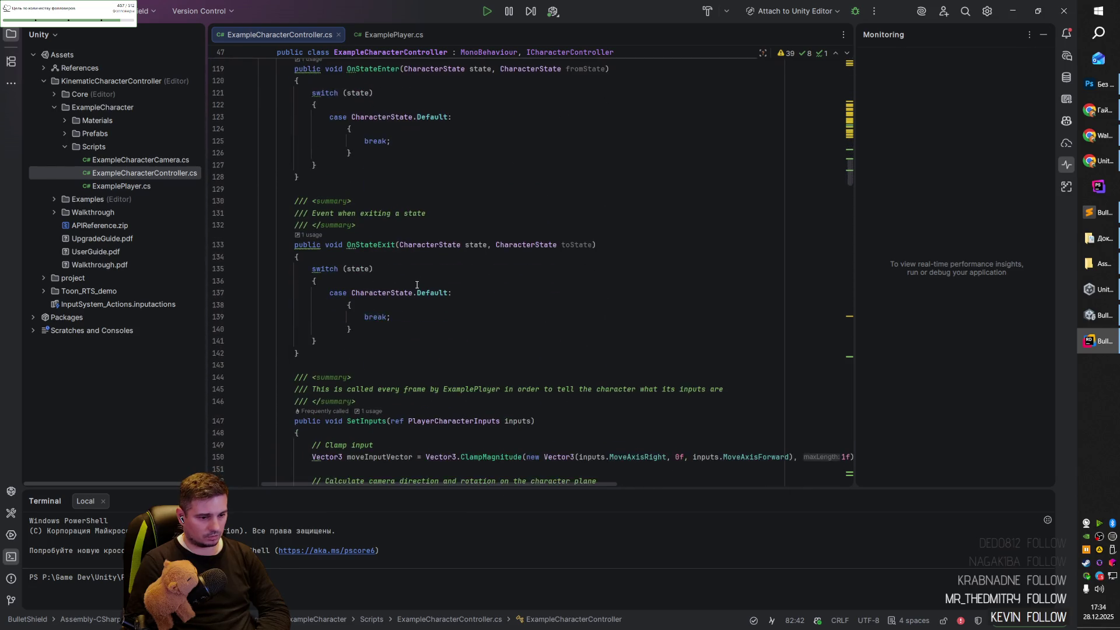
pyautogui.scroll(-1, 416, 286)
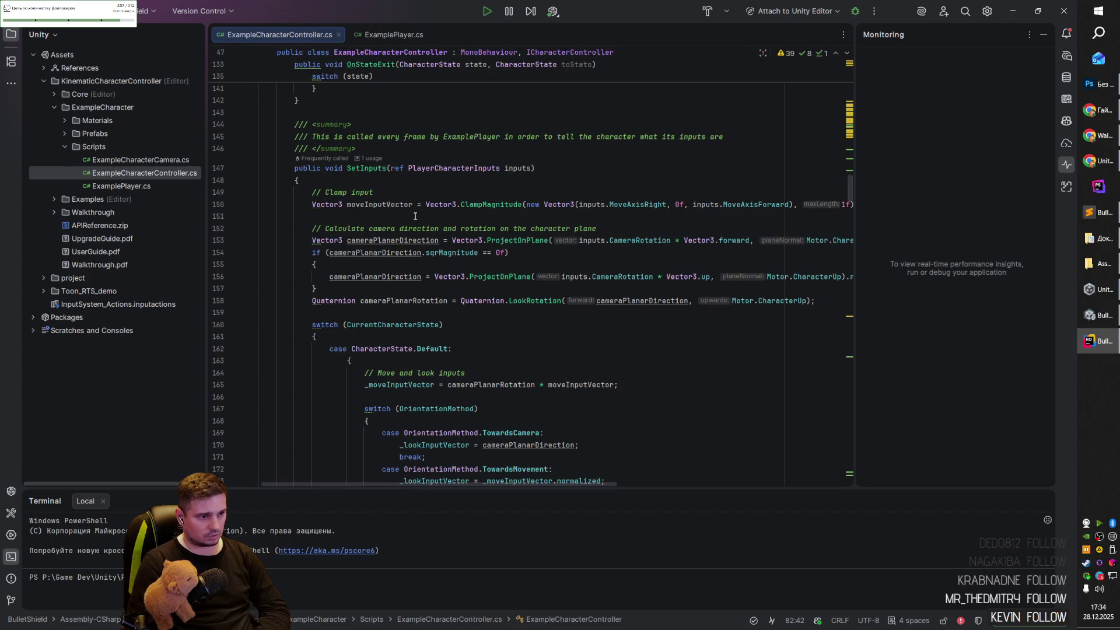
pyautogui.click(415, 312)
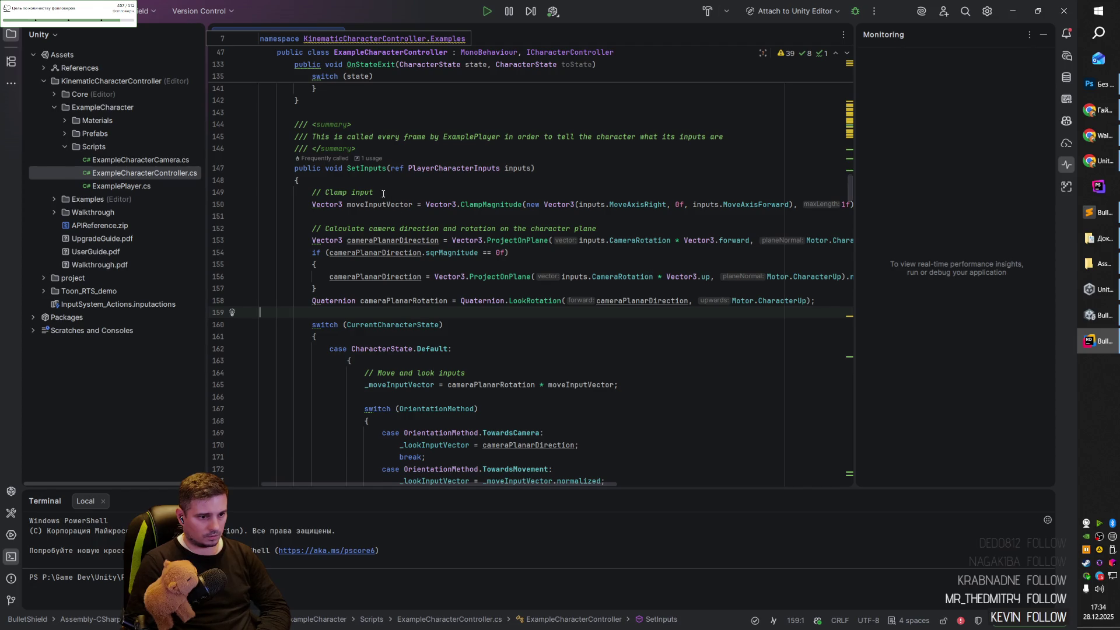
pyautogui.click(347, 168)
pyautogui.scroll(6, 396, 303)
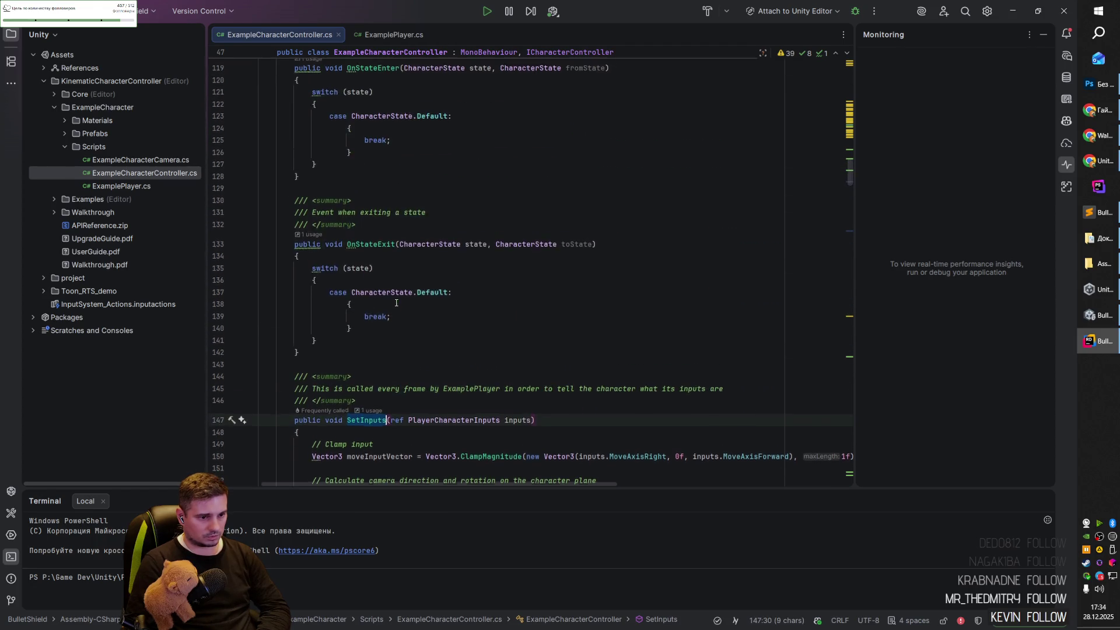
pyautogui.scroll(-5, 396, 304)
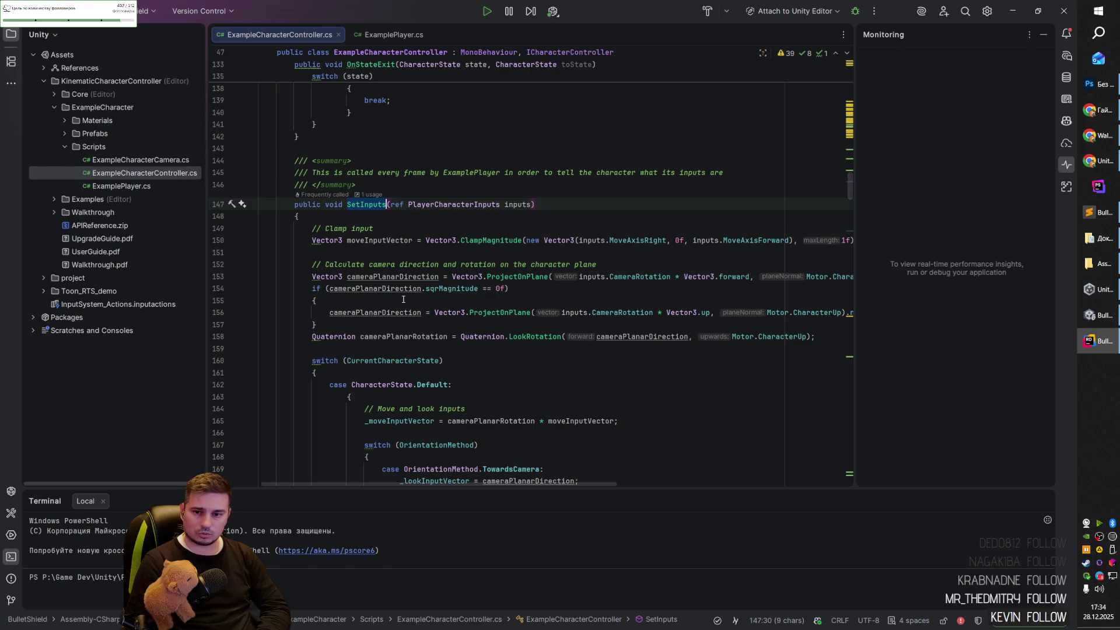
# Dock the Structure outline on the right, enlarge it, and close the Terminal.
pyautogui.click(9, 62)
pyautogui.moveTo(10, 61)
pyautogui.mouseDown()
pyautogui.moveTo(894, 204)
pyautogui.moveTo(1009, 195)
pyautogui.moveTo(918, 274)
pyautogui.moveTo(870, 356)
pyautogui.mouseUp()
pyautogui.moveTo(931, 253); pyautogui.dragTo(930, 182)
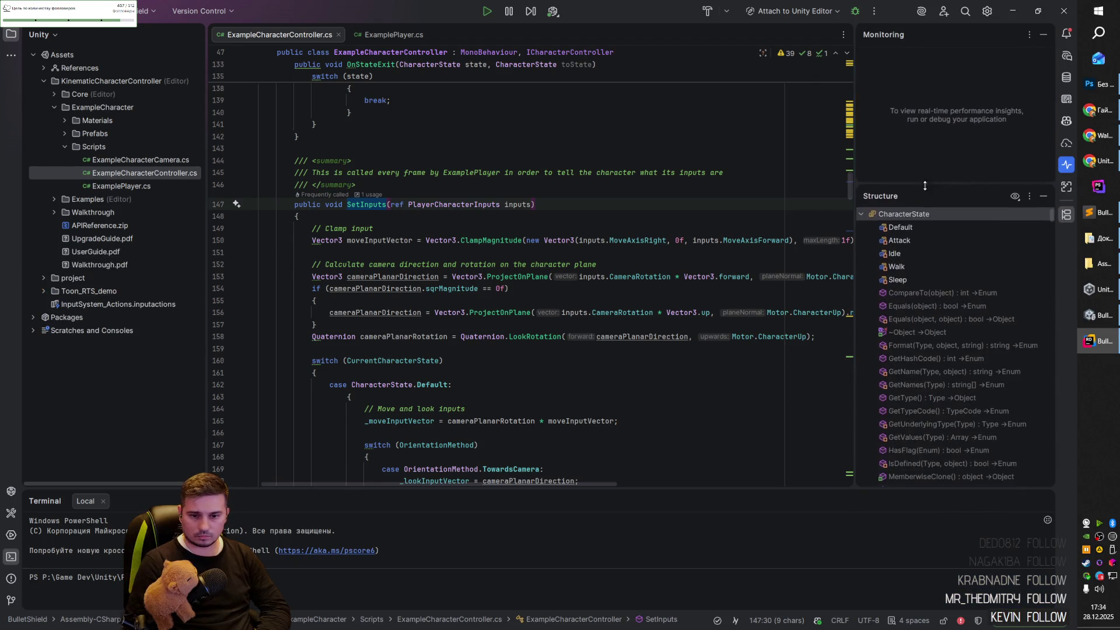
pyautogui.moveTo(854, 263); pyautogui.dragTo(779, 264)
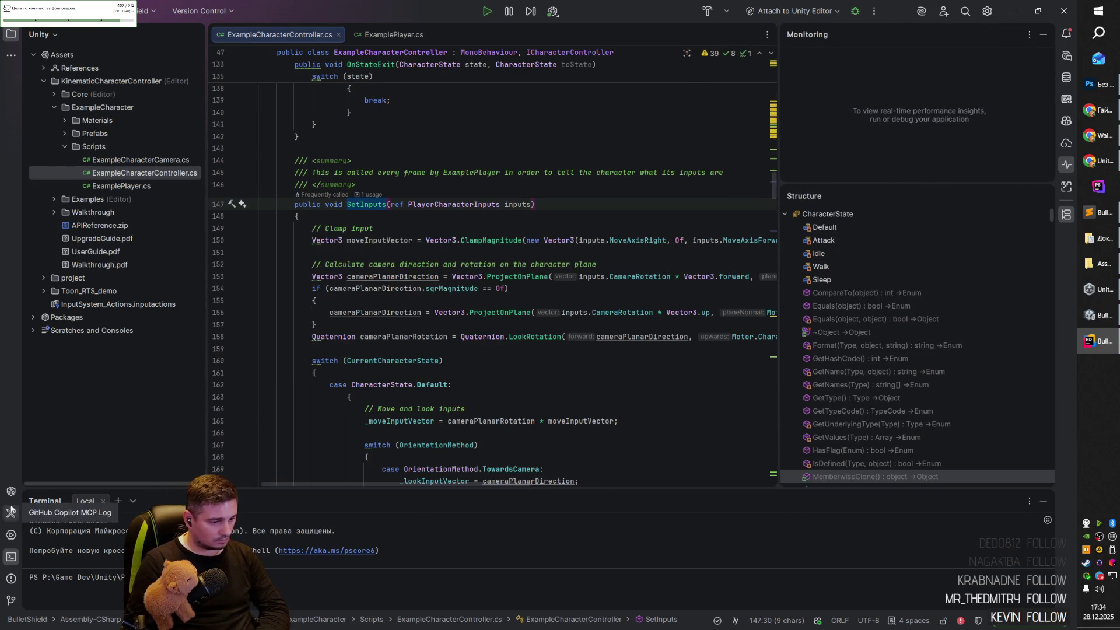
pyautogui.click(11, 556)
pyautogui.moveTo(779, 449); pyautogui.dragTo(771, 451)
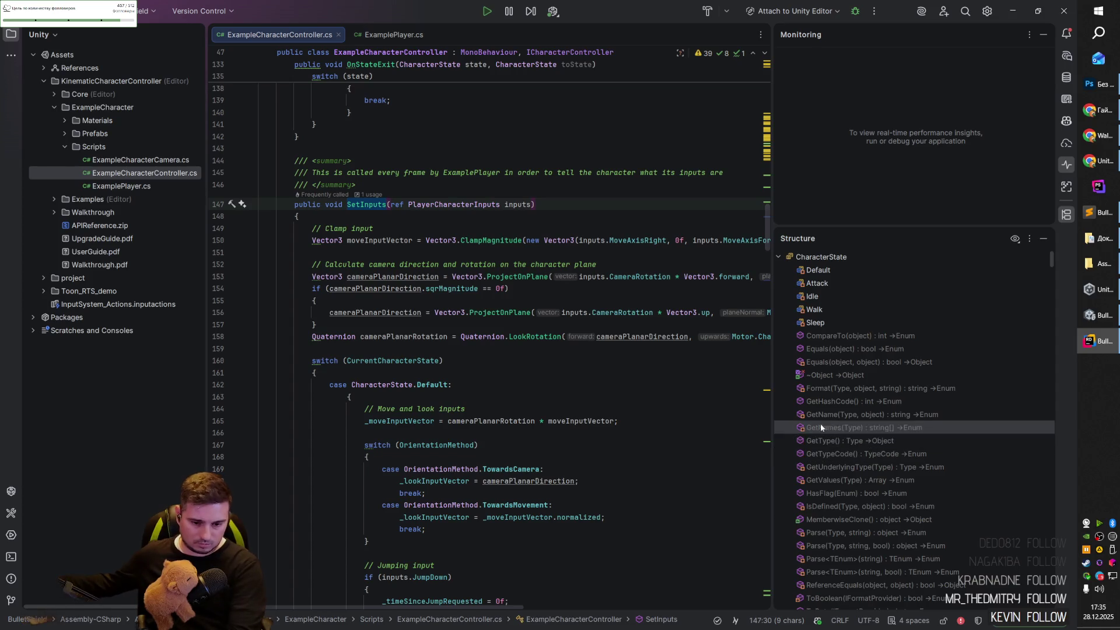
# Open the decompiled System.cs at the Object finalizer (~Object) from the outline.
pyautogui.scroll(-5, 842, 410)
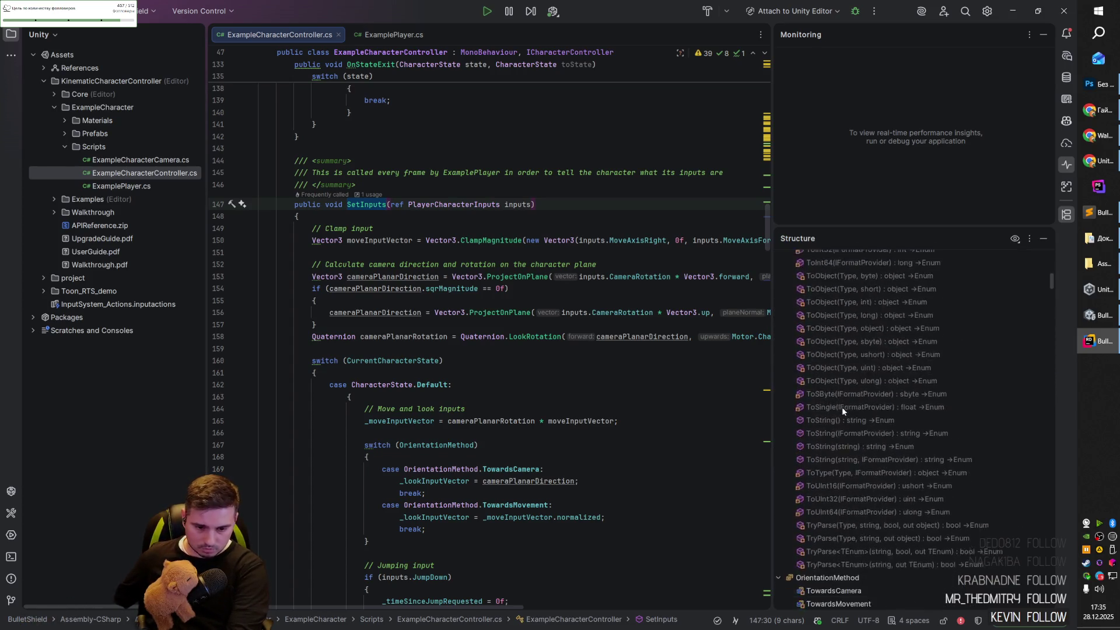
pyautogui.scroll(3, 841, 410)
pyautogui.scroll(-12, 842, 409)
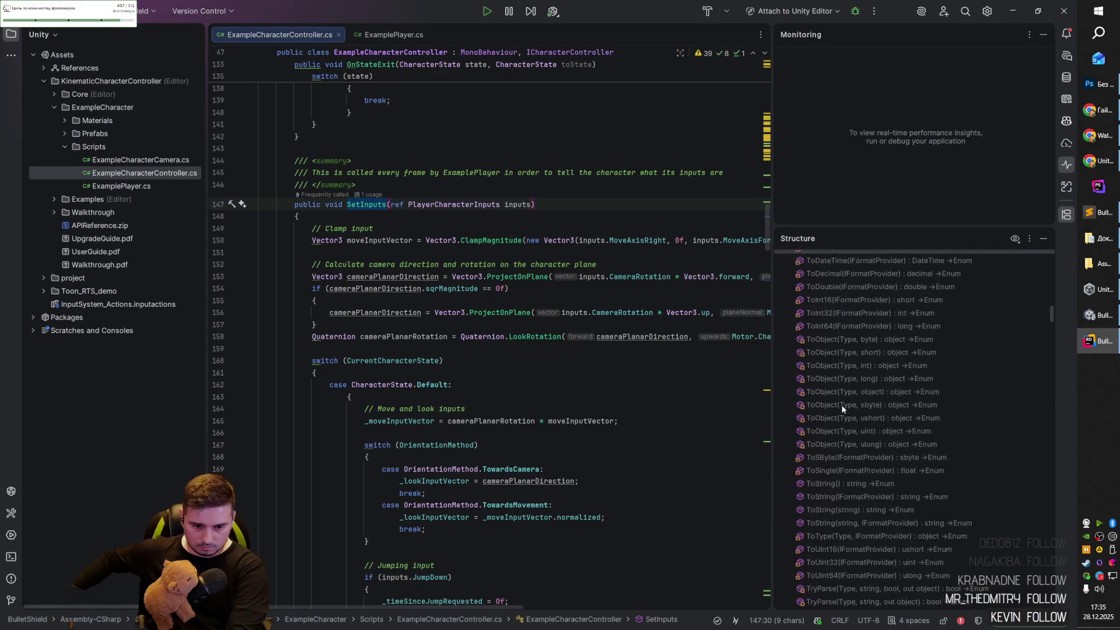
pyautogui.scroll(-3, 842, 405)
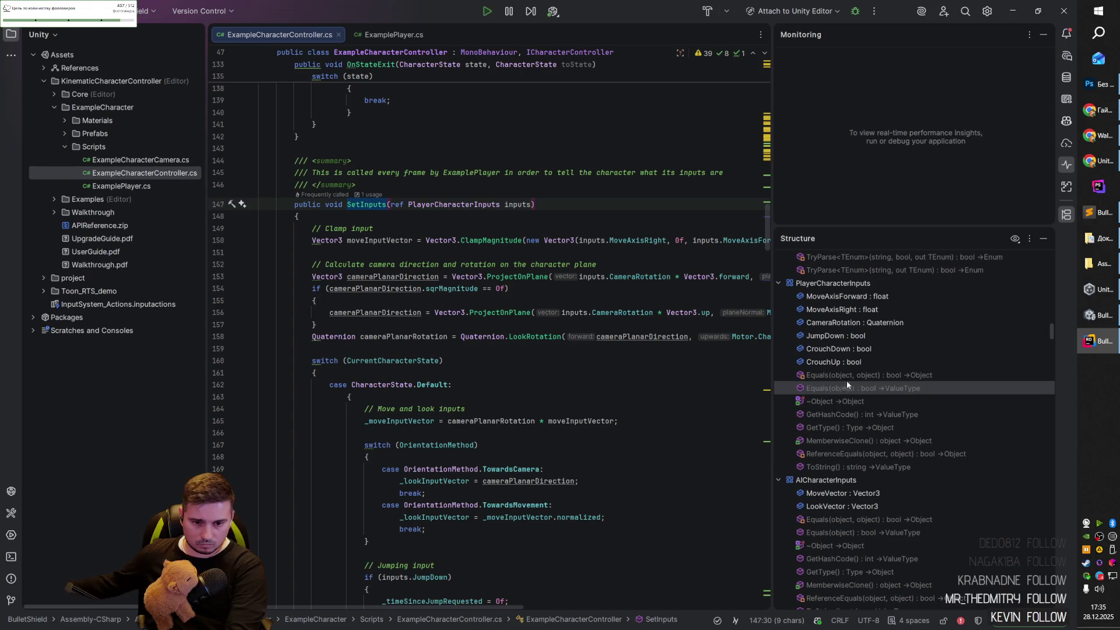
pyautogui.scroll(-6, 942, 309)
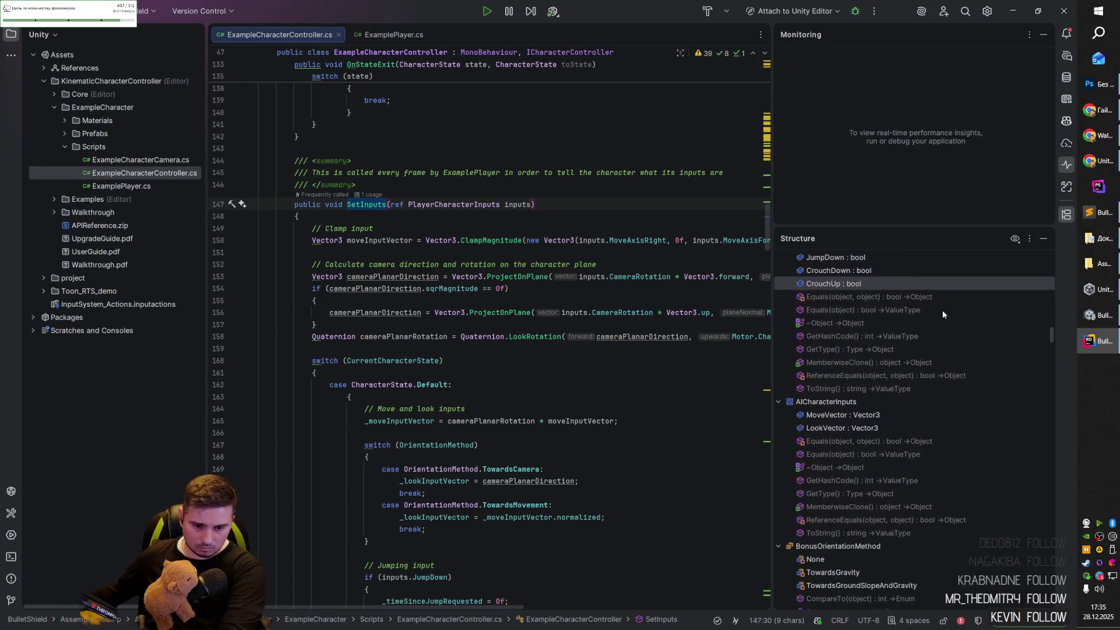
pyautogui.scroll(-7, 941, 310)
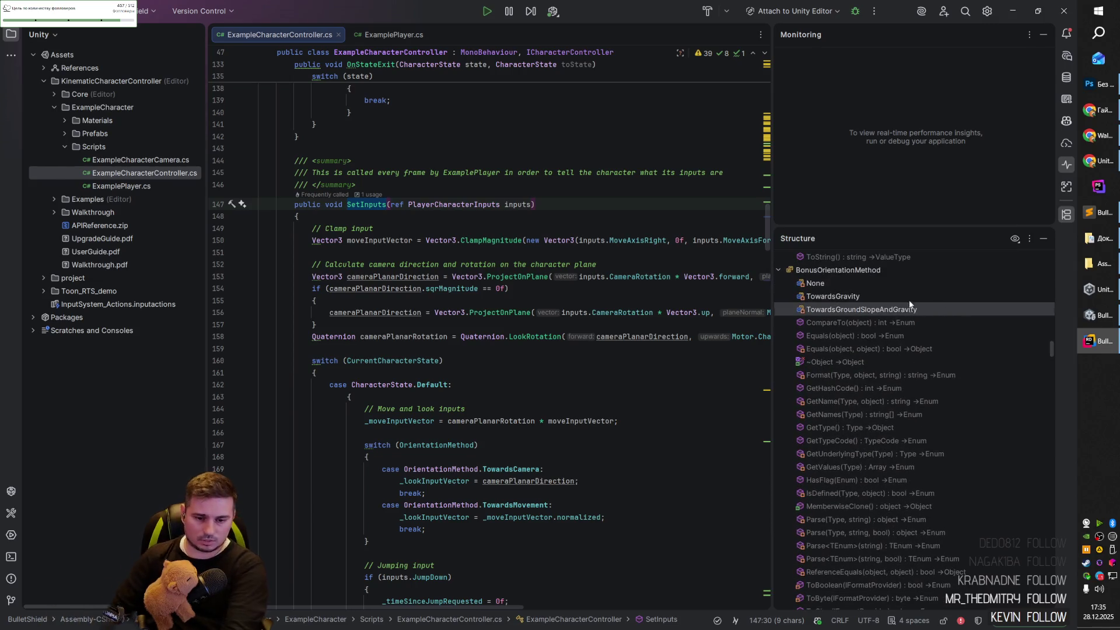
pyautogui.click(897, 357)
pyautogui.doubleClick(897, 355)
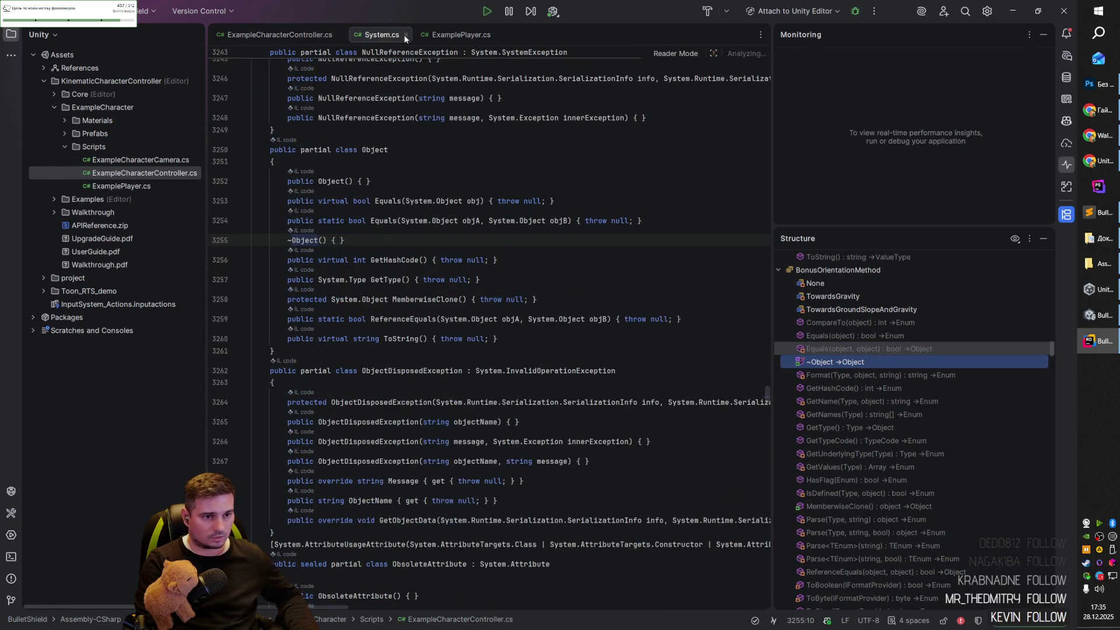
# Close the System.cs and ExamplePlayer.cs tabs and jump to the class and BonusOrientationMethod enum.
pyautogui.click(404, 35)
pyautogui.click(430, 36)
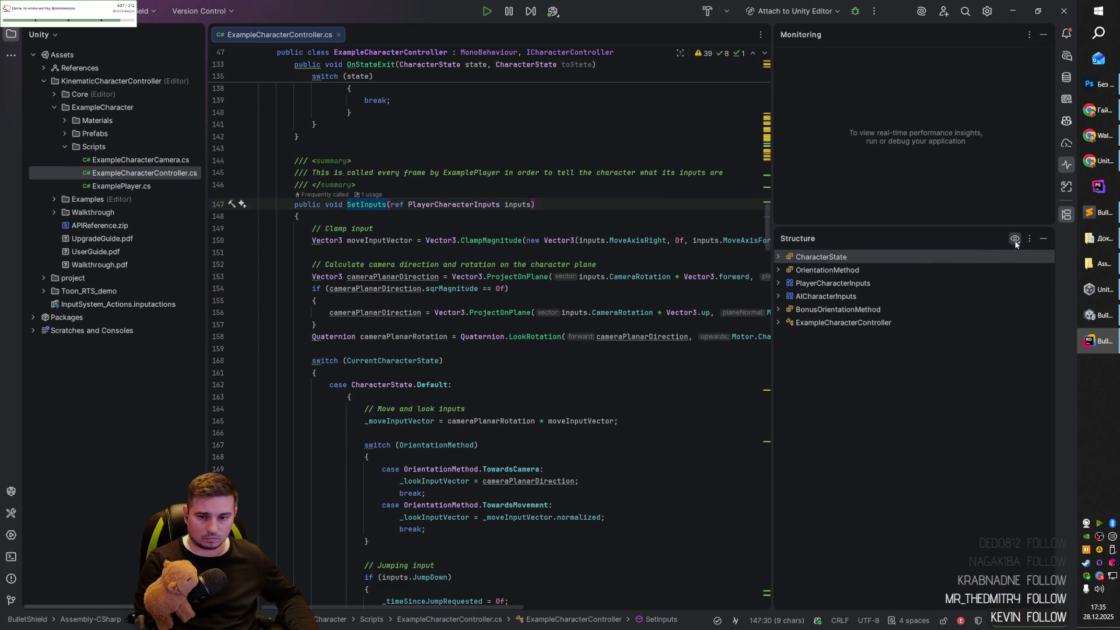
pyautogui.click(866, 324)
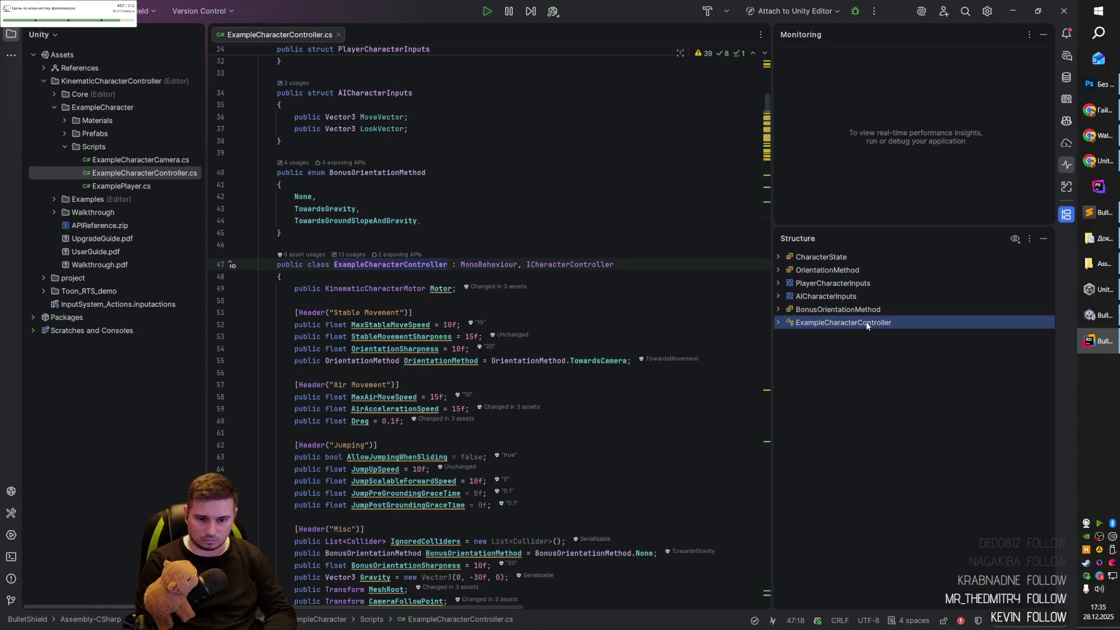
pyautogui.click(866, 310)
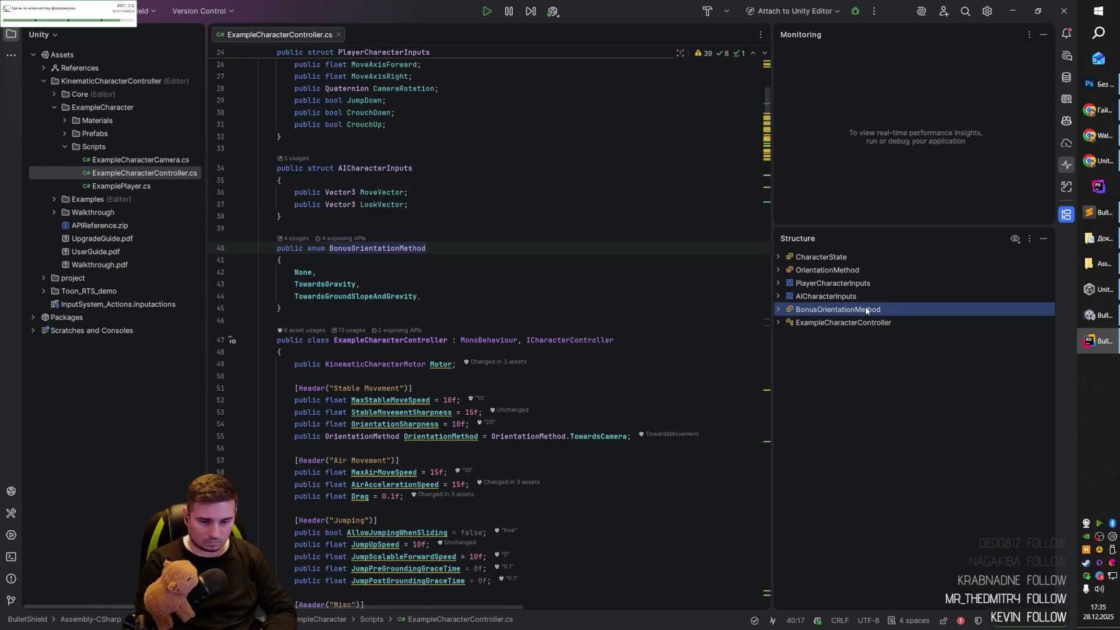
# Search the Structure outline for 'update', then for 'fixed'.
pyautogui.write('u')
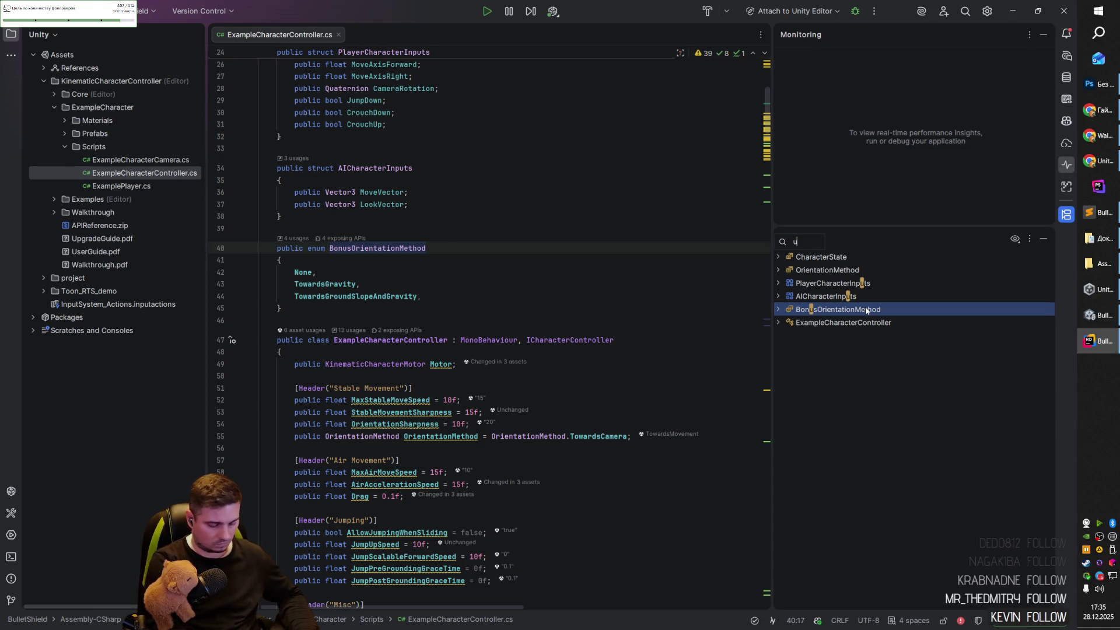
pyautogui.write('pdate')
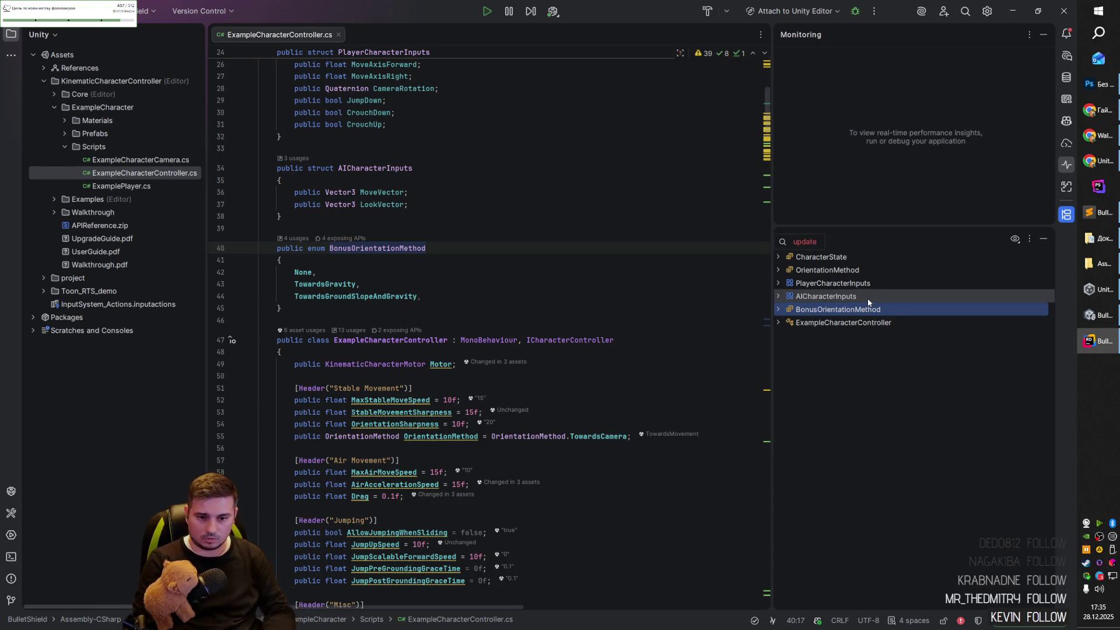
pyautogui.press('Escape')
pyautogui.press('Home')
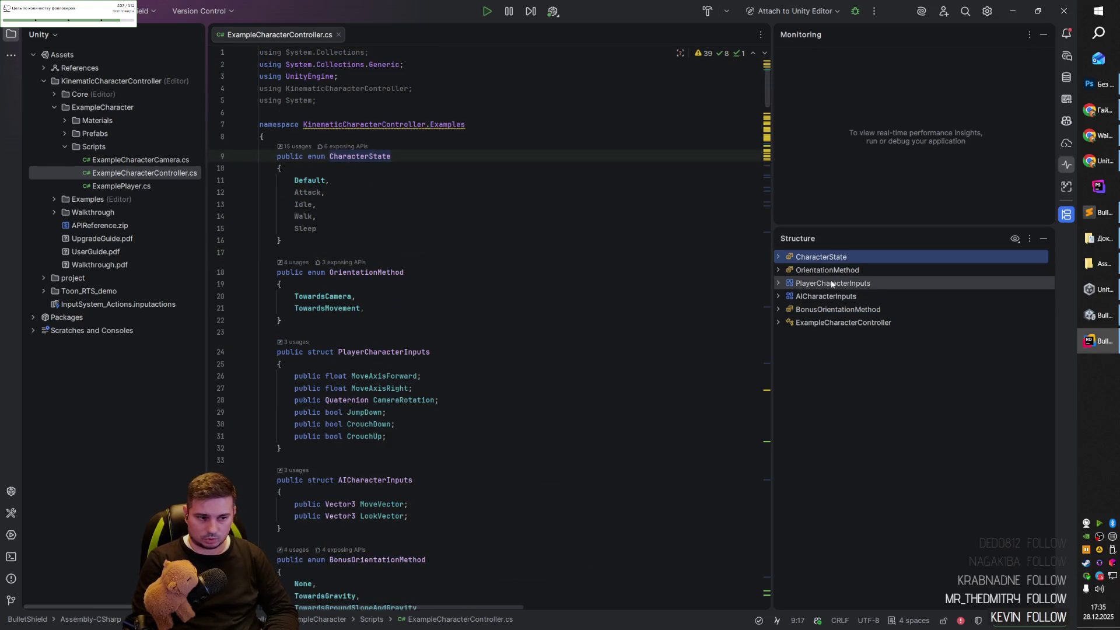
pyautogui.hotkey('ctrl', 'f')
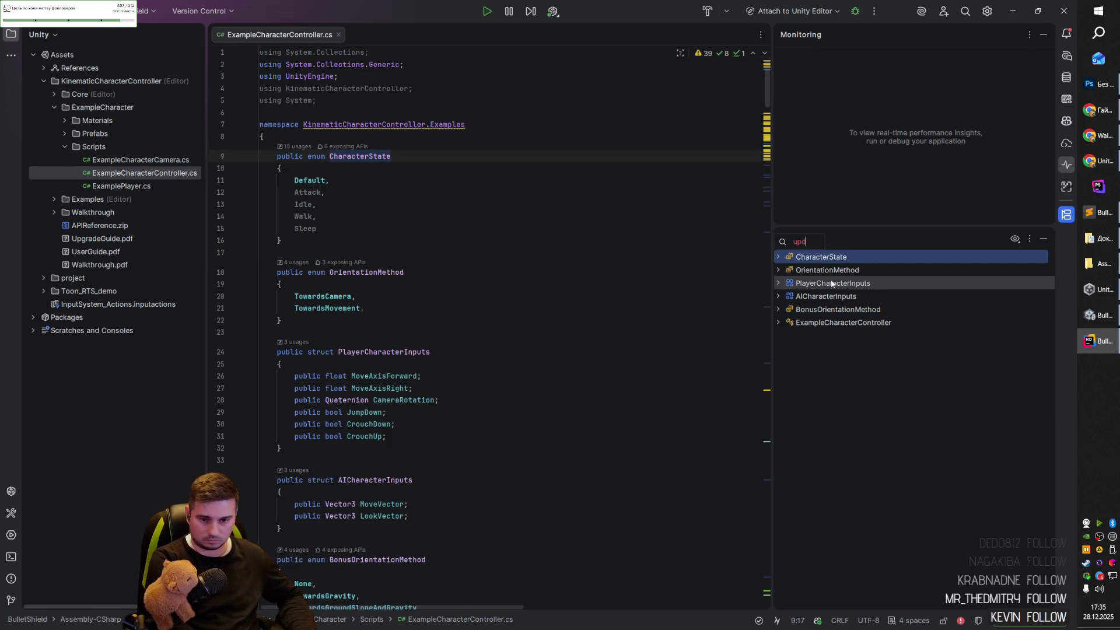
pyautogui.write('fixd')
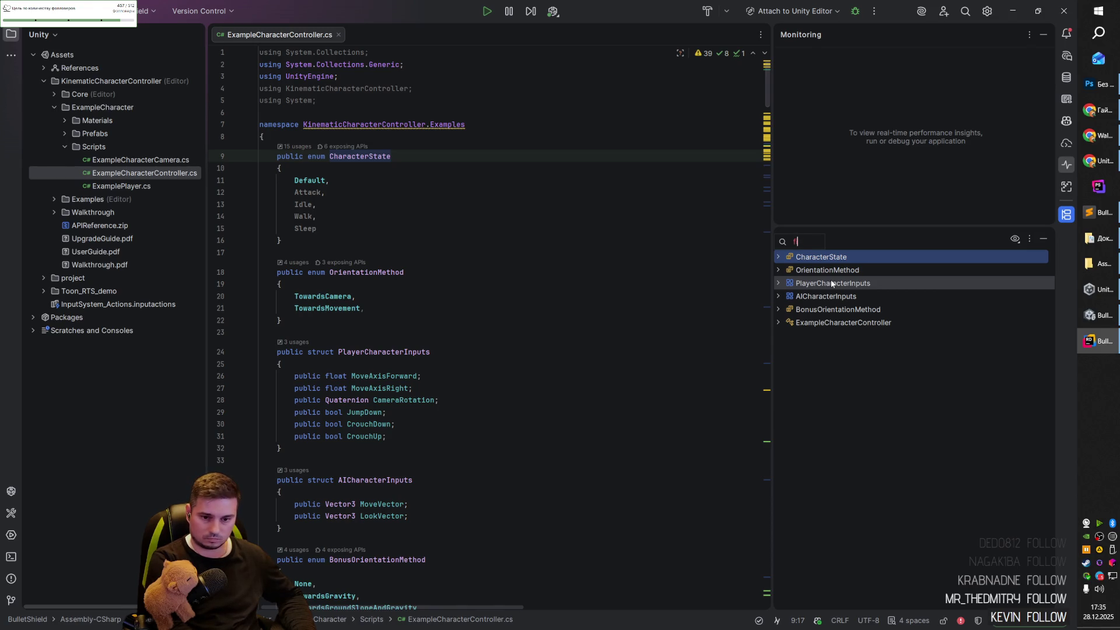
pyautogui.press('BackSpace')
pyautogui.write('ed')
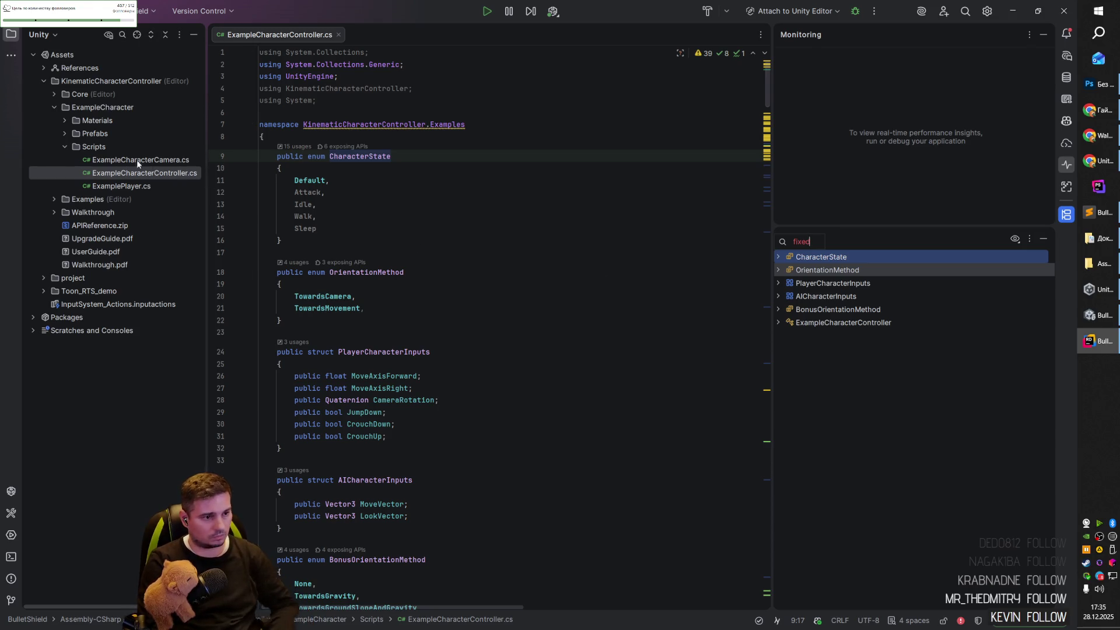
pyautogui.click(117, 148)
# Open ExampleCharacterCamera.cs and scroll through it.
pyautogui.doubleClick(159, 163)
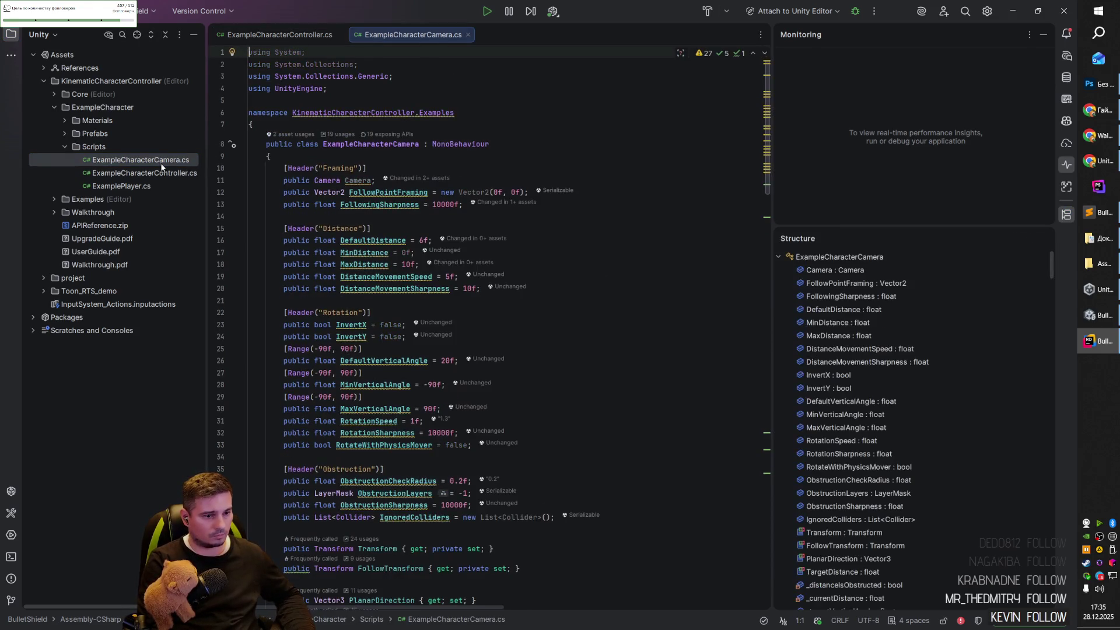
pyautogui.scroll(-15, 524, 332)
pyautogui.scroll(-15, 523, 331)
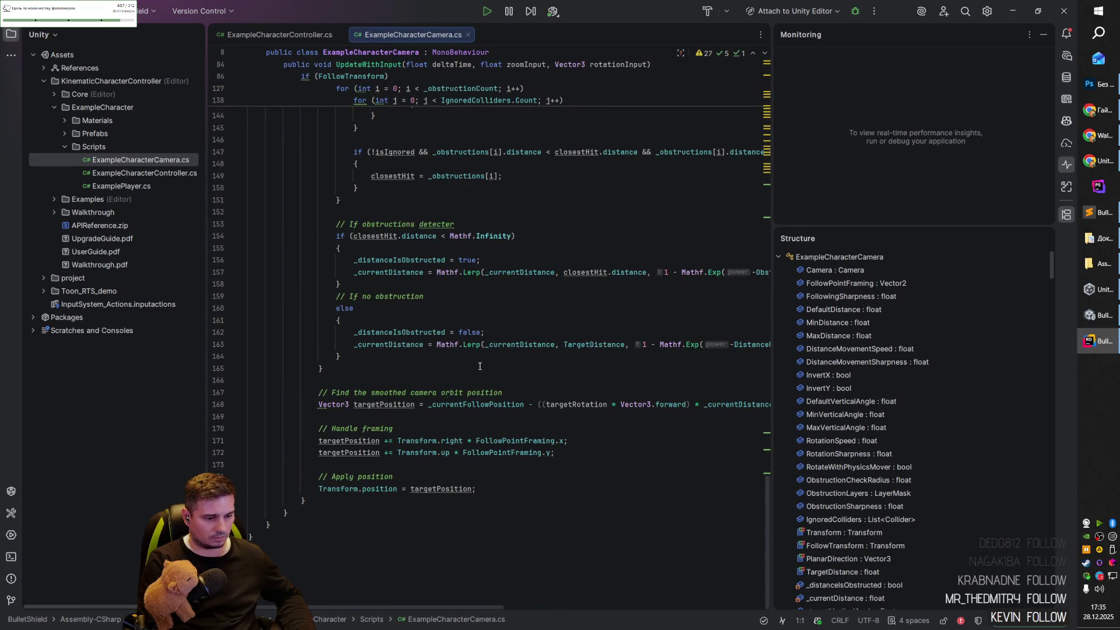
# Open ExamplePlayer.cs and inspect its Character and CharacterCamera field declarations.
pyautogui.doubleClick(121, 186)
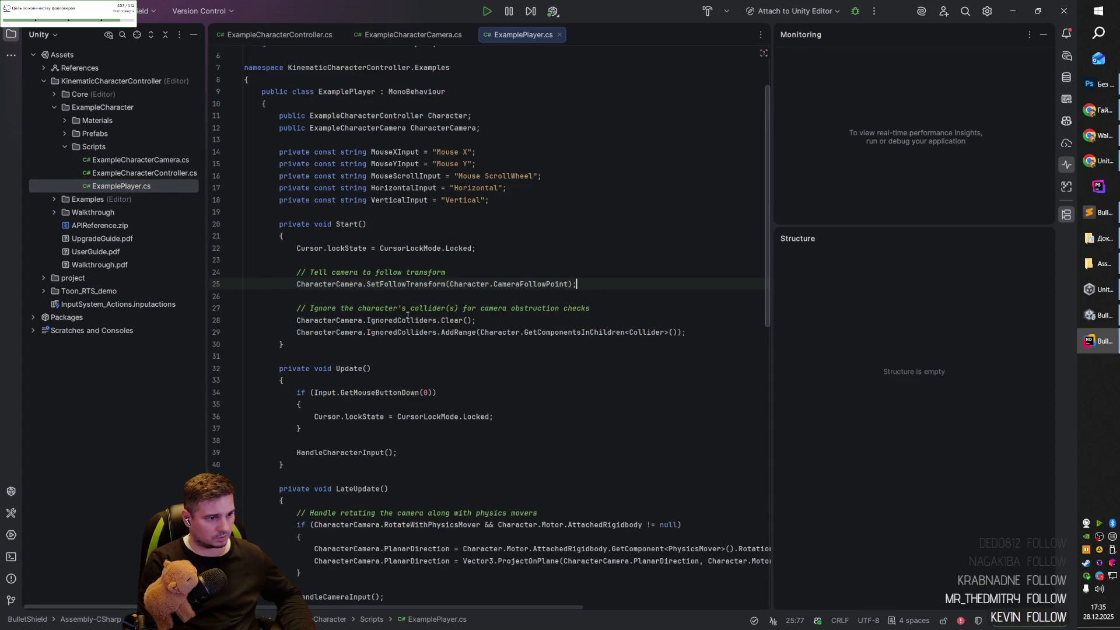
pyautogui.scroll(-10, 481, 344)
pyautogui.scroll(-5, 482, 344)
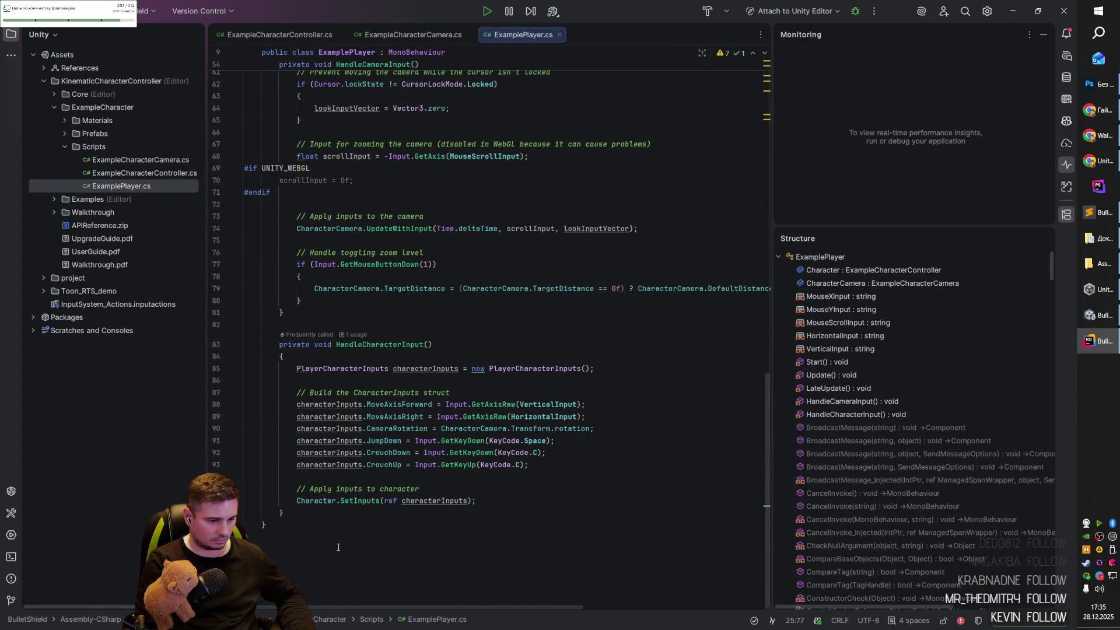
pyautogui.click(331, 550)
pyautogui.scroll(13, 373, 496)
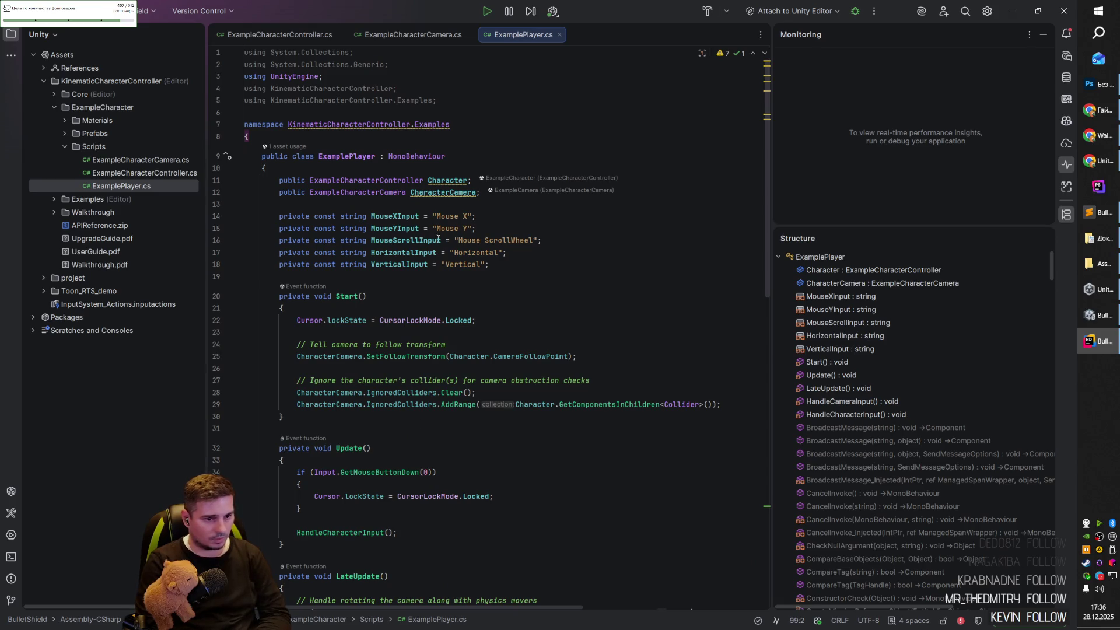
pyautogui.click(515, 207)
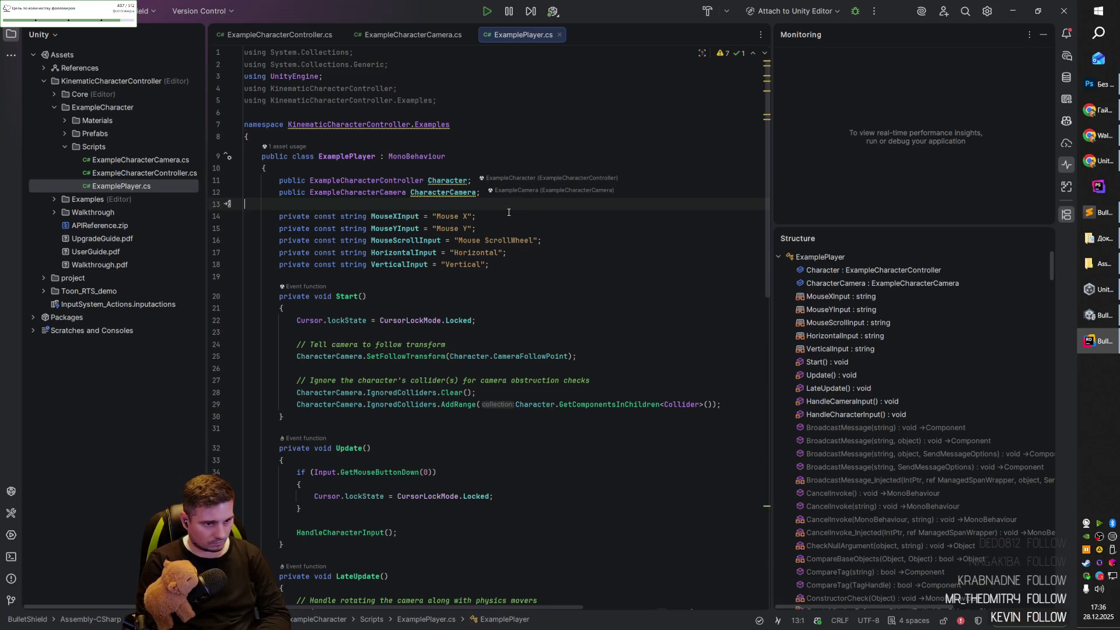
pyautogui.click(353, 157)
pyautogui.click(359, 182)
pyautogui.click(379, 193)
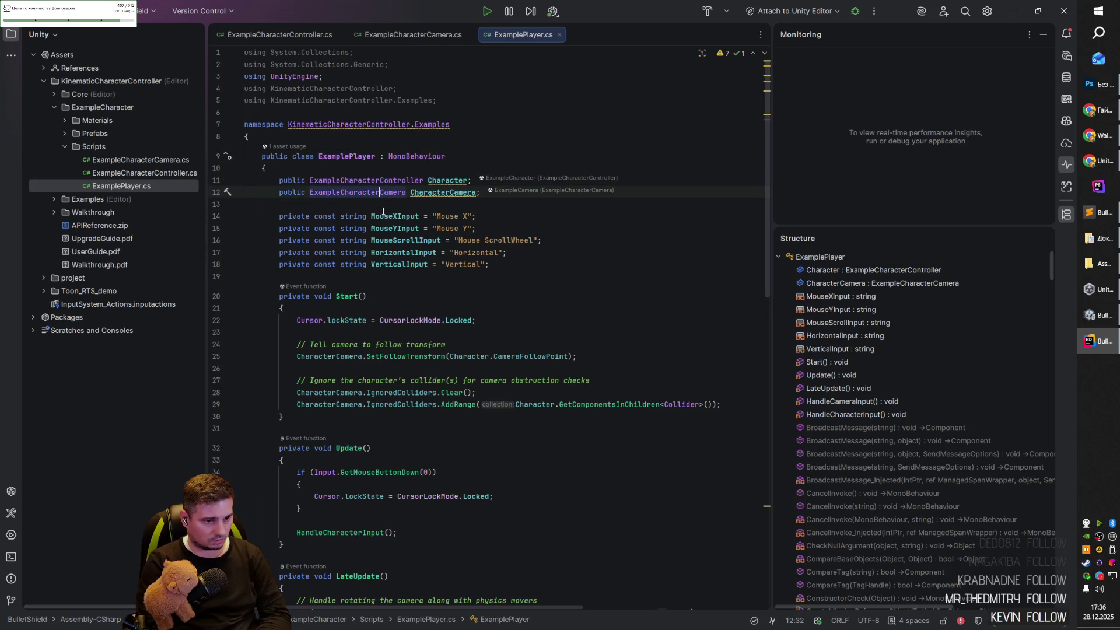
pyautogui.click(386, 204)
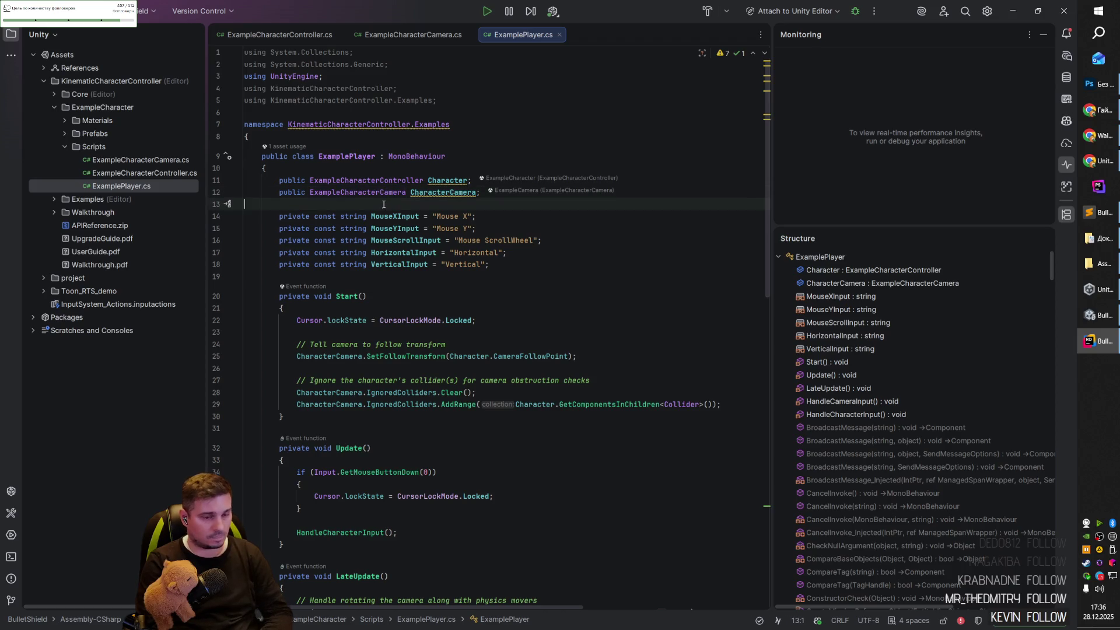
pyautogui.scroll(-5, 348, 332)
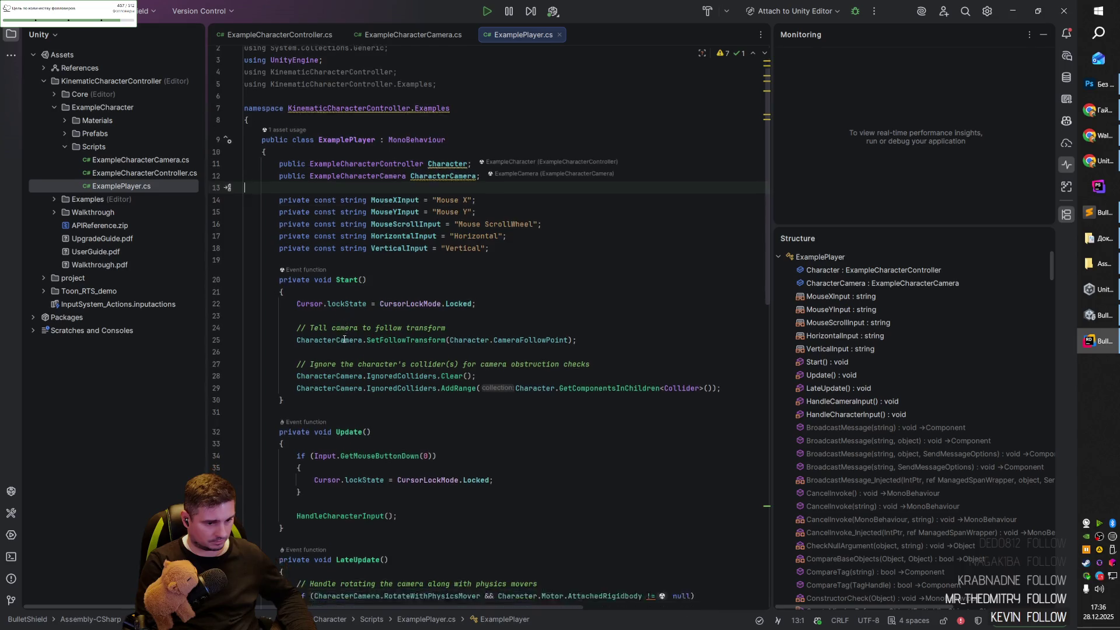
pyautogui.hotkey('alt', 'Tab')
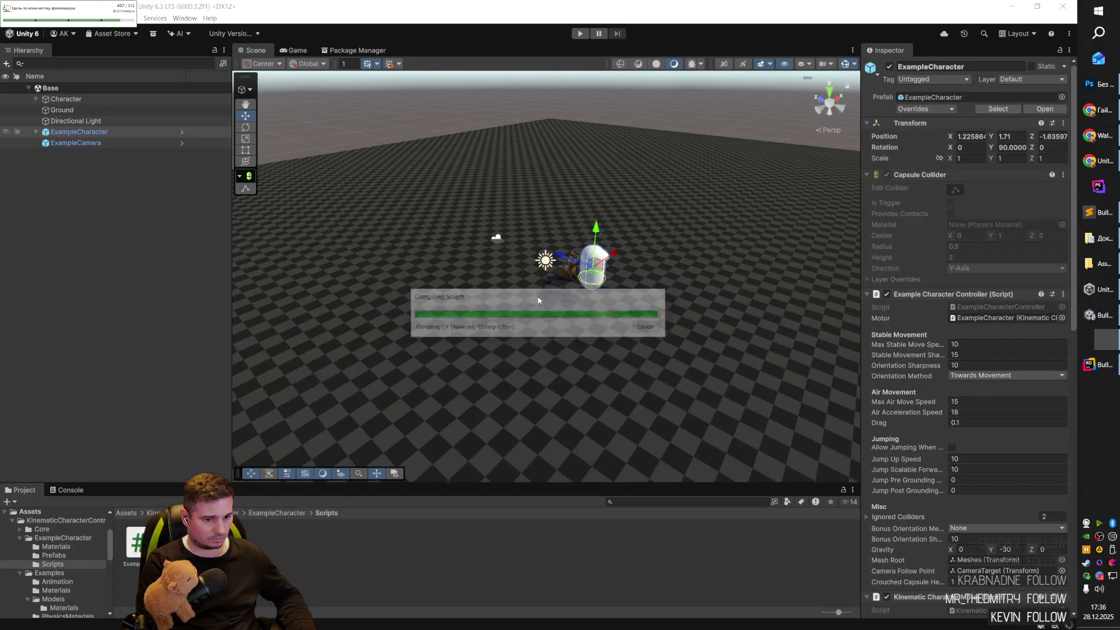
# Rename the Character object to 'player' and attach the ExamplePlayer script to it.
pyautogui.click(77, 133)
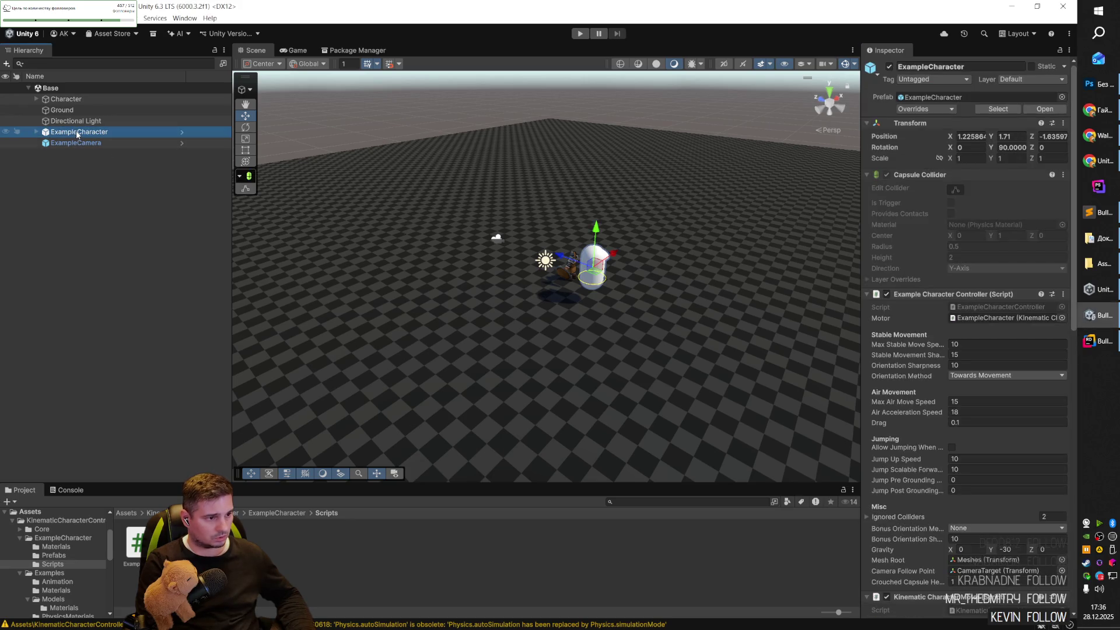
pyautogui.click(64, 100)
pyautogui.press('Right')
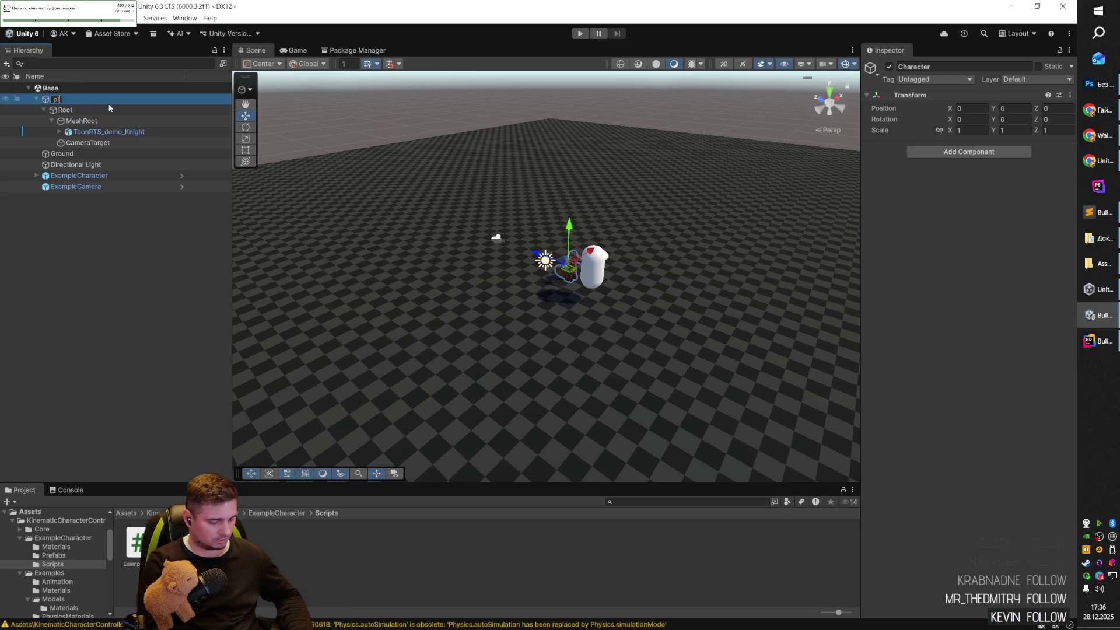
pyautogui.write('layer')
pyautogui.press('Return')
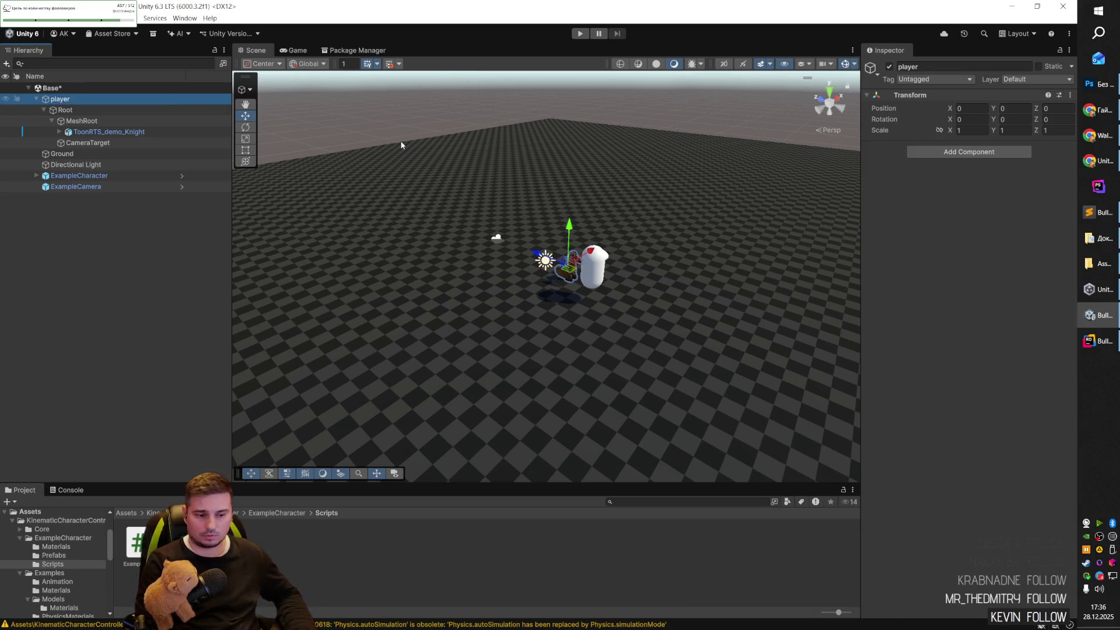
pyautogui.moveTo(135, 542)
pyautogui.mouseDown()
pyautogui.moveTo(133, 238)
pyautogui.moveTo(71, 102)
pyautogui.mouseUp()
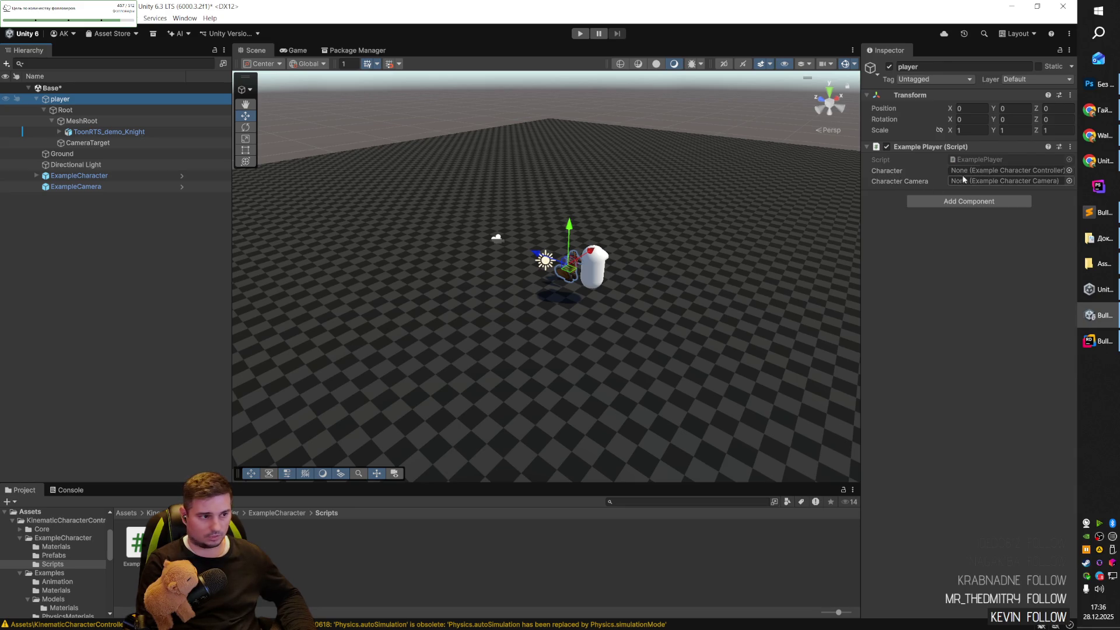
# Nest ExampleCharacter and ExampleCamera under player and save the scene.
pyautogui.click(96, 176)
pyautogui.hotkey('shift', 'Down')
pyautogui.moveTo(96, 176)
pyautogui.mouseDown()
pyautogui.moveTo(80, 117)
pyautogui.moveTo(98, 113)
pyautogui.moveTo(65, 108)
pyautogui.mouseUp()
pyautogui.hotkey('ctrl', 's')
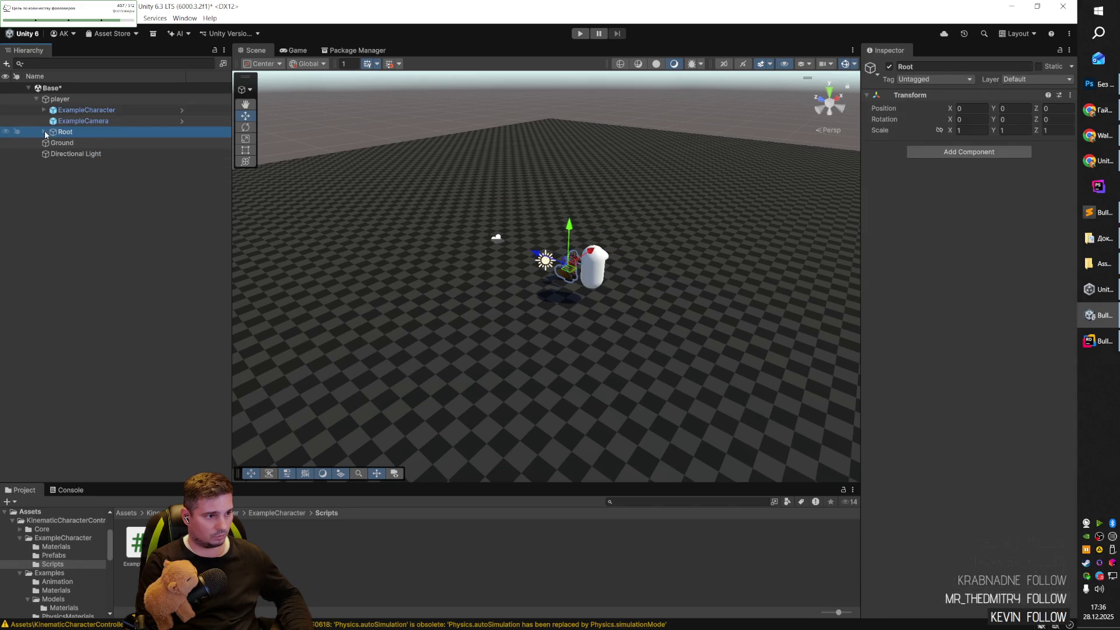
# Assign ExampleCharacter to player's Character field, then resume the music in the browser.
pyautogui.click(80, 101)
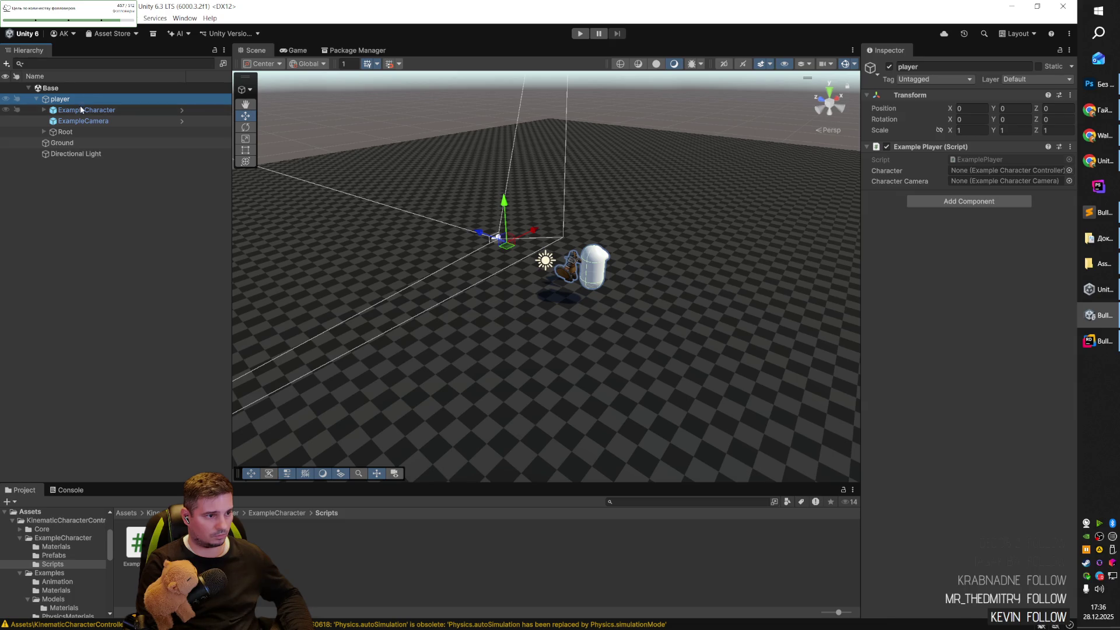
pyautogui.click(82, 109)
pyautogui.click(88, 100)
pyautogui.moveTo(105, 113)
pyautogui.mouseDown()
pyautogui.moveTo(1003, 175)
pyautogui.moveTo(121, 126)
pyautogui.moveTo(1003, 172)
pyautogui.moveTo(1003, 181)
pyautogui.mouseUp()
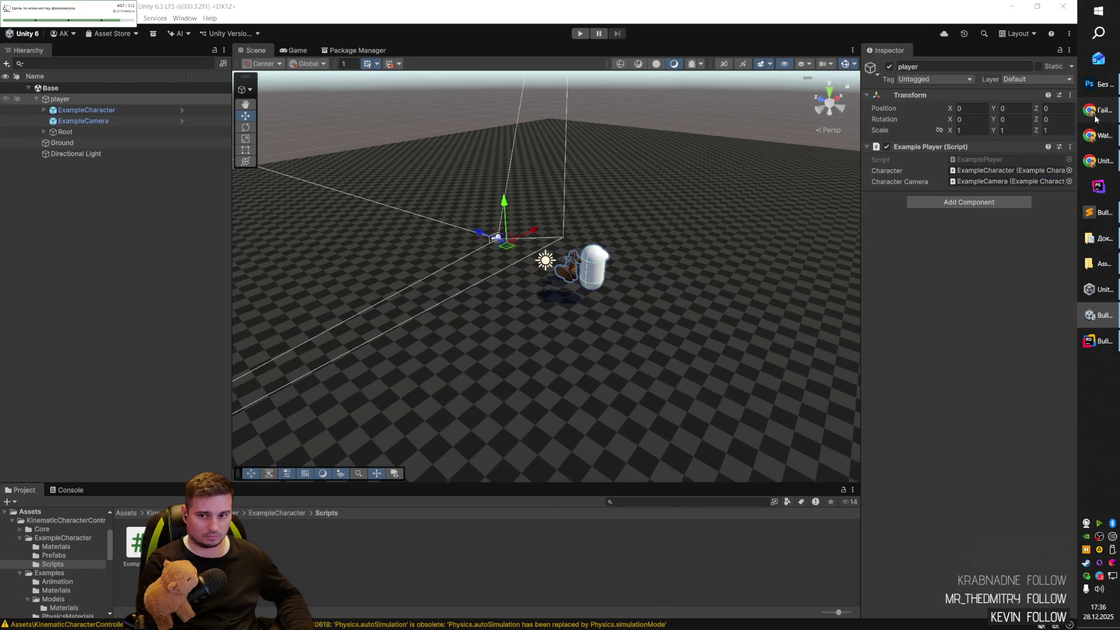
pyautogui.click(1098, 109)
pyautogui.click(627, 366)
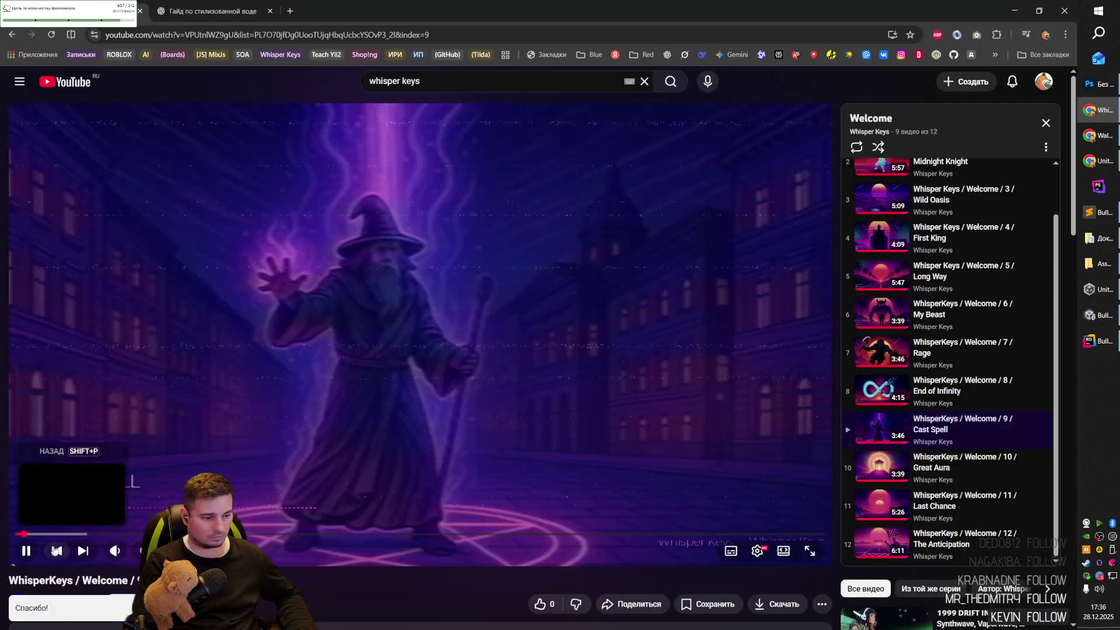
# Resume the Cast Spell video and return to the Unity editor.
pyautogui.moveTo(132, 556)
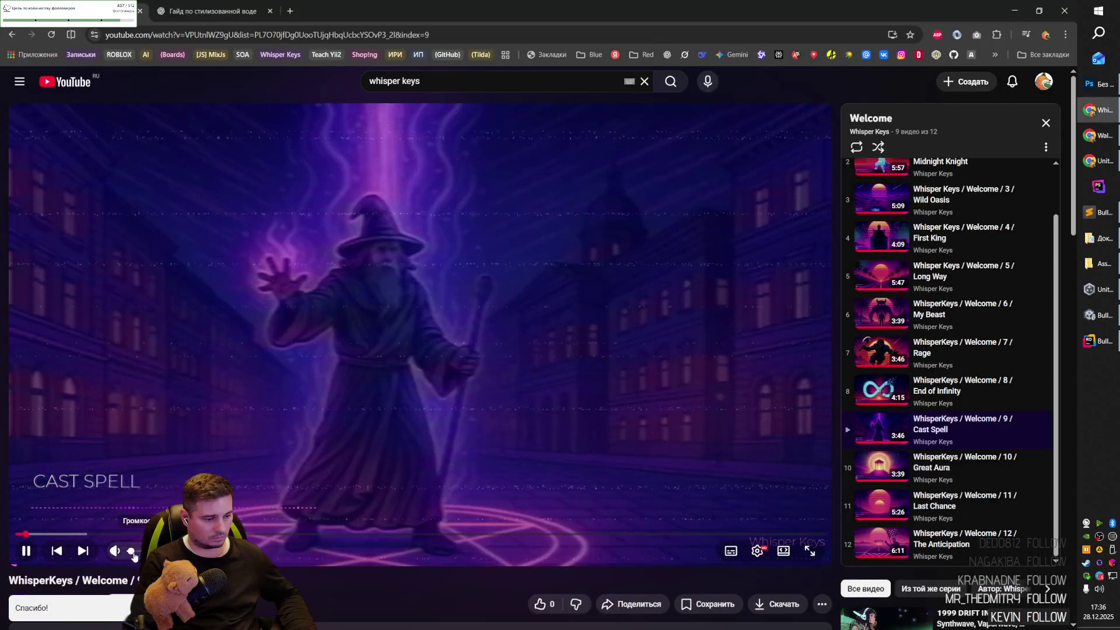
pyautogui.click(213, 11)
pyautogui.hotkey('alt', 'Tab')
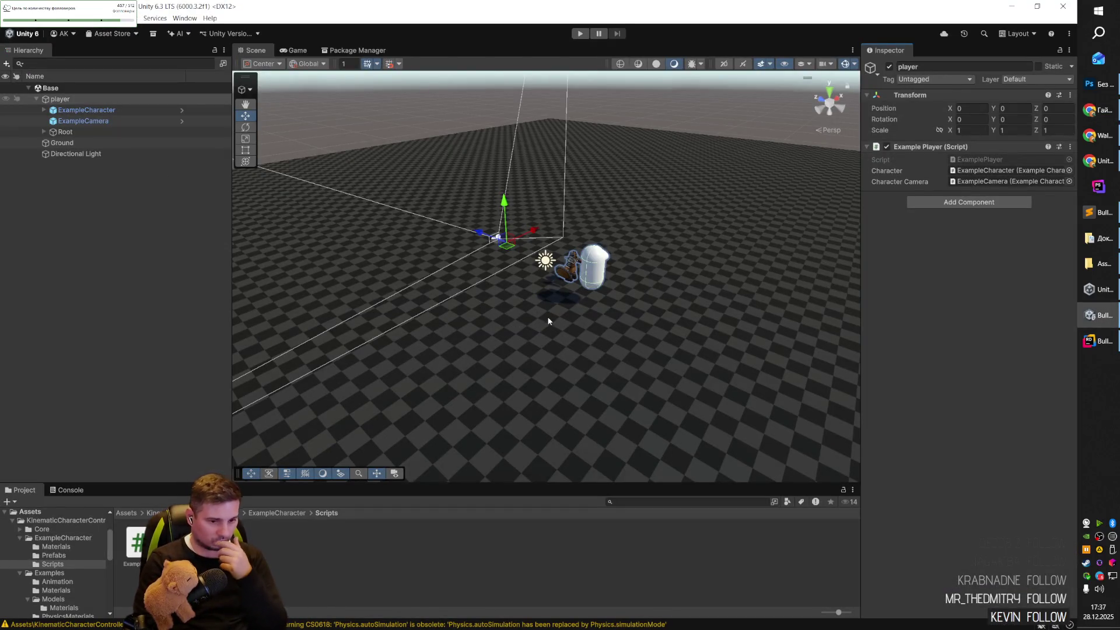
pyautogui.click(578, 33)
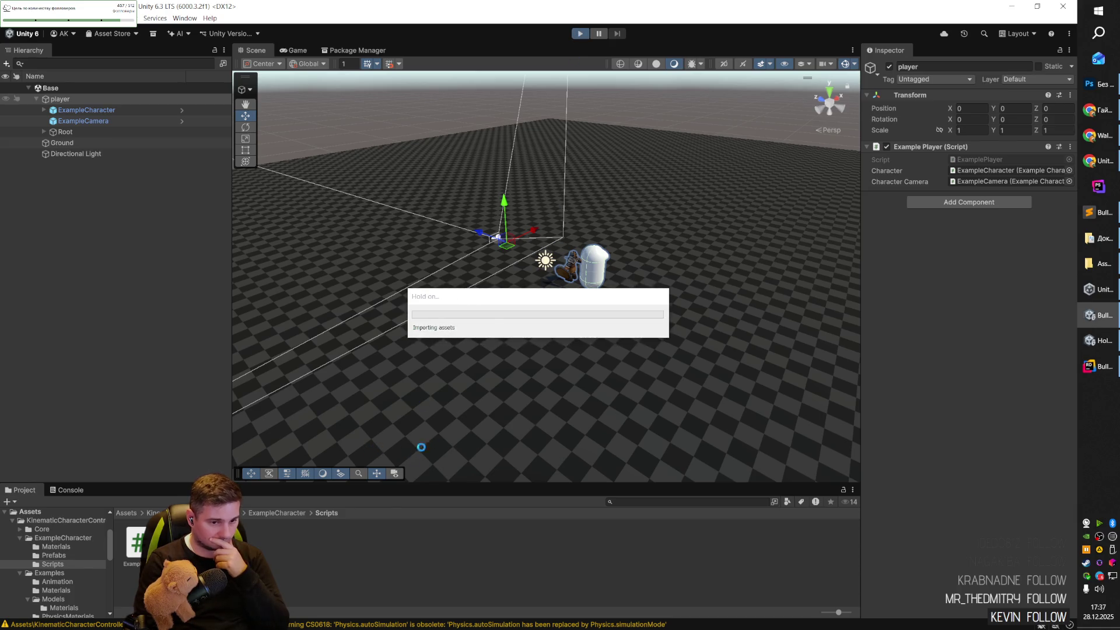
pyautogui.click(69, 489)
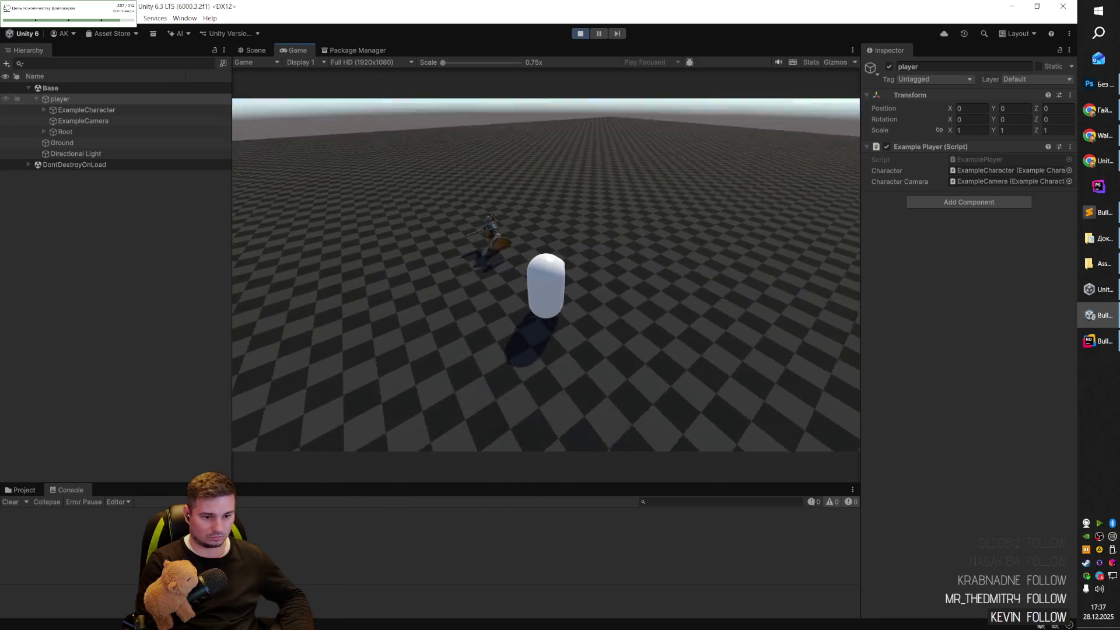
pyautogui.press('w')
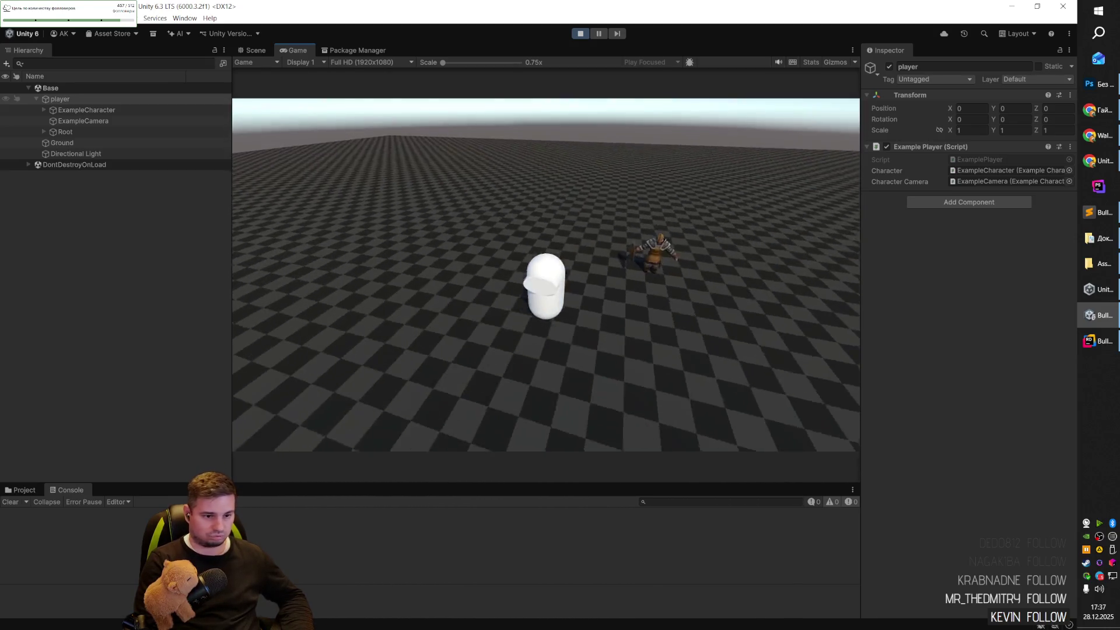
pyautogui.press('d')
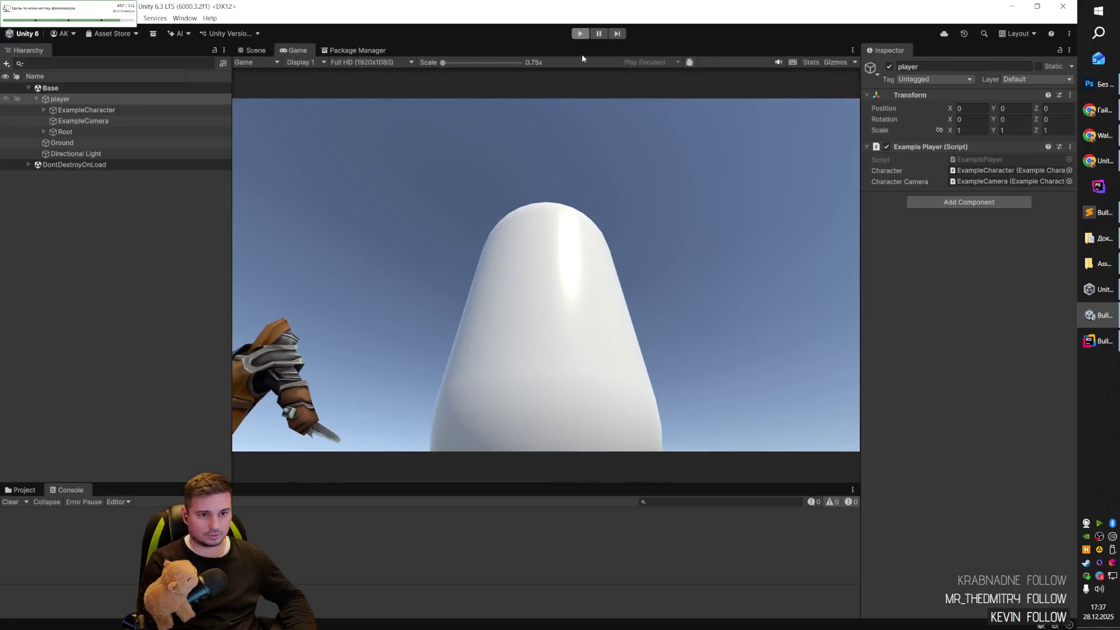
pyautogui.click(580, 33)
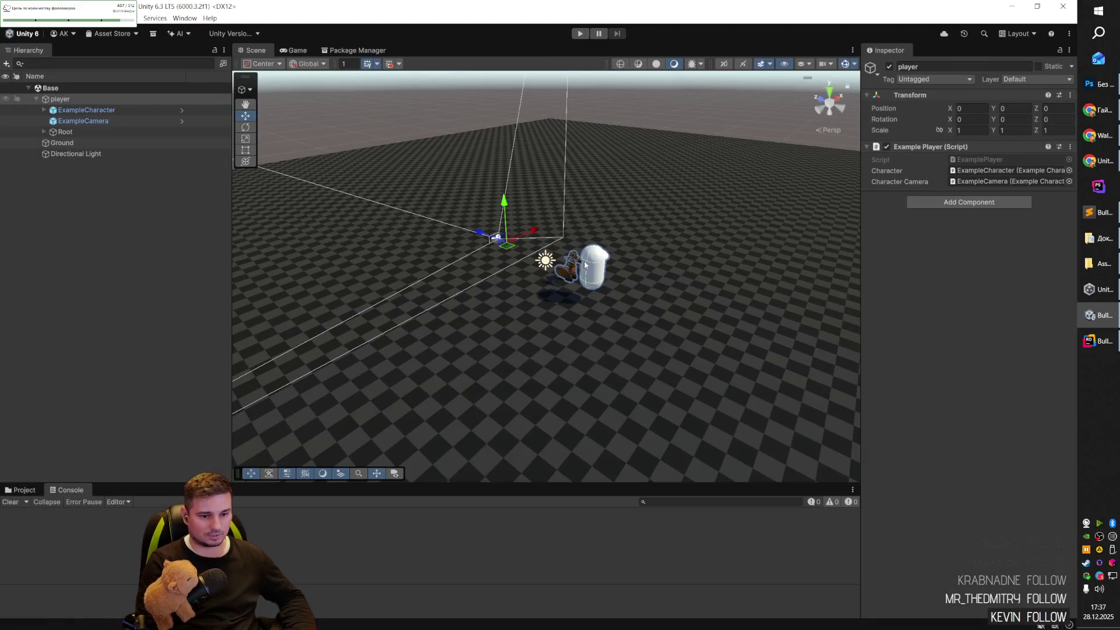
# Expand ExampleCharacter's hierarchy to inspect its Root, Meshes and Capsule children.
pyautogui.click(73, 121)
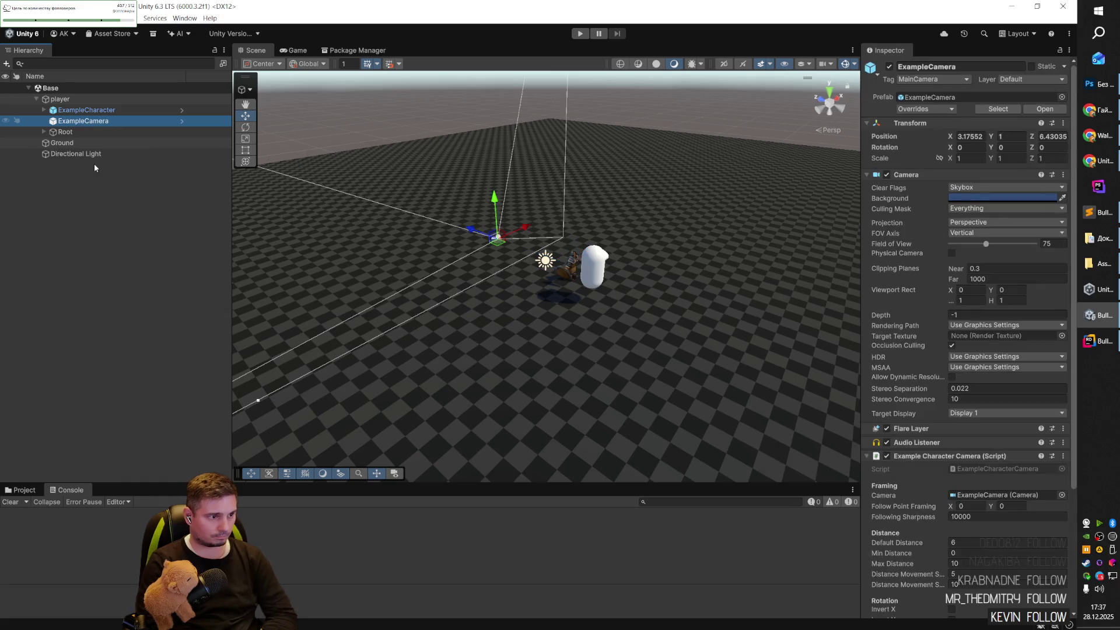
pyautogui.click(110, 111)
pyautogui.press('Right')
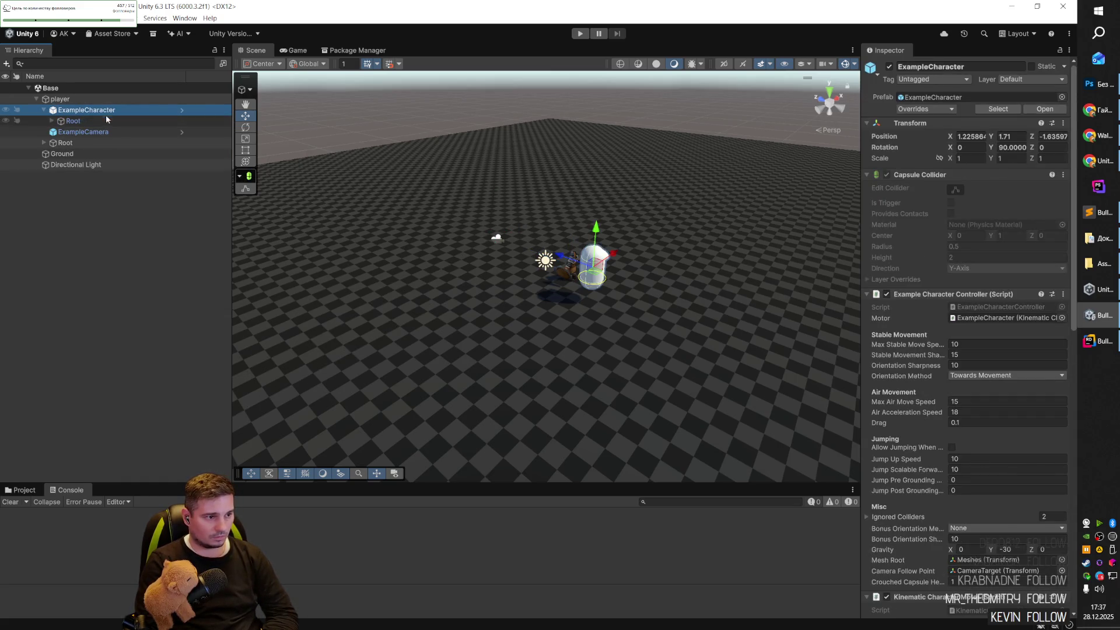
pyautogui.press('Down')
pyautogui.press('Down')
pyautogui.press('Down')
pyautogui.press('Up')
pyautogui.press('Right')
pyautogui.press('Down')
pyautogui.press('Down')
pyautogui.press('Down')
pyautogui.press('Down')
pyautogui.press('Right')
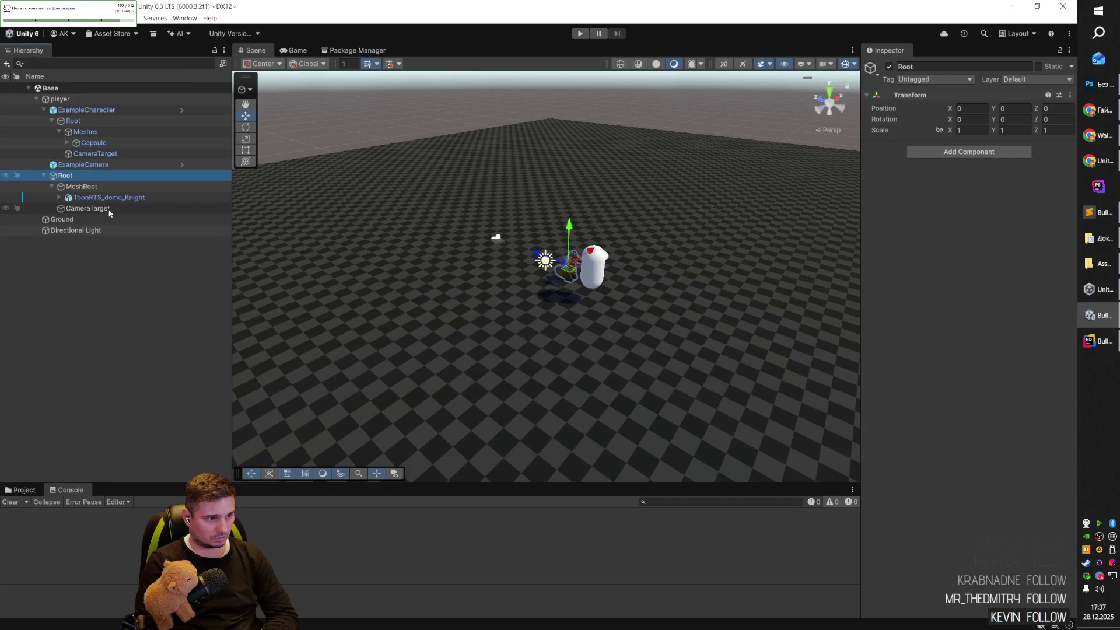
# Move the knight's Root under ExampleCharacter, delete the capsule Root, and play-test.
pyautogui.moveTo(94, 126); pyautogui.dragTo(94, 125)
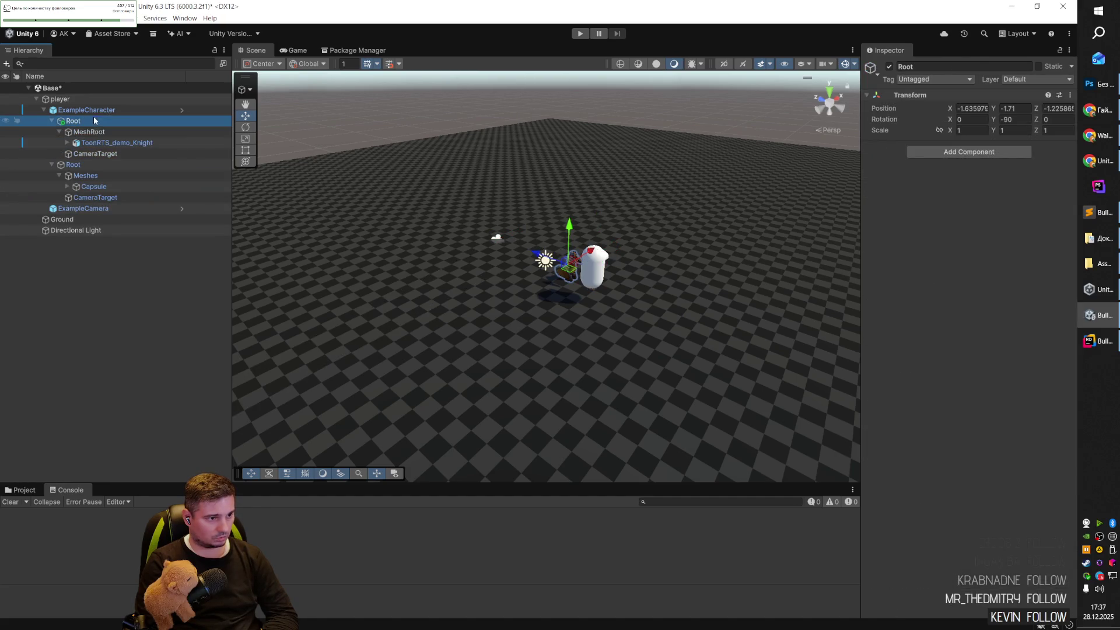
pyautogui.click(75, 165)
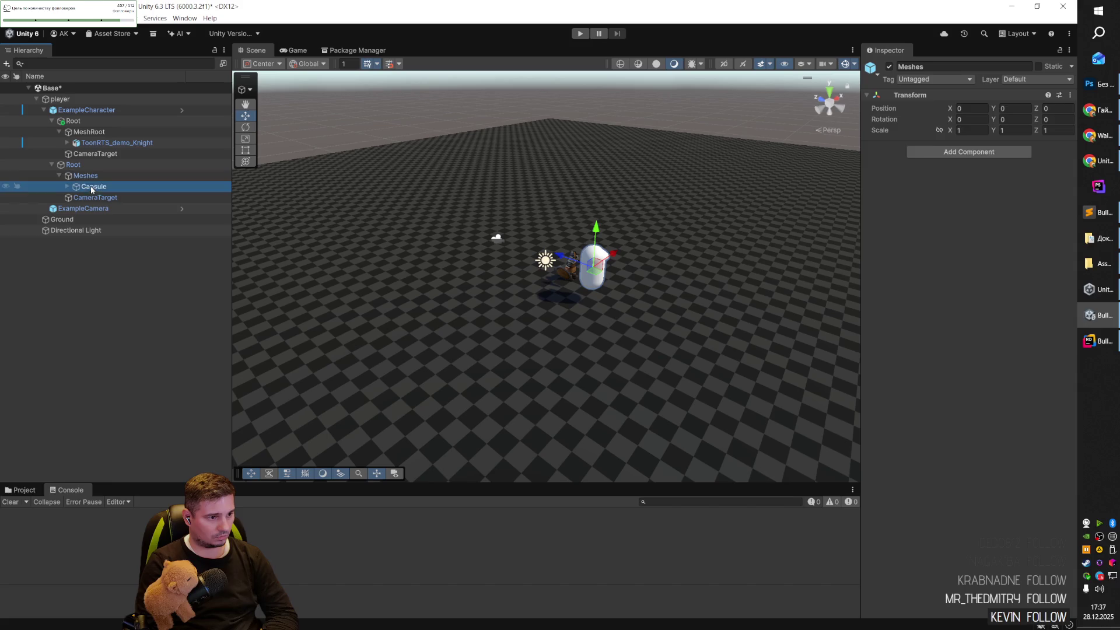
pyautogui.press('Delete')
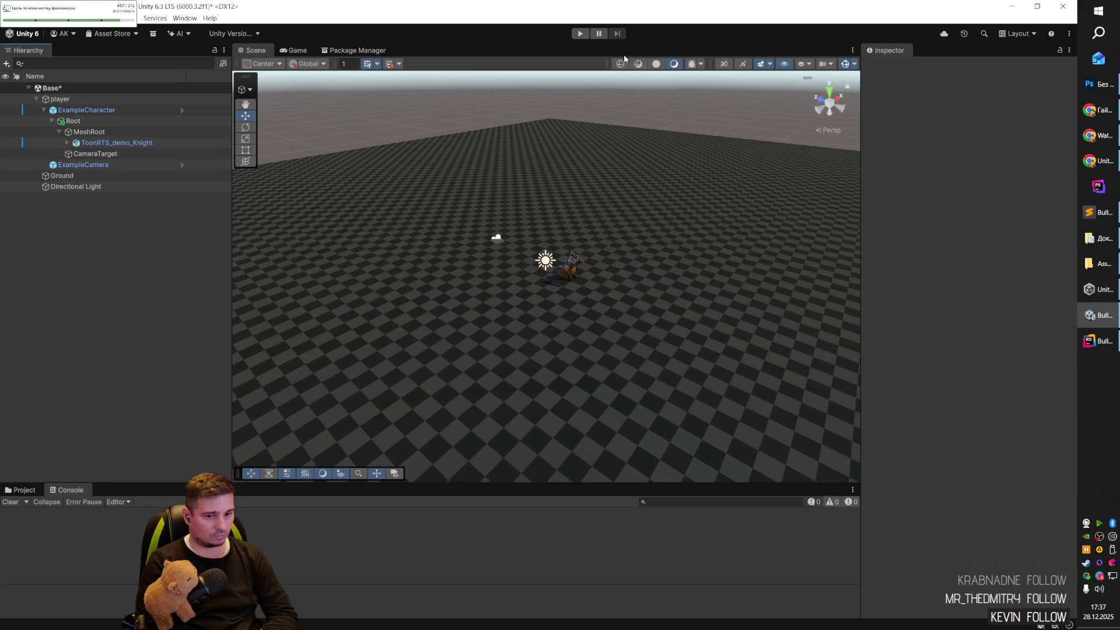
pyautogui.click(580, 33)
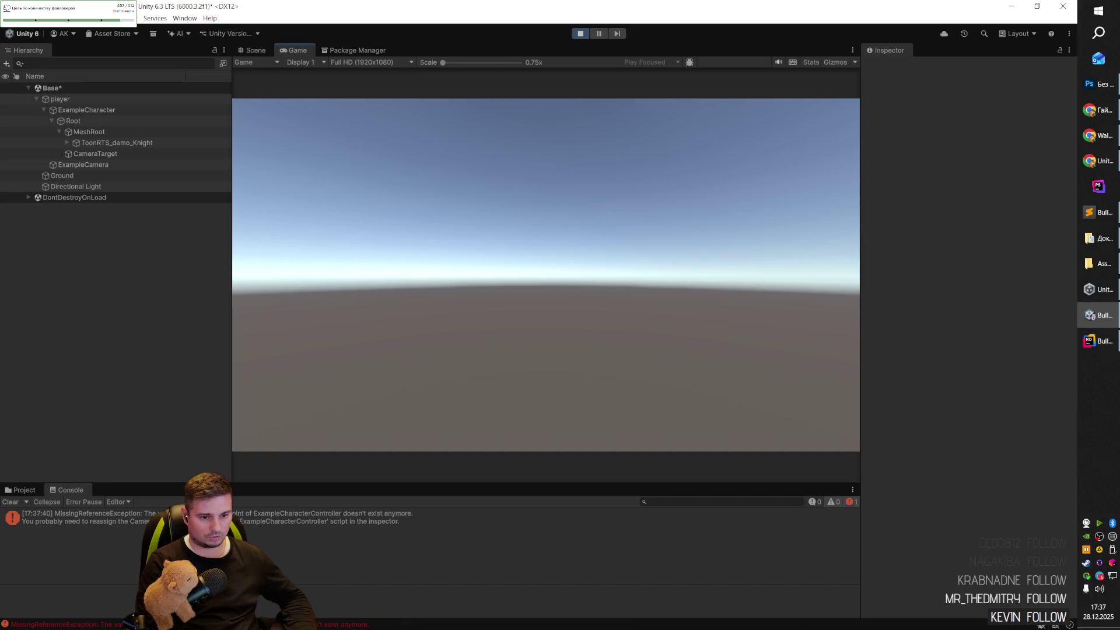
pyautogui.click(579, 33)
# Undo to restore the example's capsule Root, Meshes and Capsule, and save the scene.
pyautogui.moveTo(611, 266); pyautogui.dragTo(281, 183)
pyautogui.hotkey('ctrl', 'z')
pyautogui.hotkey('ctrl', 'z')
pyautogui.hotkey('ctrl', 'z')
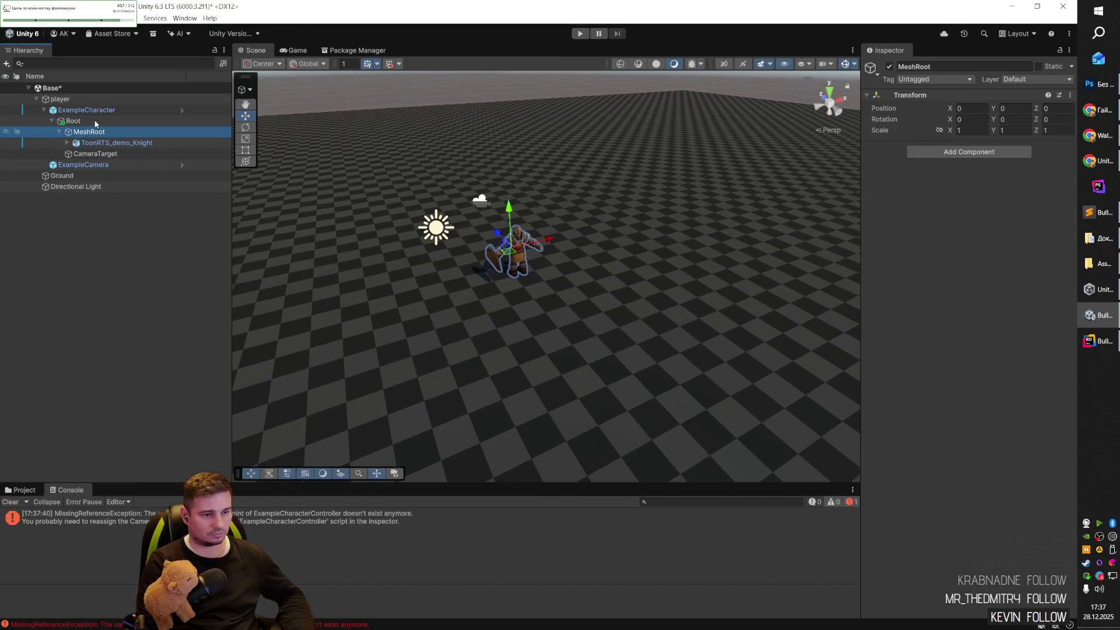
pyautogui.hotkey('ctrl', 'z')
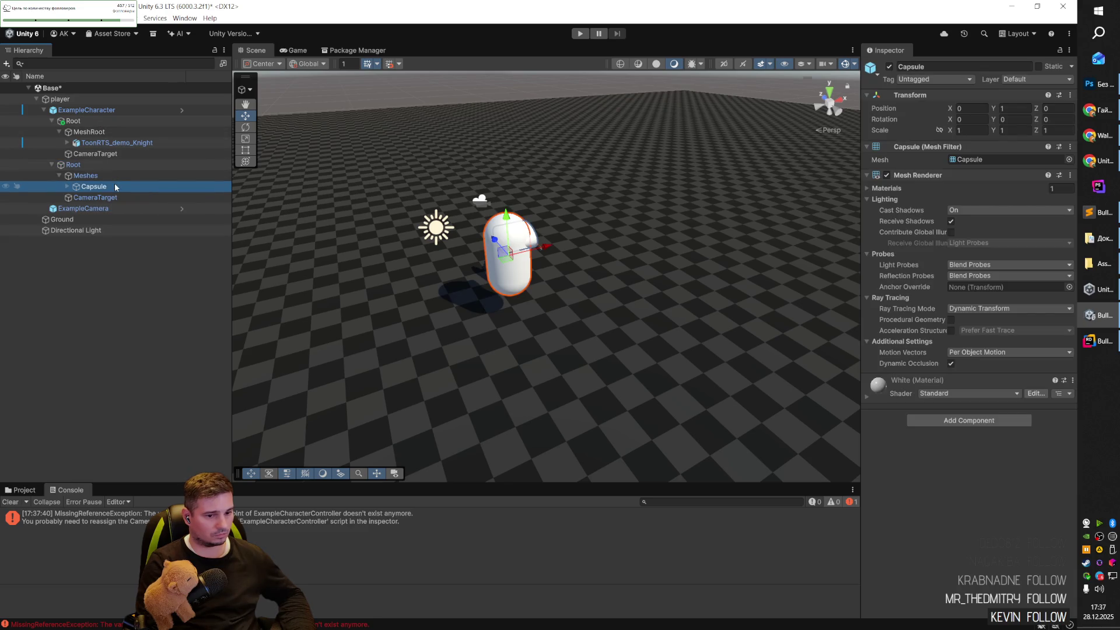
pyautogui.click(96, 165)
pyautogui.hotkey('ctrl', 's')
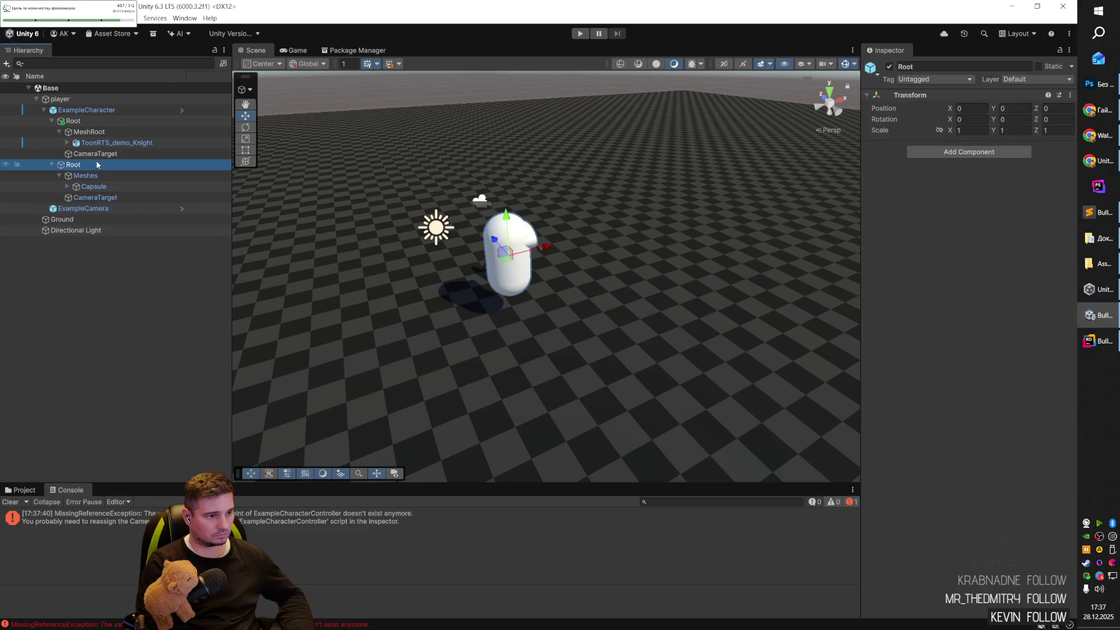
# Delete the Cylinder under the Capsule.
pyautogui.click(91, 144)
pyautogui.click(85, 176)
pyautogui.click(102, 187)
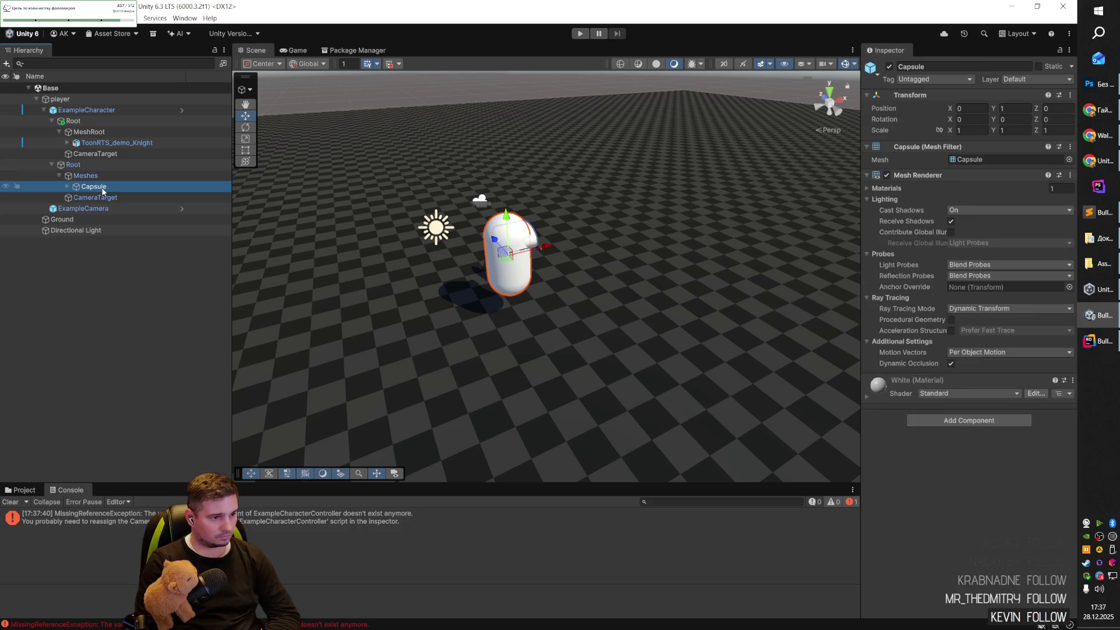
pyautogui.click(102, 199)
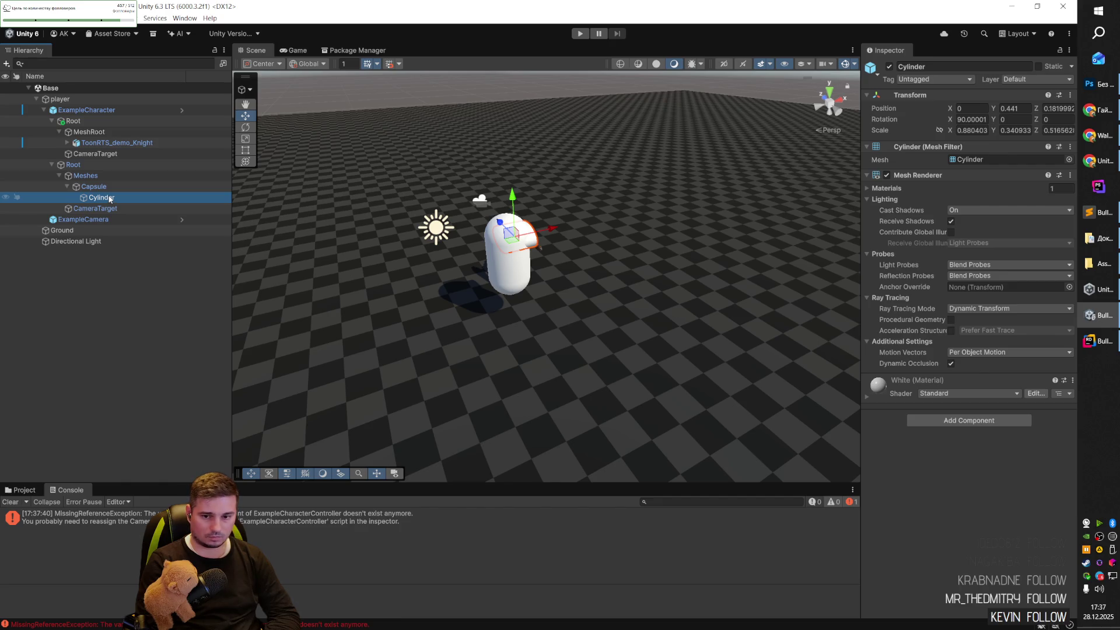
pyautogui.press('Delete')
# Move ToonRTS_demo_Knight under Meshes above Capsule and delete the old Root branch.
pyautogui.click(102, 187)
pyautogui.click(96, 175)
pyautogui.click(91, 187)
pyautogui.click(98, 133)
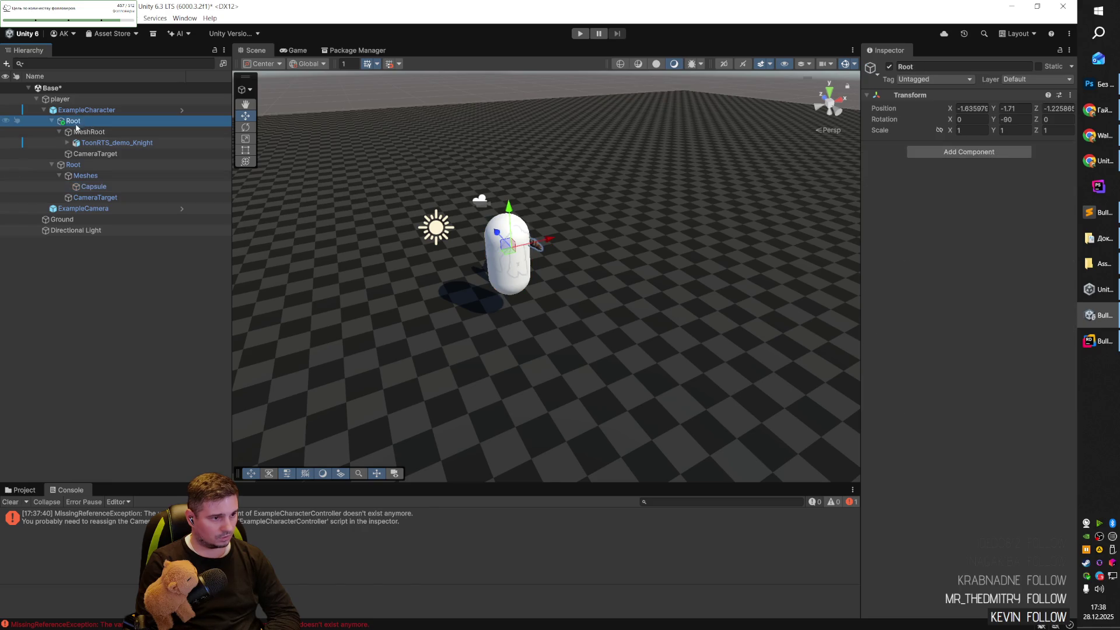
pyautogui.click(93, 143)
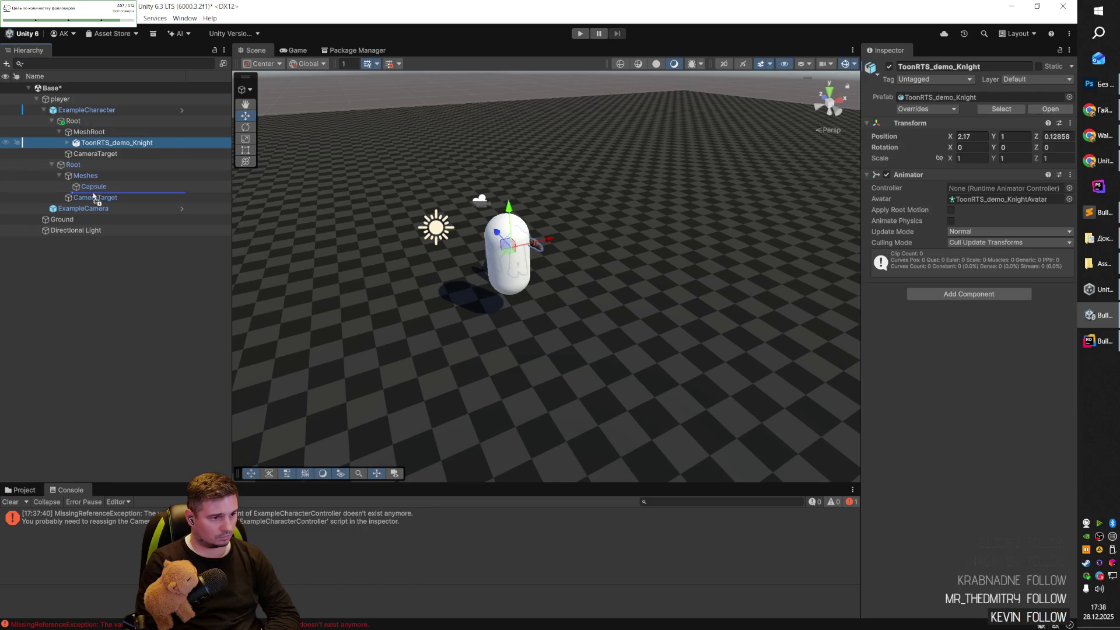
pyautogui.moveTo(98, 187); pyautogui.dragTo(98, 186)
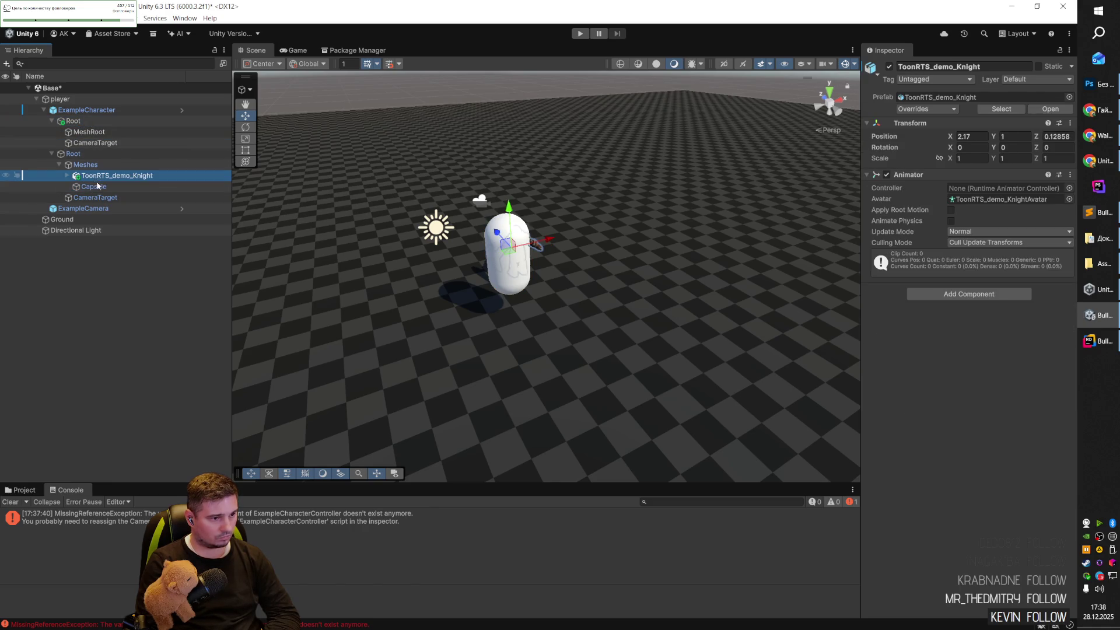
pyautogui.click(81, 121)
pyautogui.press('Delete')
pyautogui.click(95, 144)
# Set the knight's Position Y and Z to 0.
pyautogui.moveTo(460, 218); pyautogui.dragTo(624, 229)
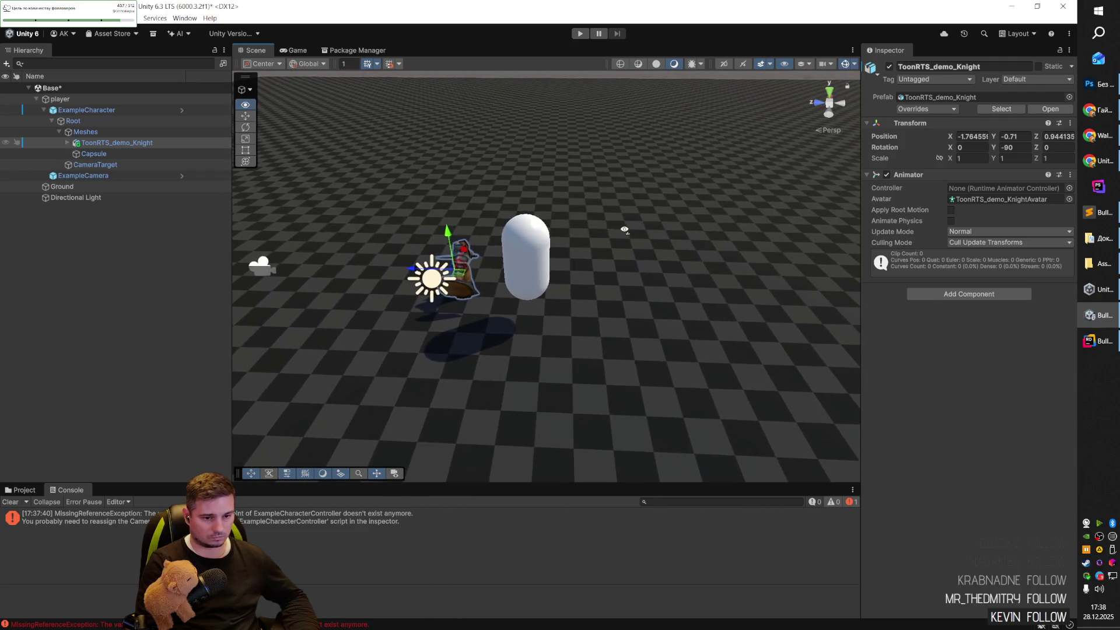
pyautogui.click(108, 144)
pyautogui.click(978, 138)
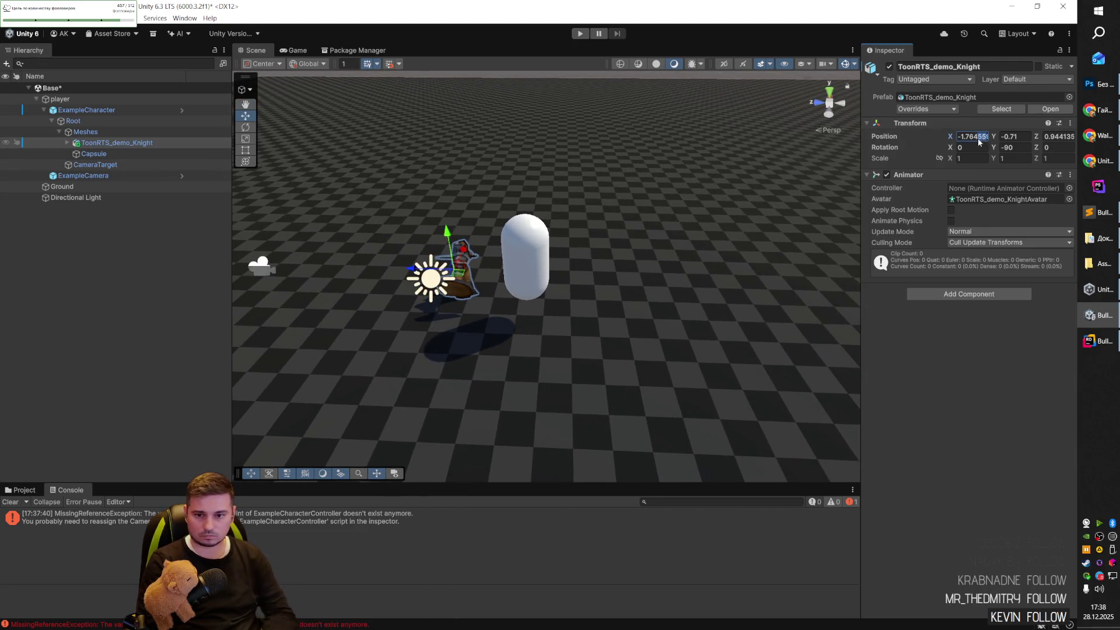
pyautogui.click(1015, 138)
pyautogui.write('0')
pyautogui.click(1060, 136)
pyautogui.write('0')
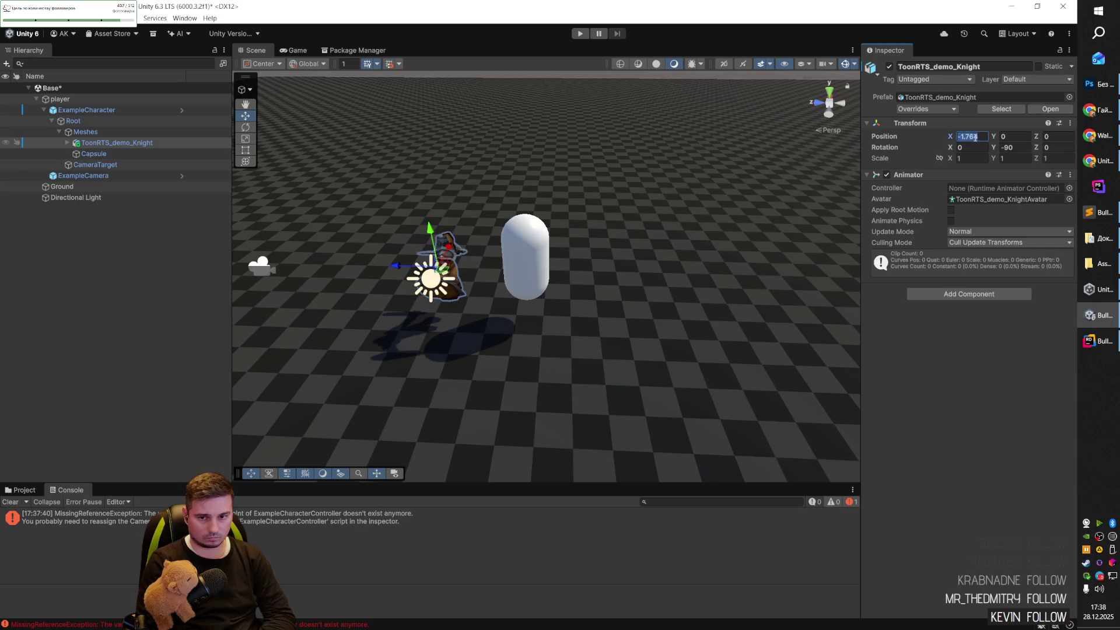
pyautogui.write('0')
pyautogui.moveTo(610, 241)
pyautogui.mouseDown()
pyautogui.moveTo(56, 219)
pyautogui.moveTo(435, 210)
pyautogui.moveTo(663, 225)
pyautogui.moveTo(324, 225)
pyautogui.moveTo(427, 189)
pyautogui.mouseUp()
# Play-test the scene with the knight inside the capsule.
pyautogui.click(580, 33)
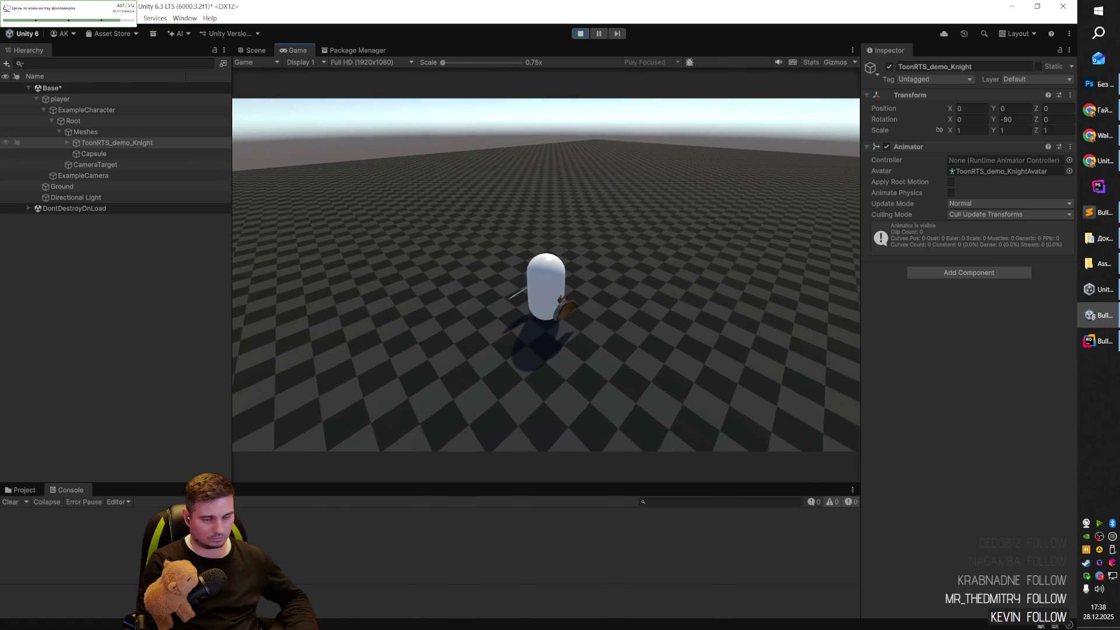
pyautogui.scroll(5, 546, 274)
pyautogui.scroll(-5, 546, 274)
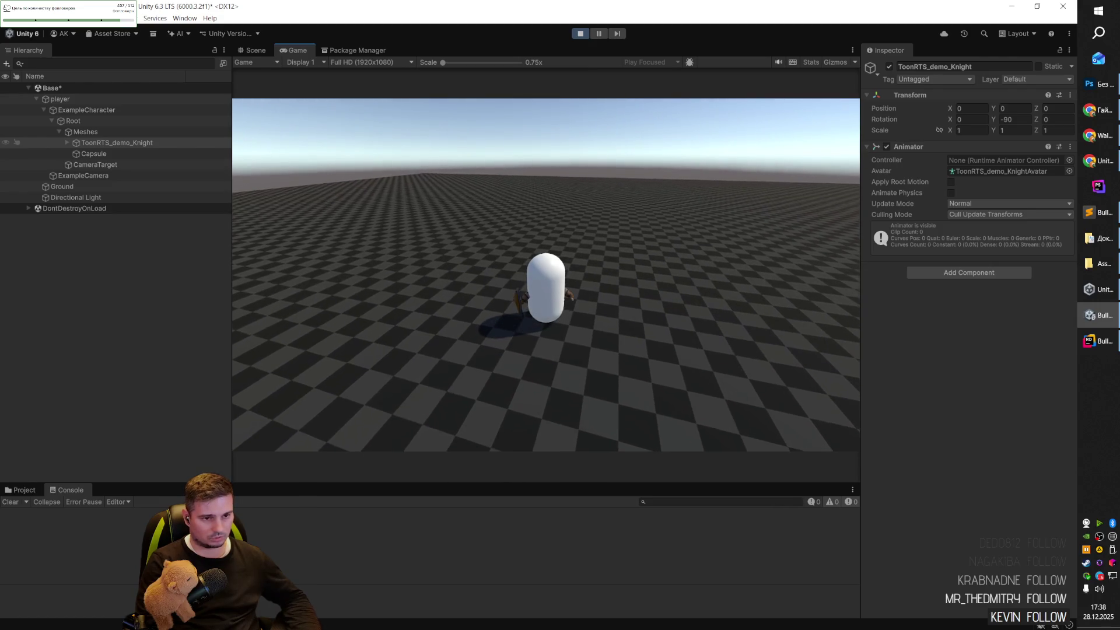
pyautogui.scroll(5, 546, 274)
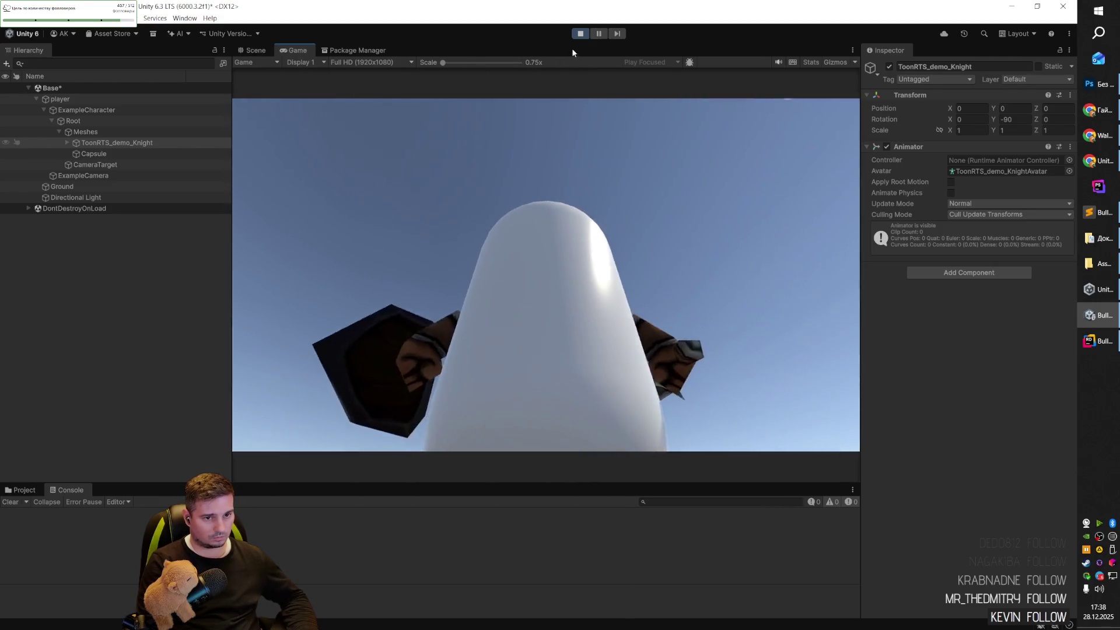
pyautogui.click(580, 33)
# Set the knight's Rotation Y to 0 and play-test again.
pyautogui.moveTo(456, 244)
pyautogui.mouseDown()
pyautogui.moveTo(580, 267)
pyautogui.moveTo(461, 257)
pyautogui.mouseUp()
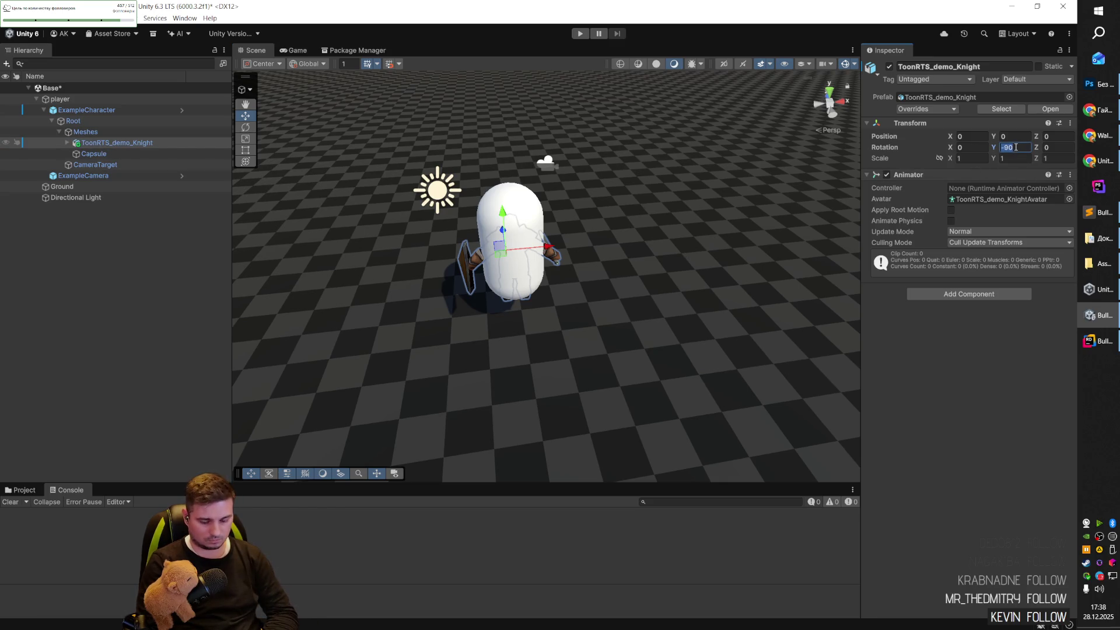
pyautogui.write('0')
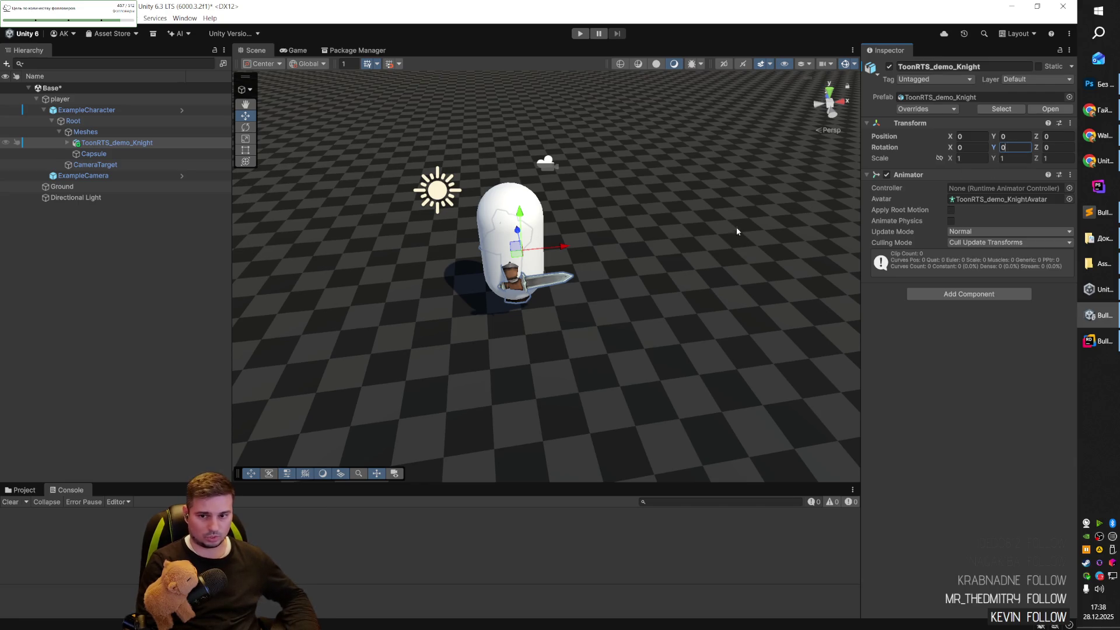
pyautogui.click(579, 36)
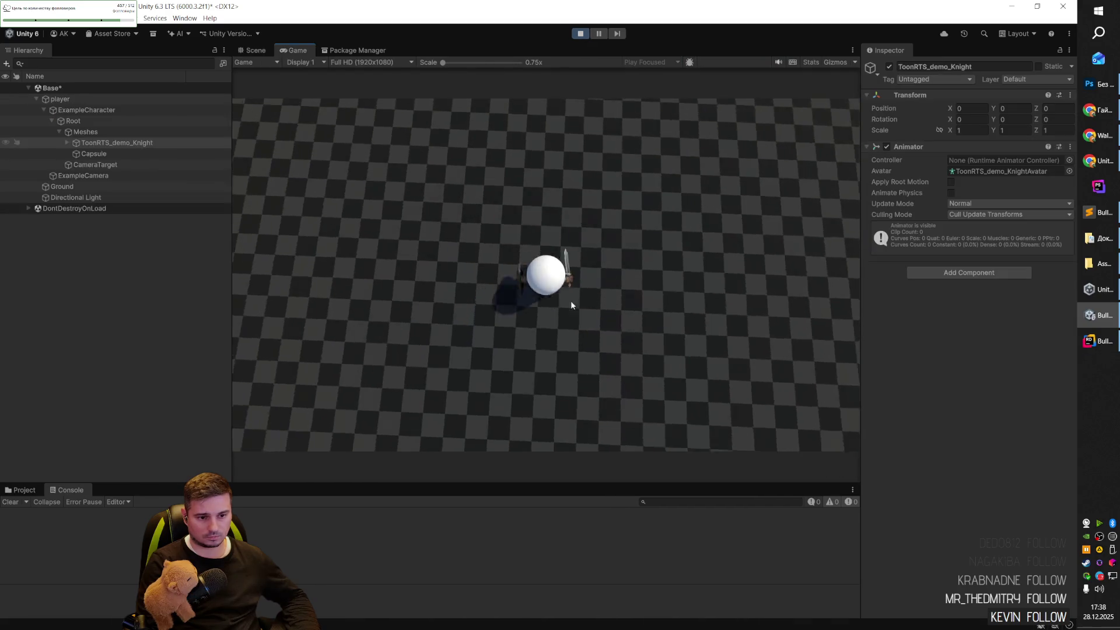
pyautogui.moveTo(536, 153)
pyautogui.mouseDown()
pyautogui.moveTo(352, 185)
pyautogui.moveTo(411, 163)
pyautogui.moveTo(425, 181)
pyautogui.moveTo(450, 160)
pyautogui.moveTo(529, 170)
pyautogui.mouseUp()
pyautogui.click(582, 35)
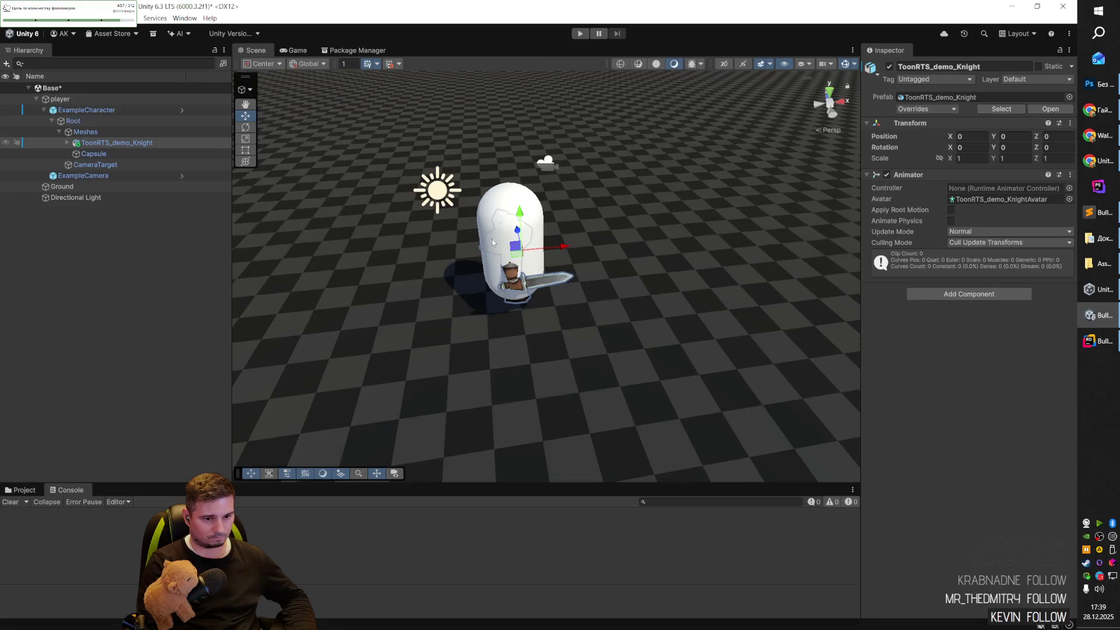
# Select the Capsule and toggle its Mesh Renderer to compare with the knight.
pyautogui.click(111, 165)
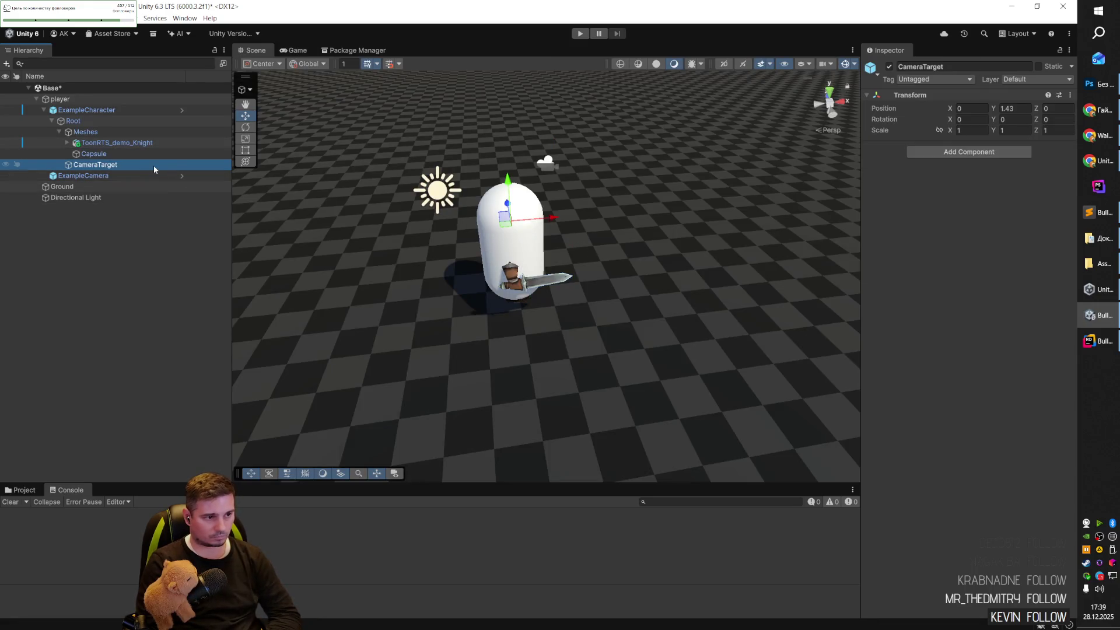
pyautogui.press('Up')
pyautogui.press('Up')
pyautogui.press('Down')
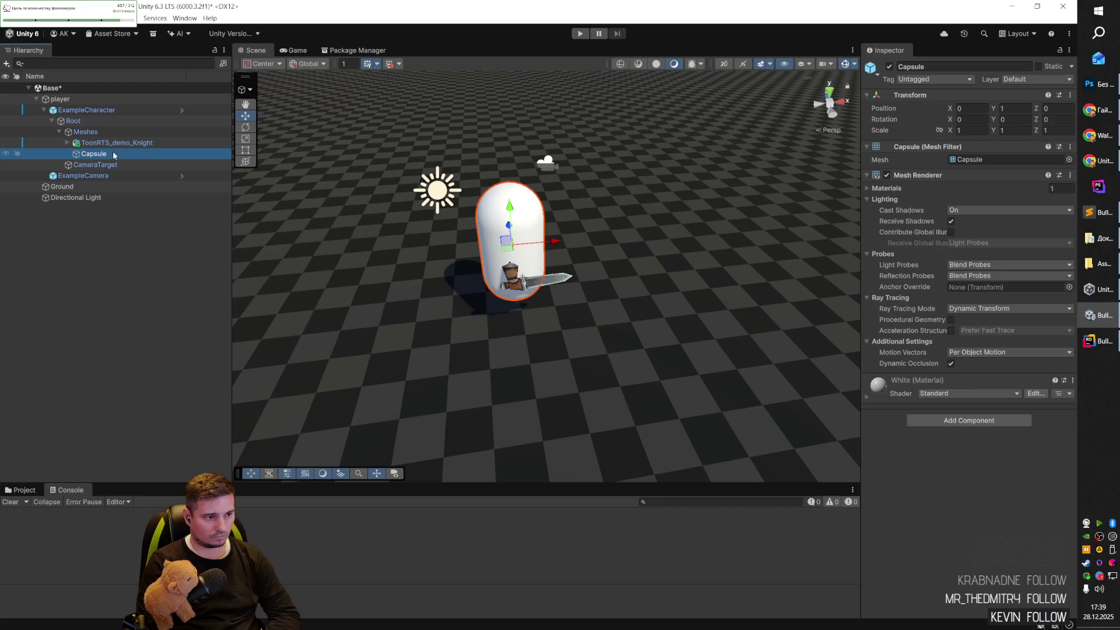
pyautogui.click(887, 175)
pyautogui.click(887, 175)
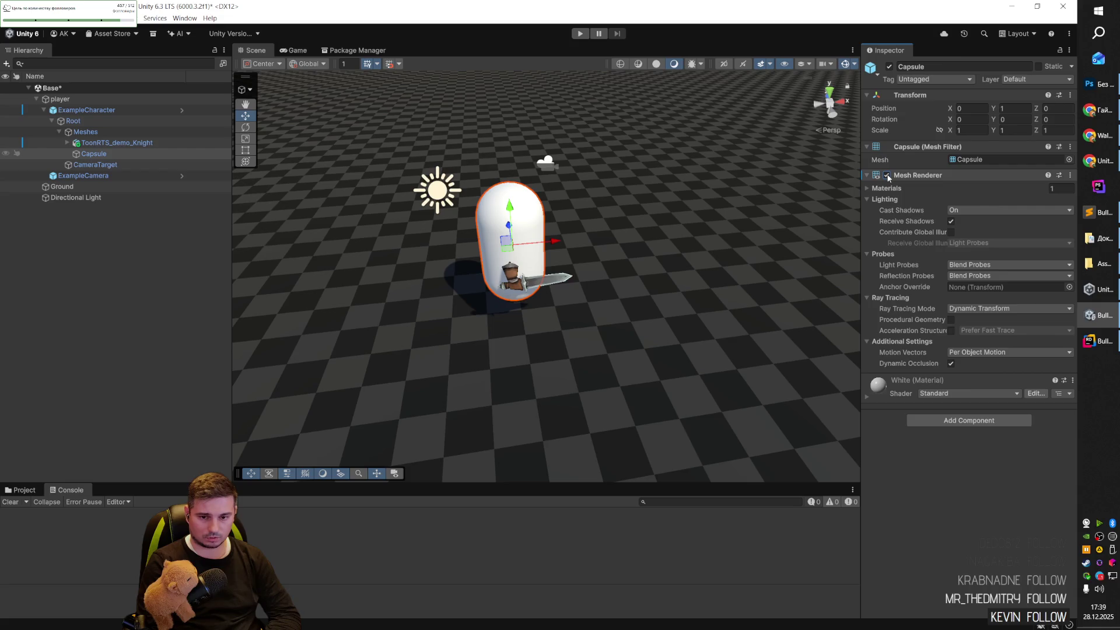
pyautogui.click(887, 175)
pyautogui.click(887, 175)
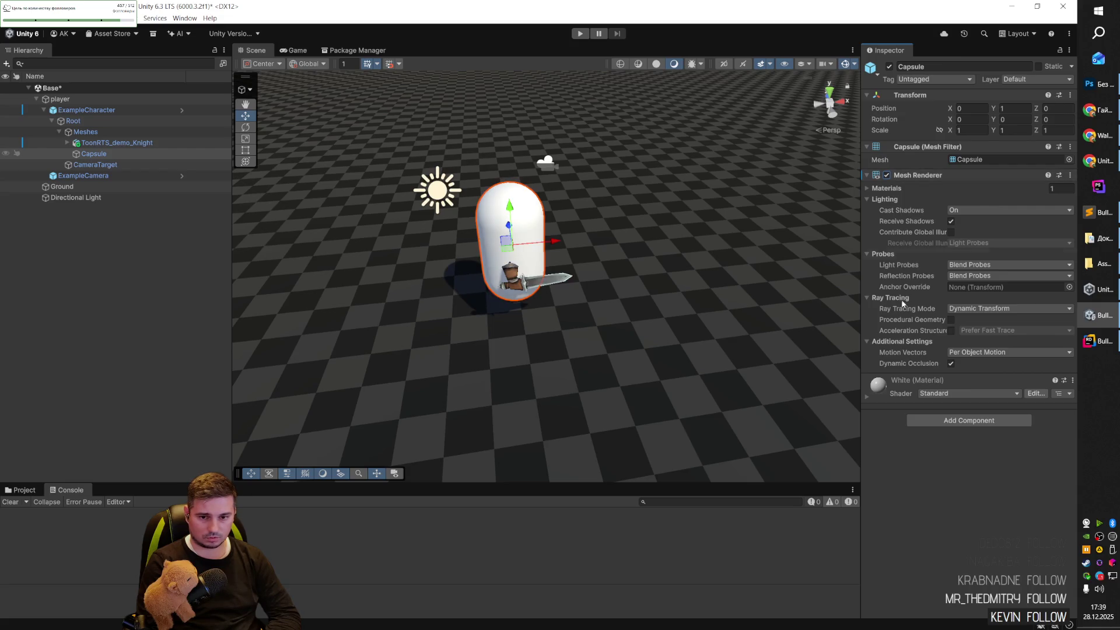
# Add a Capsule Collider to the Capsule and disable its Mesh Renderer.
pyautogui.click(969, 426)
pyautogui.write('coll')
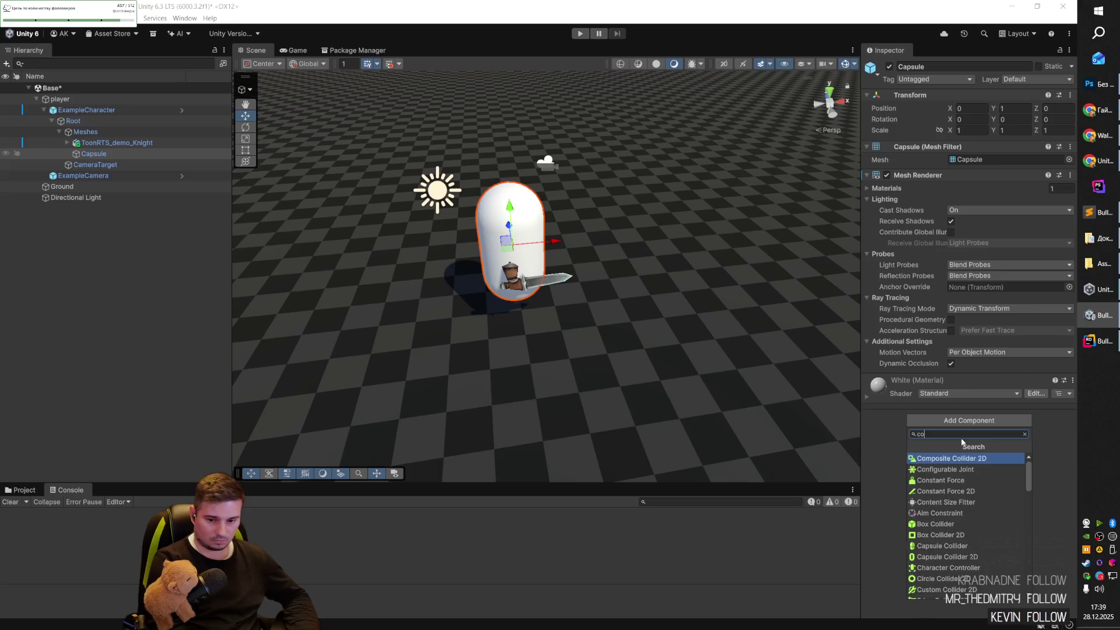
pyautogui.press('Down')
pyautogui.press('Return')
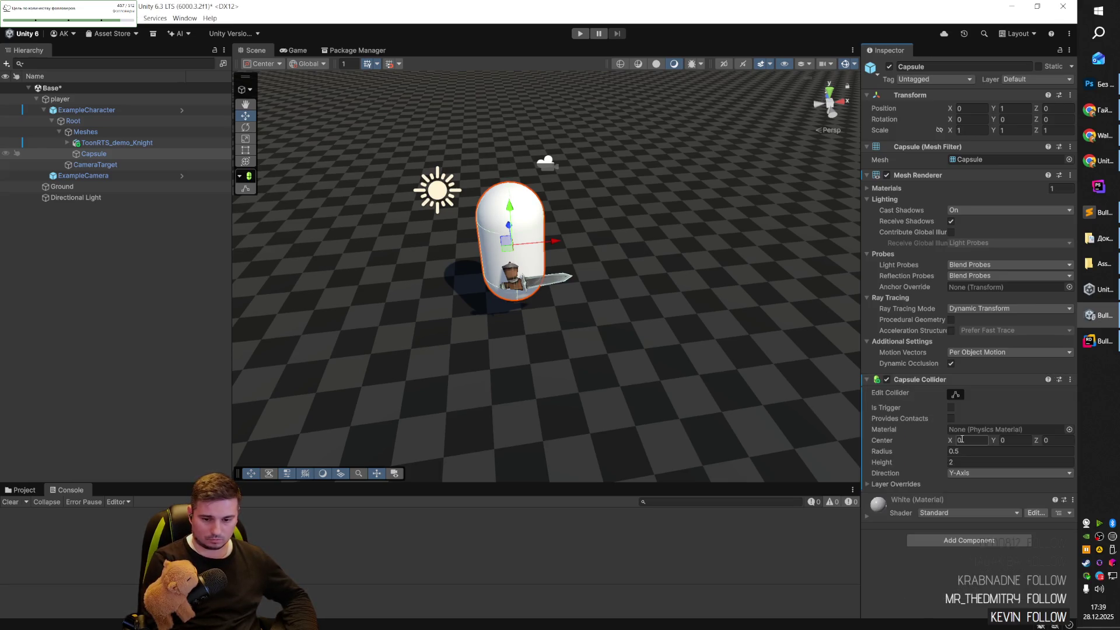
pyautogui.click(886, 175)
pyautogui.moveTo(612, 262)
pyautogui.mouseDown()
pyautogui.moveTo(583, 268)
pyautogui.moveTo(636, 274)
pyautogui.moveTo(700, 228)
pyautogui.mouseUp()
# Lower the Capsule to Y 0.695 and shrink it uniformly to scale 0.81615.
pyautogui.scroll(-5, 635, 274)
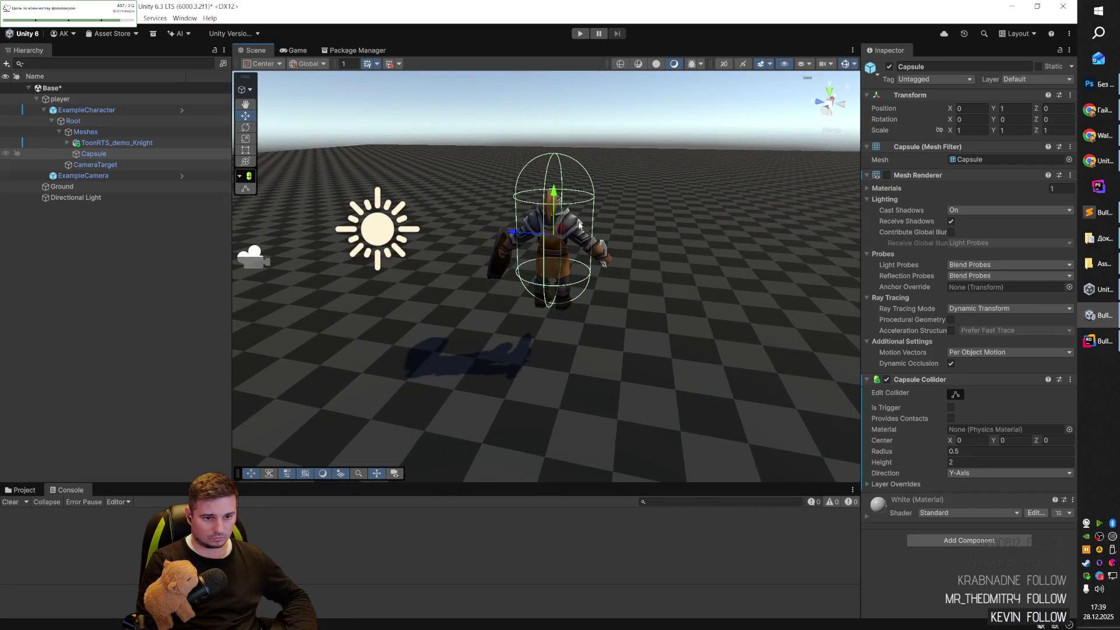
pyautogui.moveTo(556, 216); pyautogui.dragTo(554, 245)
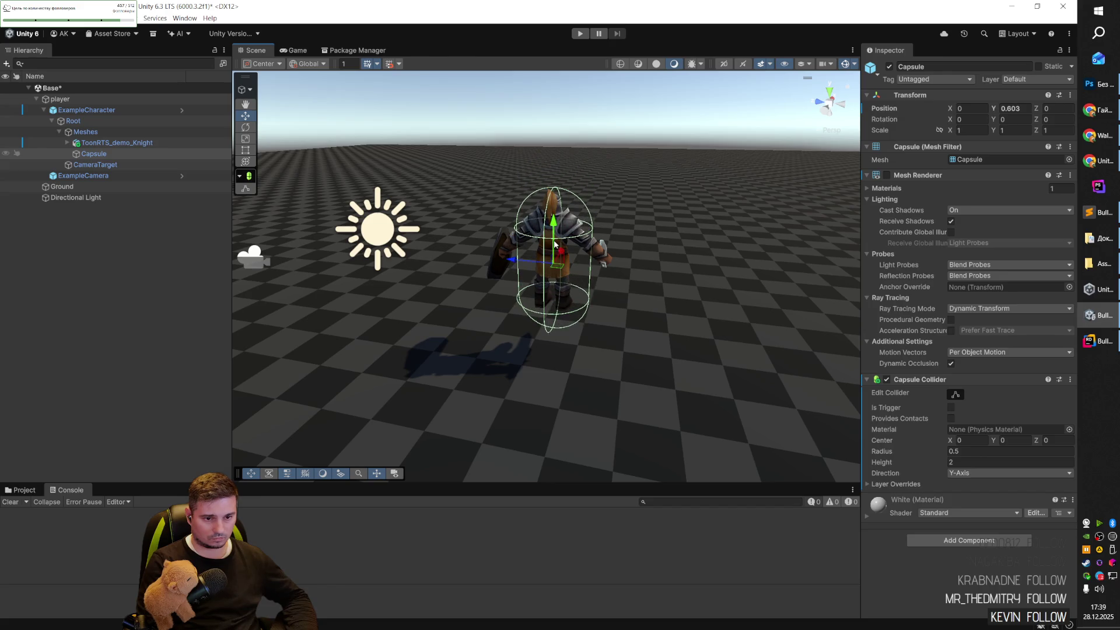
pyautogui.moveTo(554, 267)
pyautogui.mouseDown()
pyautogui.moveTo(548, 275)
pyautogui.moveTo(630, 251)
pyautogui.mouseUp()
pyautogui.scroll(3, 630, 250)
pyautogui.scroll(-3, 636, 250)
# Orbit around the knight and start play mode to test the fitted capsule.
pyautogui.press('w')
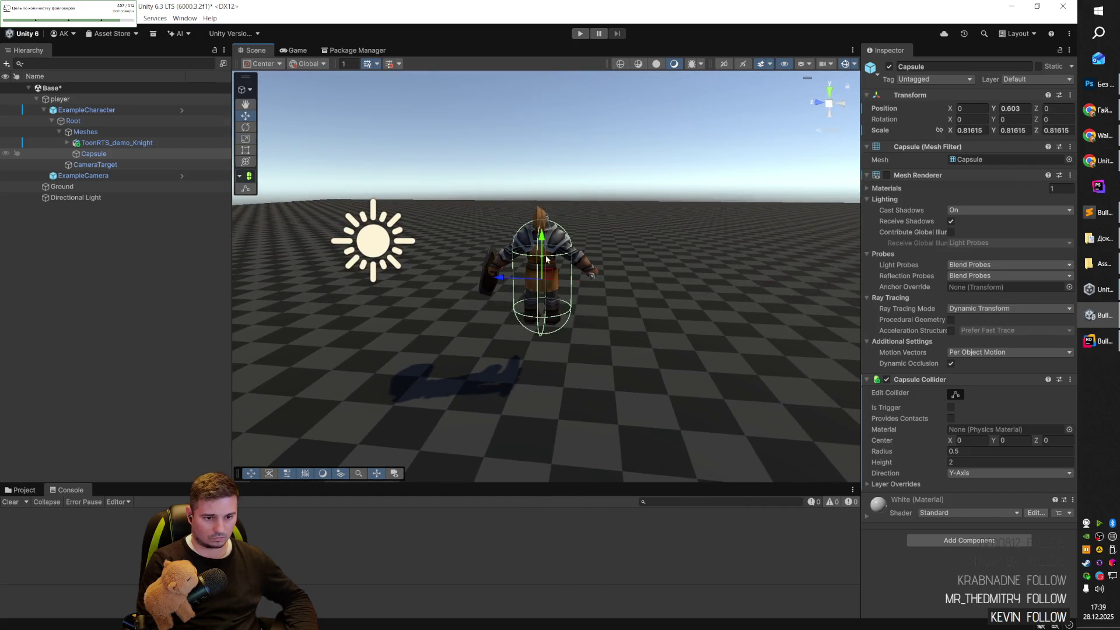
pyautogui.moveTo(603, 258)
pyautogui.mouseDown()
pyautogui.moveTo(490, 234)
pyautogui.moveTo(425, 271)
pyautogui.moveTo(544, 319)
pyautogui.mouseUp()
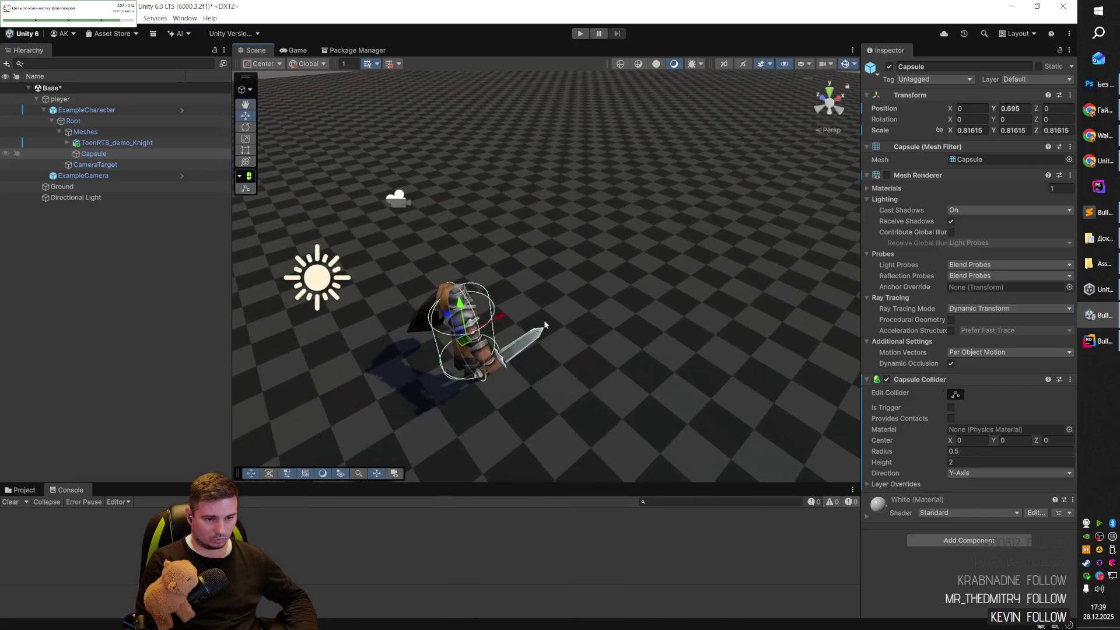
pyautogui.hotkey('ctrl', 'p')
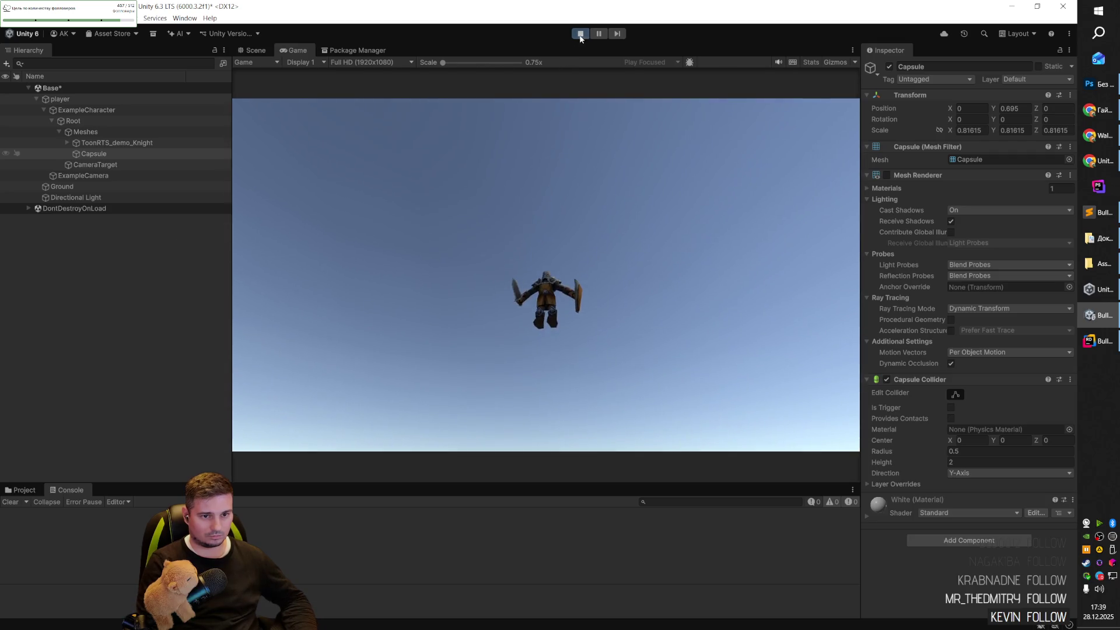
# Stop the running game, orbit around the character, and start play mode again.
pyautogui.click(580, 33)
pyautogui.moveTo(530, 354)
pyautogui.mouseDown()
pyautogui.moveTo(545, 390)
pyautogui.moveTo(457, 392)
pyautogui.mouseUp()
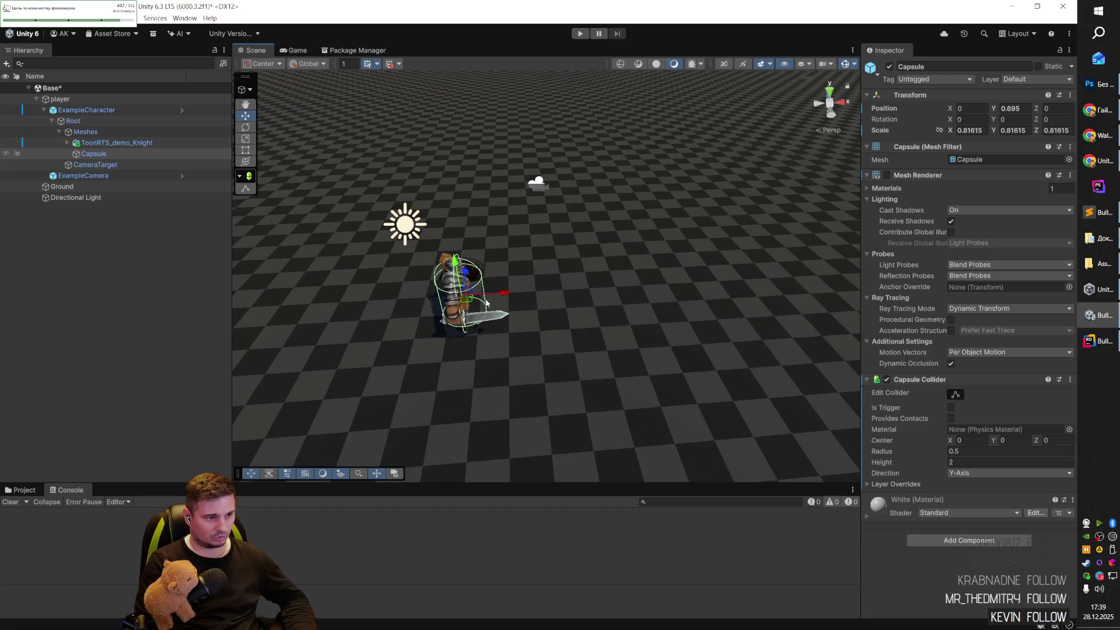
pyautogui.click(580, 34)
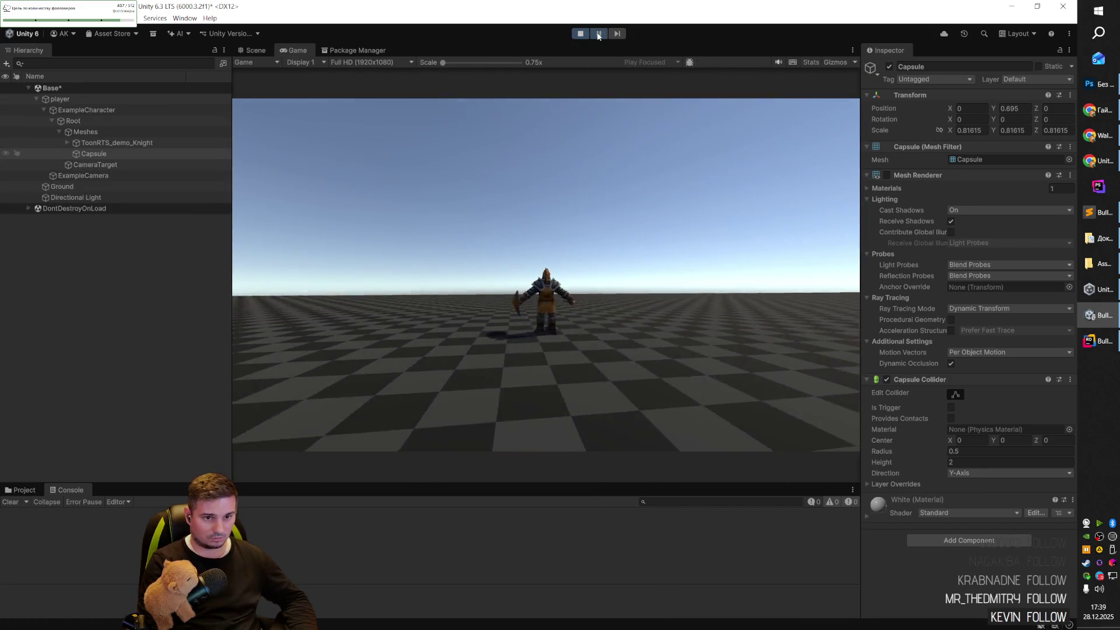
# While playing, raise the Capsule in Scene view, pause to inspect, then stop play mode.
pyautogui.hotkey('ctrl', '1')
pyautogui.moveTo(676, 161)
pyautogui.mouseDown()
pyautogui.moveTo(655, 232)
pyautogui.moveTo(602, 180)
pyautogui.moveTo(595, 192)
pyautogui.moveTo(325, 217)
pyautogui.moveTo(527, 195)
pyautogui.moveTo(585, 211)
pyautogui.moveTo(558, 218)
pyautogui.mouseUp()
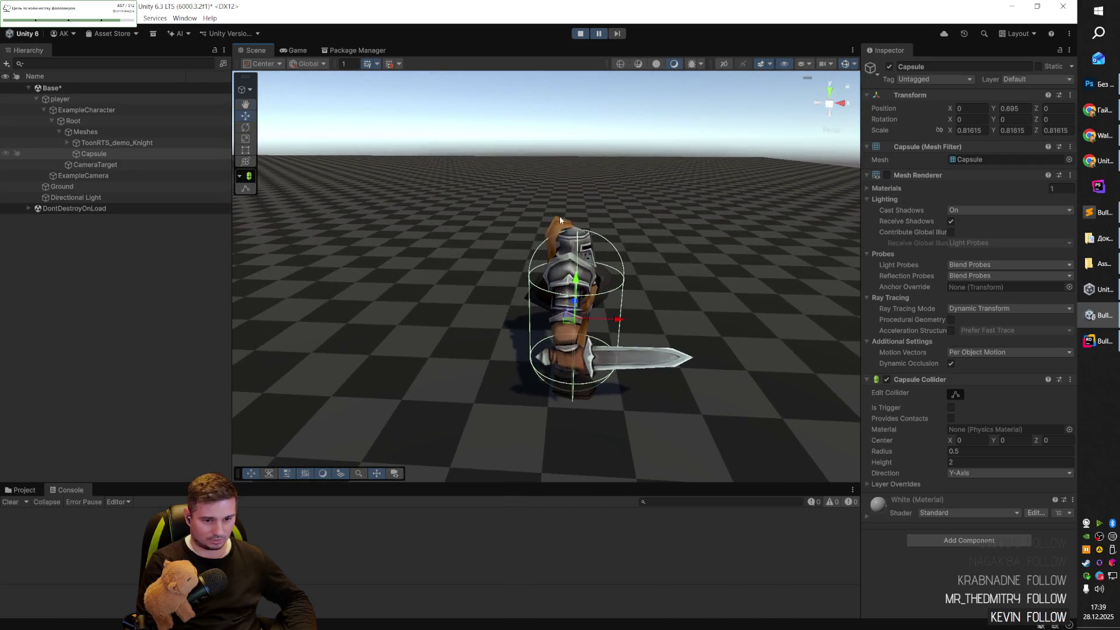
pyautogui.moveTo(575, 299); pyautogui.dragTo(570, 134)
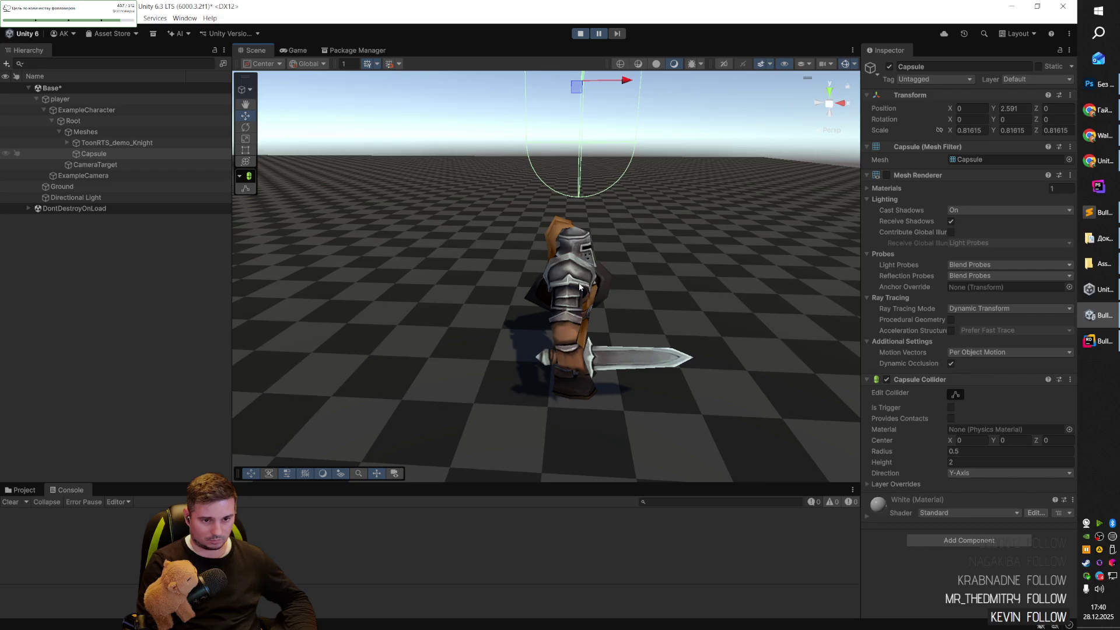
pyautogui.scroll(-5, 579, 286)
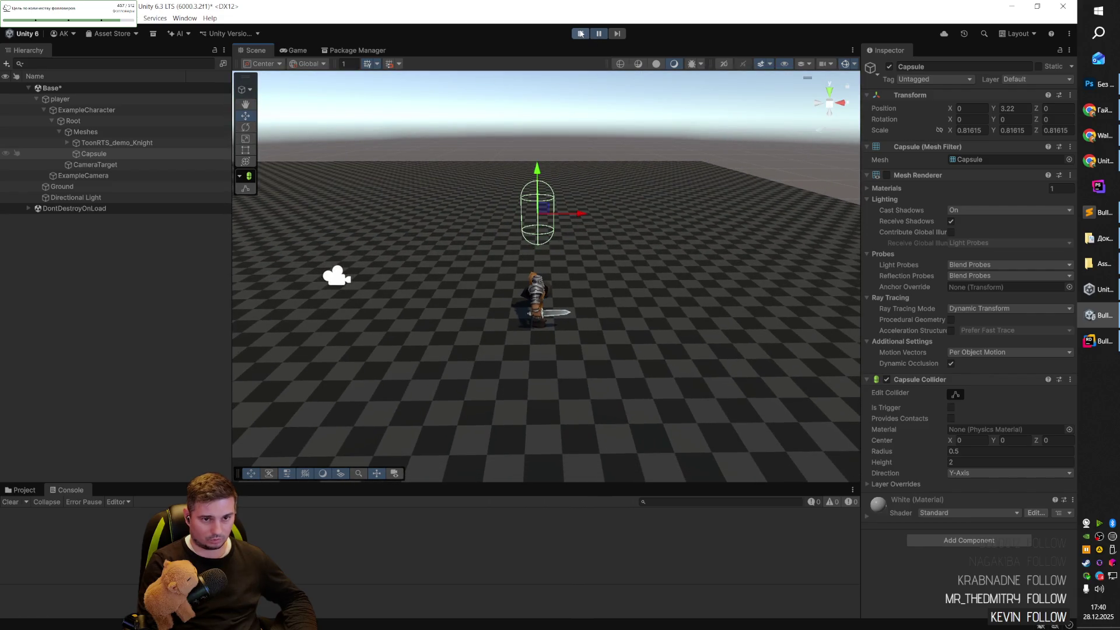
pyautogui.click(599, 34)
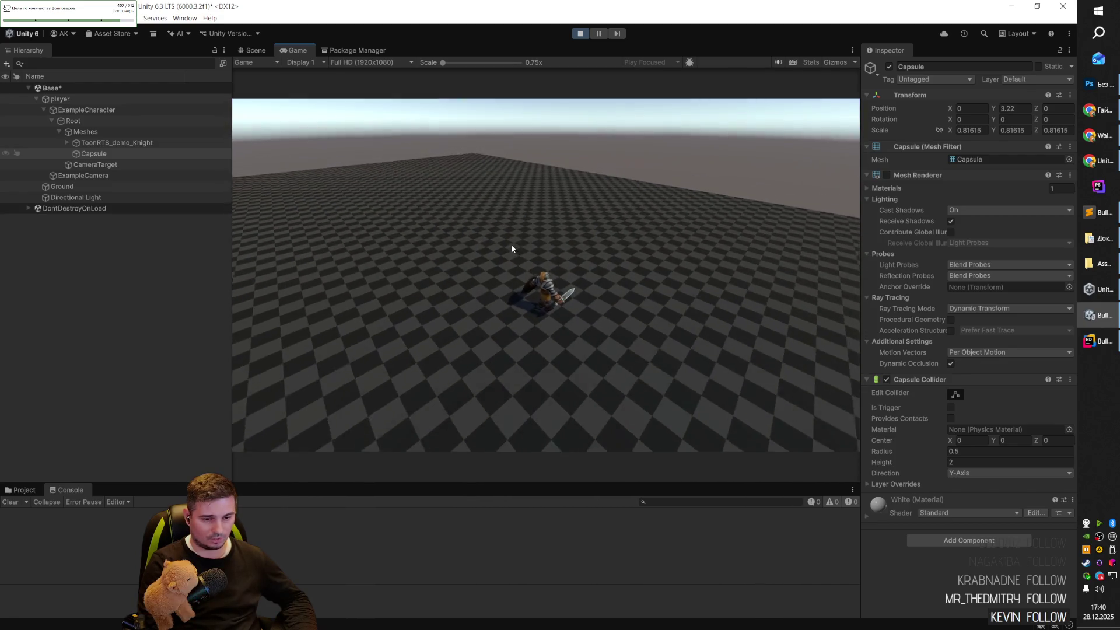
pyautogui.click(599, 34)
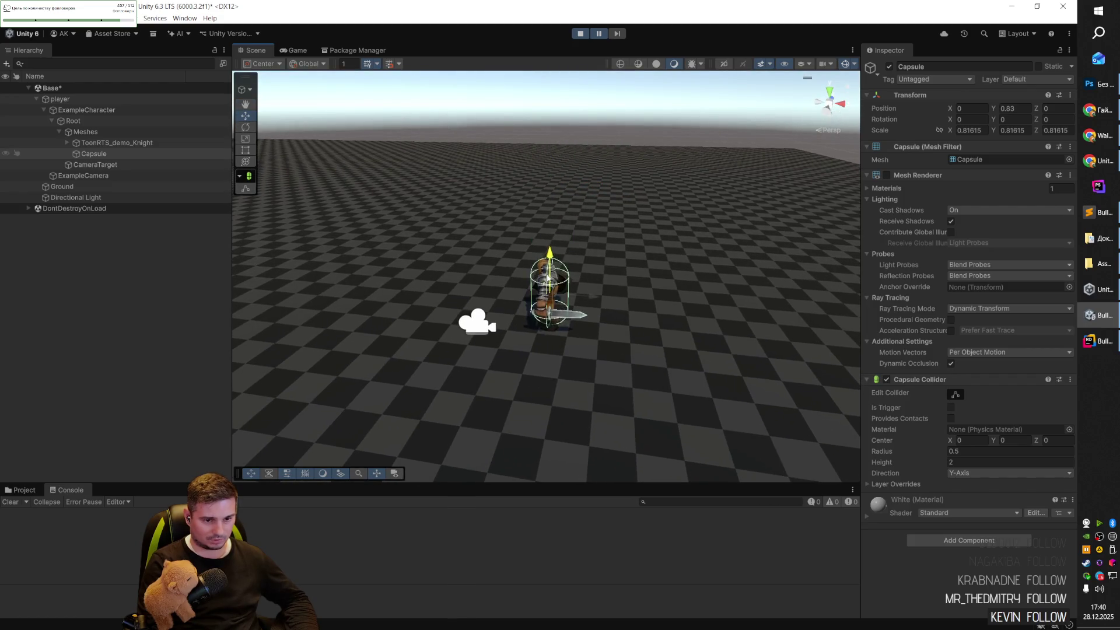
pyautogui.click(581, 34)
pyautogui.moveTo(563, 223)
pyautogui.mouseDown()
pyautogui.moveTo(449, 180)
pyautogui.moveTo(481, 198)
pyautogui.mouseUp()
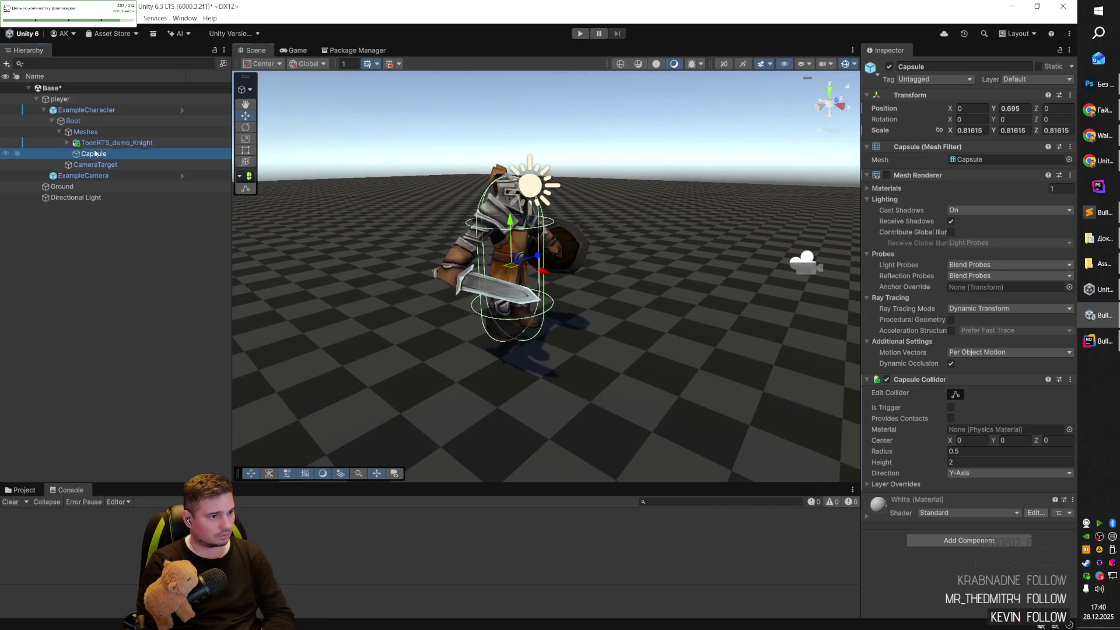
# Browse the knight's Bip001 bone hierarchy through the spine and left arm bones.
pyautogui.click(119, 142)
pyautogui.press('Right')
pyautogui.press('Down')
pyautogui.press('Down')
pyautogui.press('Down')
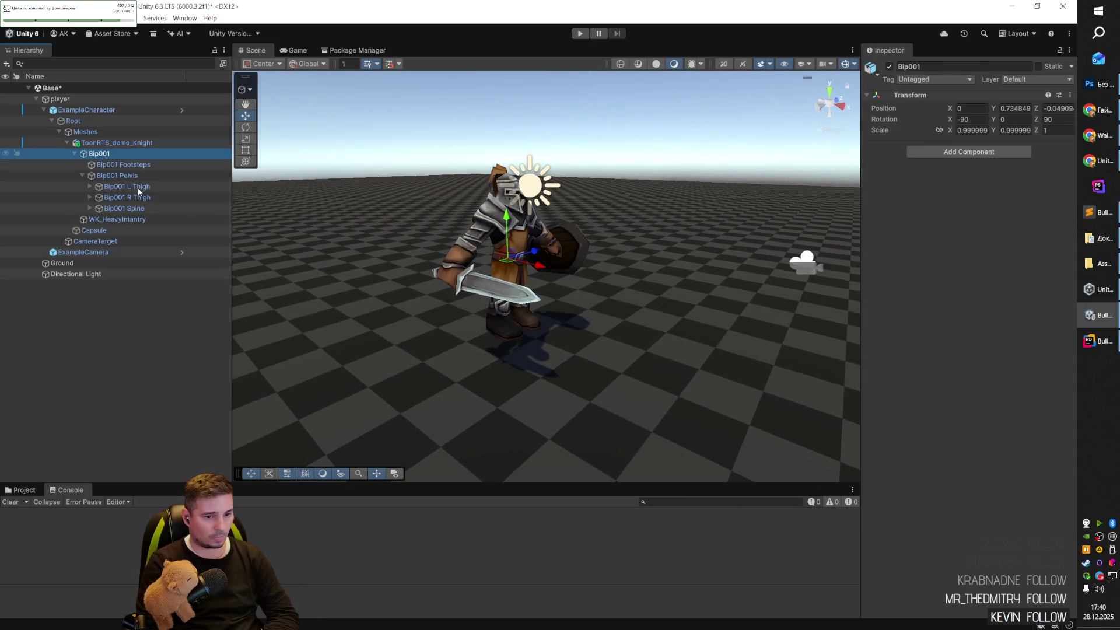
pyautogui.press('Down')
pyautogui.press('Up')
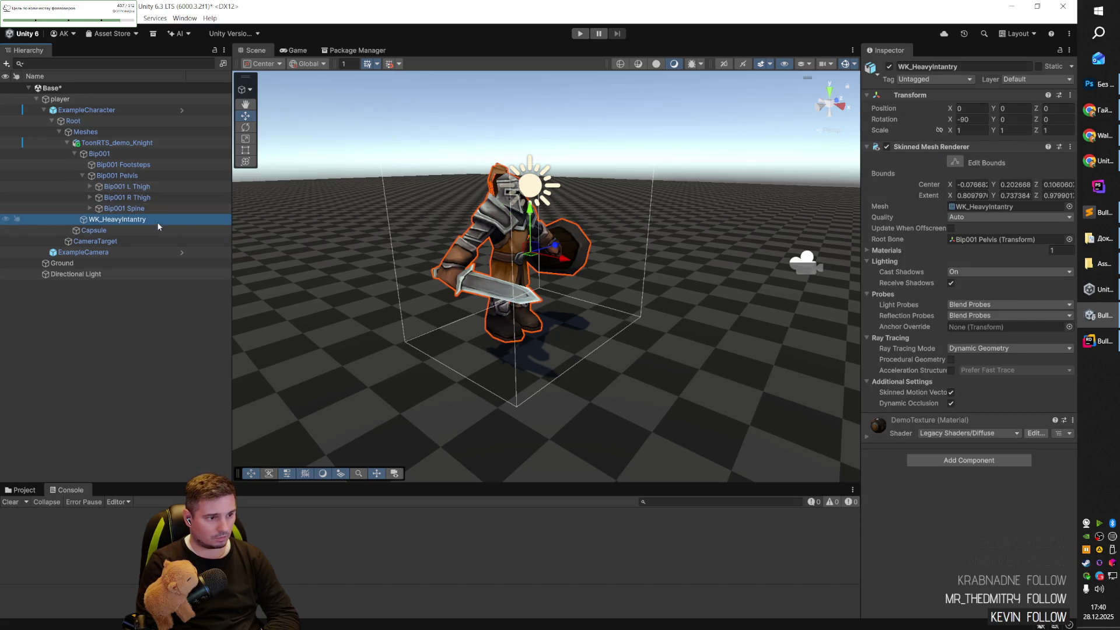
pyautogui.press('Up')
pyautogui.press('Right')
pyautogui.press('Down')
pyautogui.press('Right')
pyautogui.press('Down')
pyautogui.press('Down')
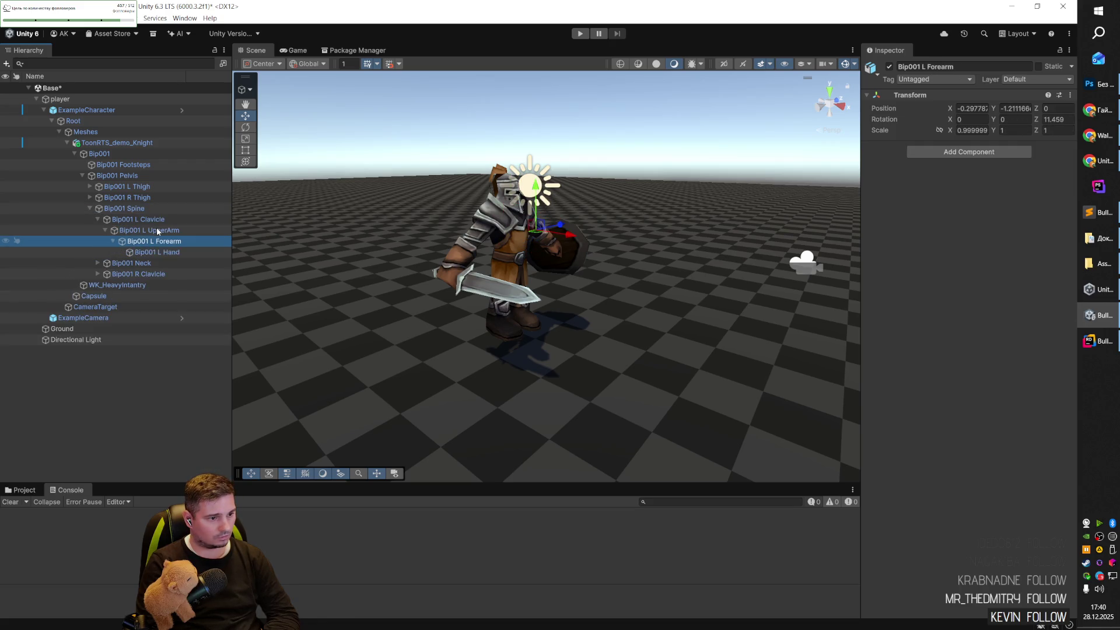
pyautogui.press('Right')
pyautogui.press('Down')
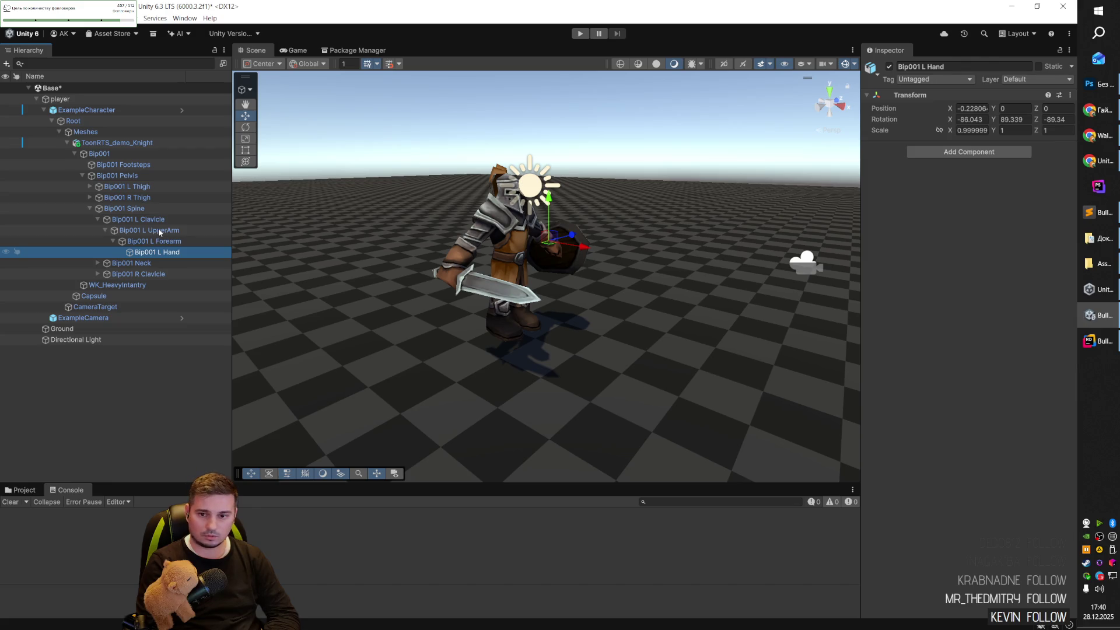
pyautogui.press('Up')
pyautogui.press('Up')
pyautogui.press('Up')
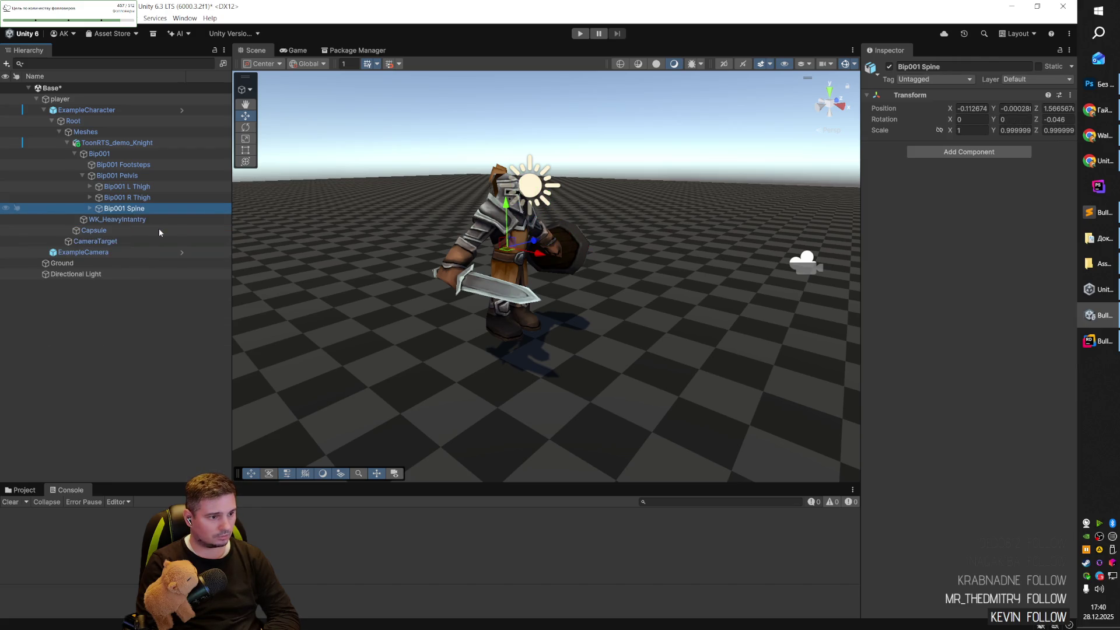
pyautogui.press('Left')
pyautogui.press('Left')
pyautogui.press('Left')
pyautogui.press('Left')
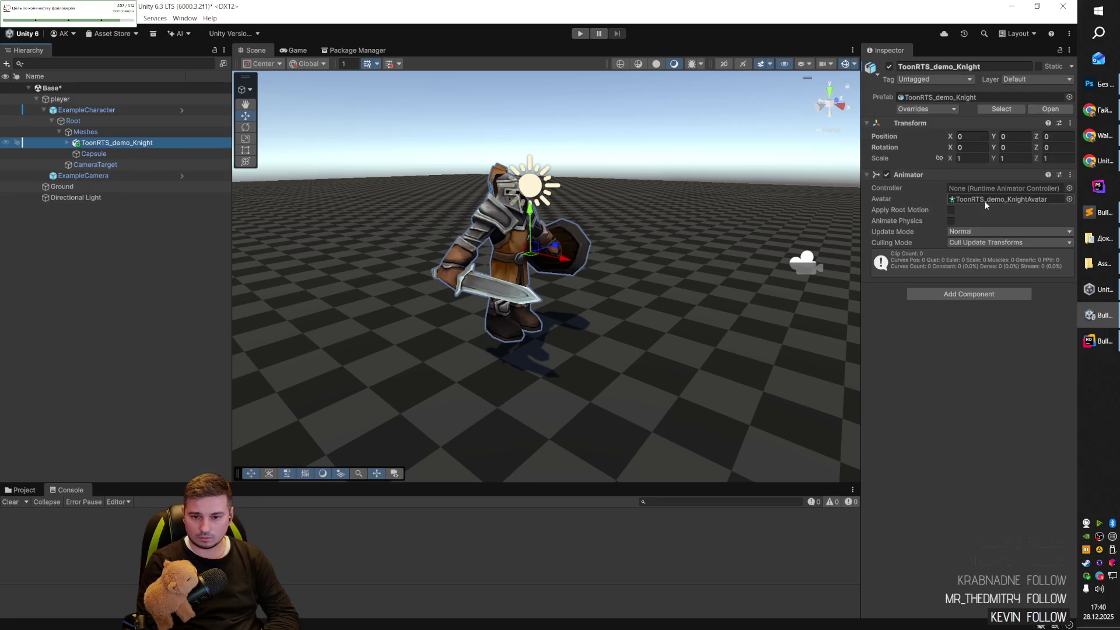
# Assign ToonRTS_demo_KnightAvatar as the knight Animator's avatar, then select the Capsule.
pyautogui.click(1069, 199)
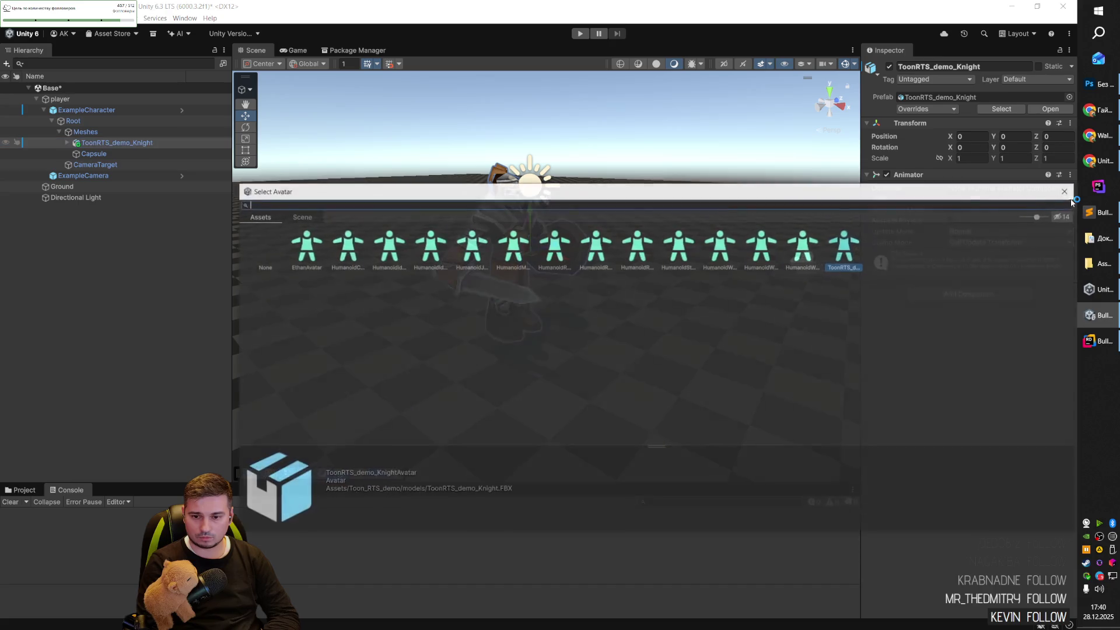
pyautogui.doubleClick(830, 268)
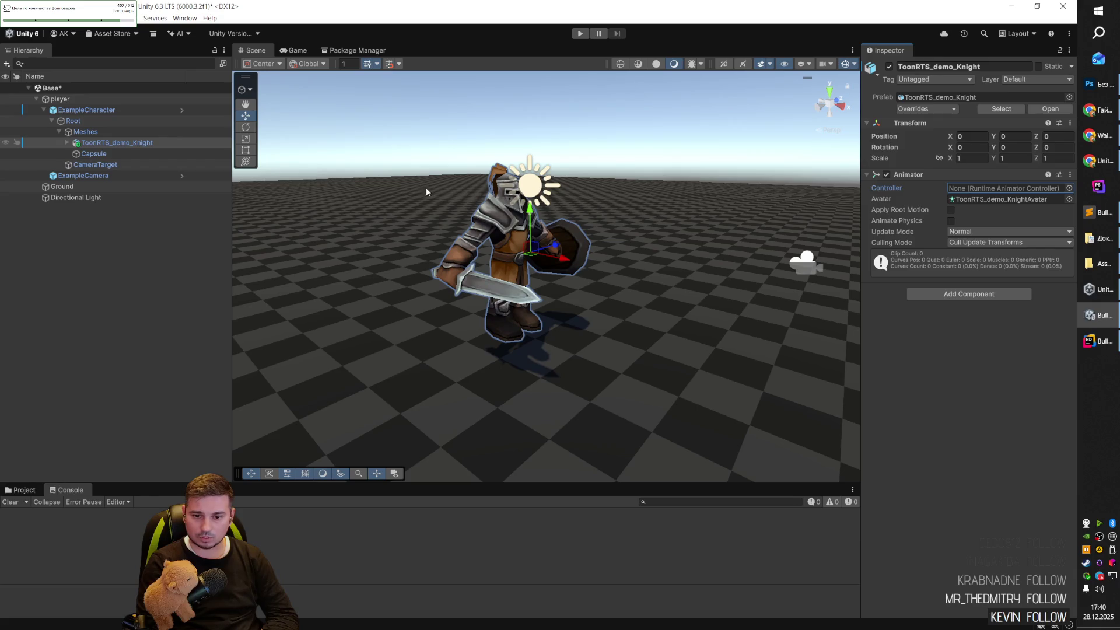
pyautogui.click(95, 164)
pyautogui.press('Up')
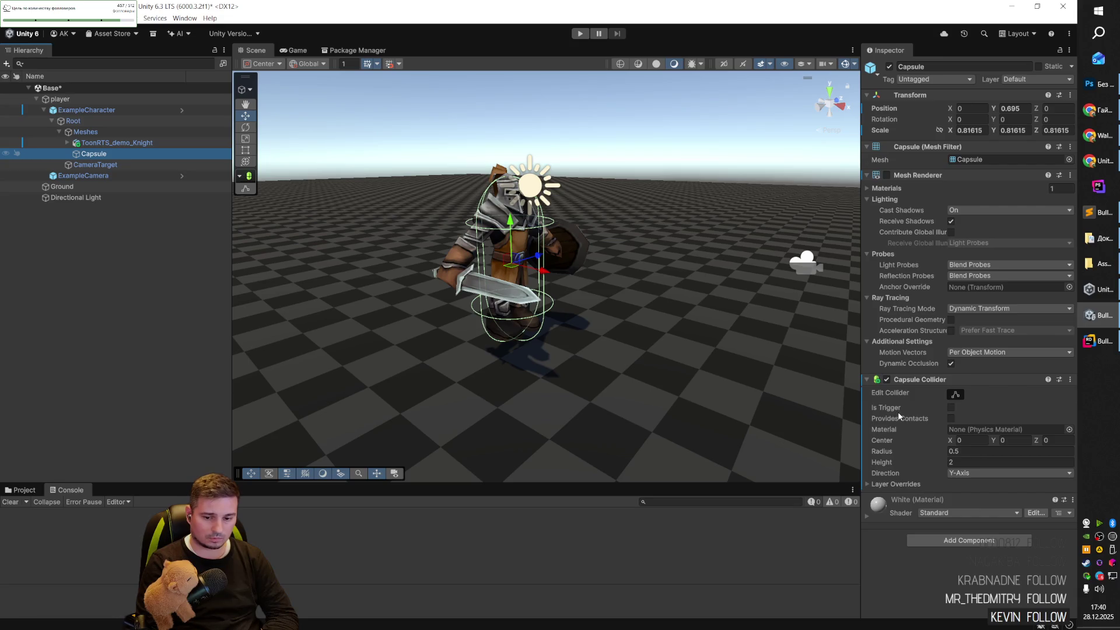
# Make the Capsule Collider a trigger, set the Capsule's scale to 1, and start play mode.
pyautogui.click(951, 408)
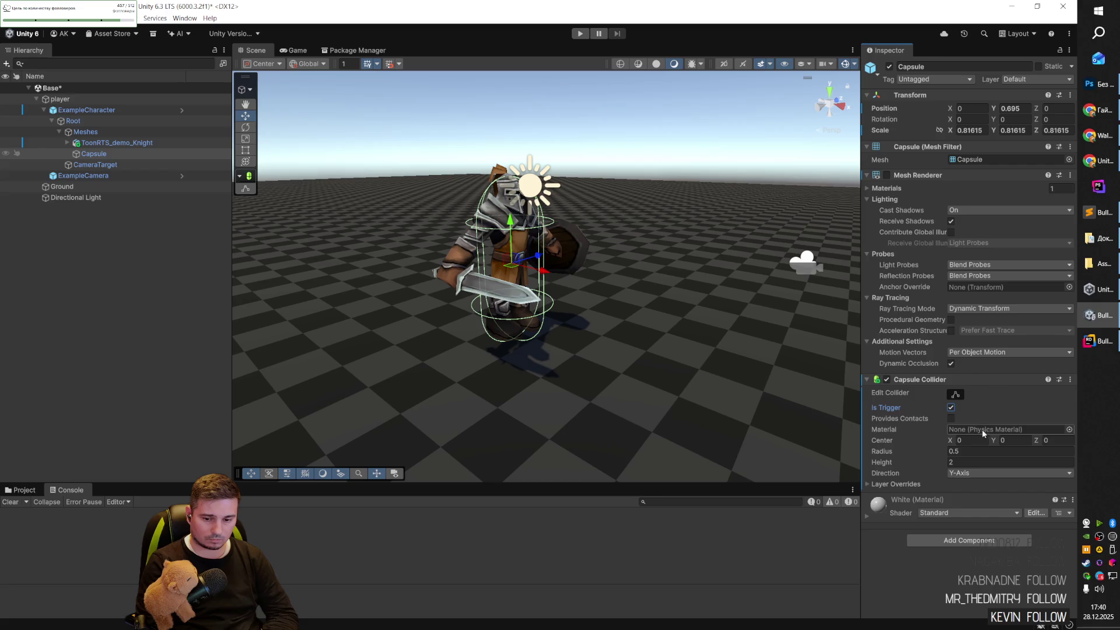
pyautogui.write('0')
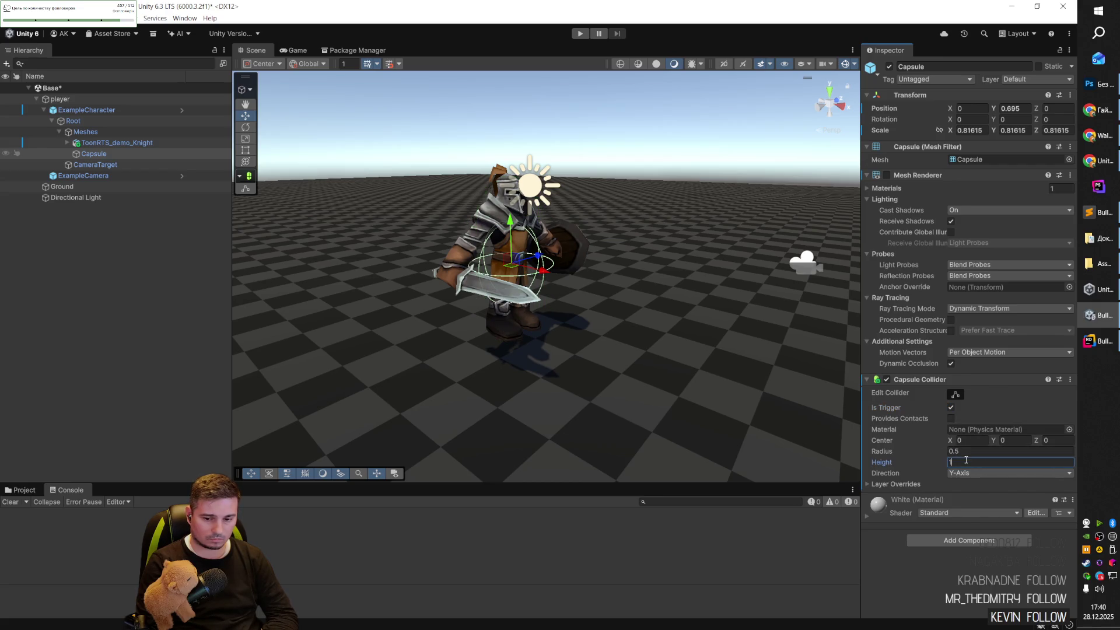
pyautogui.write('2')
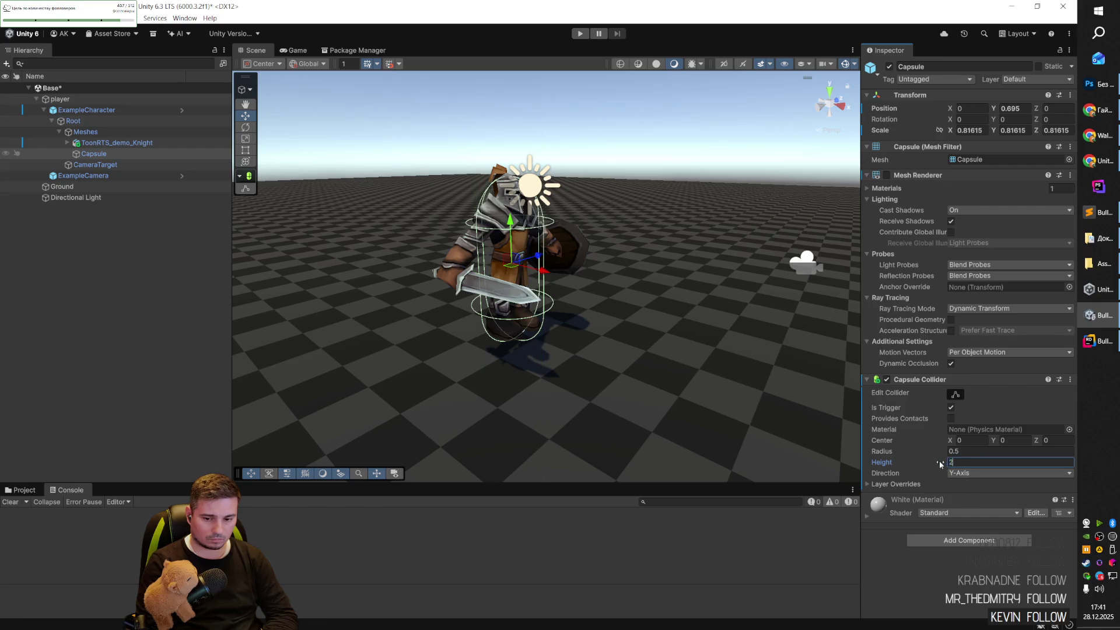
pyautogui.moveTo(573, 369)
pyautogui.mouseDown()
pyautogui.moveTo(560, 365)
pyautogui.moveTo(653, 370)
pyautogui.moveTo(611, 358)
pyautogui.mouseUp()
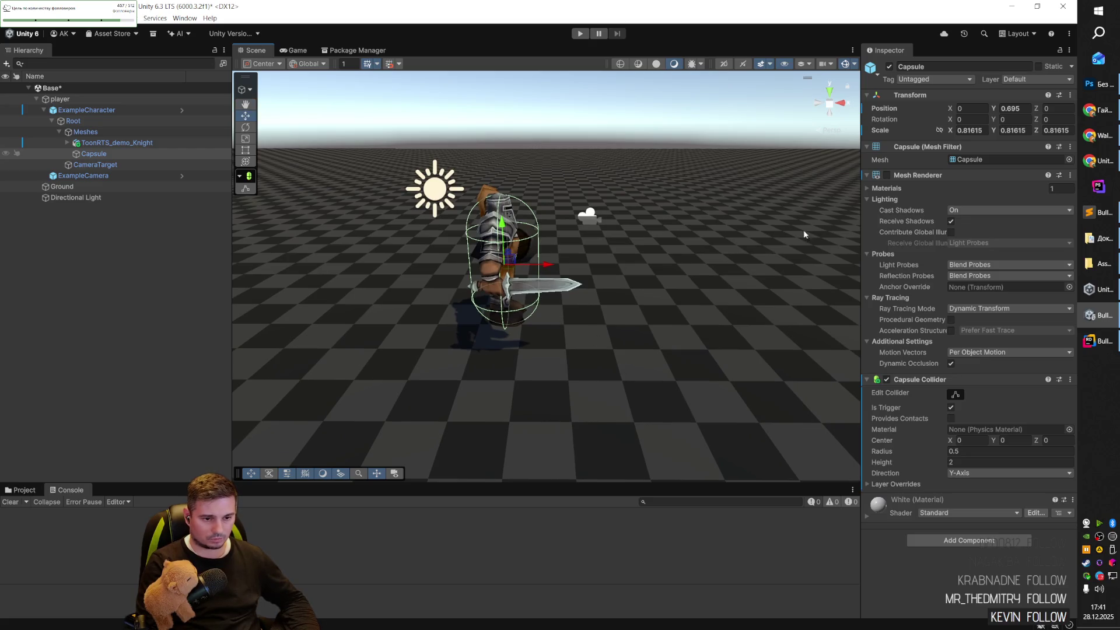
pyautogui.write('1')
pyautogui.press('Tab')
pyautogui.write('1')
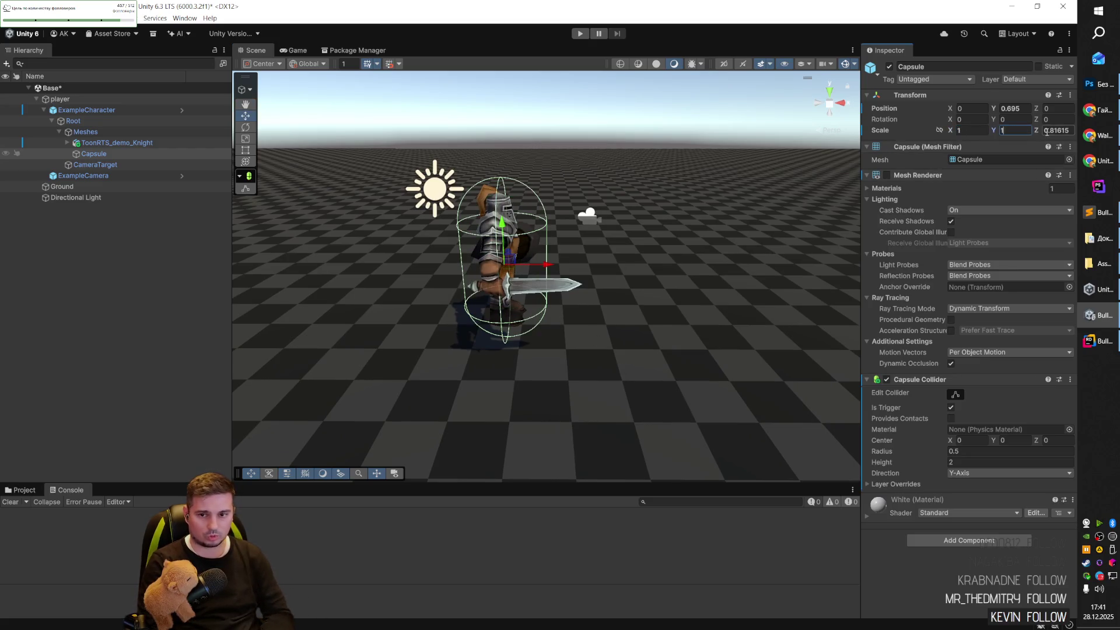
pyautogui.click(580, 33)
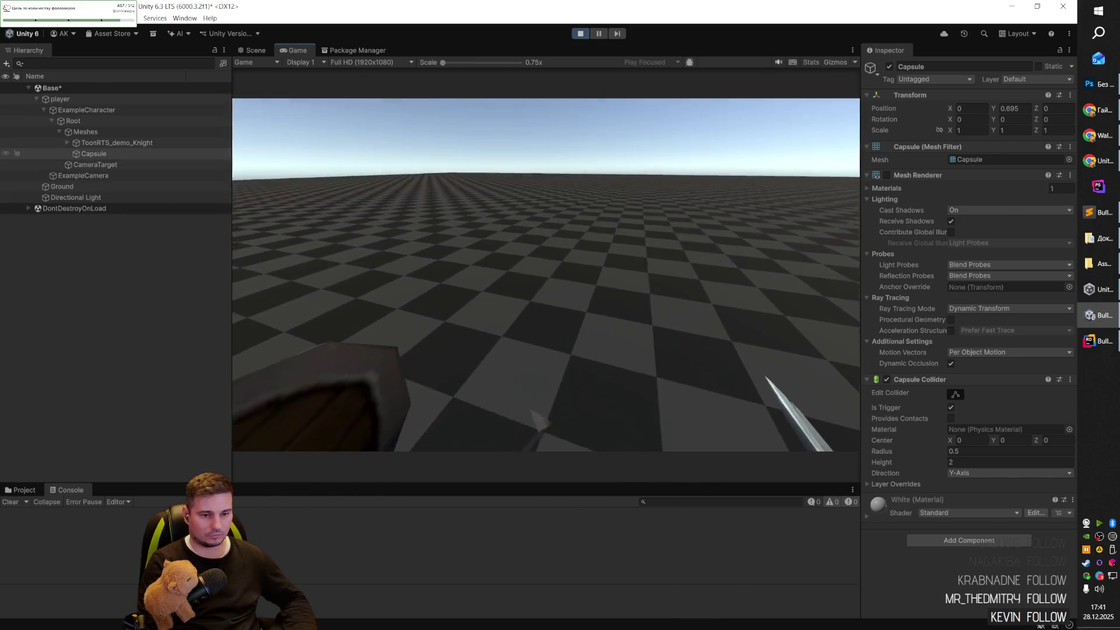
# Move the knight around with W and D, then stop play mode.
pyautogui.press('w')
pyautogui.press('d')
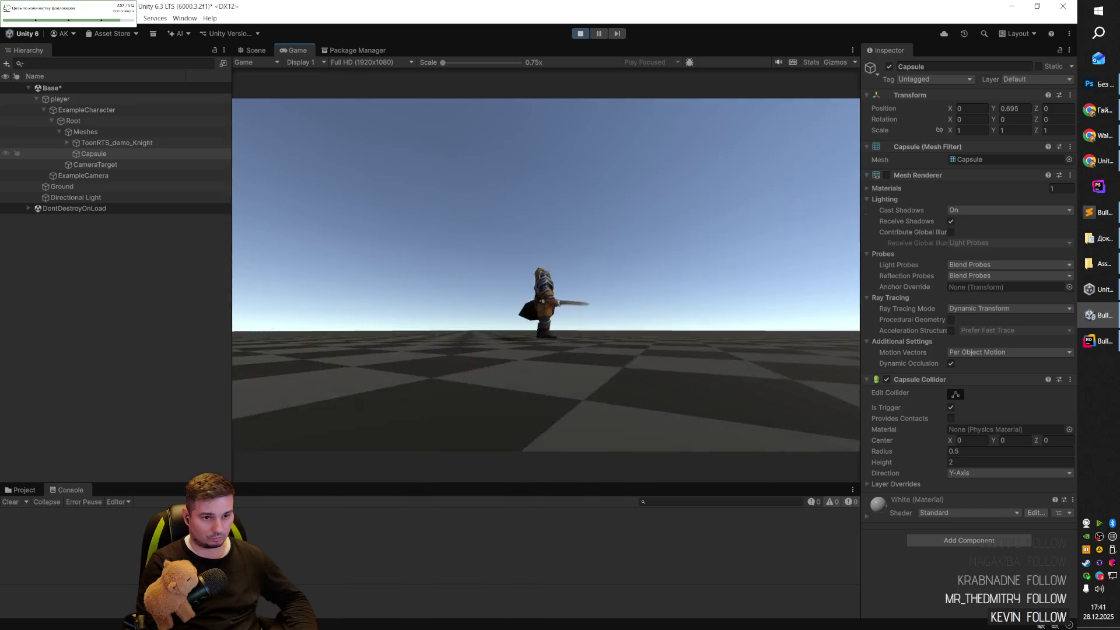
pyautogui.press('Escape')
pyautogui.click(579, 34)
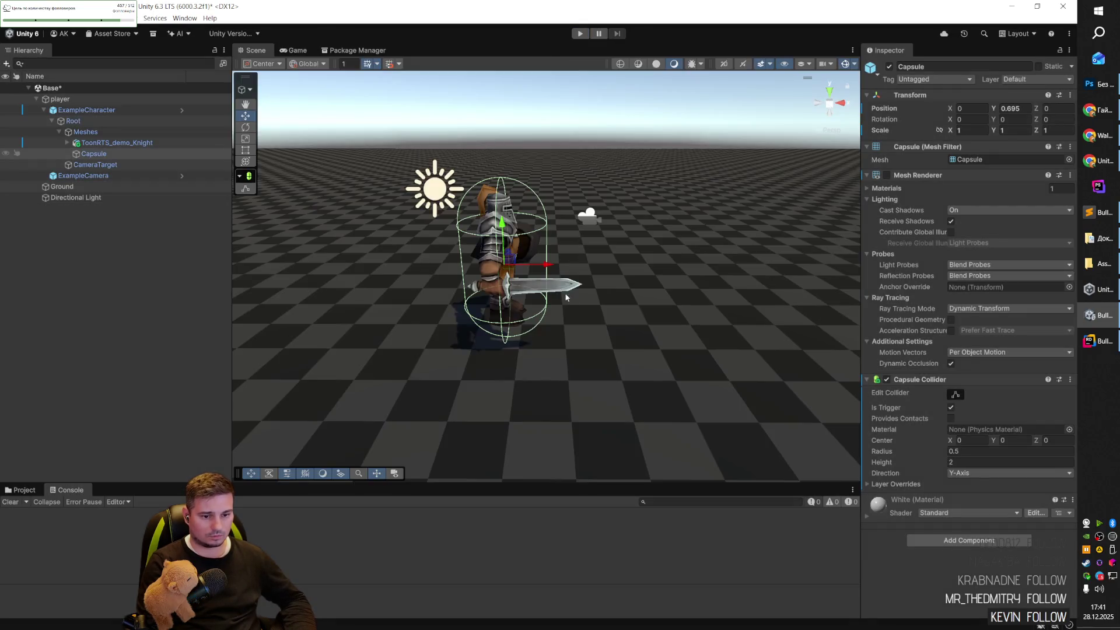
# Select ToonRTS_demo_Knight and bring up its Animator Controller picker.
pyautogui.click(106, 144)
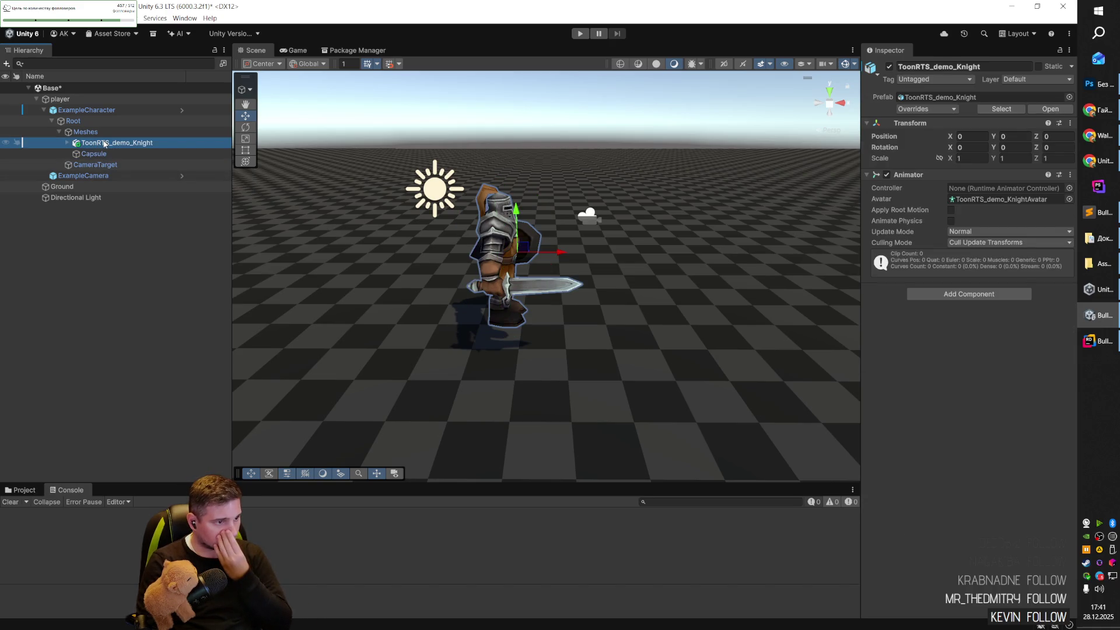
pyautogui.click(105, 111)
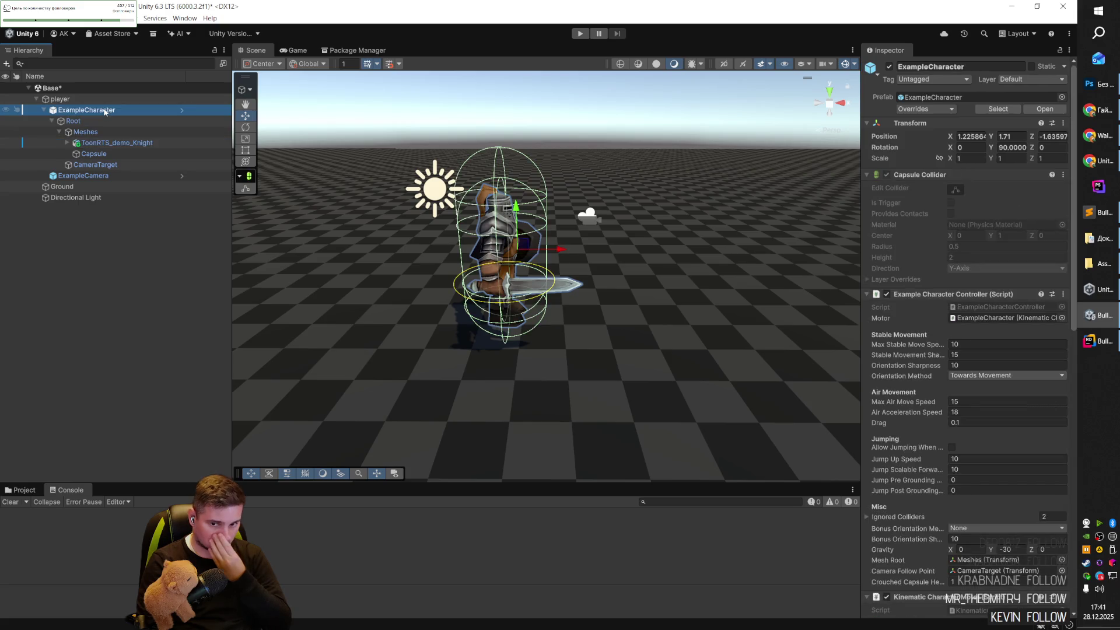
pyautogui.click(105, 143)
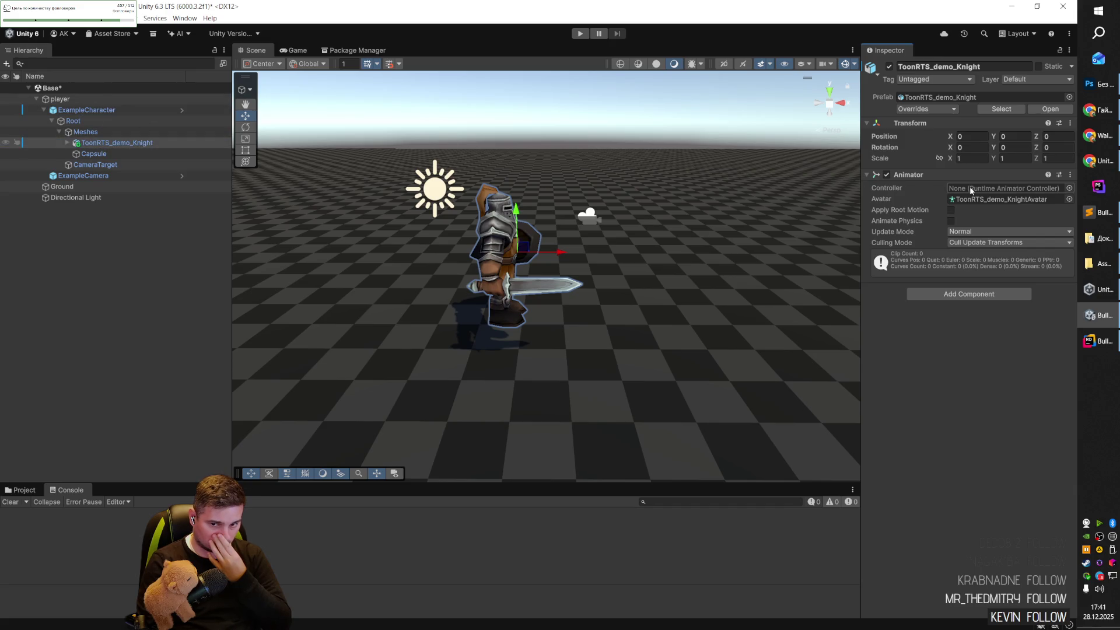
pyautogui.click(1069, 188)
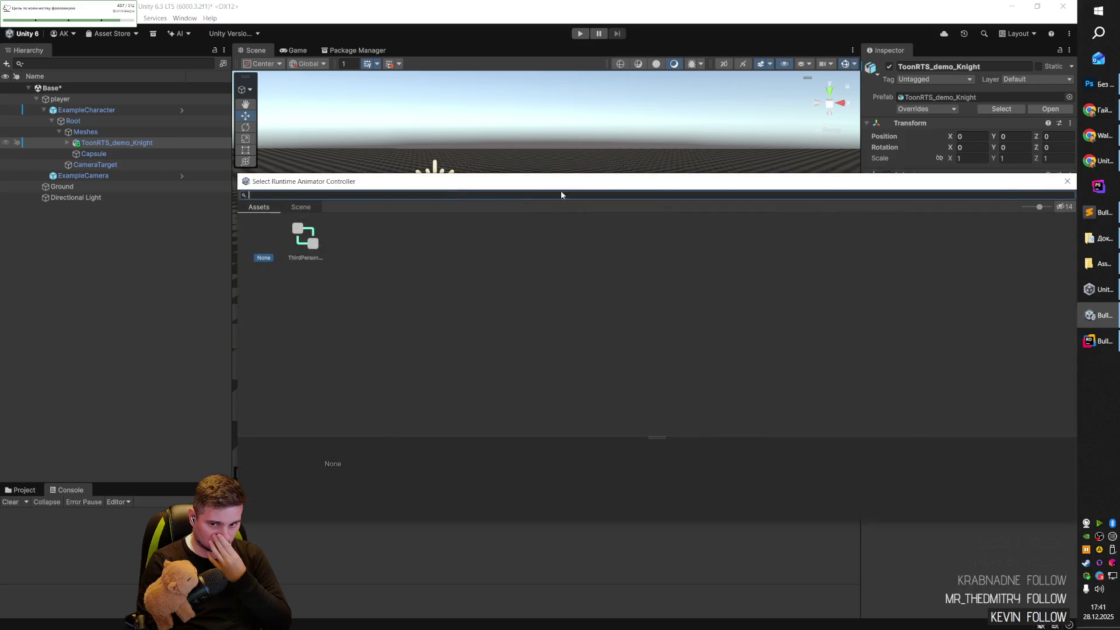
# Assign ThirdPersonAnimatorController to the knight, then play and give the Game view input focus.
pyautogui.doubleClick(306, 235)
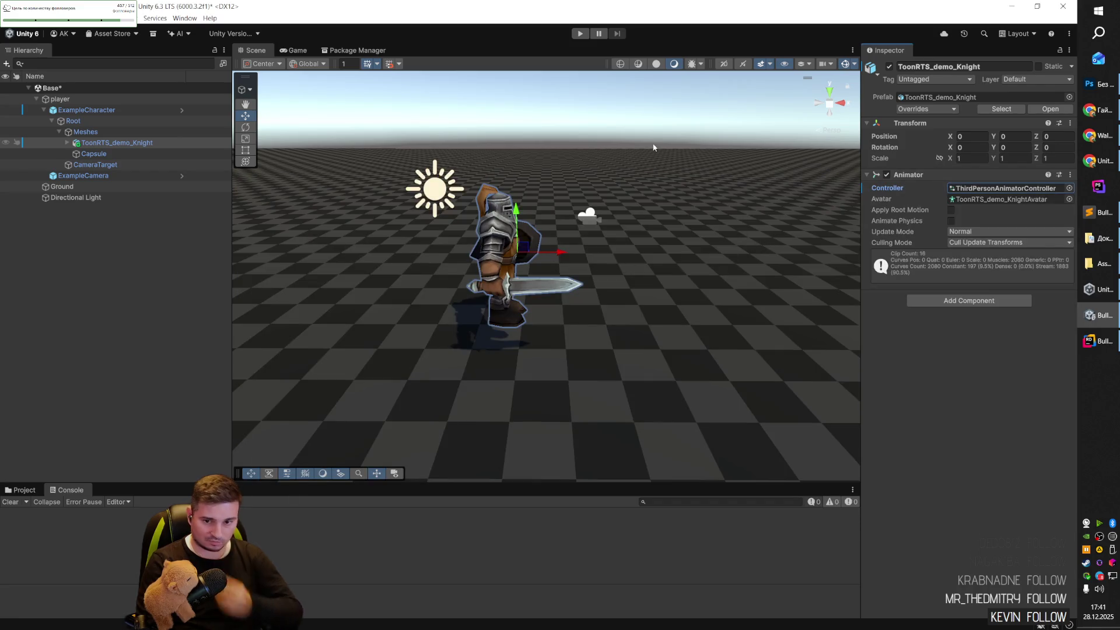
pyautogui.click(579, 33)
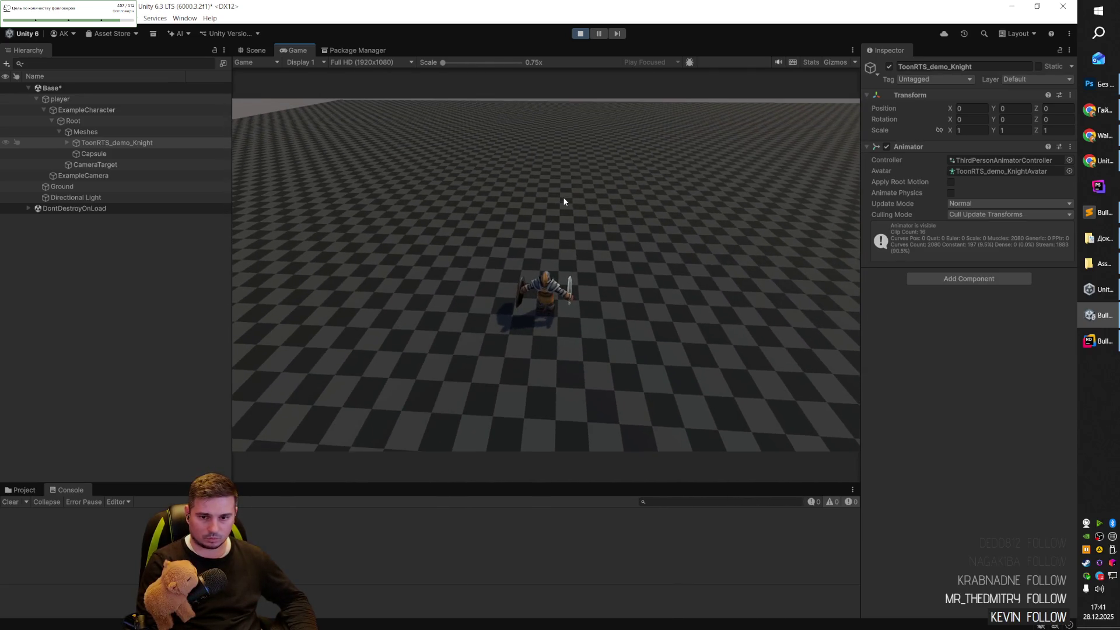
pyautogui.click(564, 201)
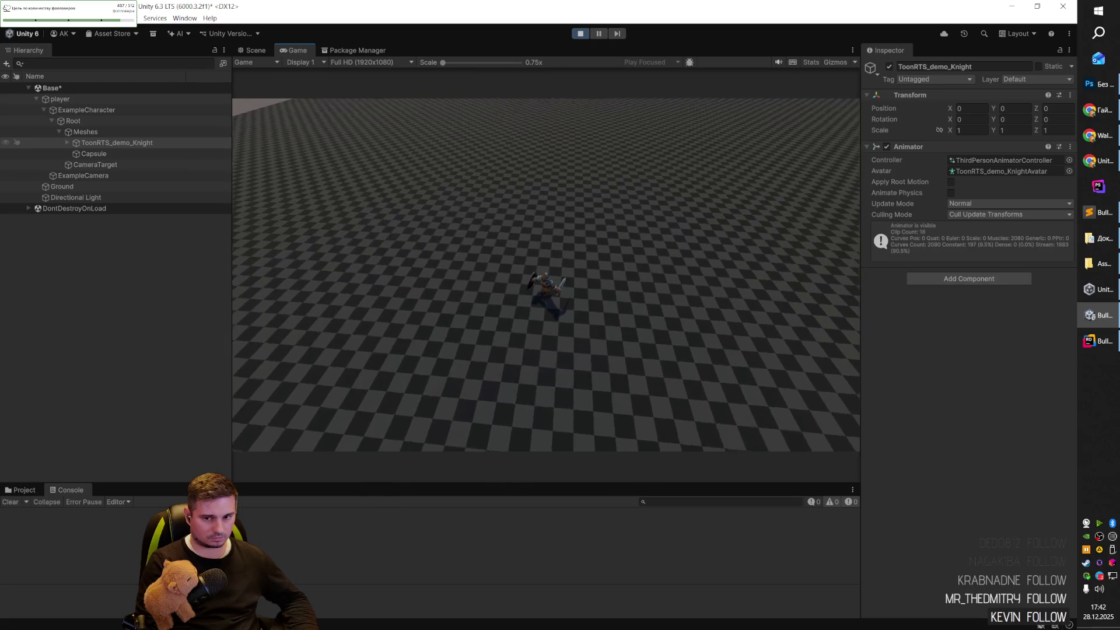
# Stop play mode and reassign ThirdPersonAnimatorController to the knight's Animator.
pyautogui.hotkey('ctrl', 'p')
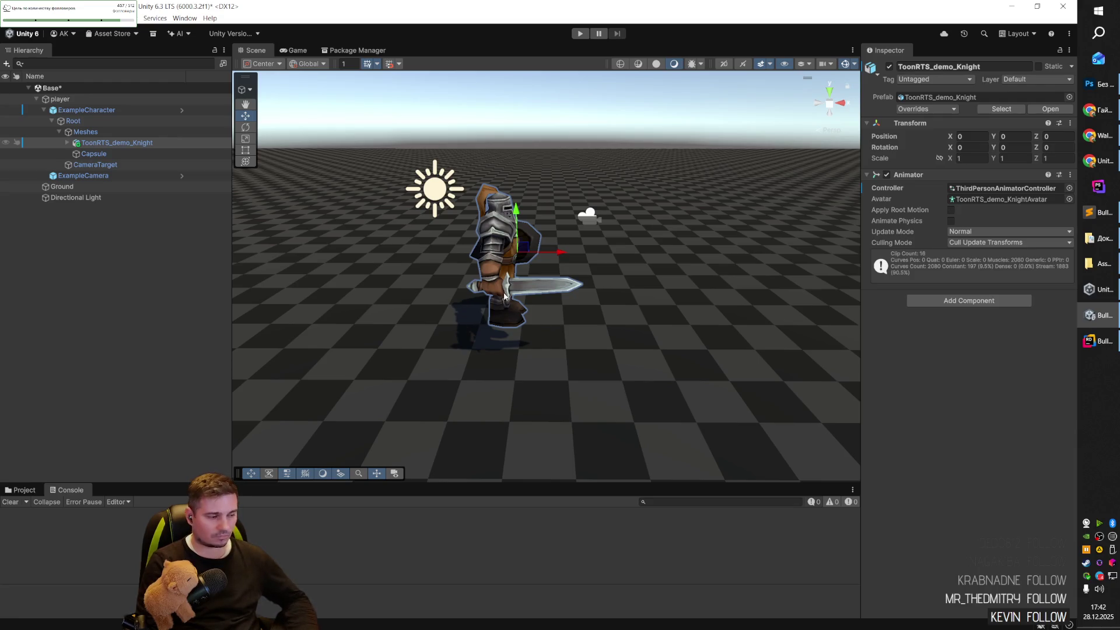
pyautogui.scroll(-5, 513, 292)
pyautogui.scroll(-5, 509, 289)
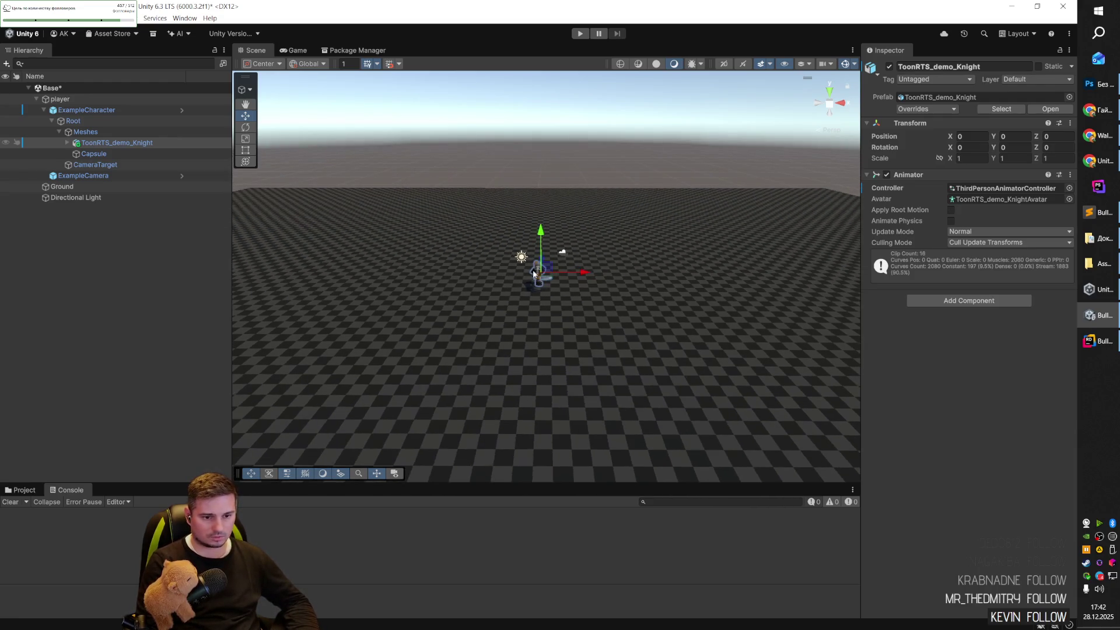
pyautogui.scroll(-3, 503, 265)
pyautogui.moveTo(520, 281)
pyautogui.mouseDown()
pyautogui.moveTo(570, 245)
pyautogui.moveTo(600, 257)
pyautogui.mouseUp()
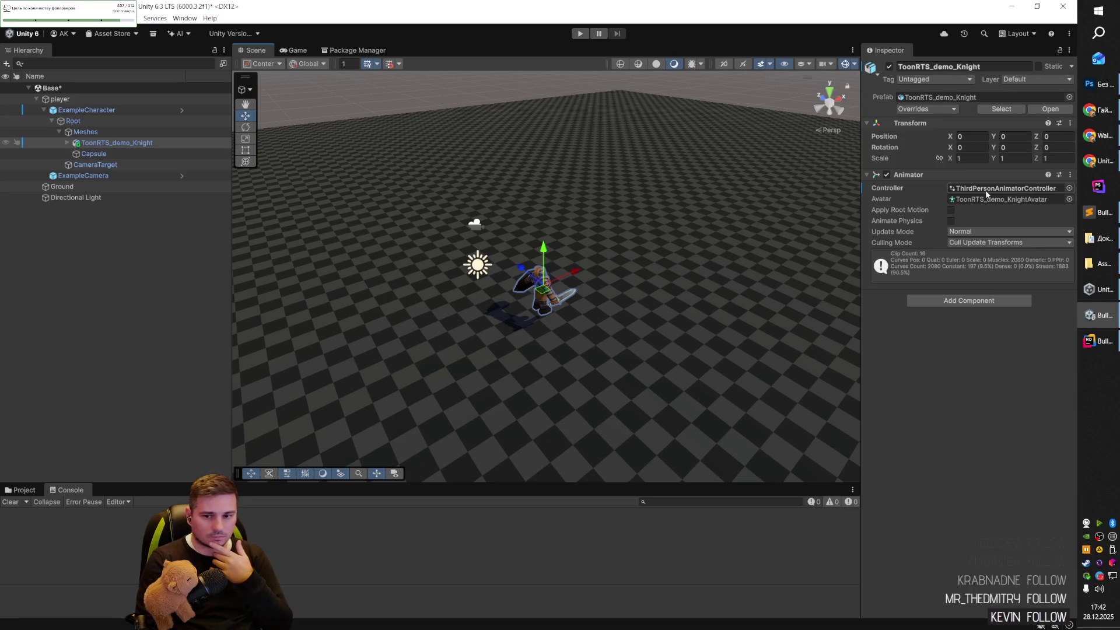
pyautogui.click(1068, 189)
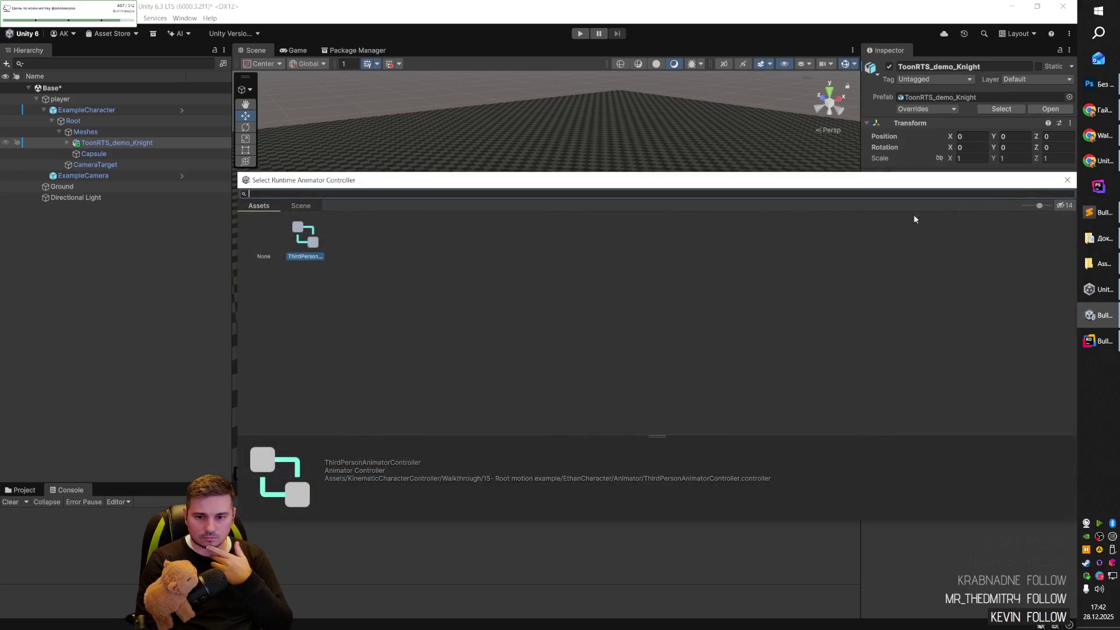
pyautogui.doubleClick(314, 241)
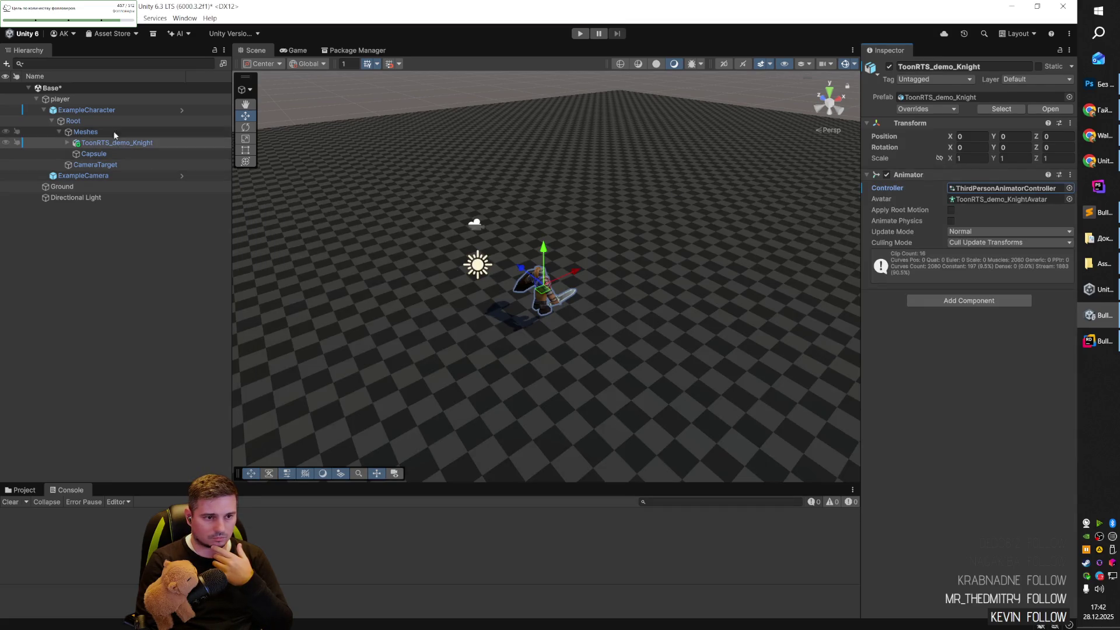
# Inspect ExampleCharacter, Ground and the knight, collapsing the controller and motor components.
pyautogui.click(106, 109)
pyautogui.scroll(-3, 965, 356)
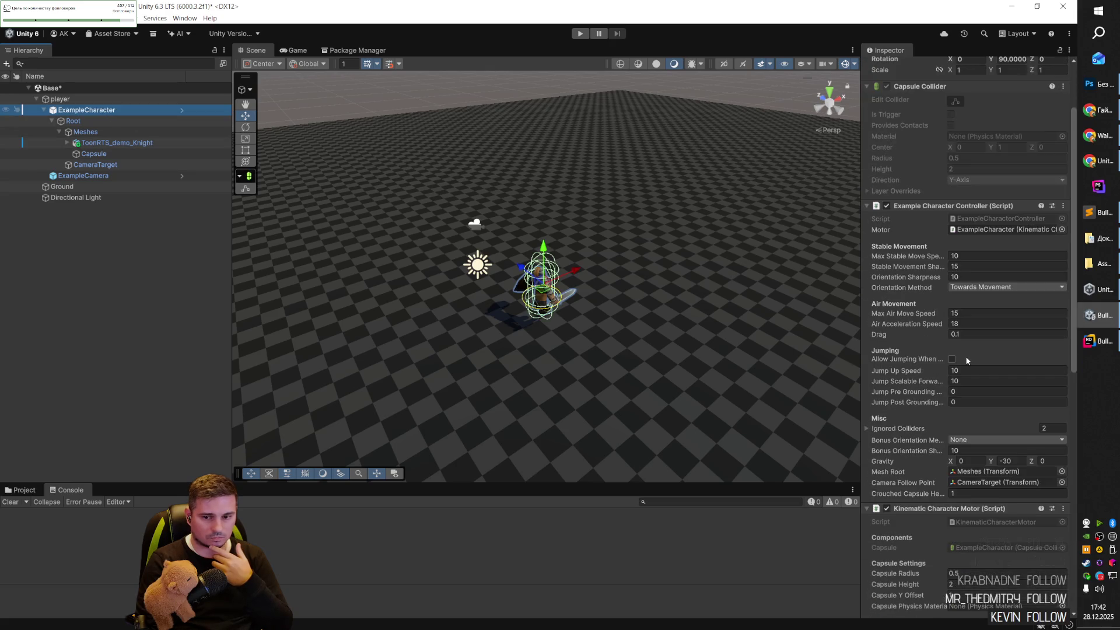
pyautogui.scroll(-3, 921, 350)
pyautogui.scroll(-14, 922, 350)
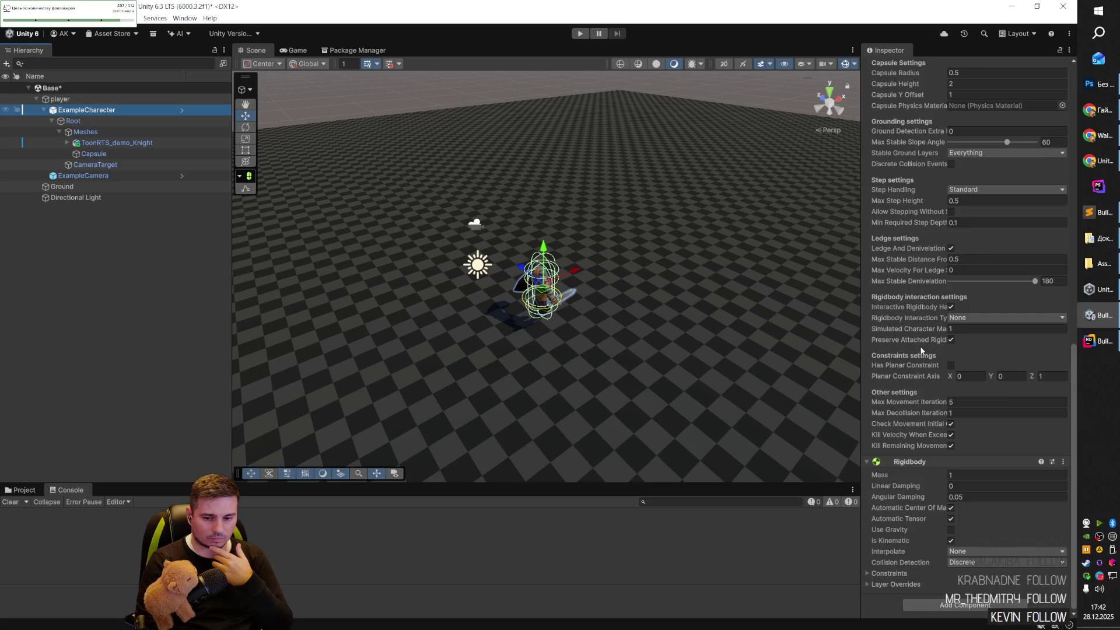
pyautogui.click(635, 299)
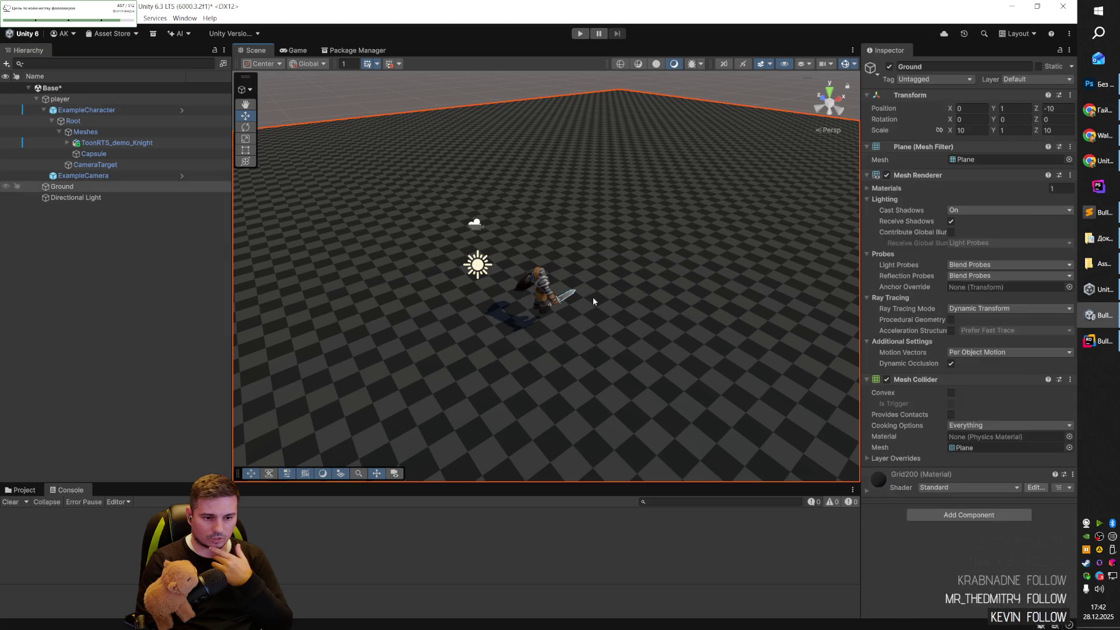
pyautogui.click(104, 142)
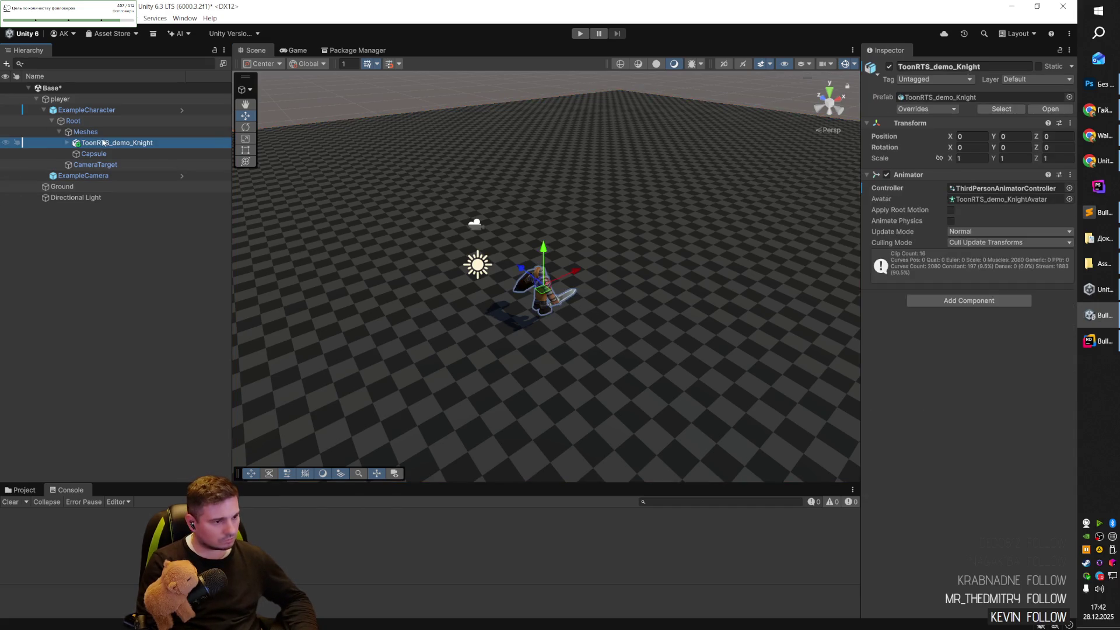
pyautogui.doubleClick(85, 111)
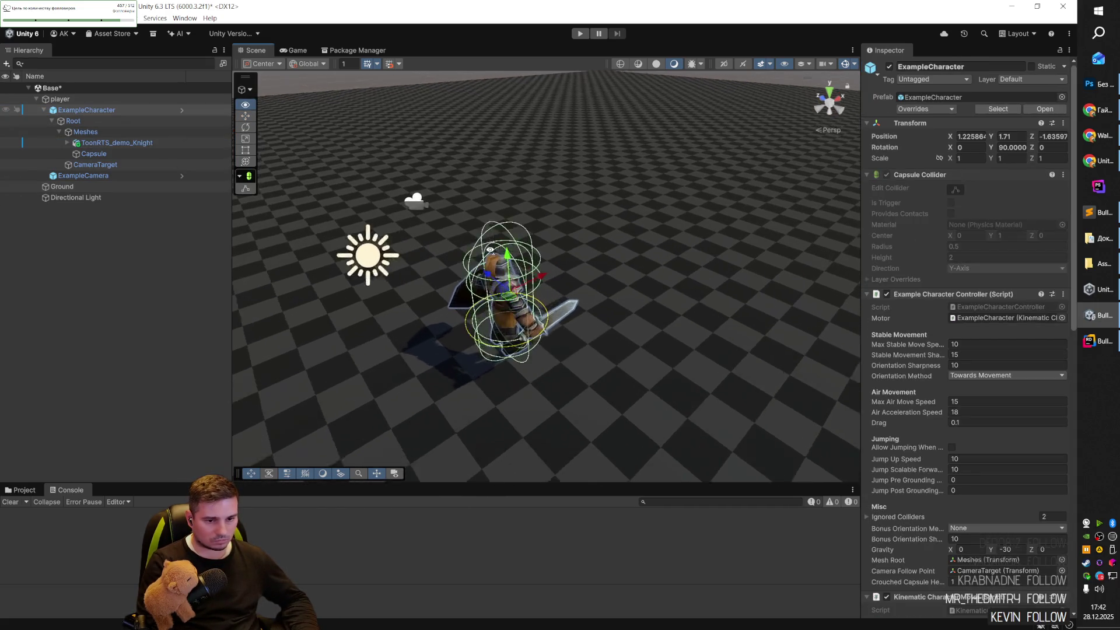
pyautogui.moveTo(490, 250); pyautogui.dragTo(331, 242)
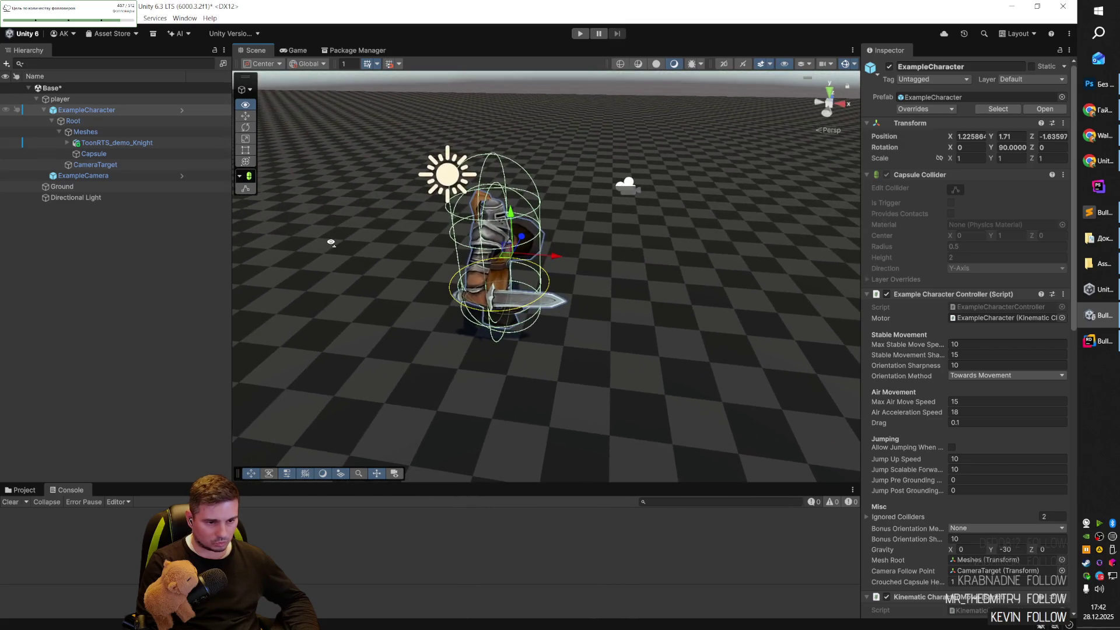
pyautogui.click(95, 110)
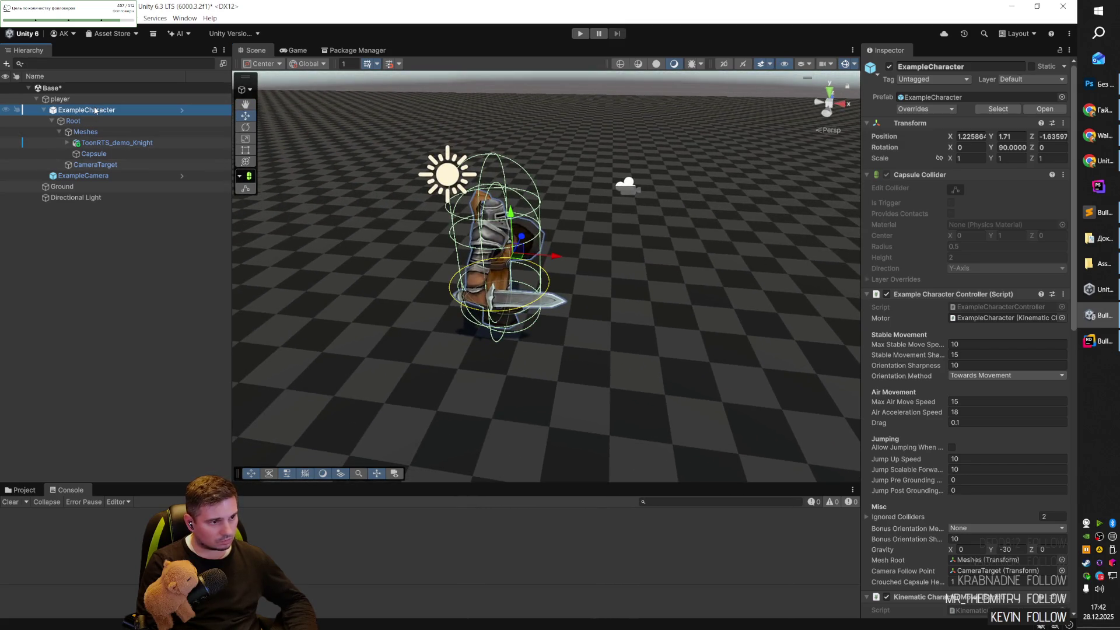
pyautogui.click(867, 296)
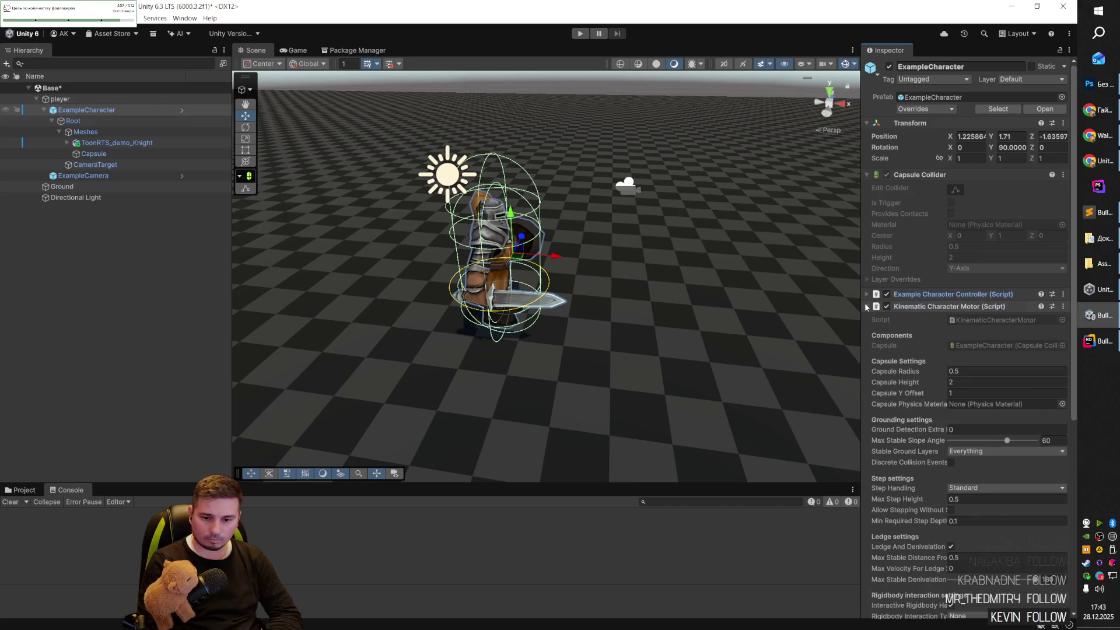
pyautogui.click(867, 307)
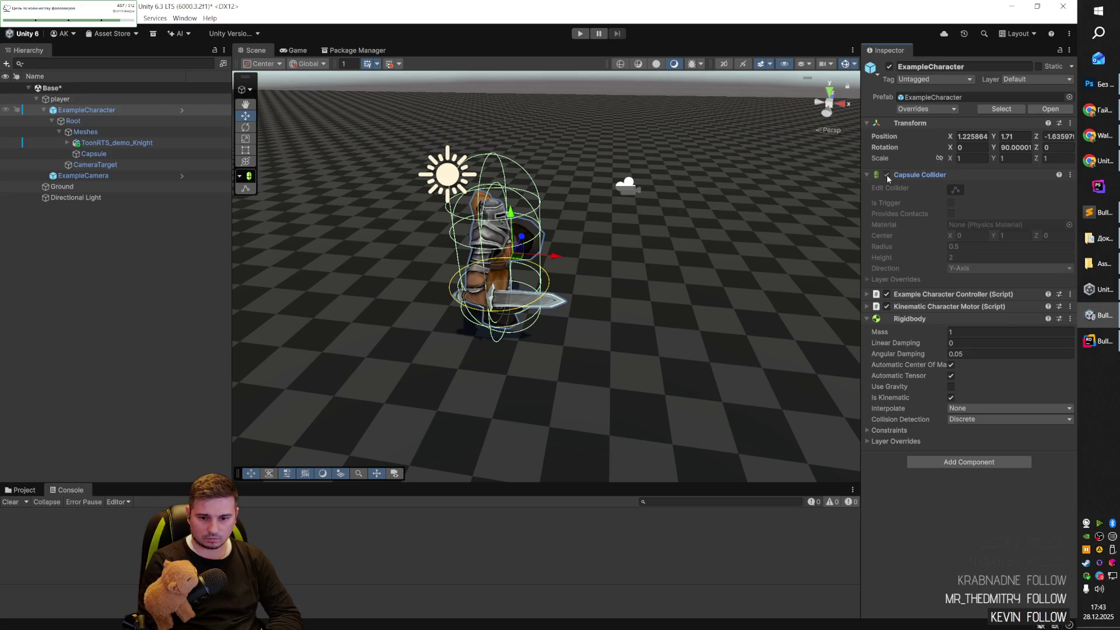
# Select the Capsule under ExampleCharacter's Meshes and delete it.
pyautogui.click(85, 110)
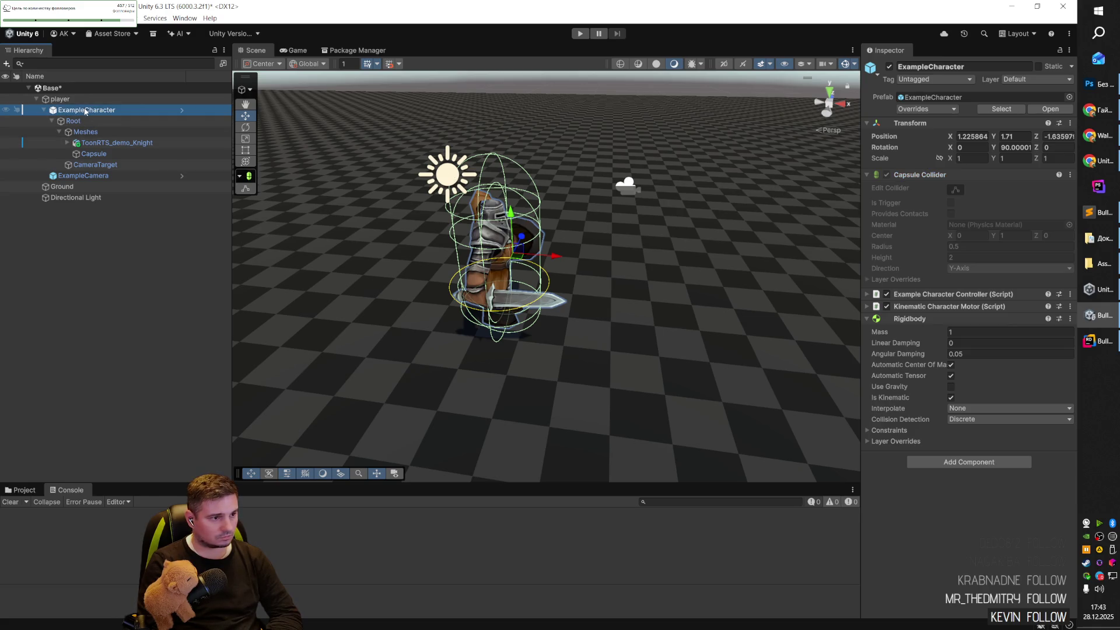
pyautogui.press('Down')
pyautogui.press('Down')
pyautogui.press('Down')
pyautogui.press('Right')
pyautogui.press('Left')
pyautogui.press('Down')
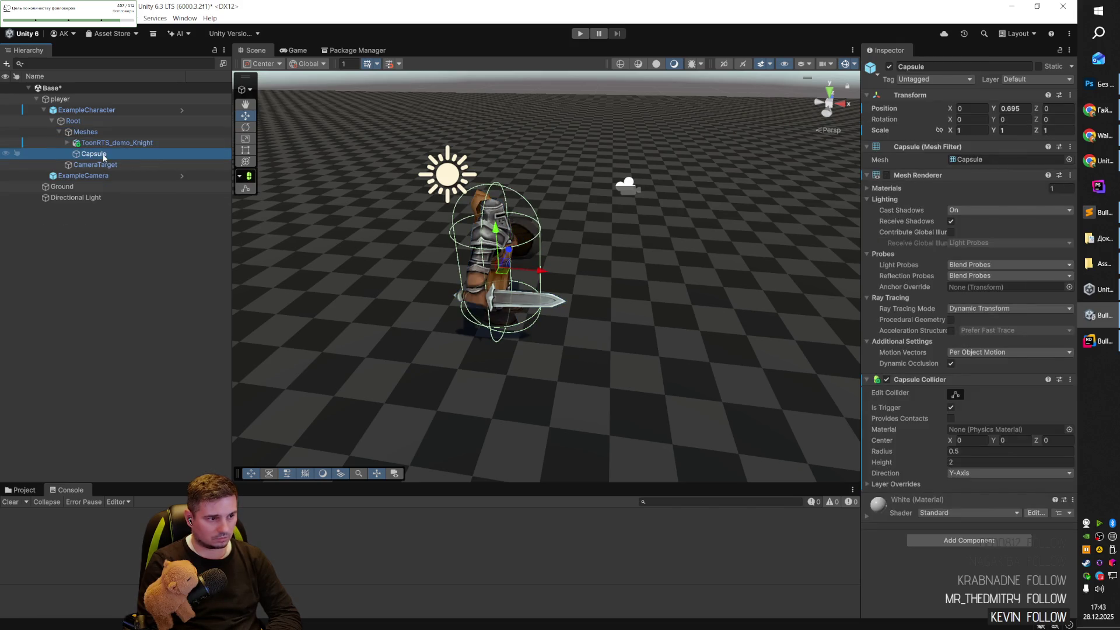
pyautogui.press('Delete')
pyautogui.click(102, 142)
pyautogui.click(87, 110)
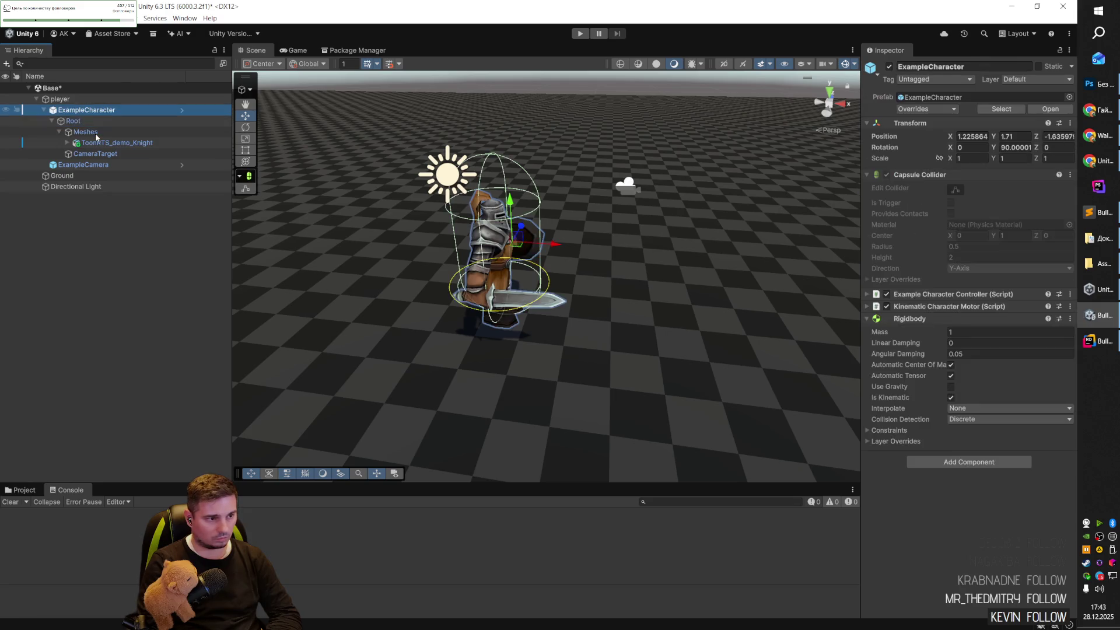
# Set ExampleCharacter's Transform Position to X 0, Y 1.1, Z 0 in the Inspector.
pyautogui.moveTo(592, 254); pyautogui.dragTo(481, 225)
pyautogui.moveTo(546, 207)
pyautogui.mouseDown()
pyautogui.moveTo(547, 221)
pyautogui.moveTo(664, 211)
pyautogui.moveTo(629, 232)
pyautogui.moveTo(625, 214)
pyautogui.moveTo(607, 250)
pyautogui.moveTo(671, 250)
pyautogui.mouseUp()
pyautogui.click(1014, 139)
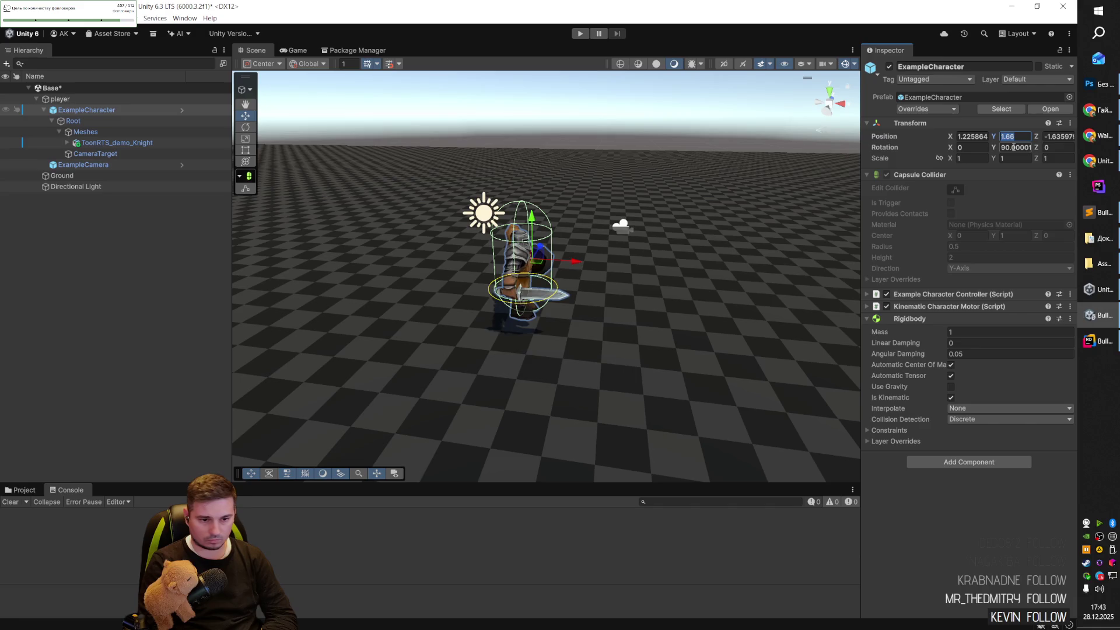
pyautogui.write('0')
pyautogui.write('1')
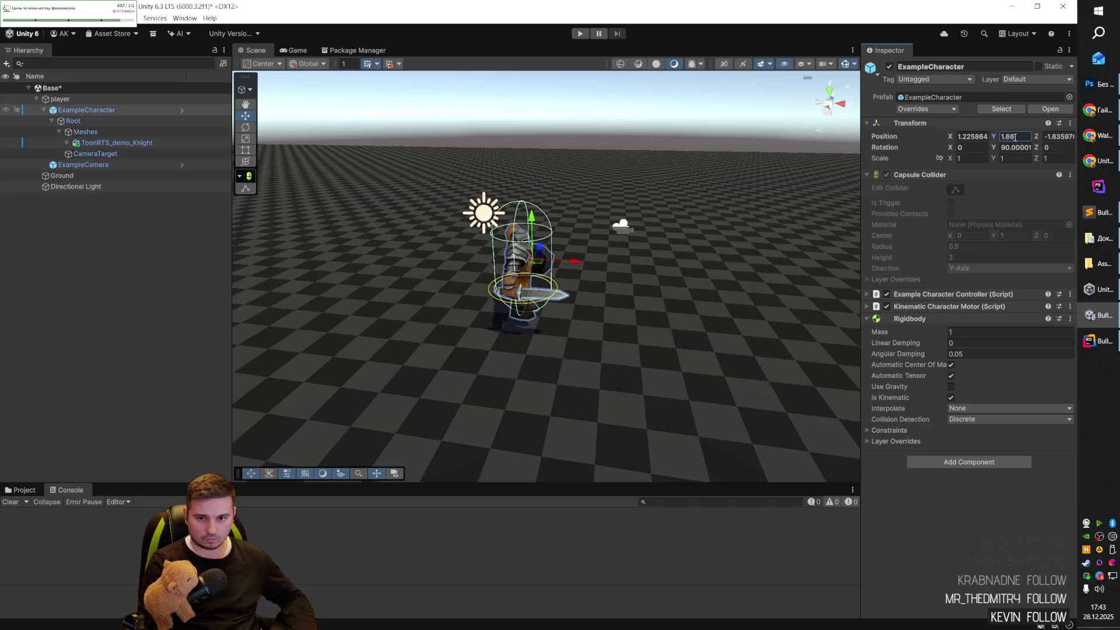
pyautogui.moveTo(641, 318)
pyautogui.mouseDown()
pyautogui.moveTo(652, 310)
pyautogui.moveTo(653, 326)
pyautogui.mouseUp()
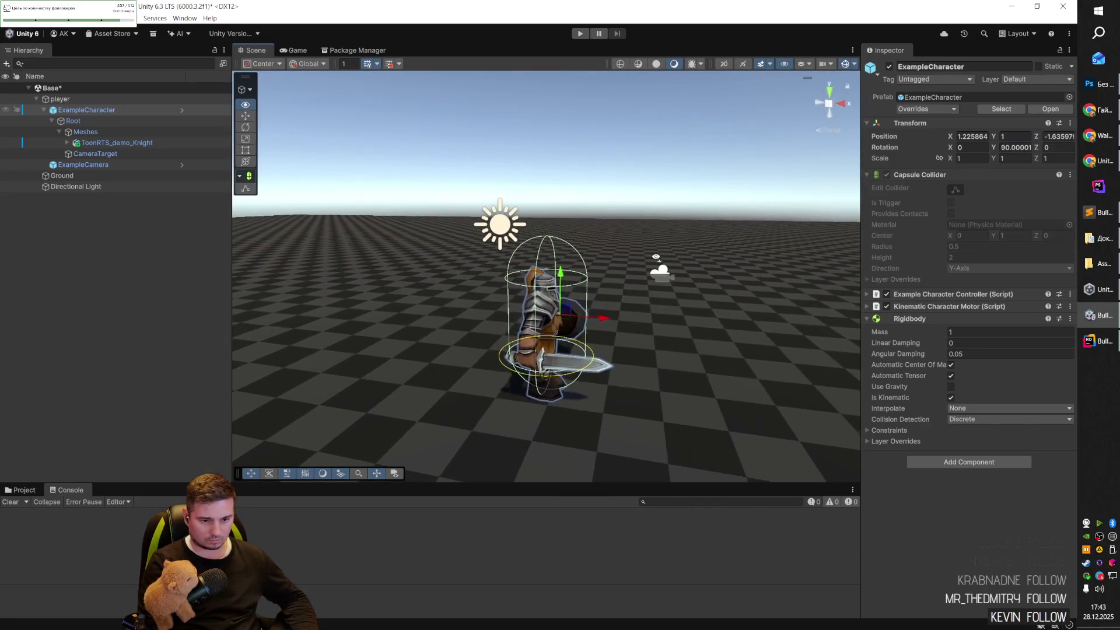
pyautogui.moveTo(561, 295); pyautogui.dragTo(562, 288)
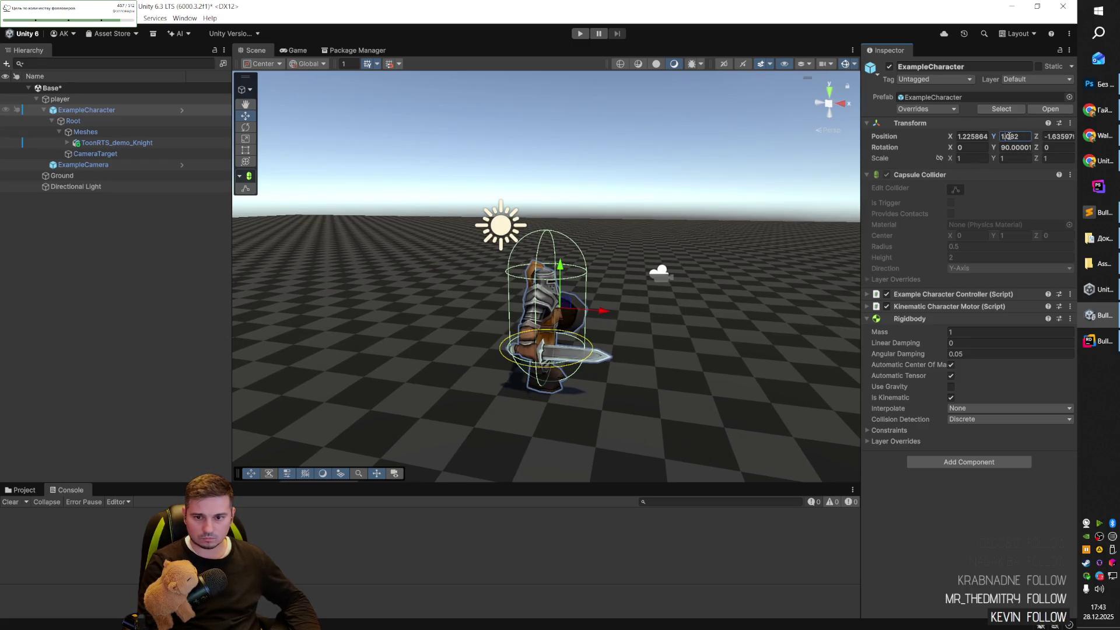
pyautogui.write('1.1')
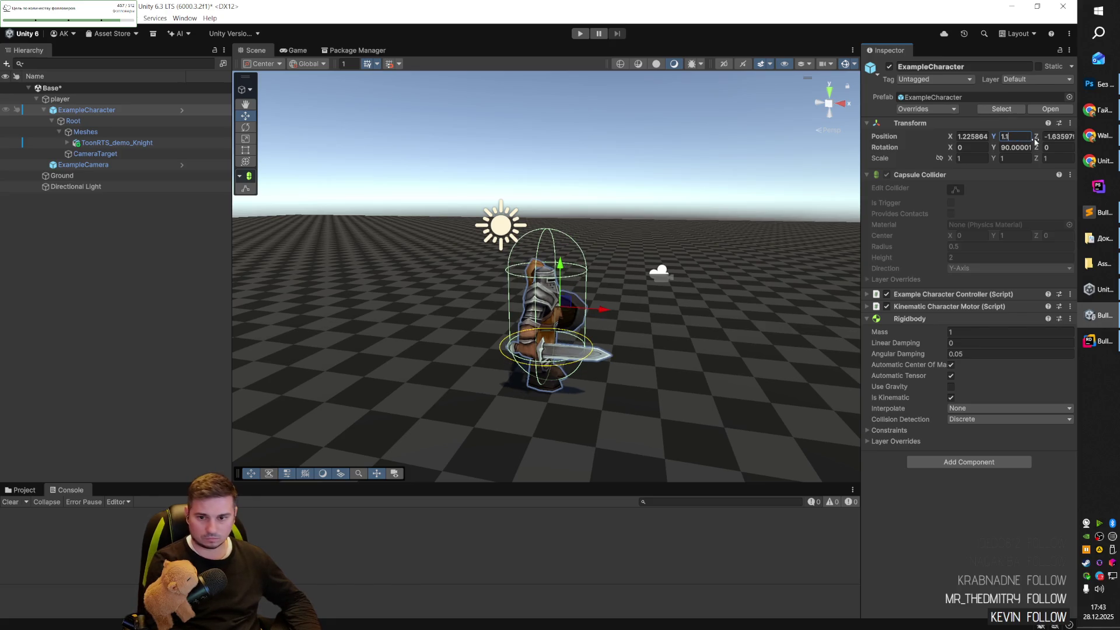
pyautogui.write('1')
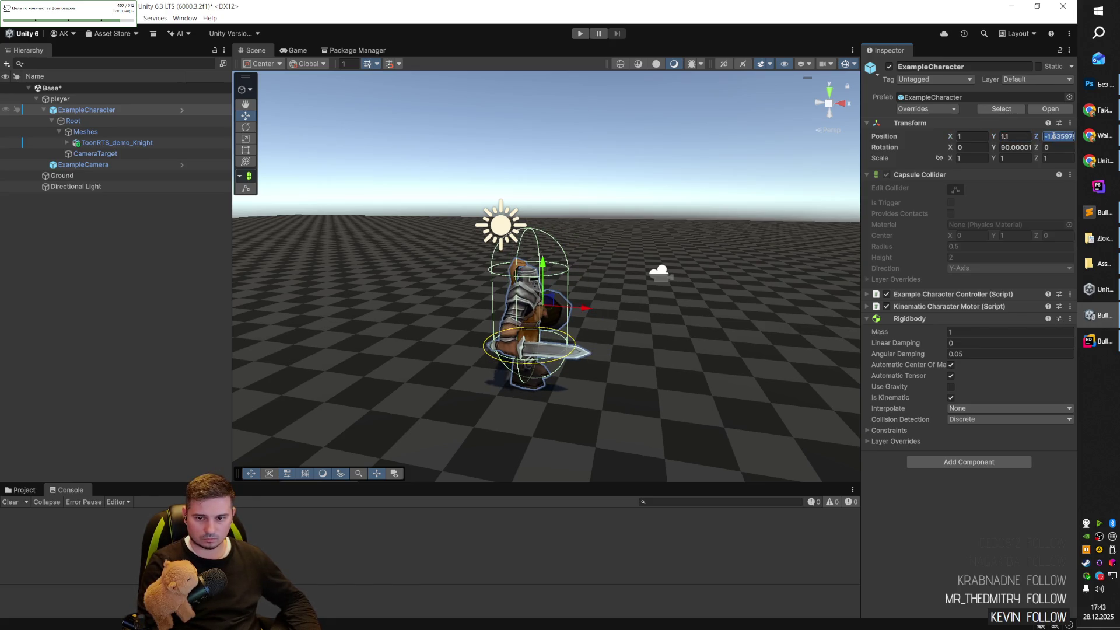
pyautogui.write('10')
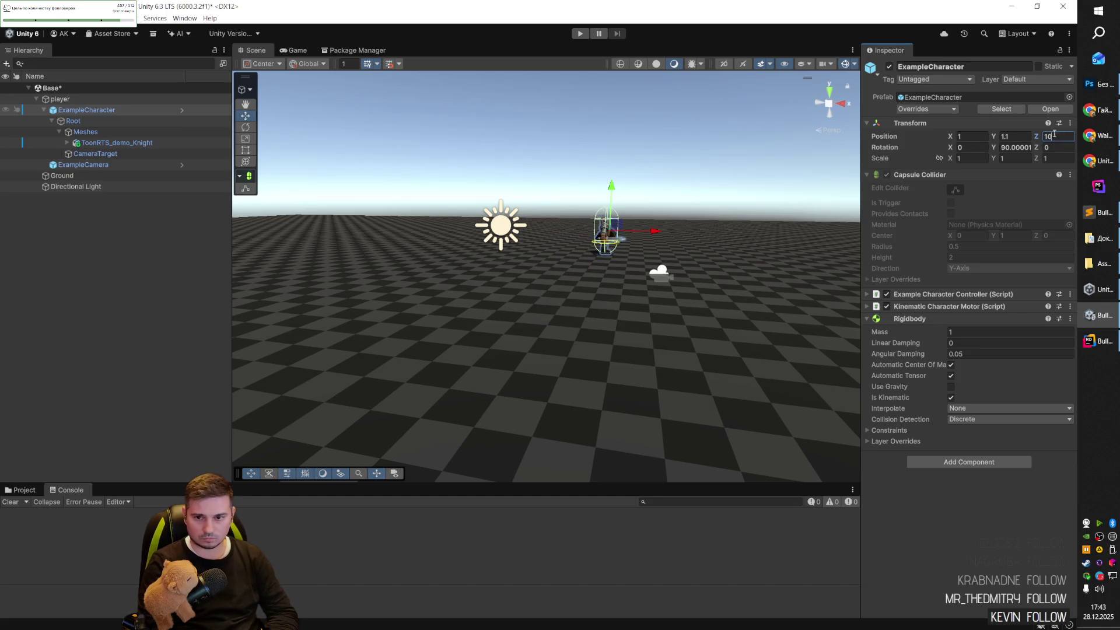
pyautogui.write('0')
pyautogui.click(971, 136)
pyautogui.write('0')
pyautogui.moveTo(556, 300)
pyautogui.mouseDown()
pyautogui.moveTo(385, 273)
pyautogui.moveTo(597, 280)
pyautogui.moveTo(665, 387)
pyautogui.moveTo(752, 462)
pyautogui.moveTo(810, 354)
pyautogui.moveTo(537, 367)
pyautogui.moveTo(562, 377)
pyautogui.mouseUp()
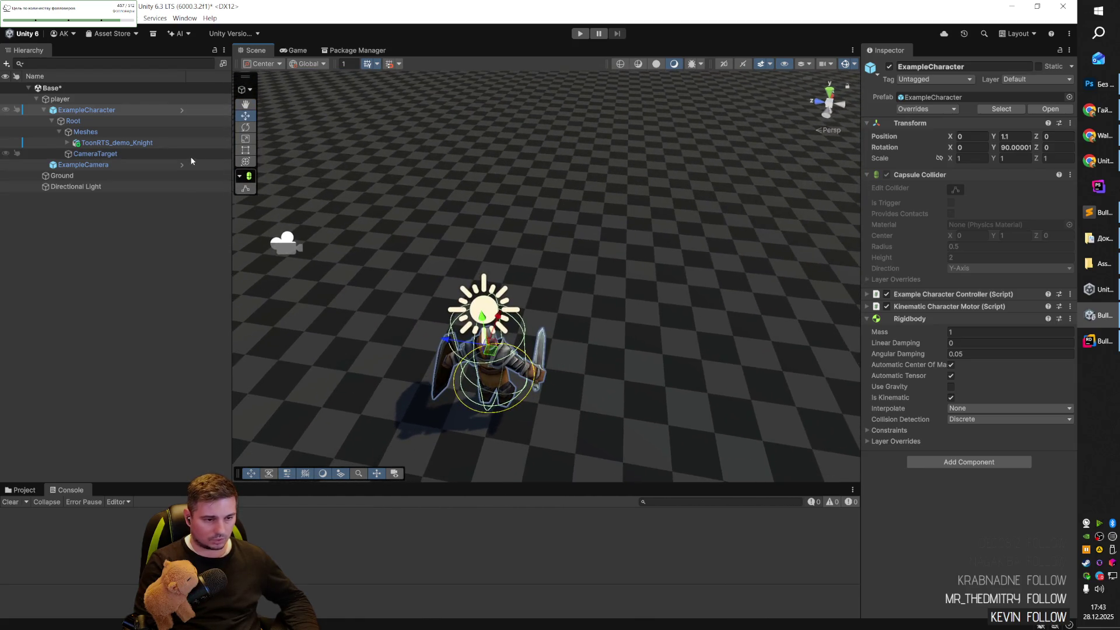
pyautogui.click(89, 121)
# Move ToonRTS_demo_Knight out of Meshes onto Root and delete the empty Meshes object.
pyautogui.click(96, 133)
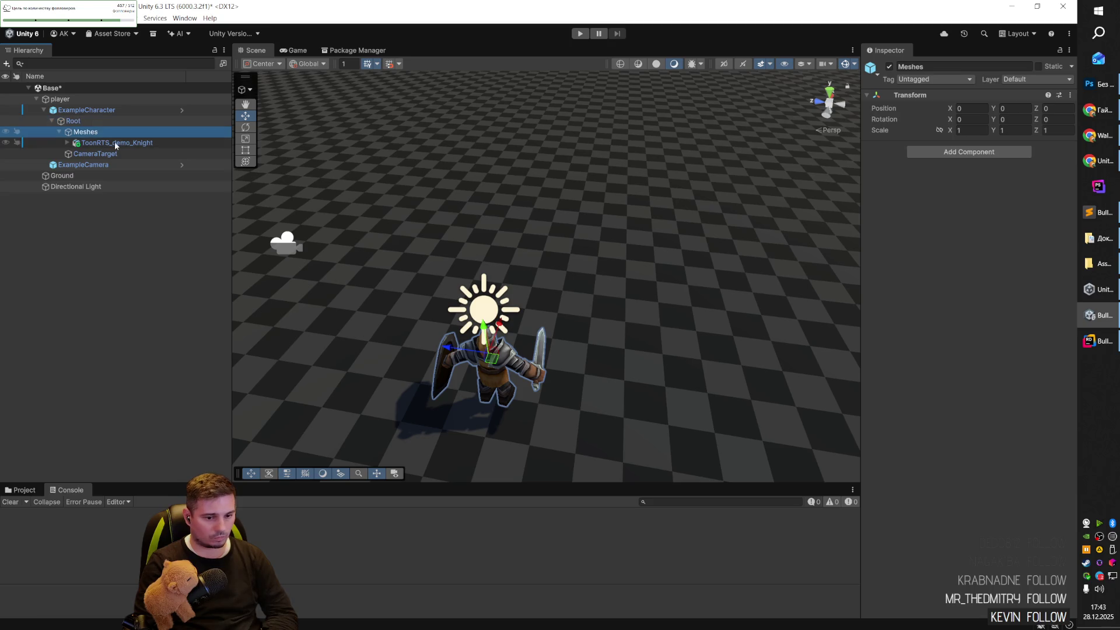
pyautogui.click(88, 122)
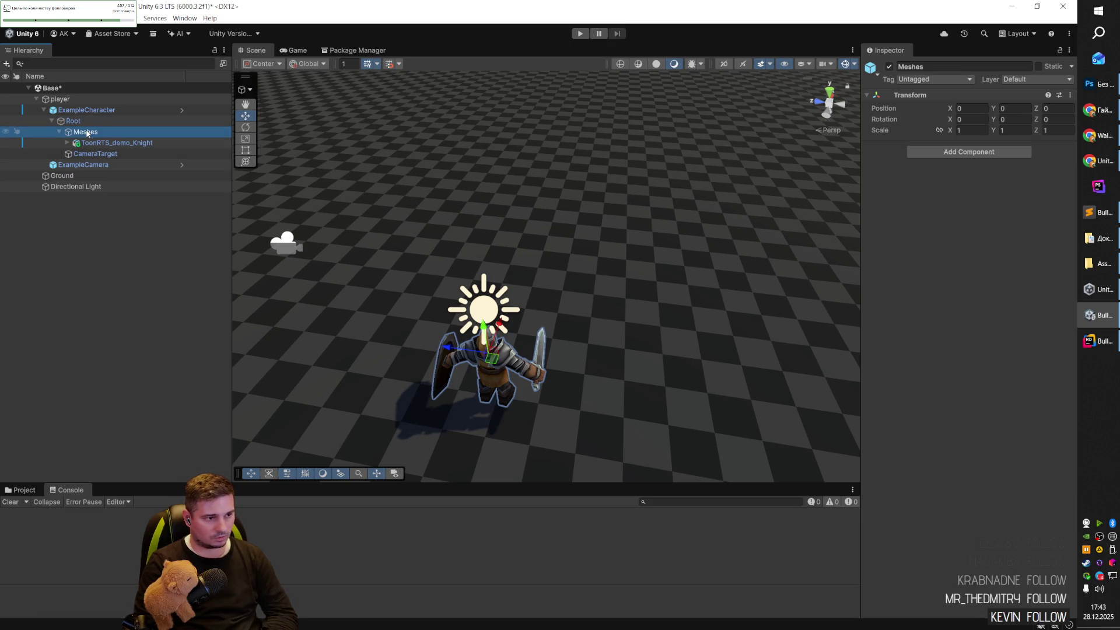
pyautogui.click(87, 133)
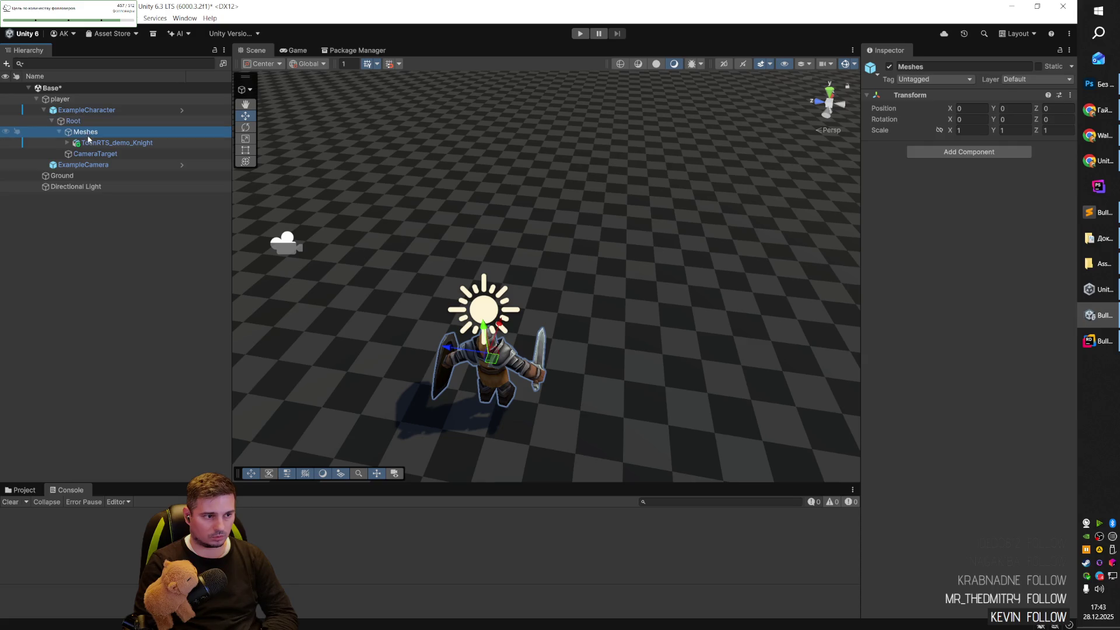
pyautogui.click(90, 143)
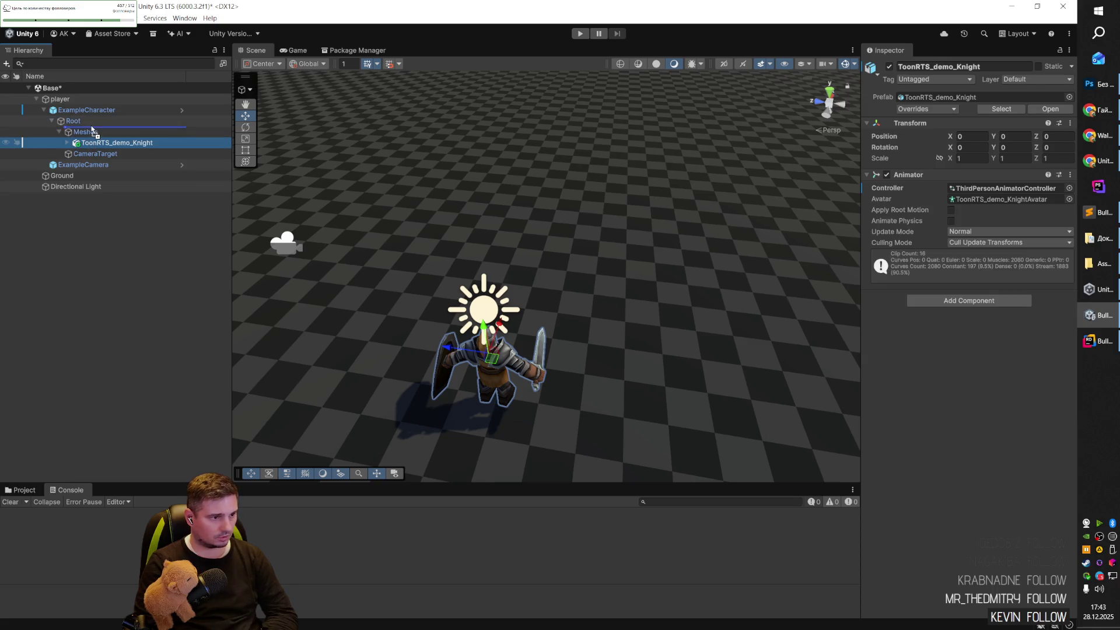
pyautogui.moveTo(89, 133); pyautogui.dragTo(89, 136)
pyautogui.click(89, 133)
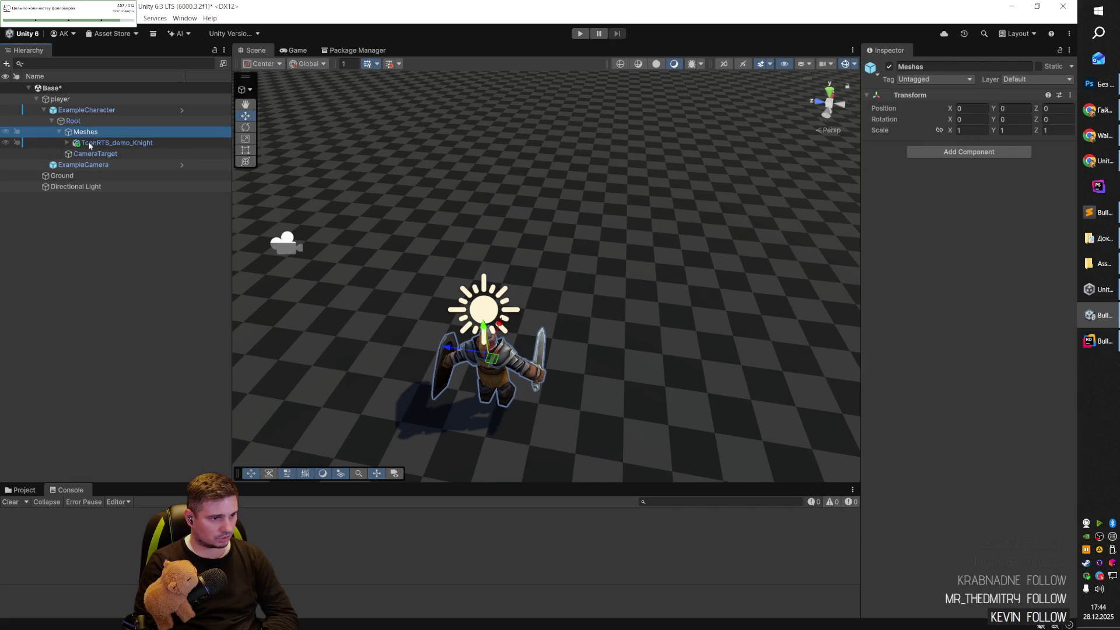
pyautogui.moveTo(92, 144); pyautogui.dragTo(92, 127)
pyautogui.click(95, 150)
pyautogui.press('Delete')
# Run a brief play test of the character, then stop.
pyautogui.click(99, 133)
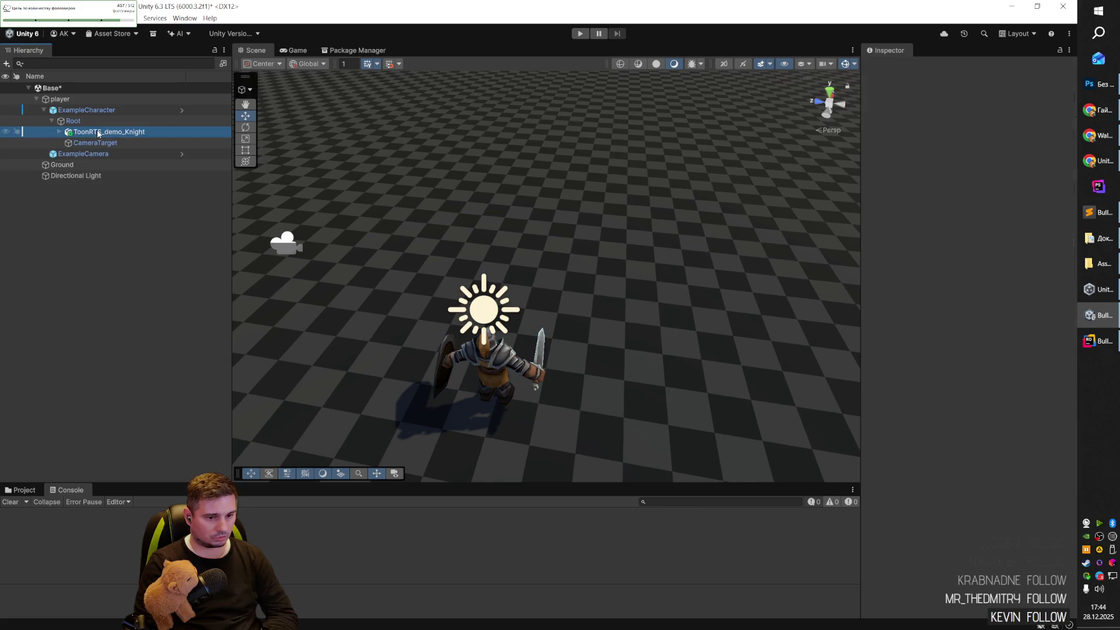
pyautogui.click(99, 143)
pyautogui.click(99, 133)
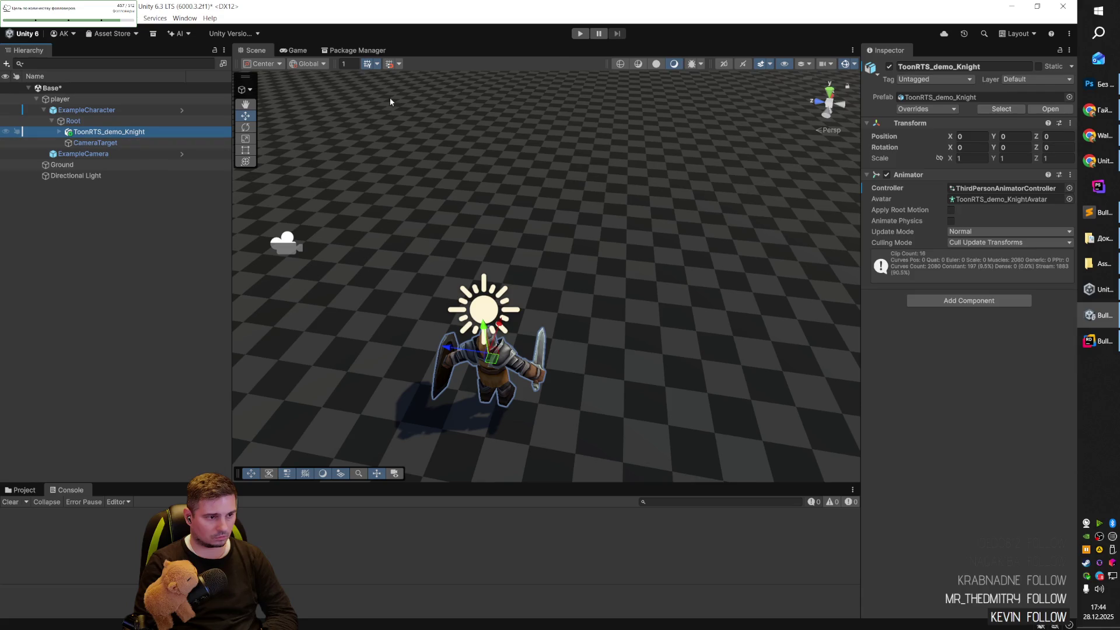
pyautogui.hotkey('ctrl', 'p')
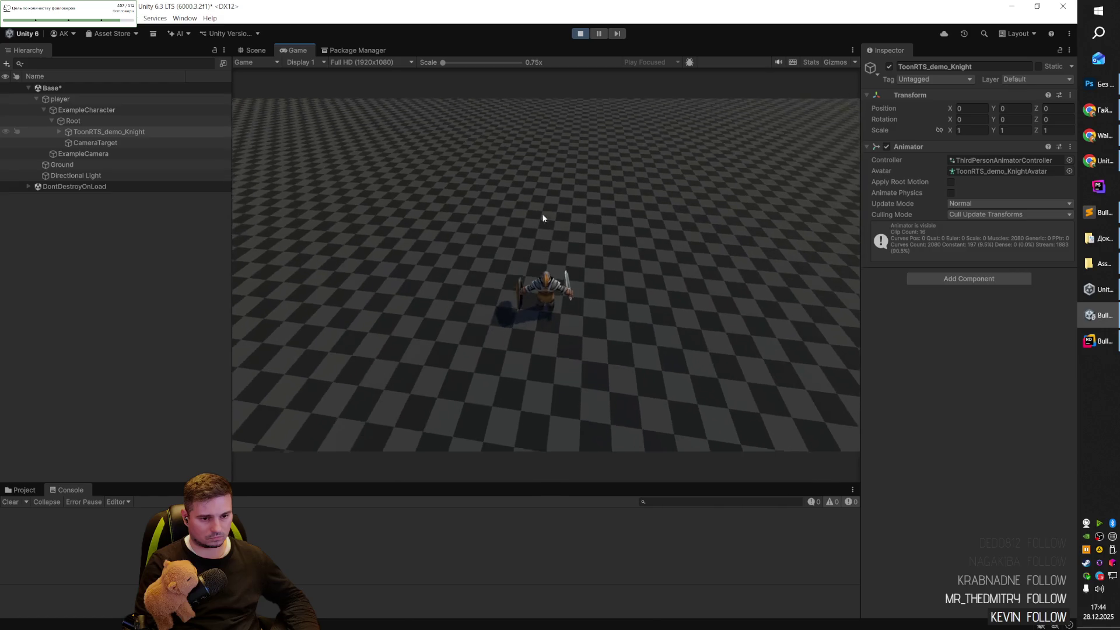
pyautogui.click(580, 33)
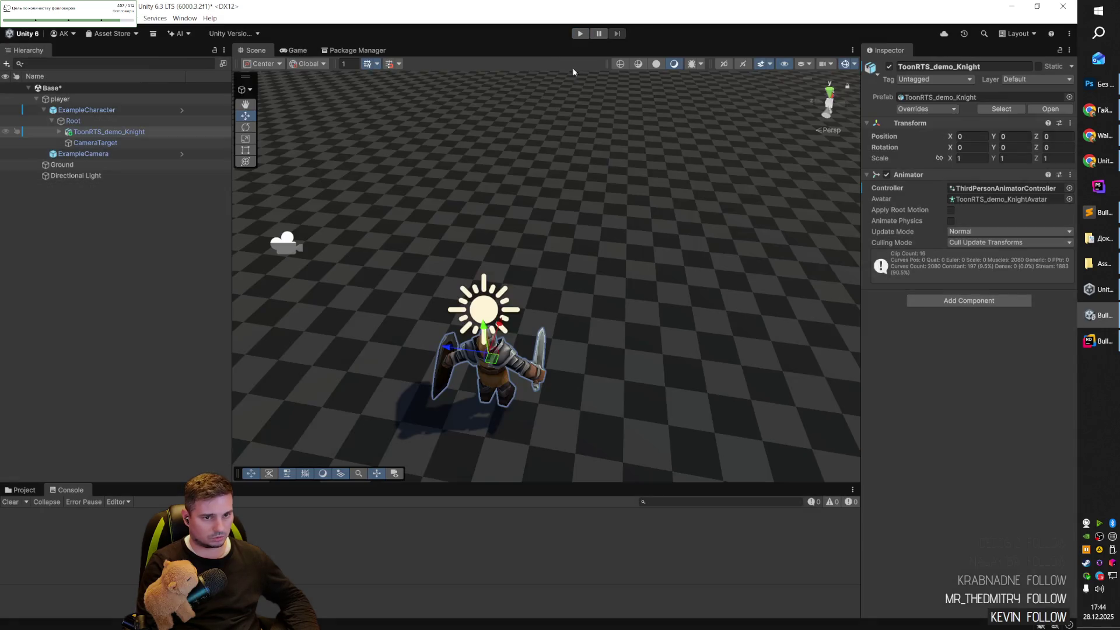
# Try dragging the knight and CameraTarget onto Root, cancel the prefab warning, and inspect player.
pyautogui.click(73, 122)
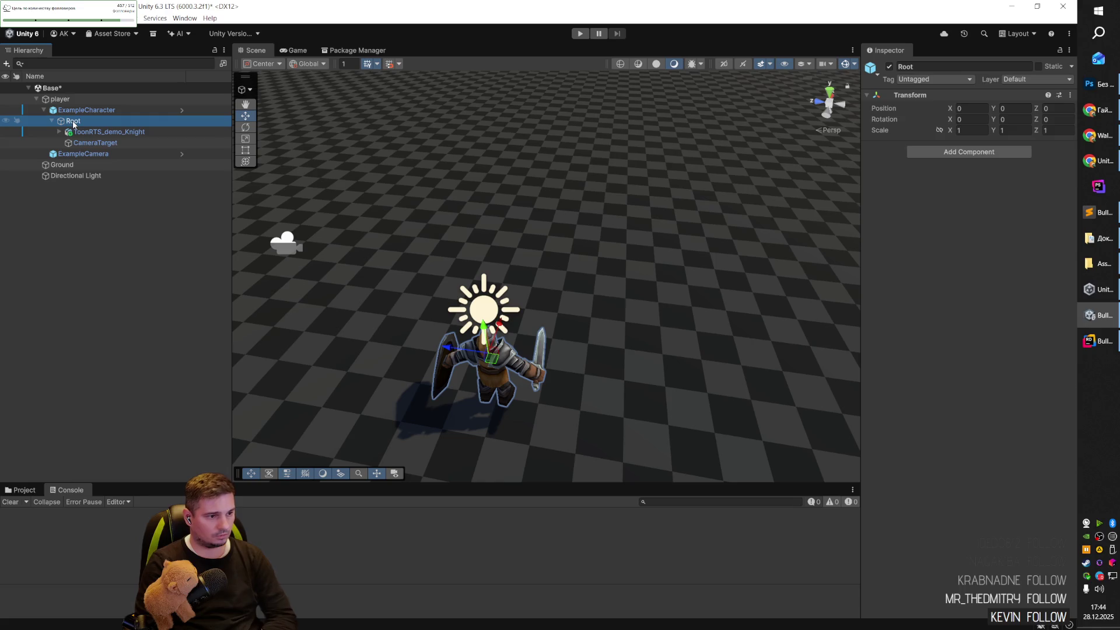
pyautogui.click(82, 132)
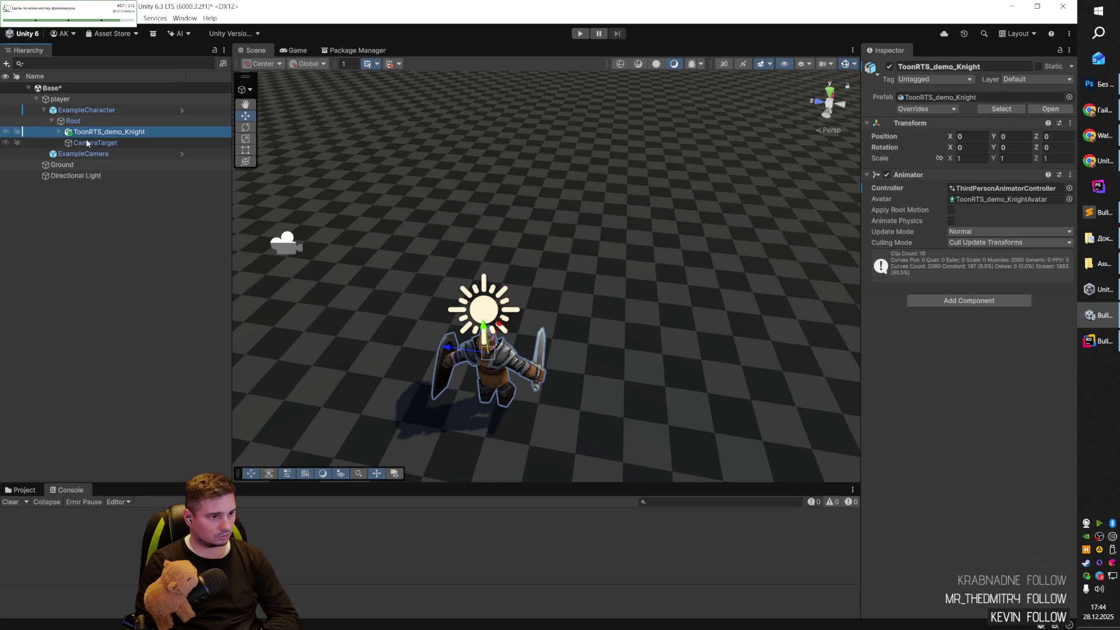
pyautogui.keyDown('shift'); pyautogui.click(86, 141); pyautogui.keyUp('shift')
pyautogui.moveTo(86, 118); pyautogui.dragTo(86, 121)
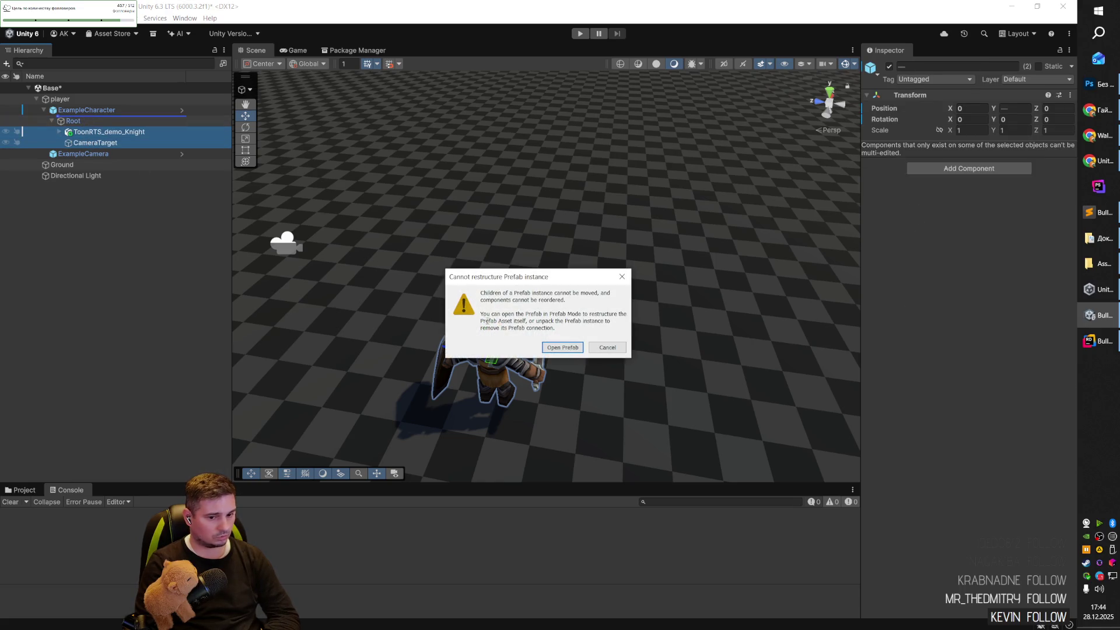
pyautogui.click(606, 348)
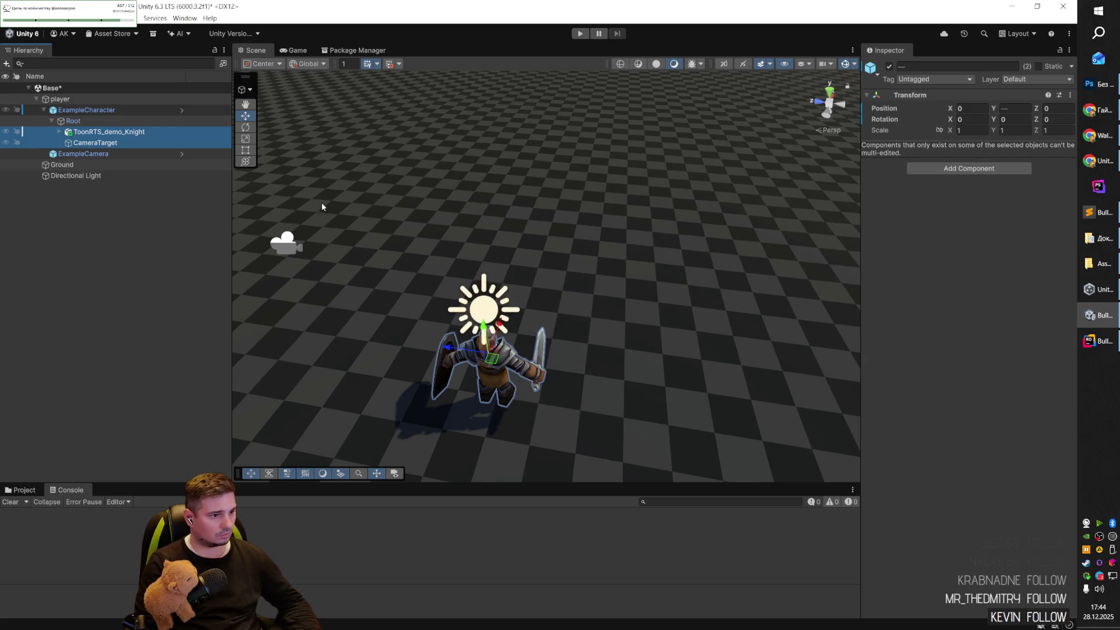
pyautogui.click(103, 133)
pyautogui.click(103, 111)
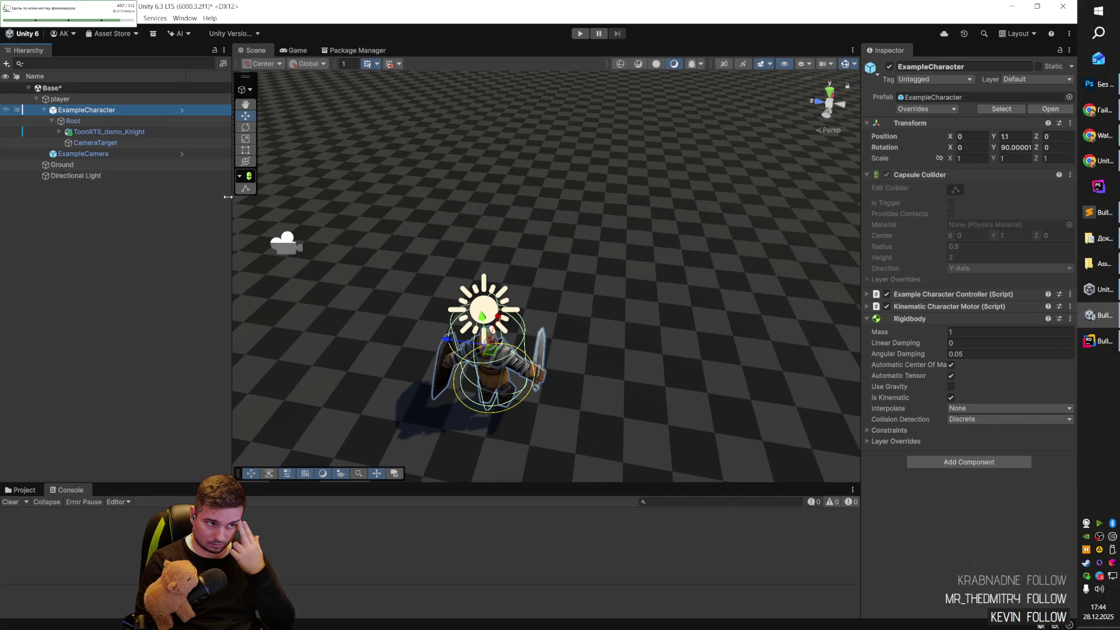
pyautogui.click(61, 99)
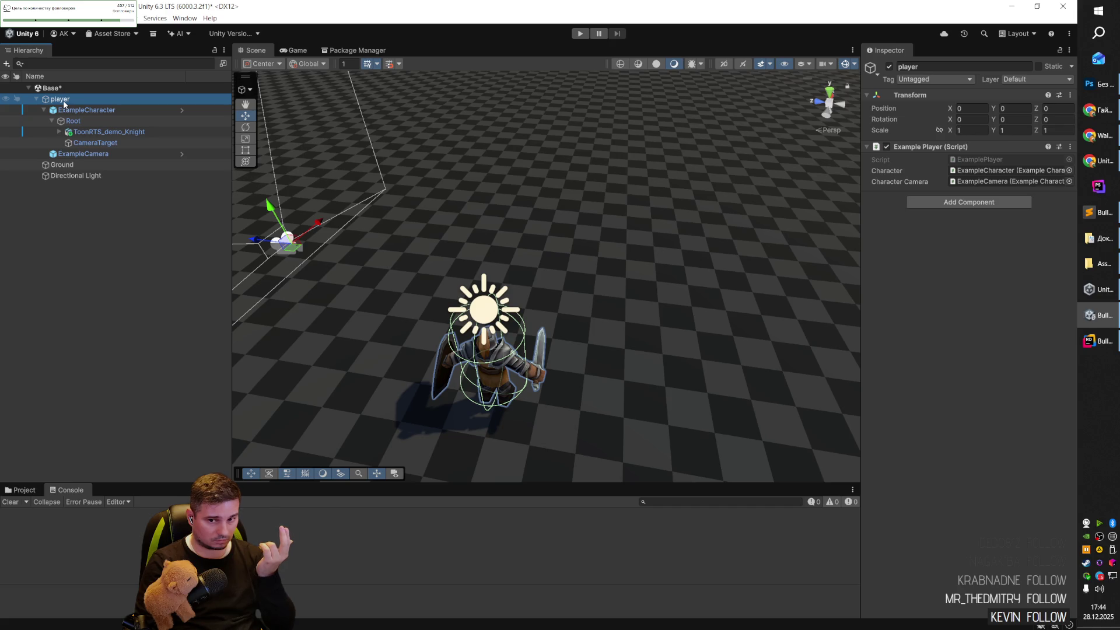
# Create an empty object under player named Character, placed above ExampleCharacter.
pyautogui.click(64, 110)
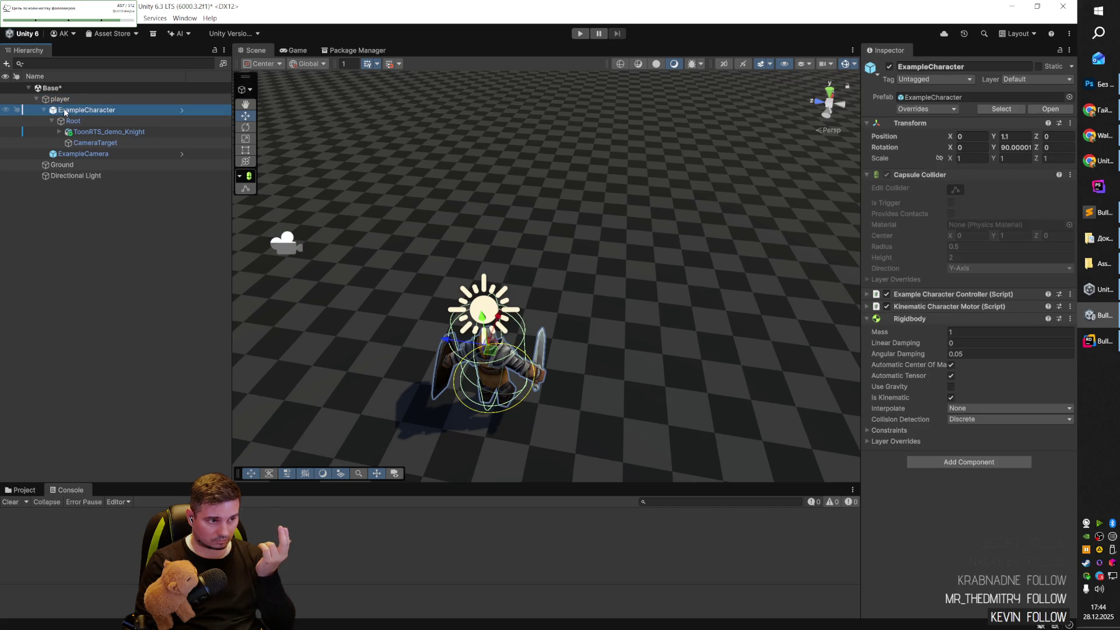
pyautogui.rightClick(61, 99)
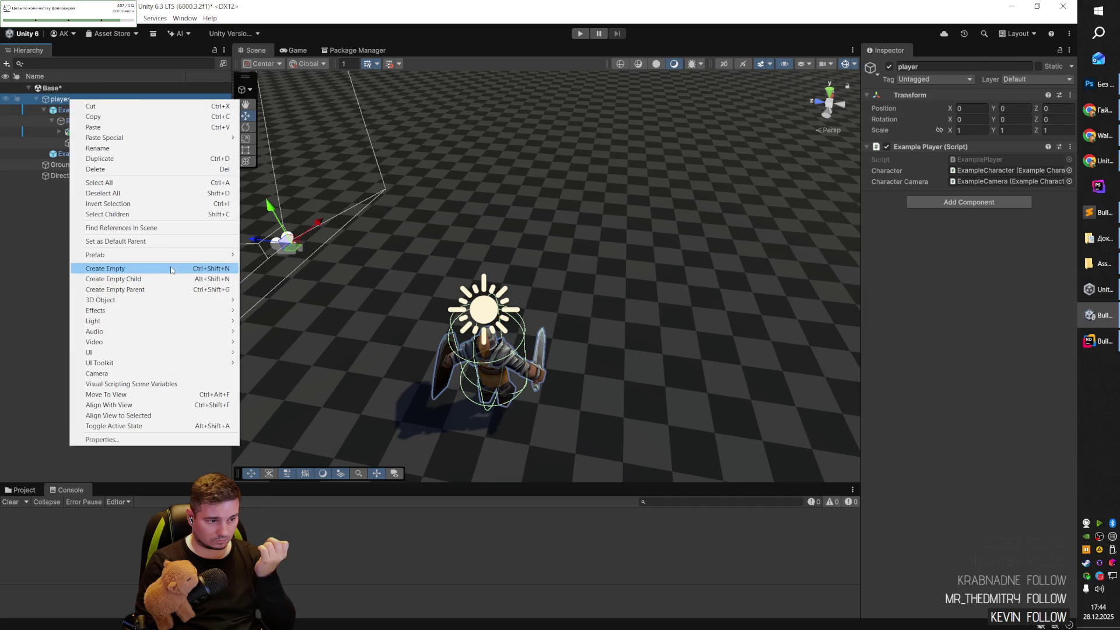
pyautogui.click(105, 269)
pyautogui.moveTo(86, 124); pyautogui.dragTo(85, 111)
pyautogui.click(90, 121)
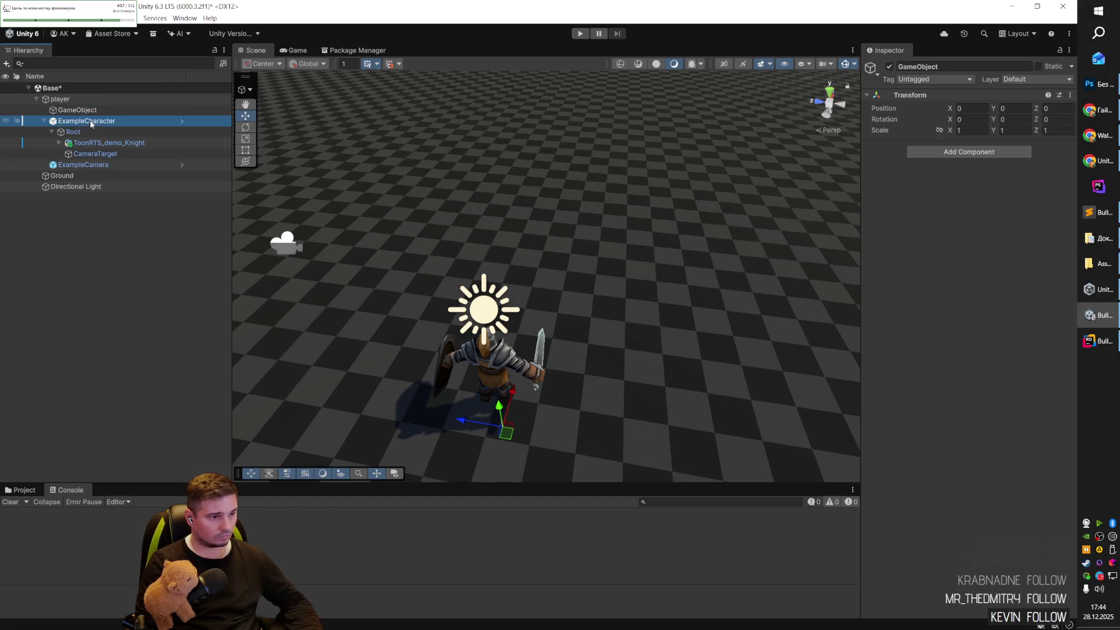
pyautogui.click(87, 110)
pyautogui.press('F2')
pyautogui.hotkey('ctrl', 'v')
pyautogui.hotkey('shift', 'Home')
pyautogui.press('BackSpace')
# Move the Example Character Controller, Kinematic Character Motor and Capsule Collider onto Character.
pyautogui.click(86, 120)
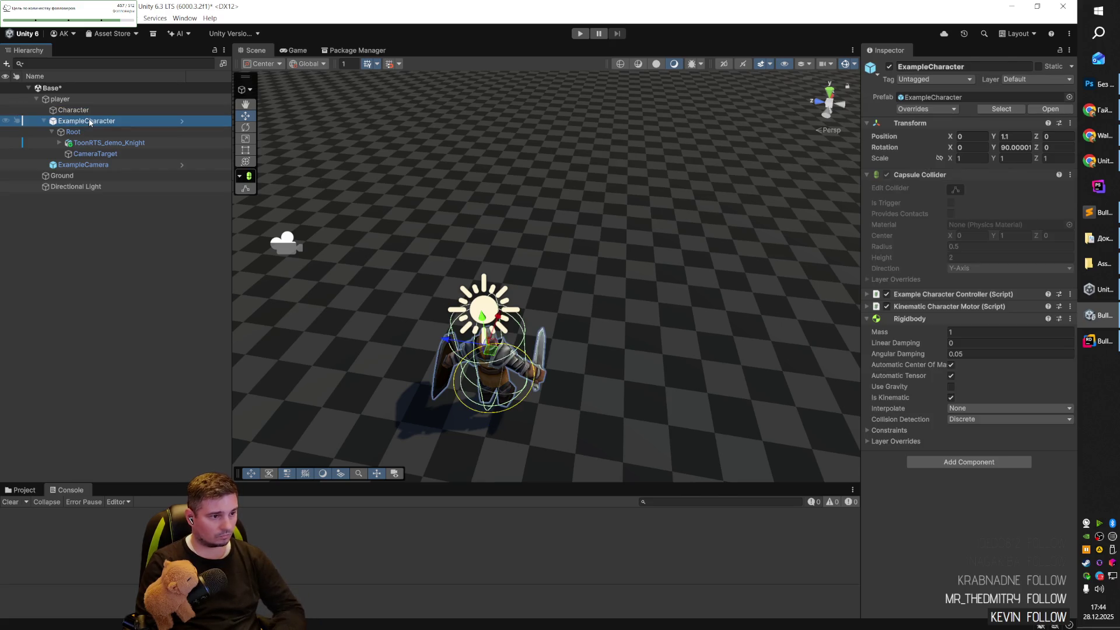
pyautogui.rightClick(923, 295)
pyautogui.click(908, 296)
pyautogui.click(907, 296)
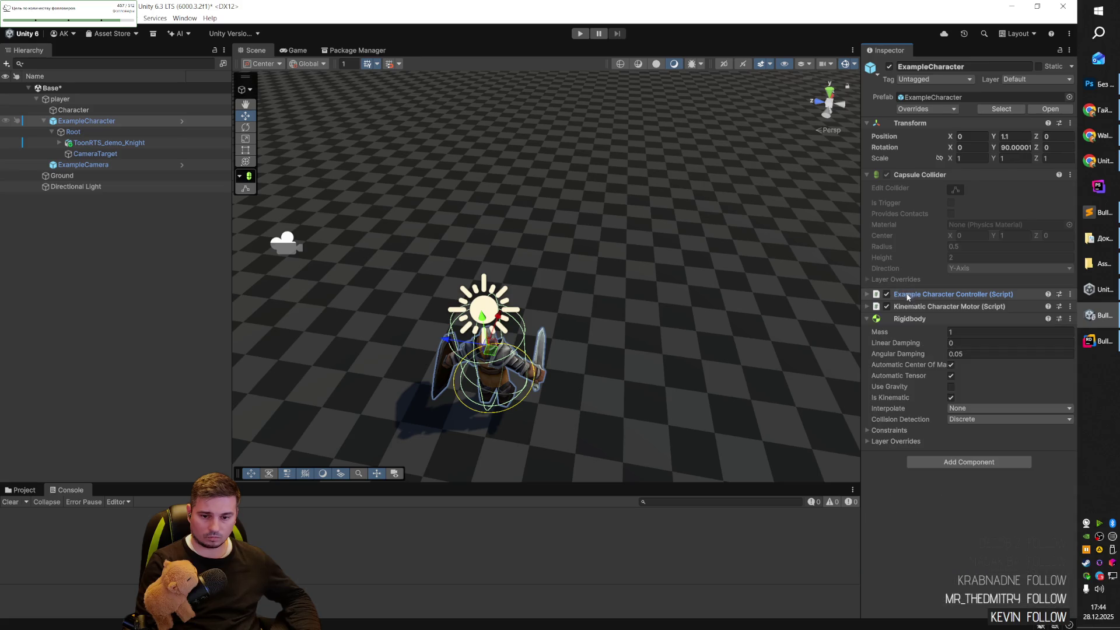
pyautogui.click(146, 122)
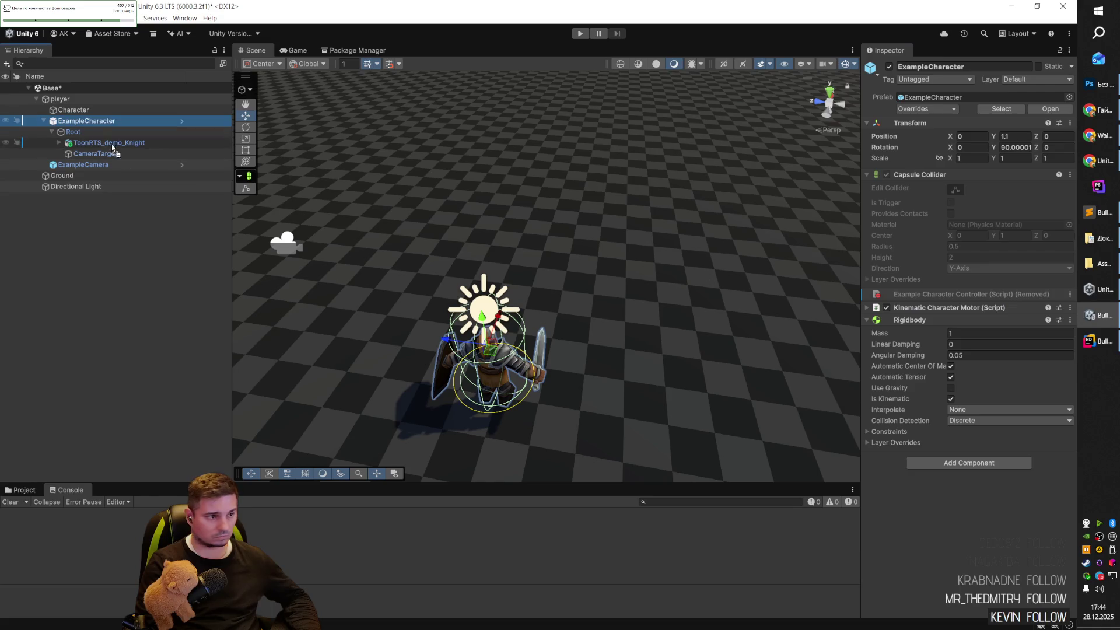
pyautogui.moveTo(892, 321); pyautogui.dragTo(90, 110)
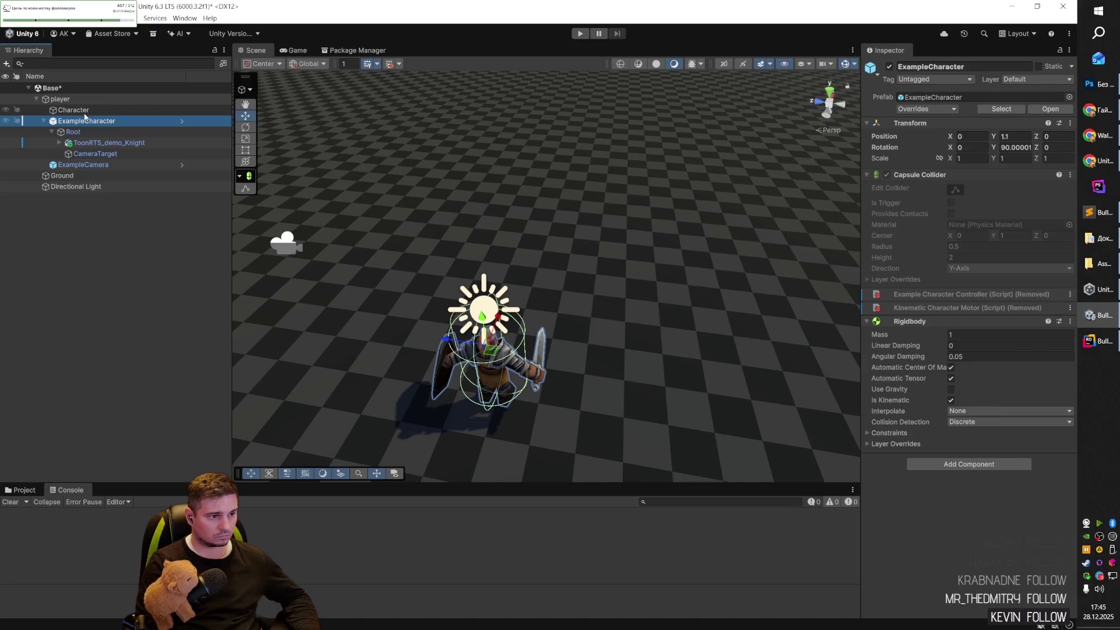
pyautogui.moveTo(906, 176)
pyautogui.mouseDown()
pyautogui.moveTo(117, 165)
pyautogui.moveTo(90, 111)
pyautogui.mouseUp()
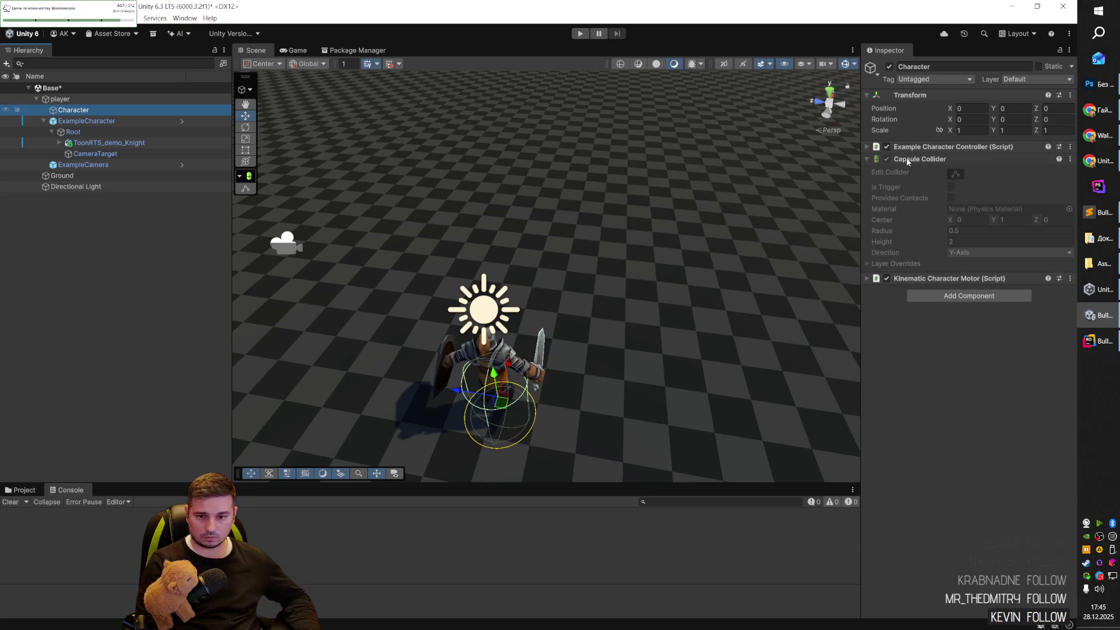
pyautogui.click(868, 159)
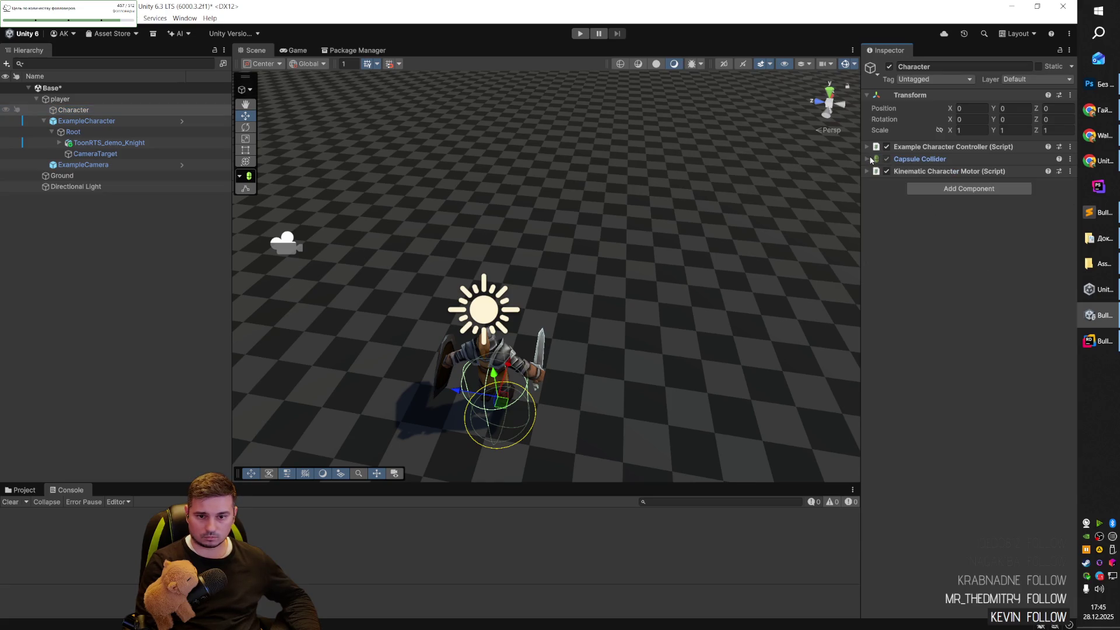
pyautogui.click(93, 143)
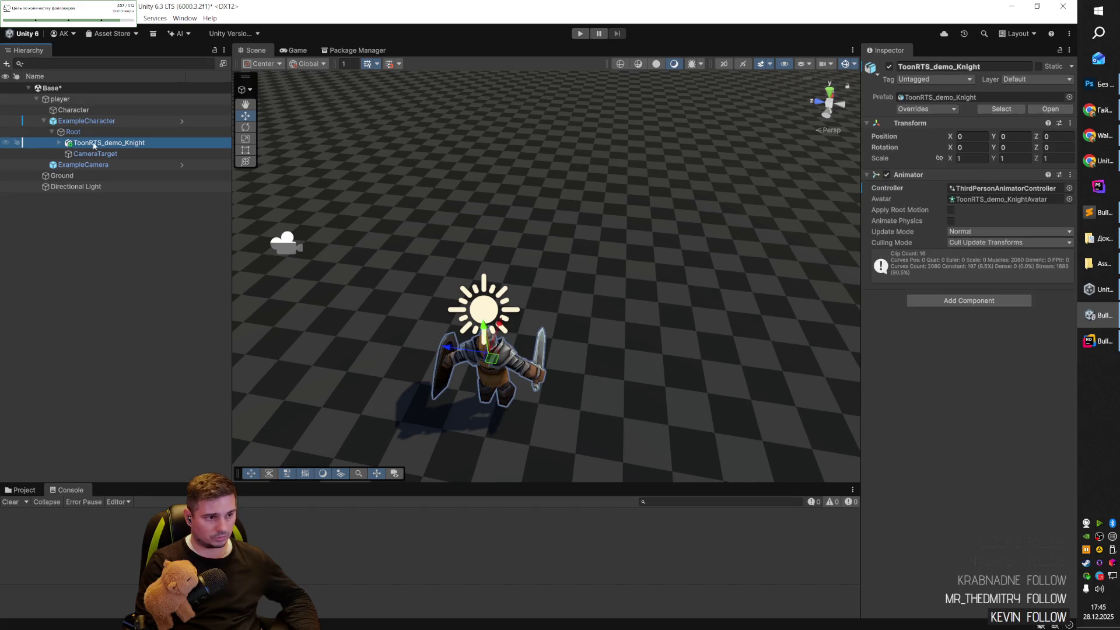
# Add a Rigidbody component to the Character object.
pyautogui.click(86, 132)
pyautogui.click(142, 124)
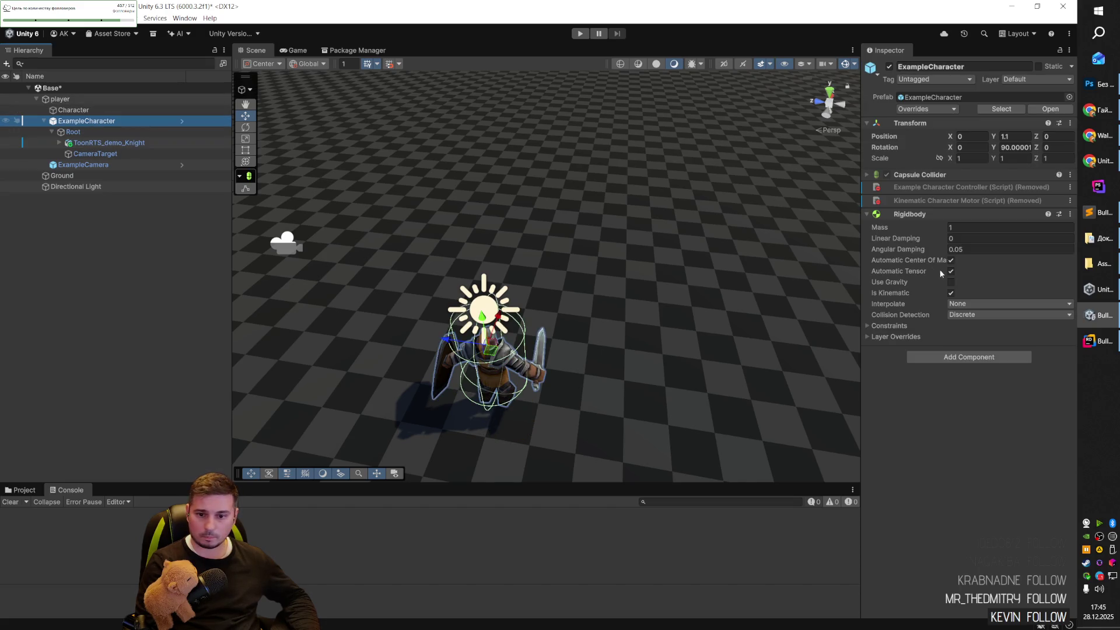
pyautogui.click(77, 110)
pyautogui.click(946, 191)
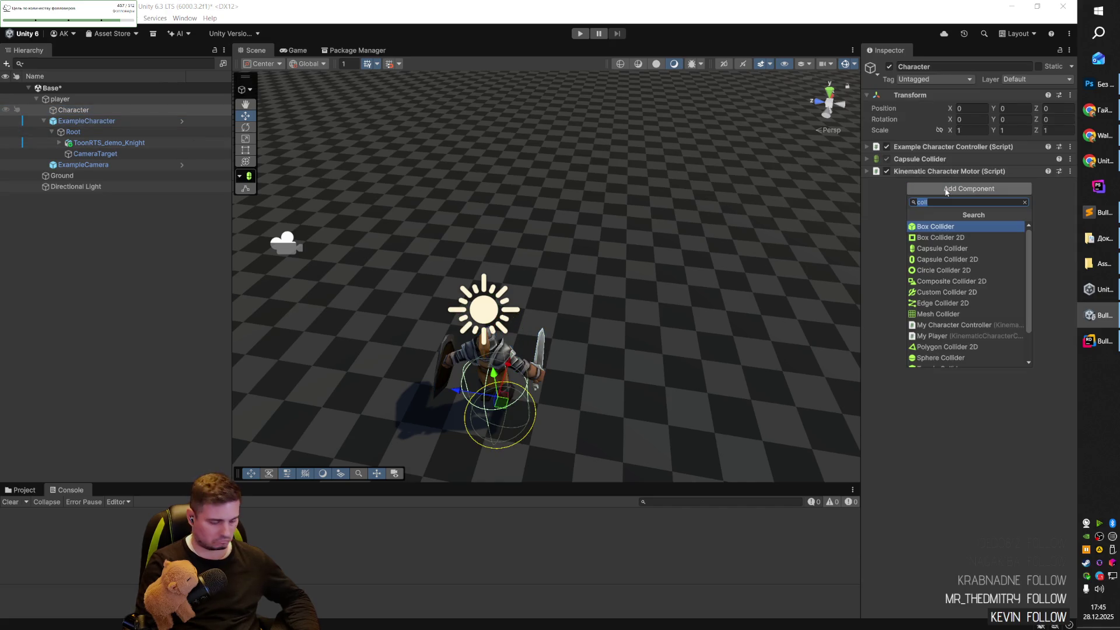
pyautogui.write('r')
pyautogui.press('Return')
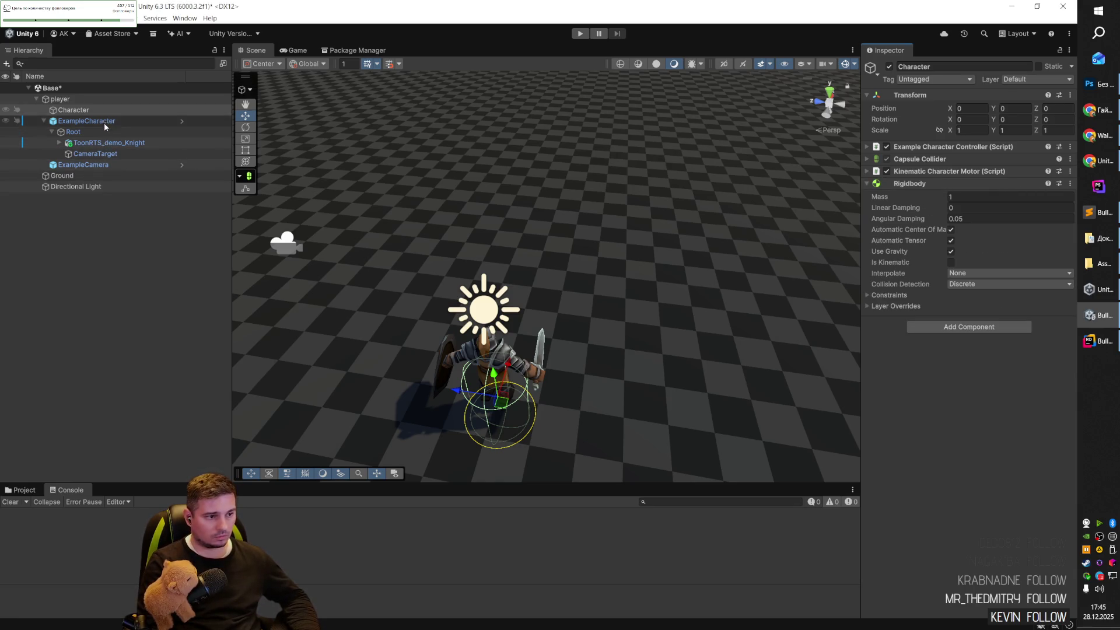
# Copy ExampleCharacter's Rigidbody settings and paste them onto Character's Rigidbody.
pyautogui.click(86, 121)
pyautogui.rightClick(926, 214)
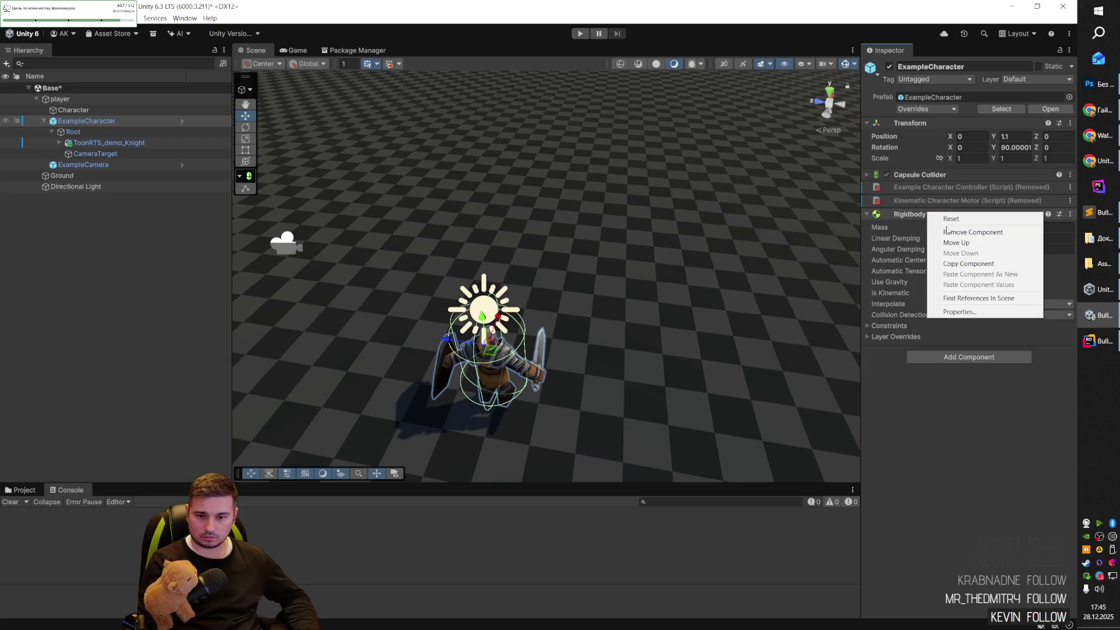
pyautogui.click(963, 263)
pyautogui.rightClick(933, 215)
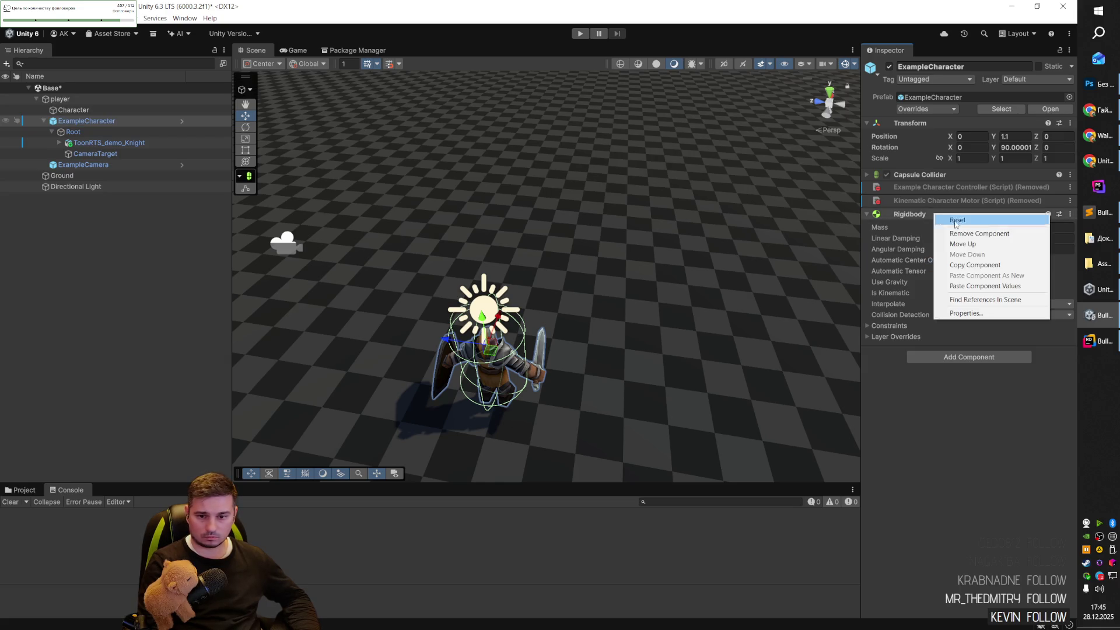
pyautogui.click(980, 264)
pyautogui.click(87, 111)
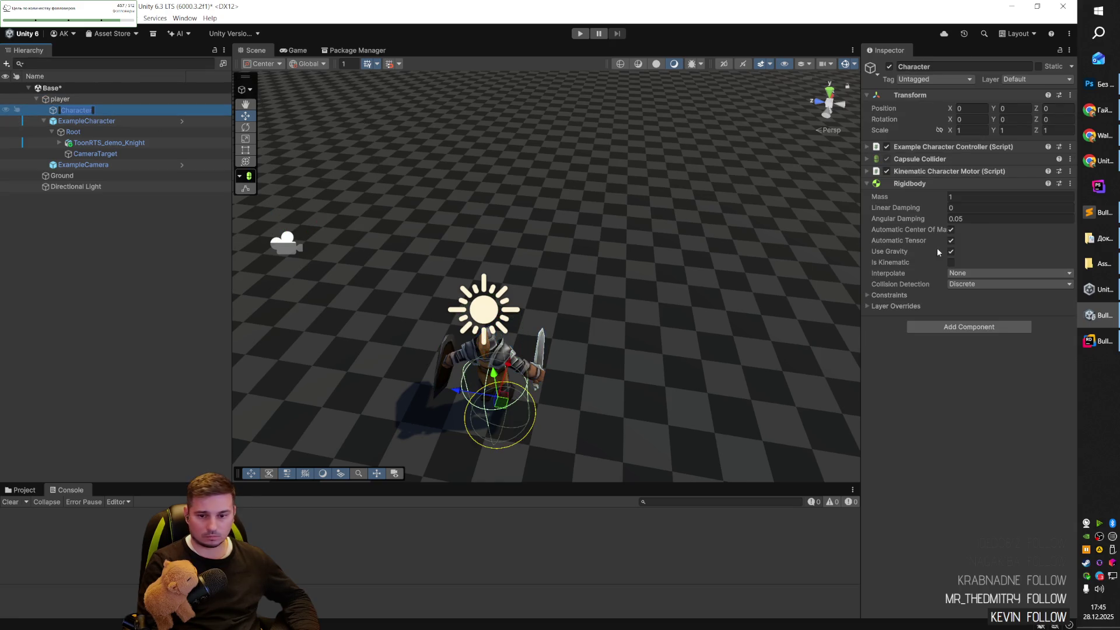
pyautogui.rightClick(907, 183)
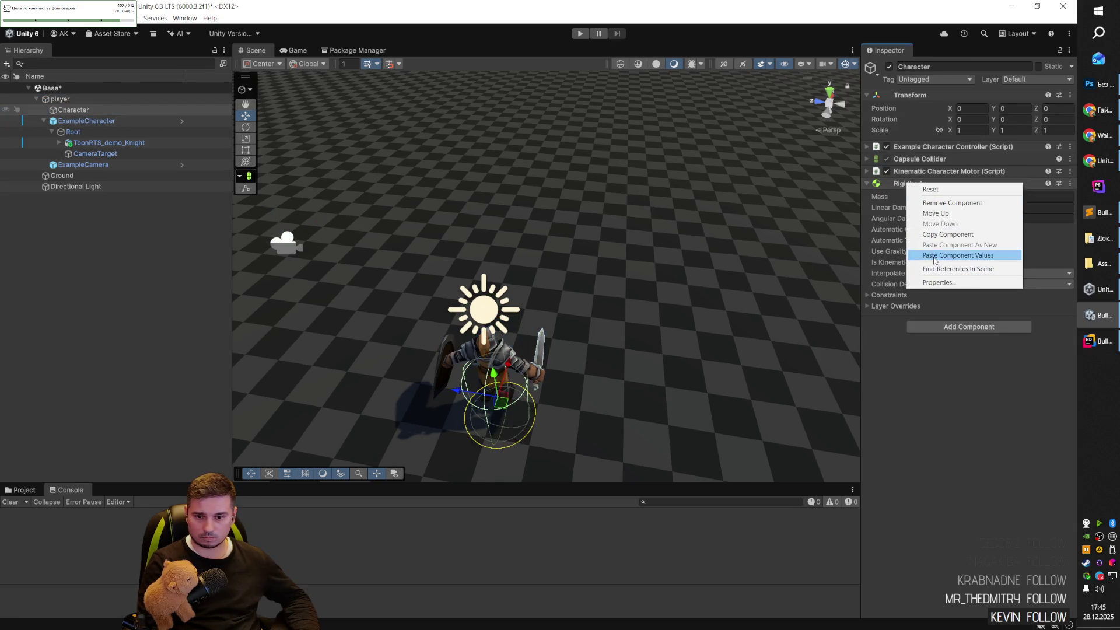
pyautogui.click(934, 256)
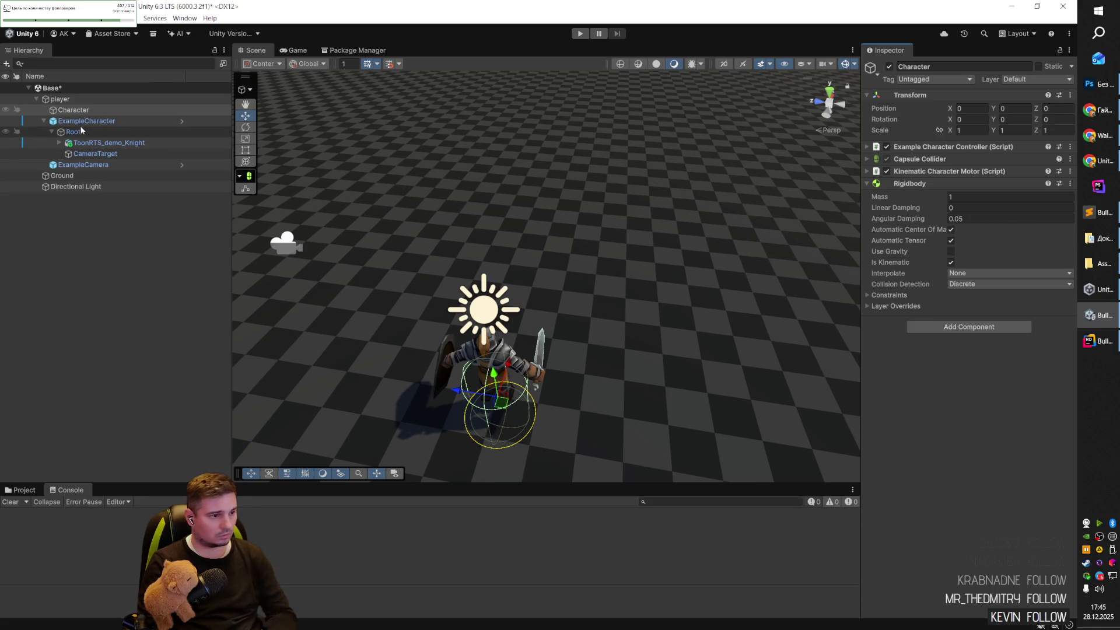
# Move Capsule Collider and Rigidbody above the controller and motor scripts, then nest Root under Character.
pyautogui.click(73, 111)
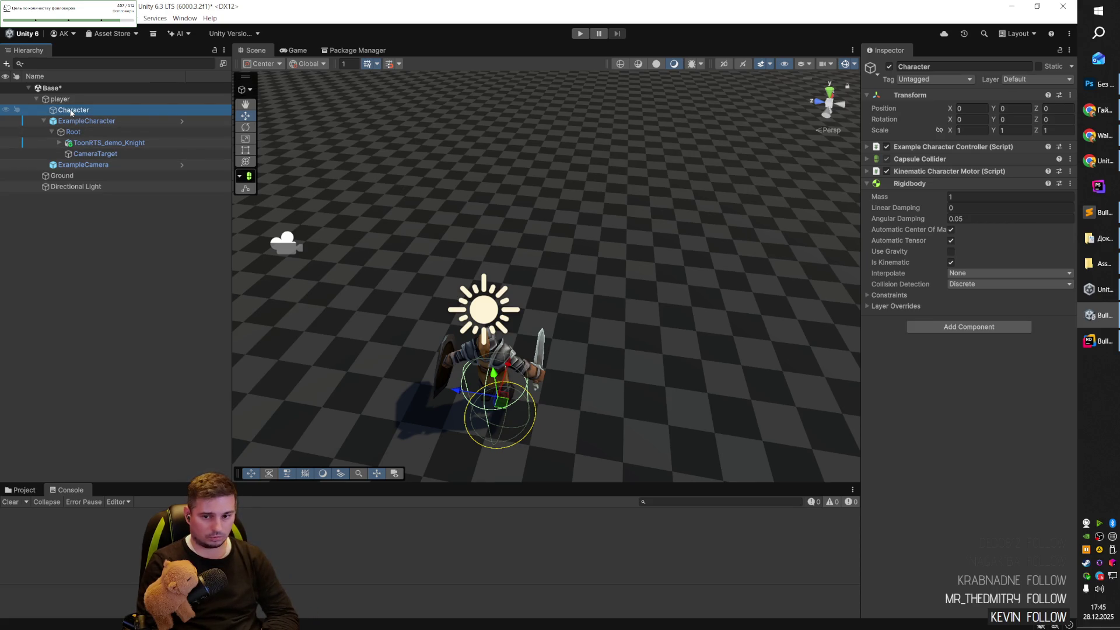
pyautogui.click(904, 158)
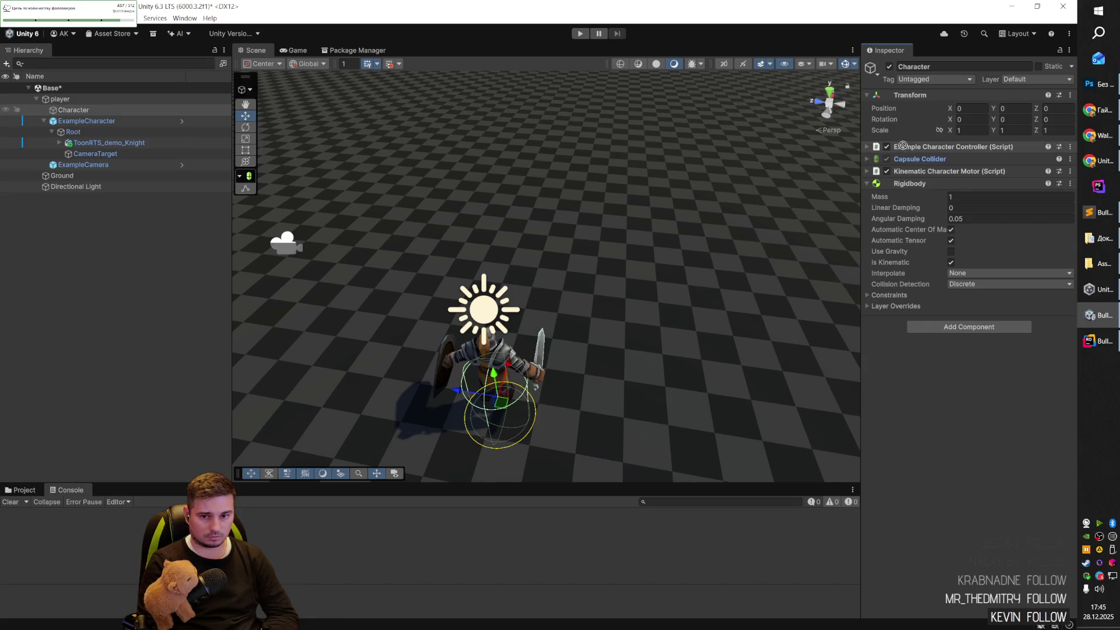
pyautogui.click(985, 160)
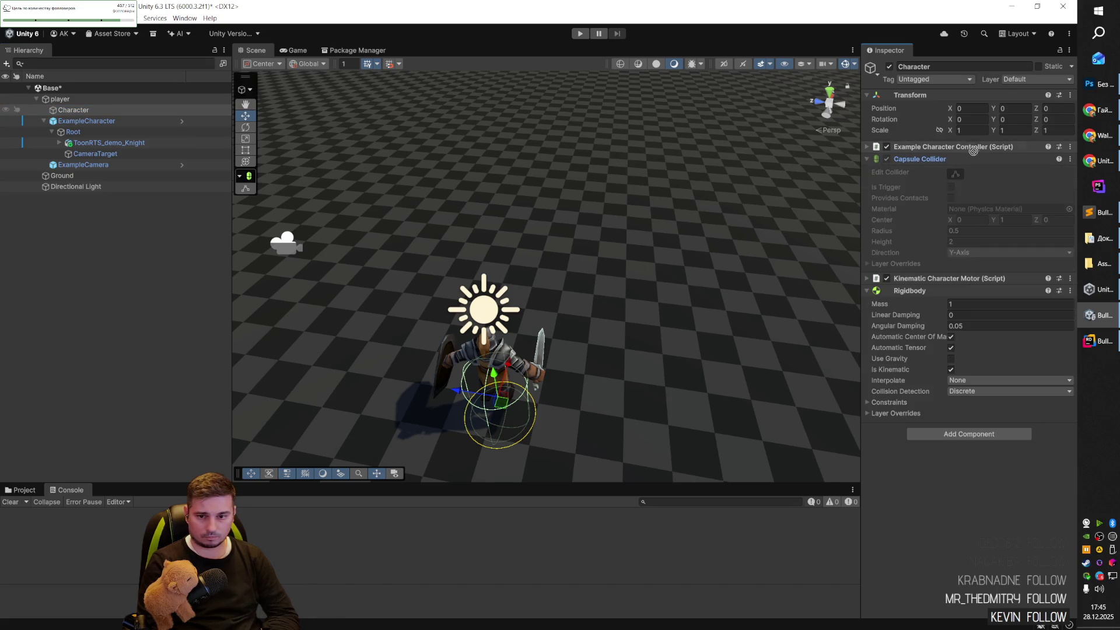
pyautogui.moveTo(950, 159); pyautogui.dragTo(950, 166)
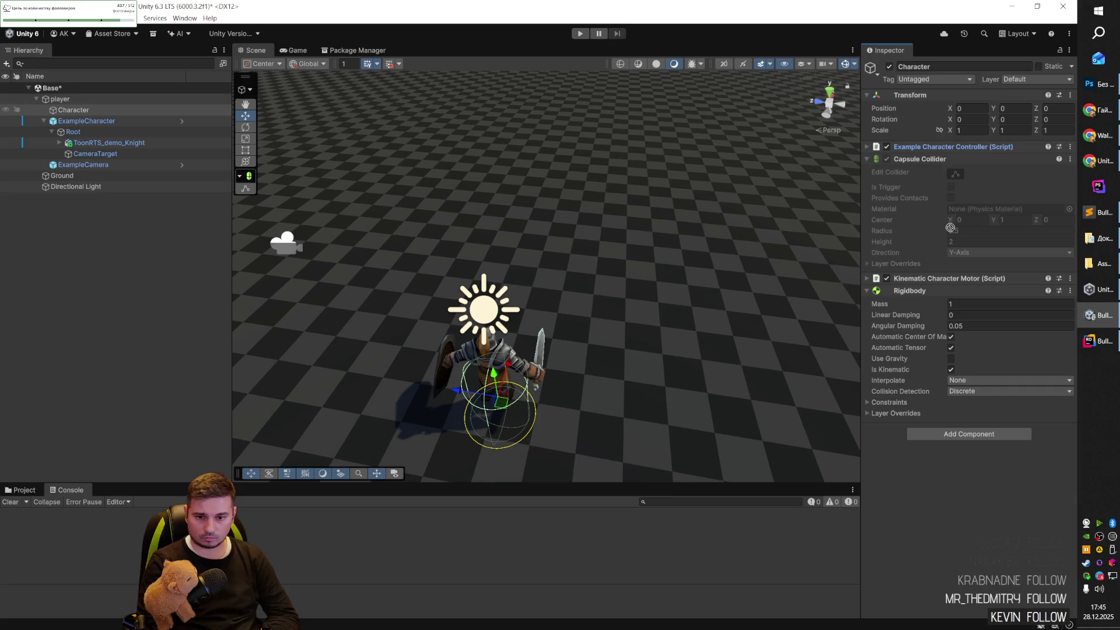
pyautogui.moveTo(938, 272); pyautogui.dragTo(933, 264)
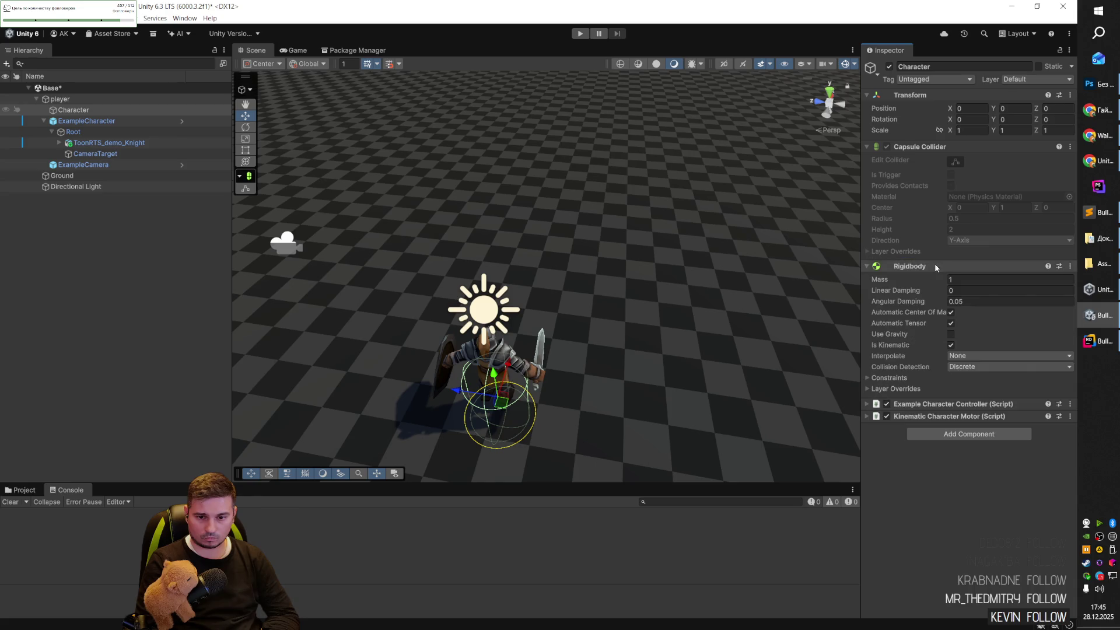
pyautogui.click(870, 416)
pyautogui.click(967, 403)
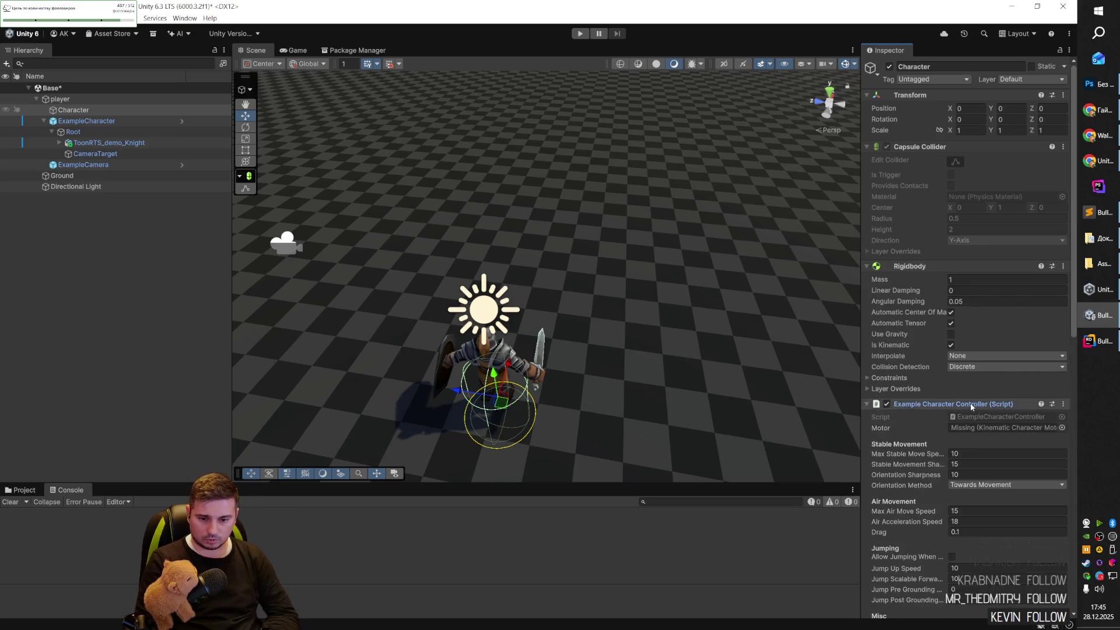
pyautogui.scroll(-10, 935, 404)
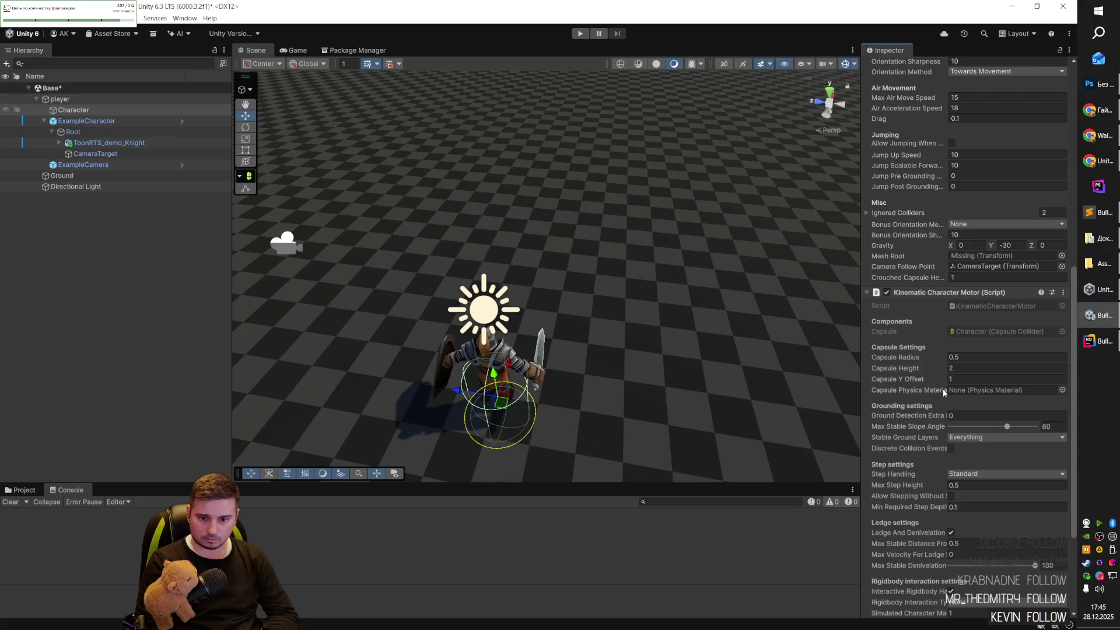
pyautogui.scroll(6, 942, 390)
pyautogui.moveTo(157, 134)
pyautogui.mouseDown()
pyautogui.moveTo(117, 125)
pyautogui.moveTo(107, 109)
pyautogui.mouseUp()
pyautogui.click(607, 349)
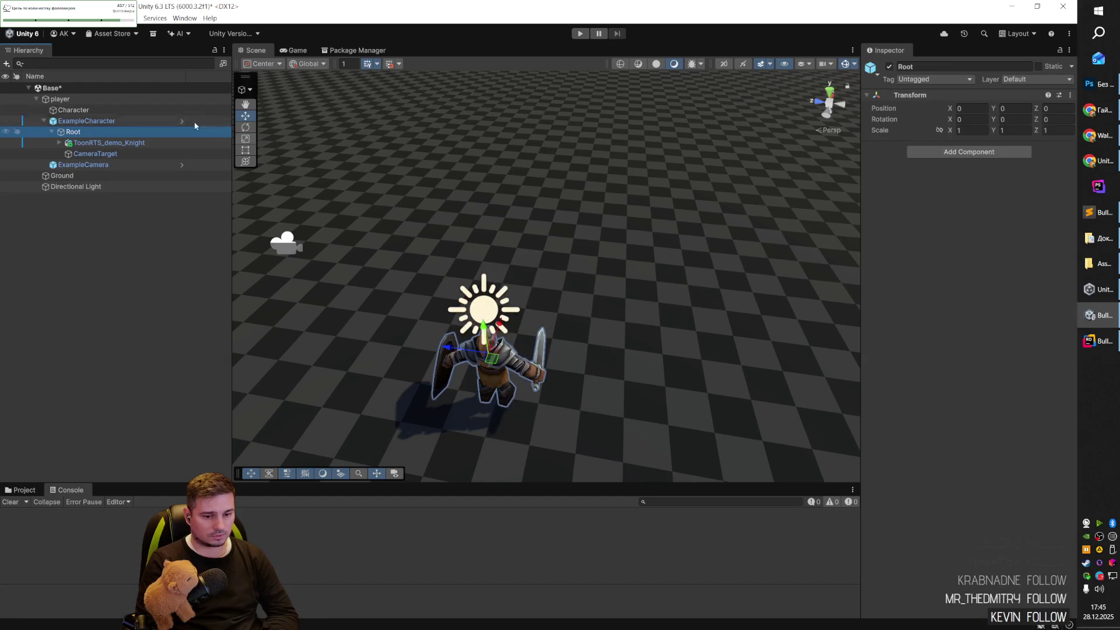
# Drag the Toon knight and CameraTarget onto Character in the Hierarchy.
pyautogui.click(87, 121)
pyautogui.click(86, 110)
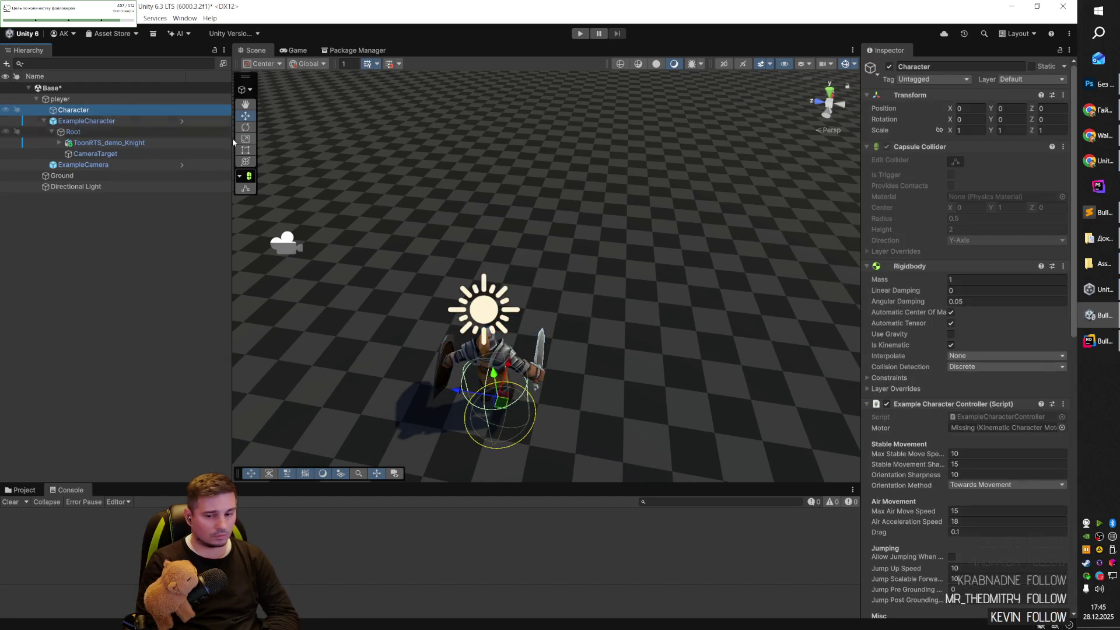
pyautogui.scroll(-10, 930, 320)
pyautogui.press('Down')
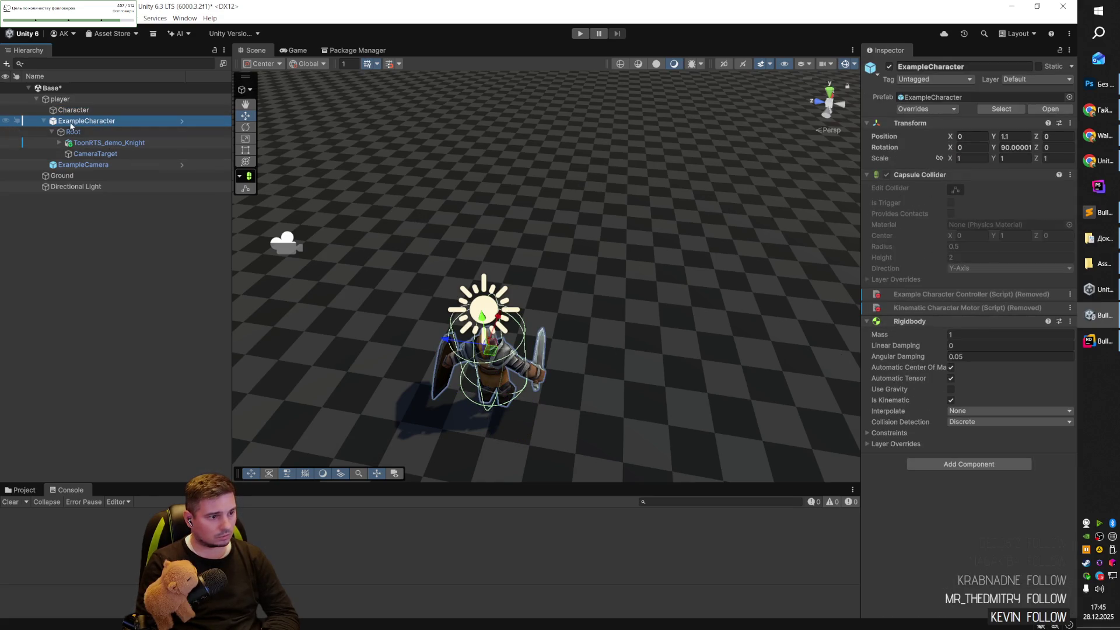
pyautogui.click(80, 142)
pyautogui.keyDown('shift'); pyautogui.click(84, 151); pyautogui.keyUp('shift')
pyautogui.moveTo(81, 137); pyautogui.dragTo(80, 107)
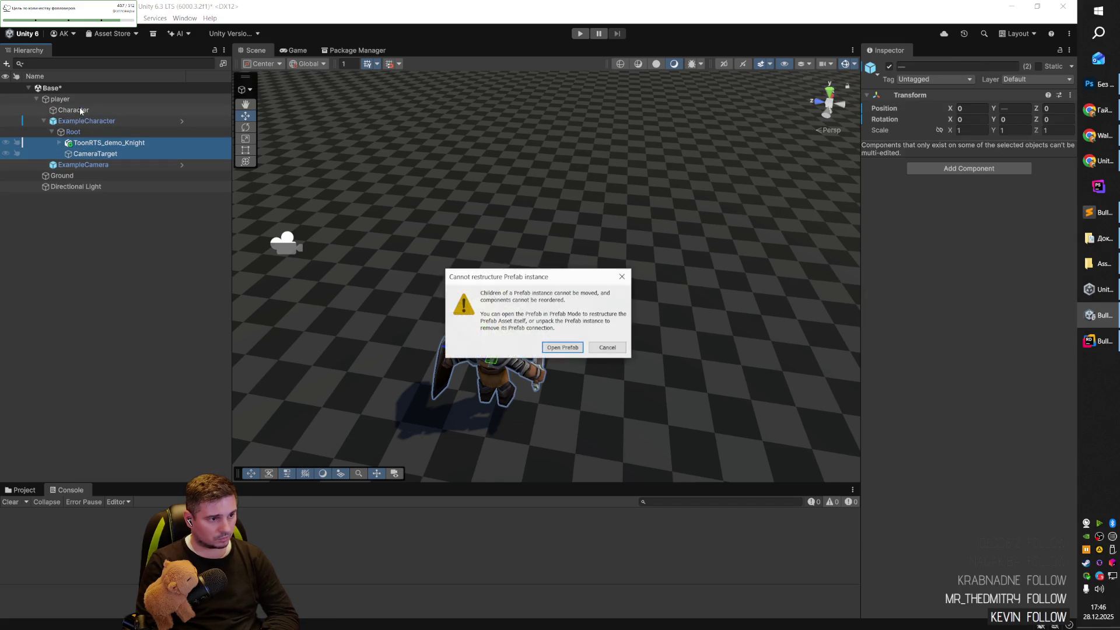
pyautogui.click(606, 348)
# Re-nest the Toon knight and CameraTarget under Character and delete leftover ExampleCharacter and Root.
pyautogui.click(95, 154)
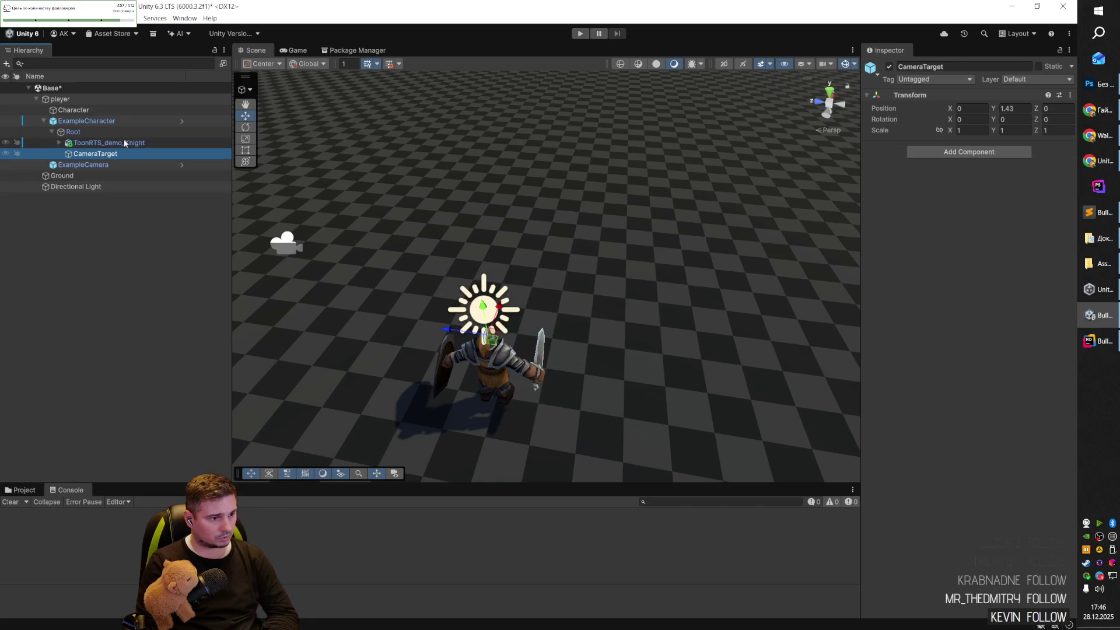
pyautogui.press('Up')
pyautogui.moveTo(116, 143); pyautogui.dragTo(137, 111)
pyautogui.click(95, 154)
pyautogui.click(87, 142)
pyautogui.moveTo(95, 153)
pyautogui.mouseDown()
pyautogui.moveTo(73, 110)
pyautogui.moveTo(99, 132)
pyautogui.mouseUp()
pyautogui.press('Delete')
# Delete CameraTarget and rename ExampleCamera to Camera.
pyautogui.click(89, 144)
pyautogui.click(91, 144)
pyautogui.press('Delete')
pyautogui.click(90, 134)
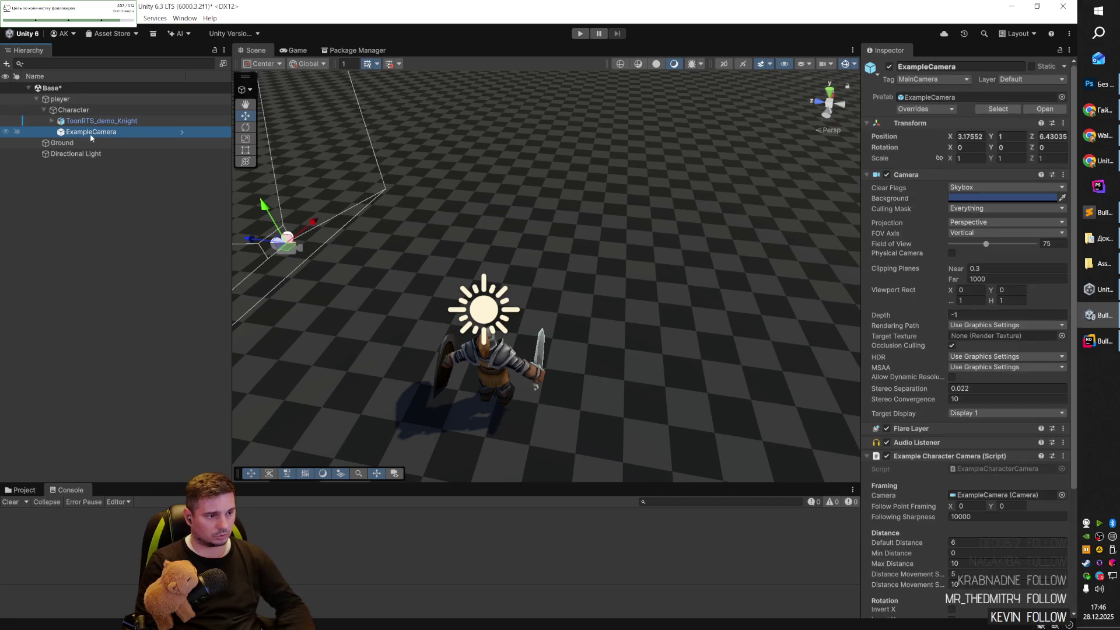
pyautogui.click(95, 133)
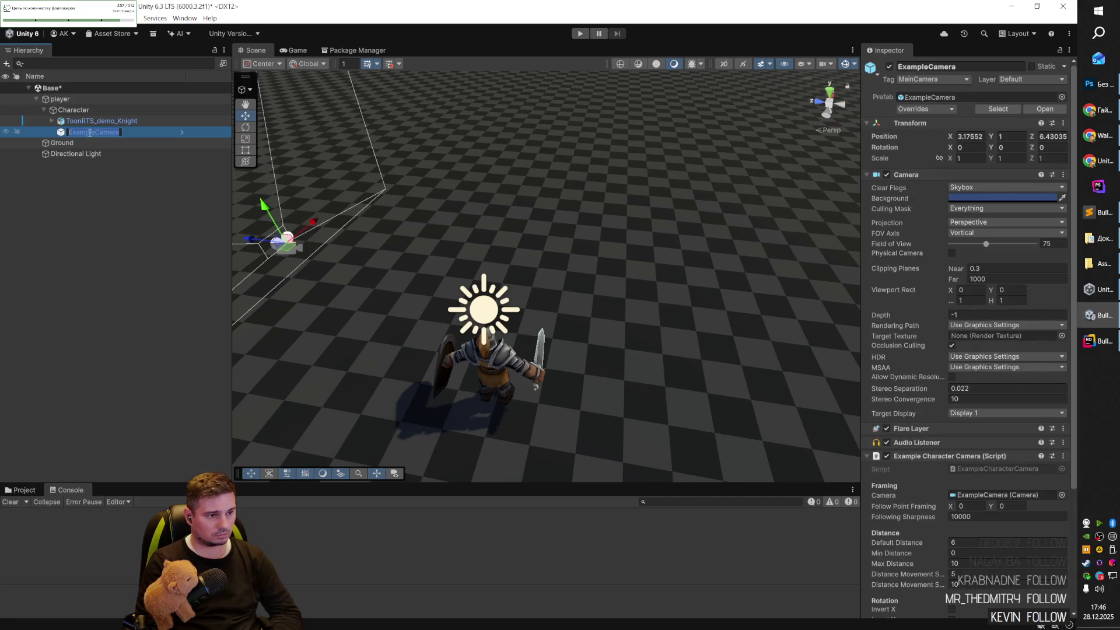
pyautogui.write('Camera')
pyautogui.click(69, 168)
pyautogui.click(96, 131)
pyautogui.press('Up')
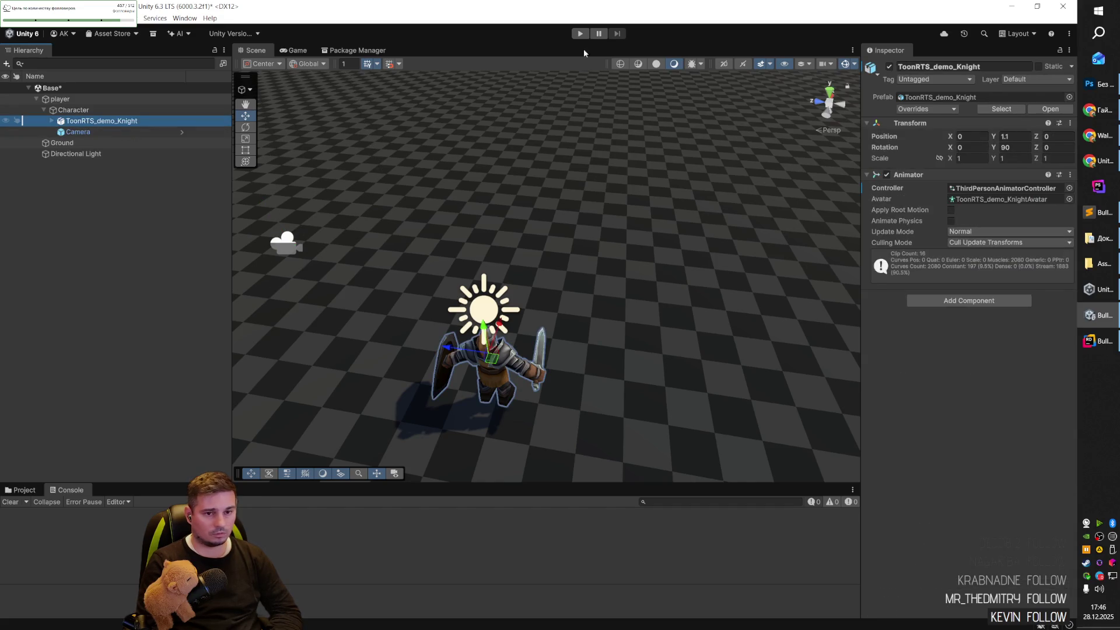
# Test-run the scene, then undo the Camera rename and CameraTarget deletion.
pyautogui.click(580, 33)
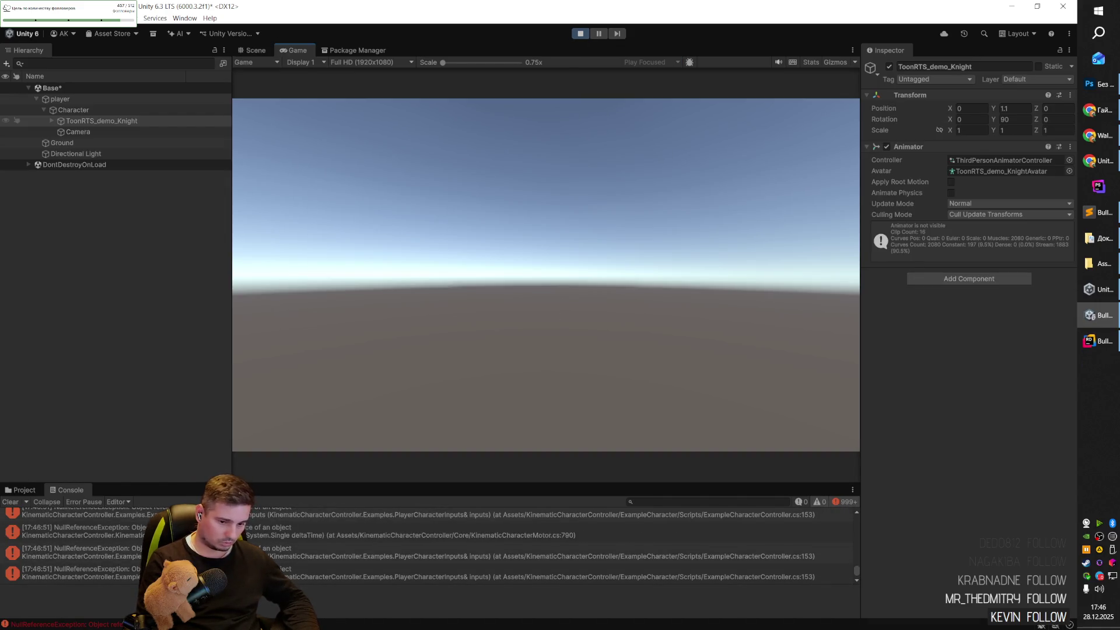
pyautogui.click(584, 34)
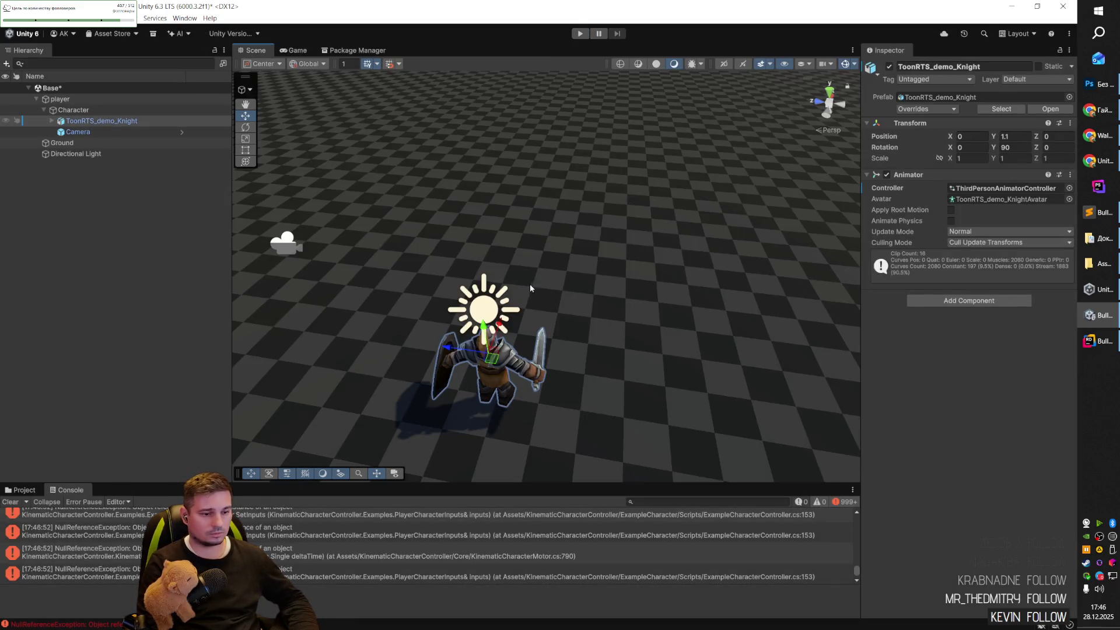
pyautogui.scroll(-3, 531, 288)
pyautogui.click(78, 132)
pyautogui.click(126, 147)
pyautogui.hotkey('ctrl', 'z')
pyautogui.hotkey('ctrl', 'z')
pyautogui.hotkey('ctrl', 'z')
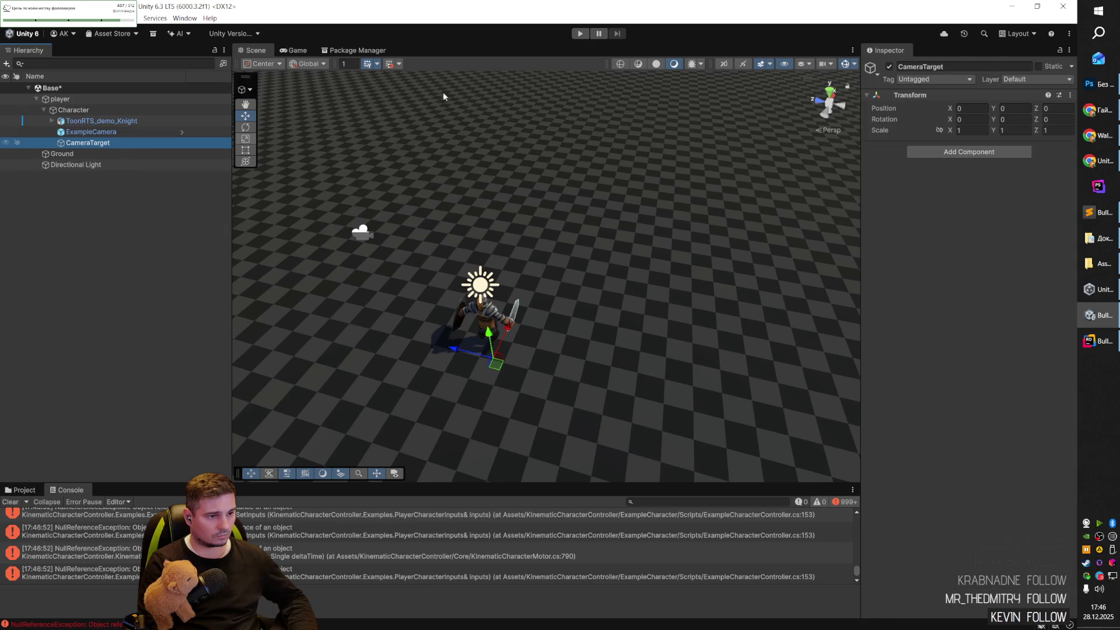
# Move ExampleCamera out of Character to sit directly under player.
pyautogui.click(89, 133)
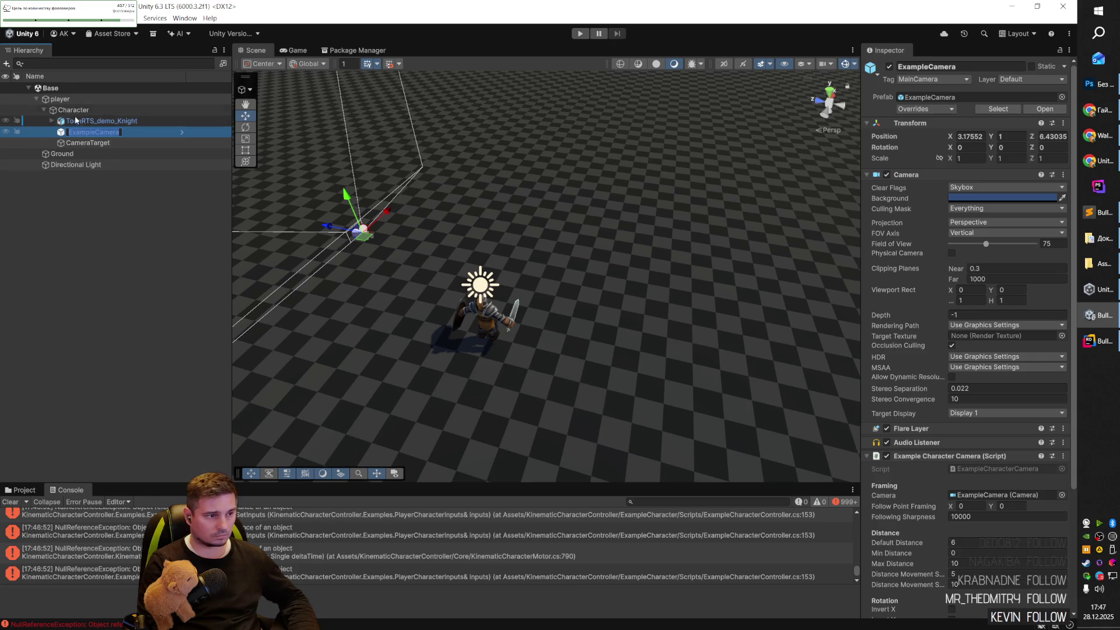
pyautogui.click(73, 111)
pyautogui.click(71, 101)
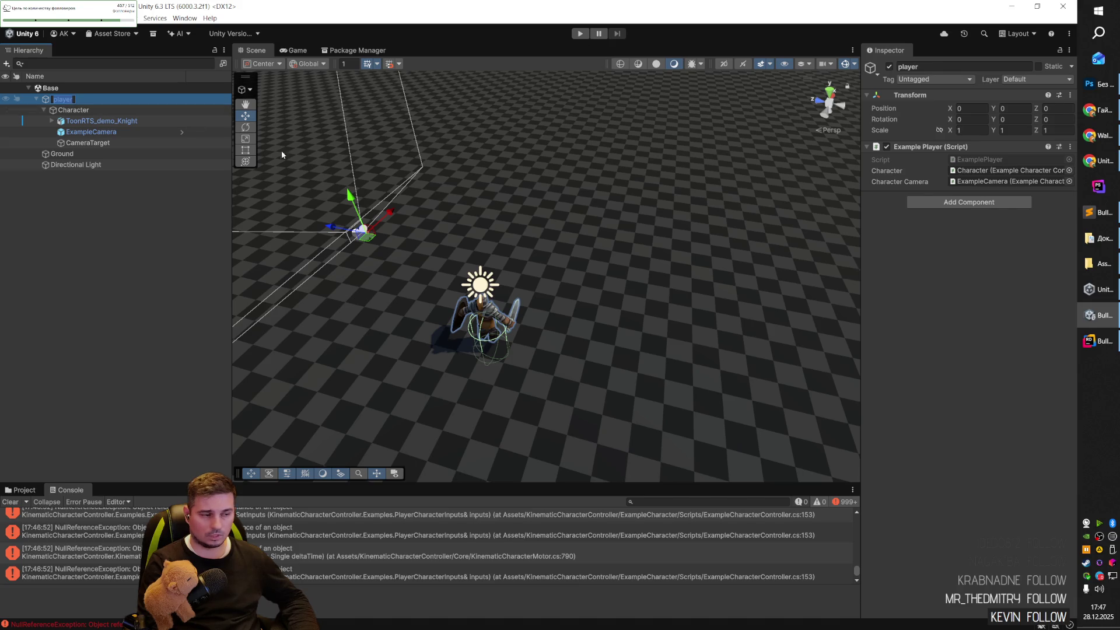
pyautogui.click(93, 144)
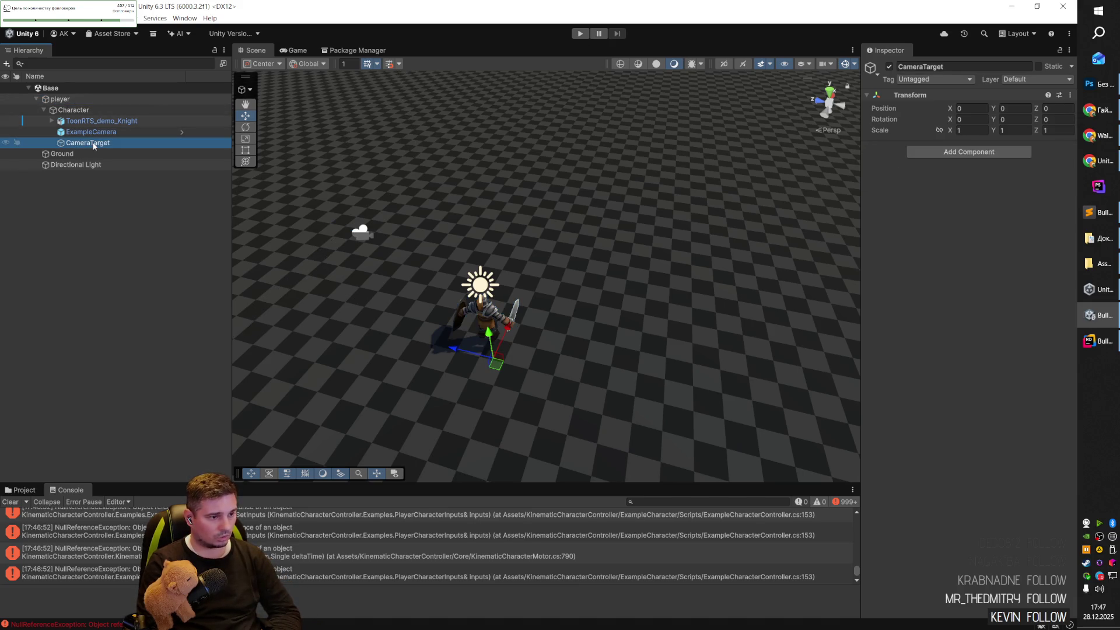
pyautogui.click(99, 133)
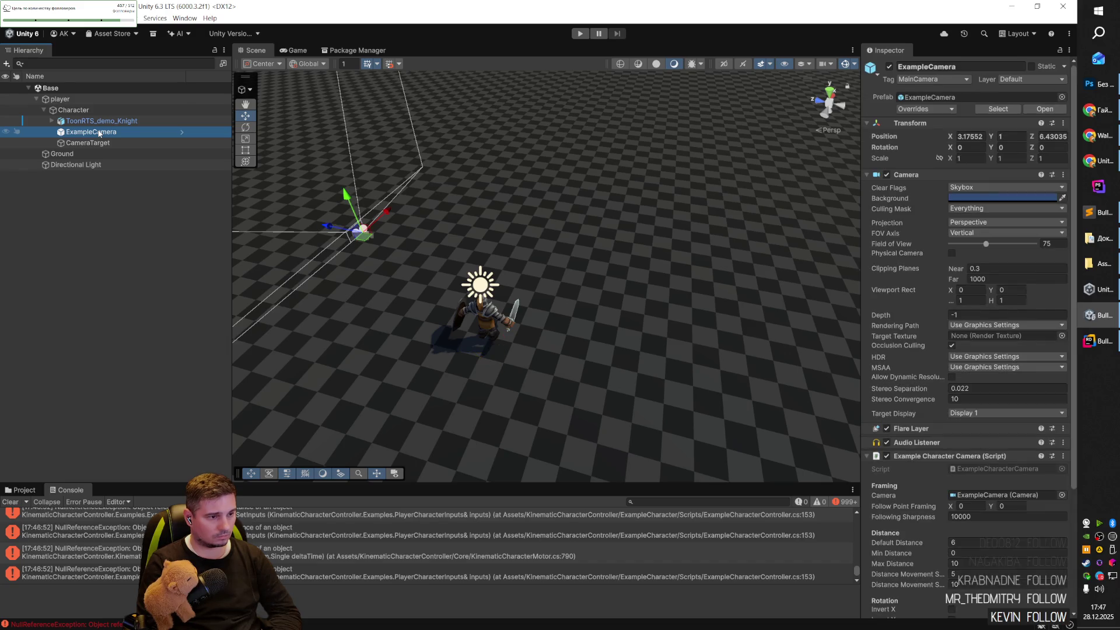
pyautogui.click(93, 144)
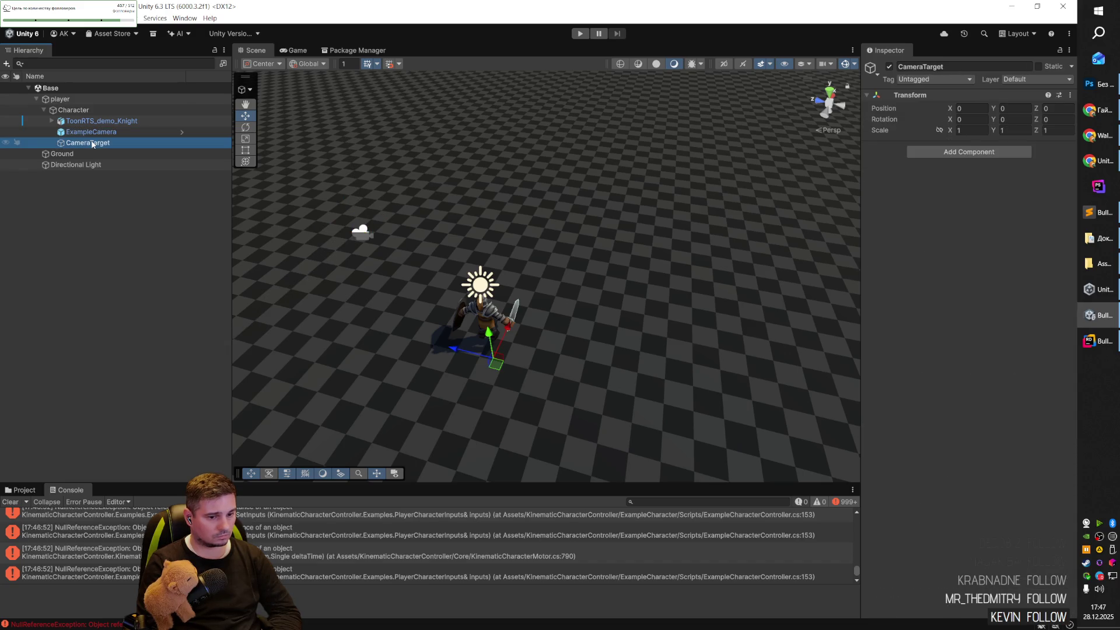
pyautogui.click(93, 154)
pyautogui.click(94, 143)
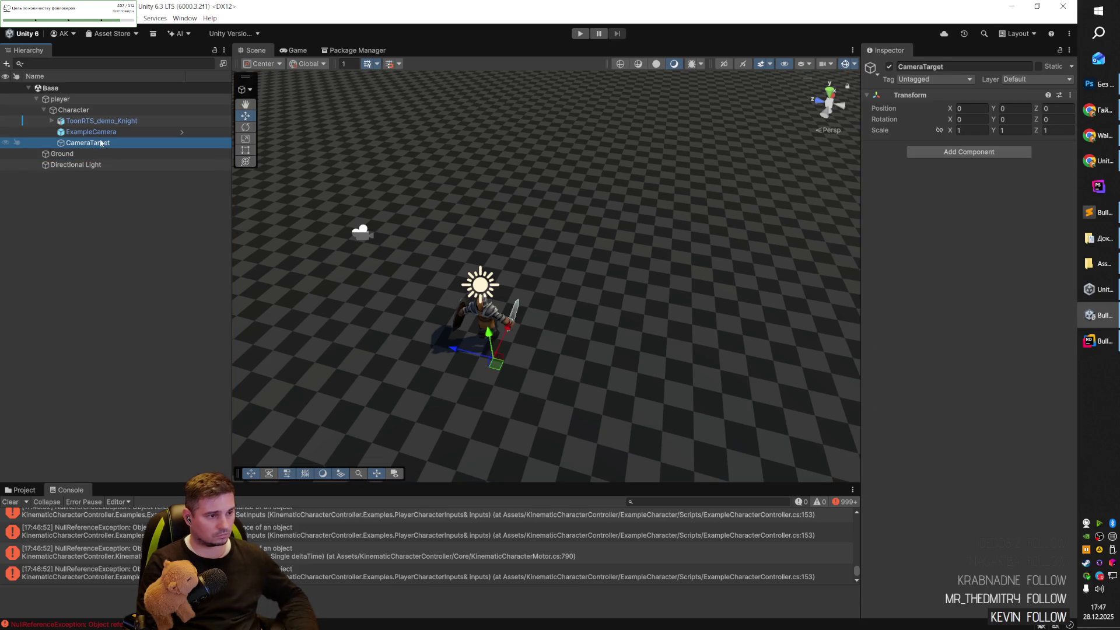
pyautogui.press('Up')
pyautogui.press('Down')
pyautogui.press('Left')
pyautogui.press('Down')
pyautogui.press('Down')
pyautogui.press('Down')
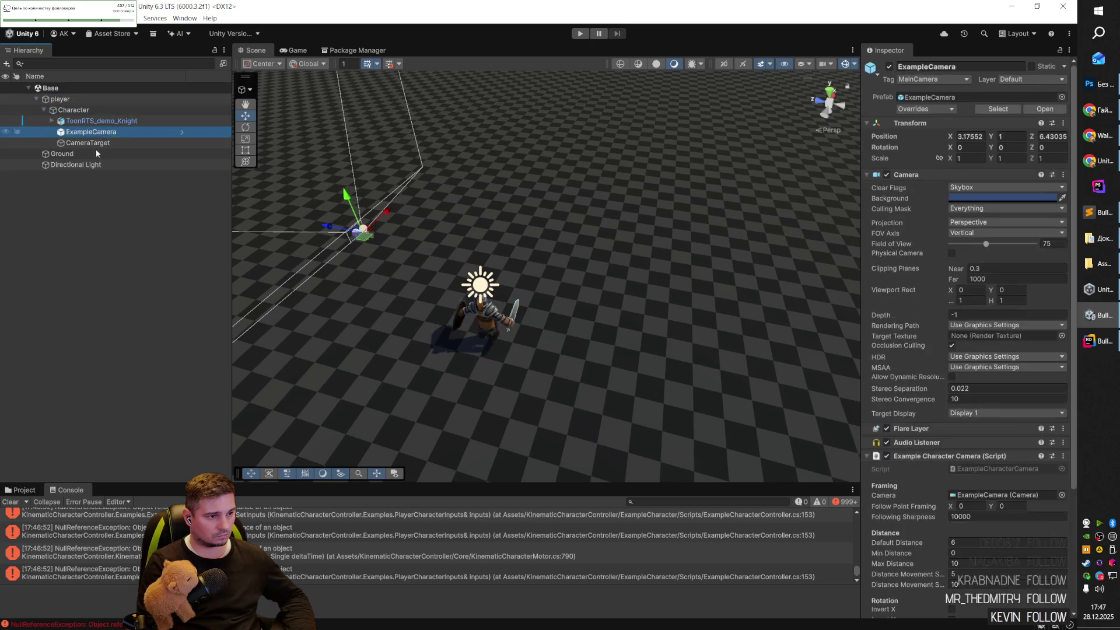
pyautogui.moveTo(94, 132); pyautogui.dragTo(95, 148)
pyautogui.press('Up')
# Save the scene, test-play it again, then undo the last change.
pyautogui.hotkey('ctrl', 's')
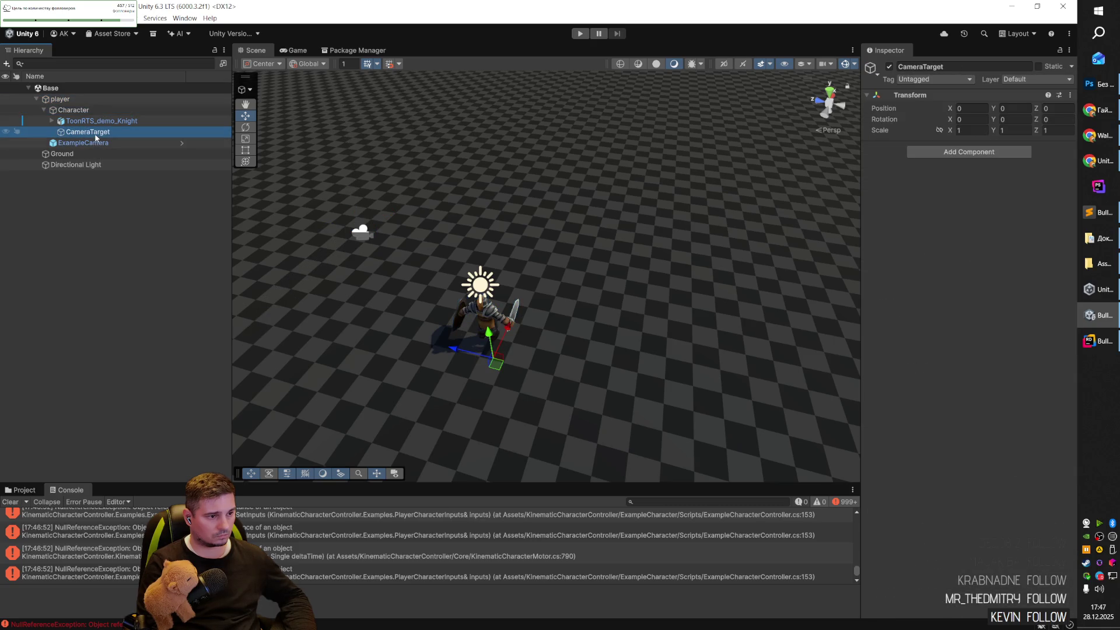
pyautogui.click(579, 34)
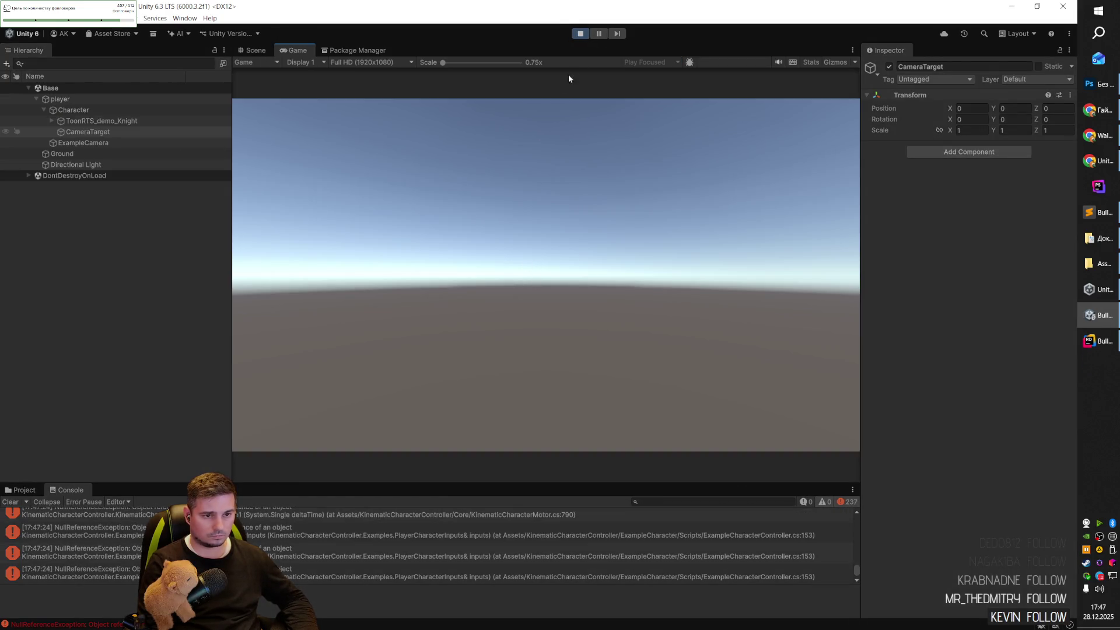
pyautogui.click(579, 33)
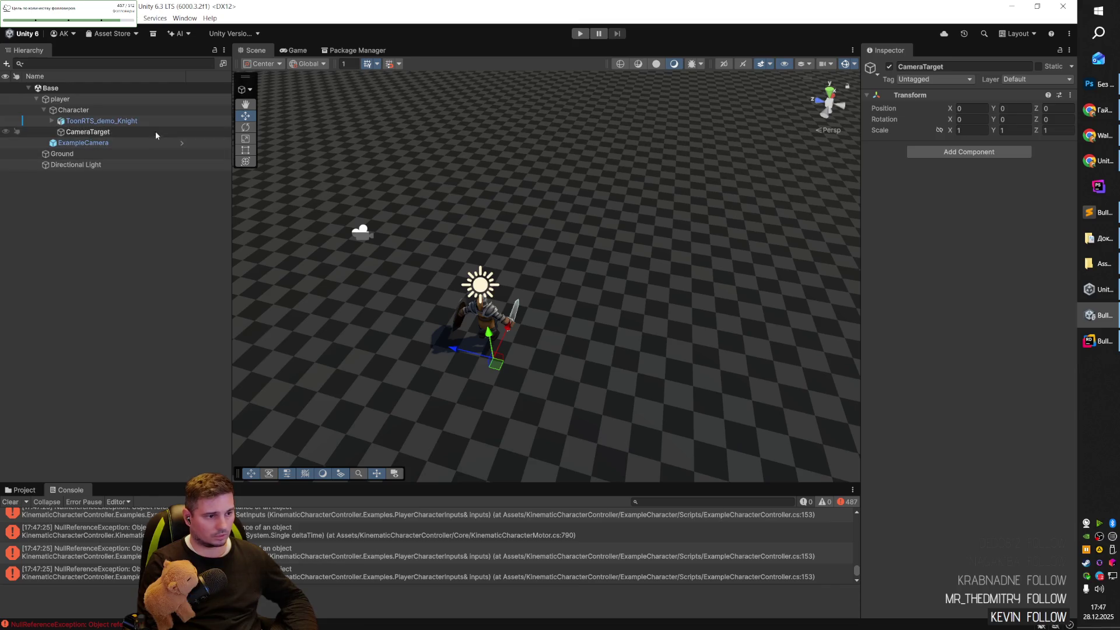
pyautogui.press('Up')
pyautogui.click(104, 141)
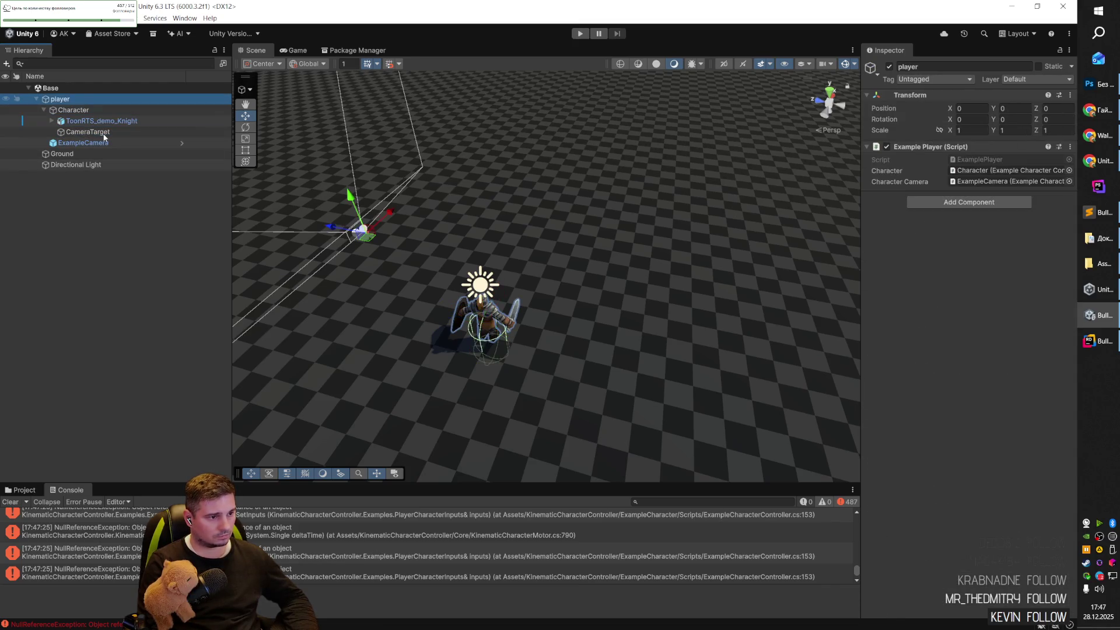
pyautogui.click(108, 140)
pyautogui.hotkey('ctrl', 'z')
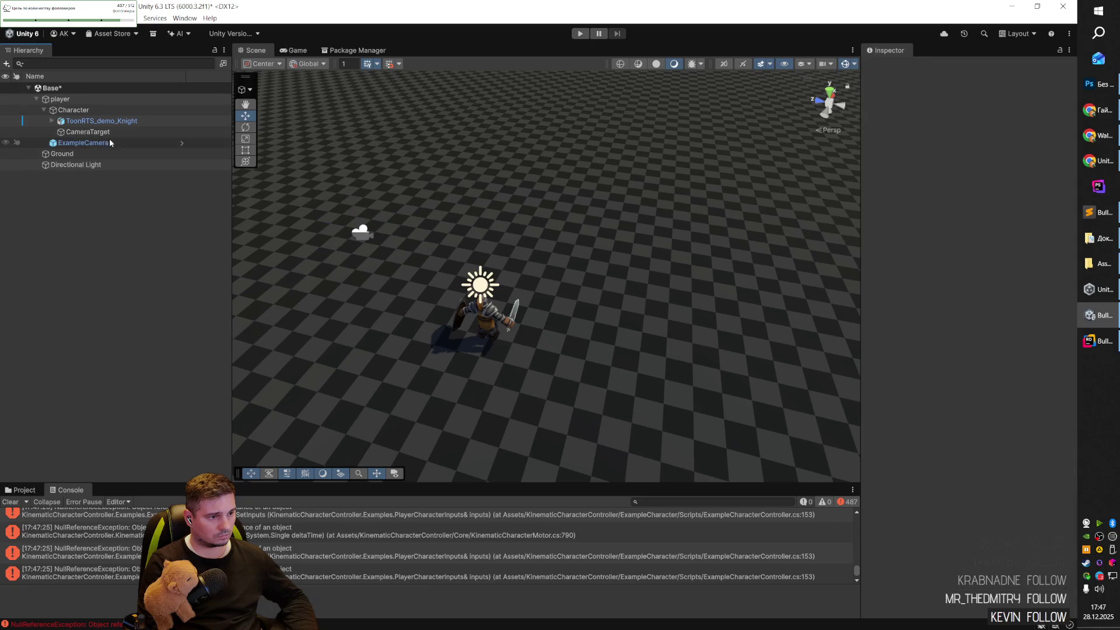
# Test-play the scene and move ToonRTS_demo_Knight under ExampleCharacter's Root.
pyautogui.click(581, 34)
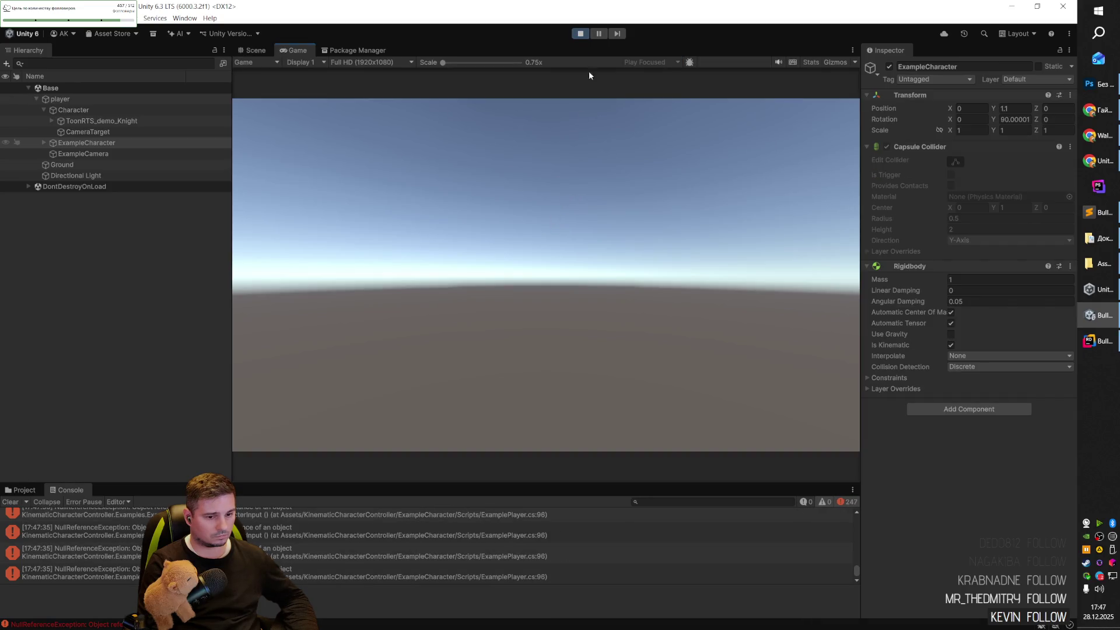
pyautogui.click(580, 34)
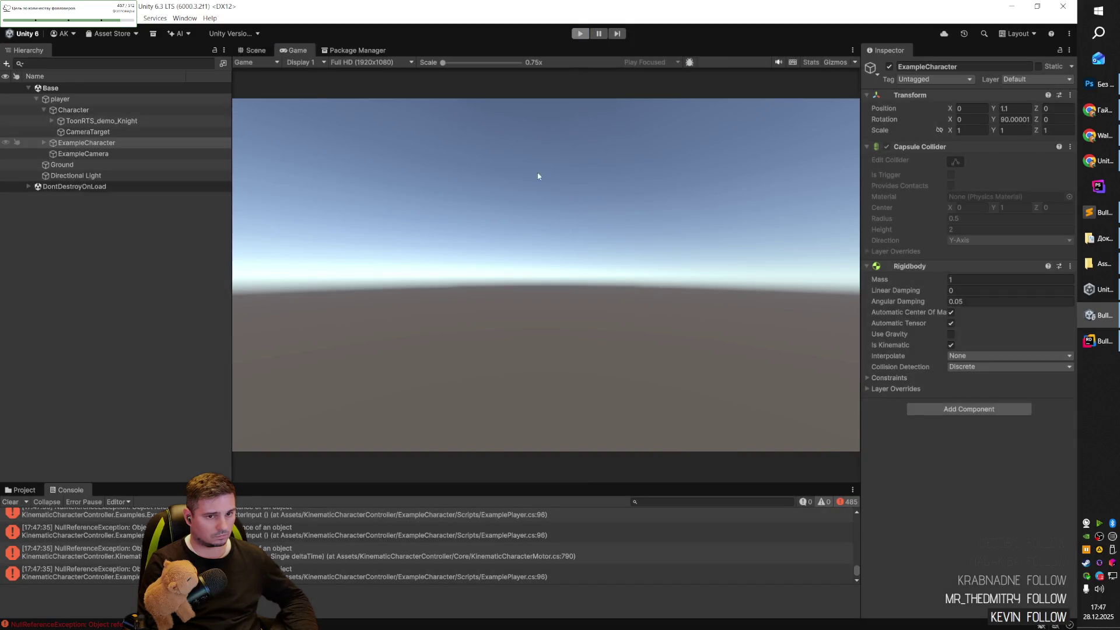
pyautogui.click(143, 153)
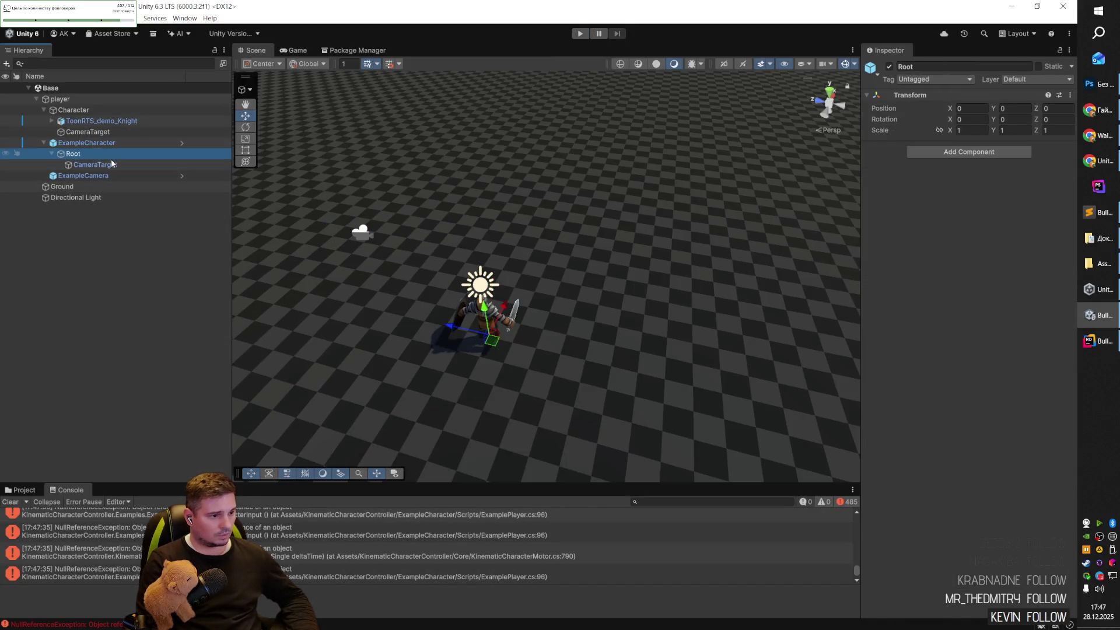
pyautogui.press('Up')
pyautogui.press('Up')
pyautogui.moveTo(108, 153); pyautogui.dragTo(108, 149)
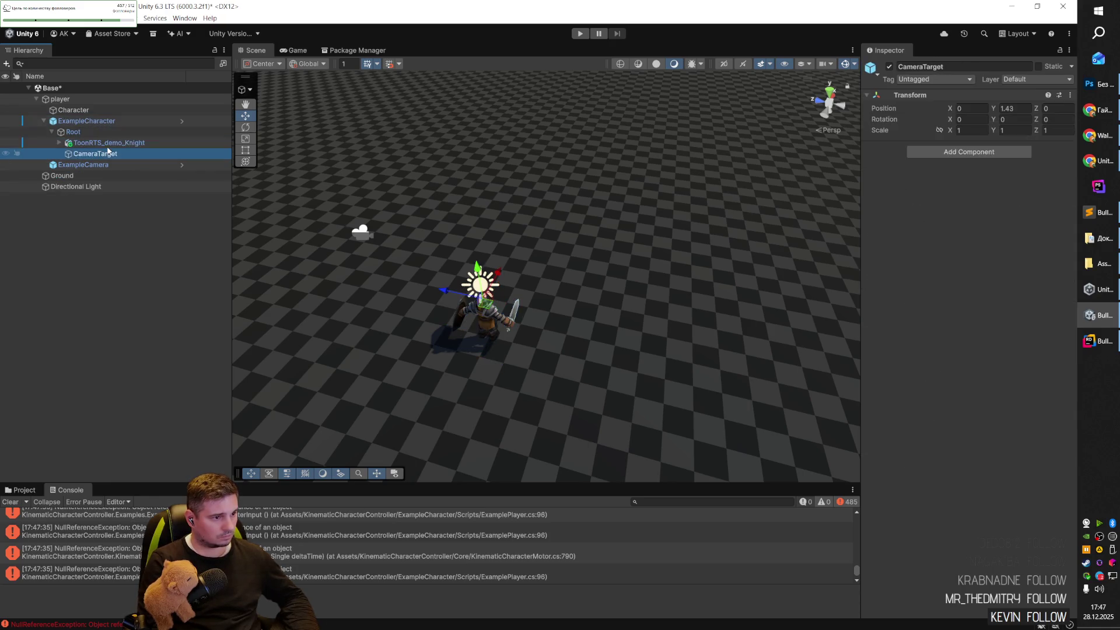
# Undo repeatedly until Character reverts to an empty GameObject.
pyautogui.click(88, 120)
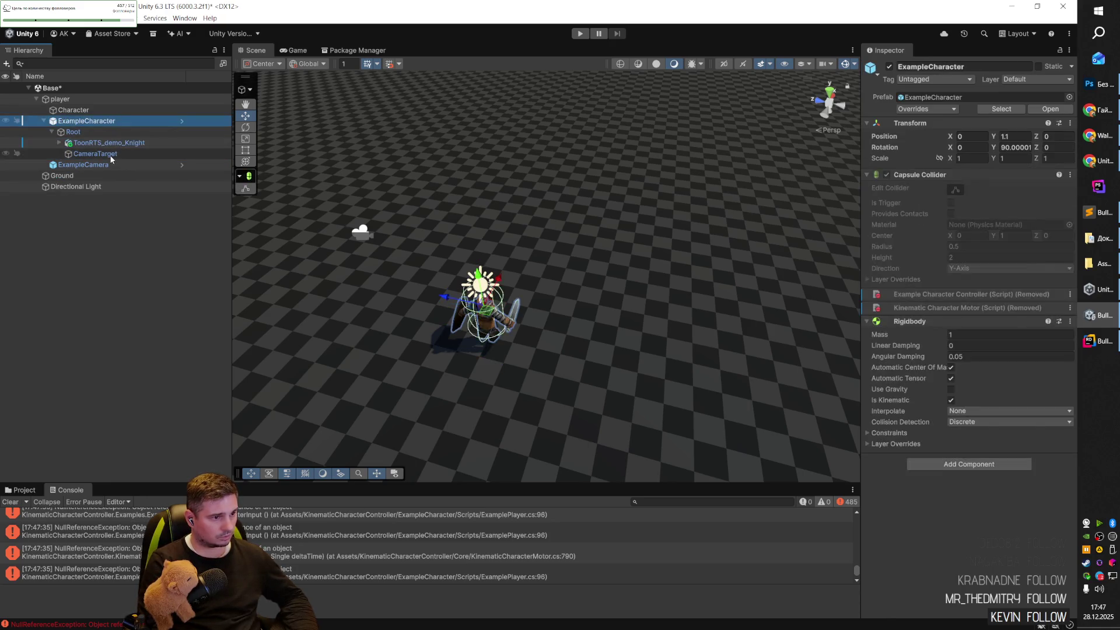
pyautogui.click(73, 132)
pyautogui.click(82, 112)
pyautogui.press('Down')
pyautogui.press('Down')
pyautogui.press('Down')
pyautogui.hotkey('ctrl', 'z')
pyautogui.hotkey('ctrl', 'z')
pyautogui.hotkey('ctrl', 'z')
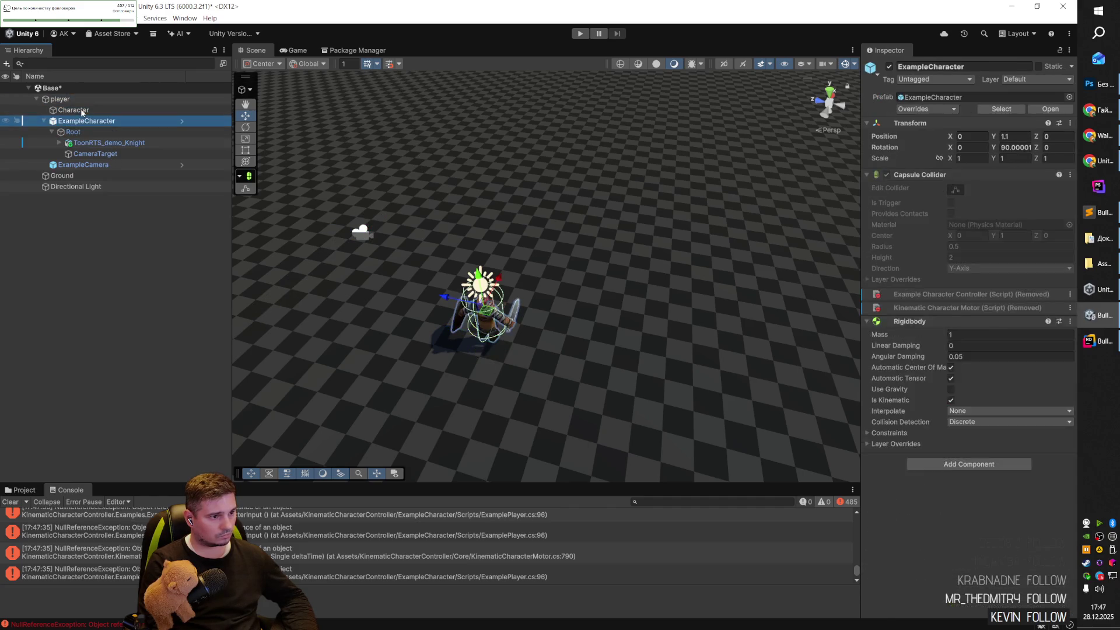
pyautogui.hotkey('ctrl', 'z')
pyautogui.hotkey('ctrl', 'z')
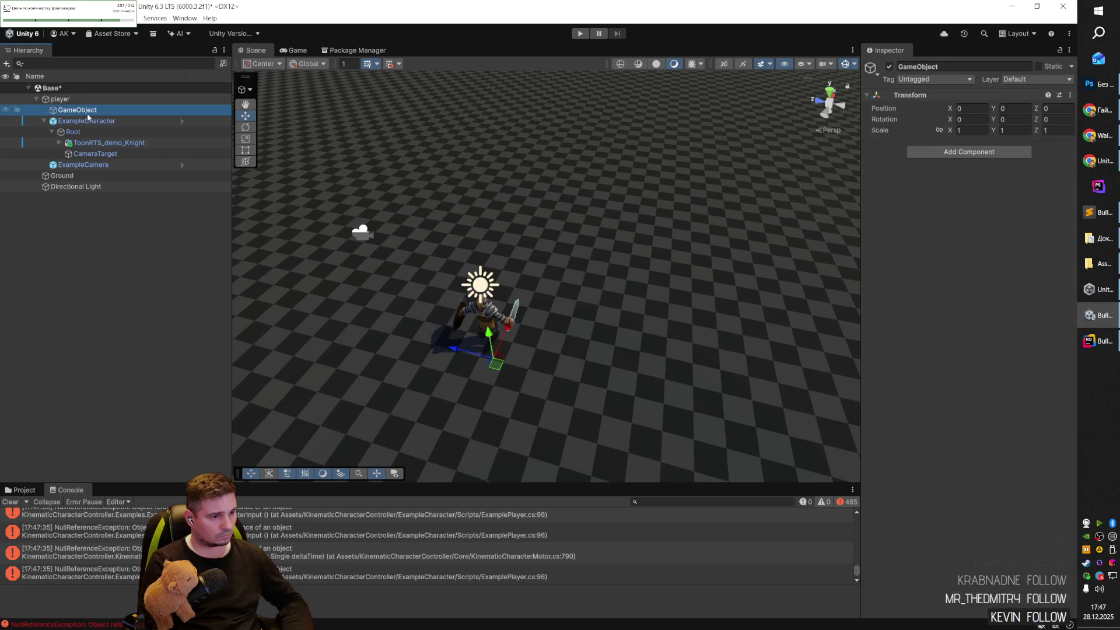
# Test-play the scene, then undo to remove the empty GameObject from player.
pyautogui.click(579, 33)
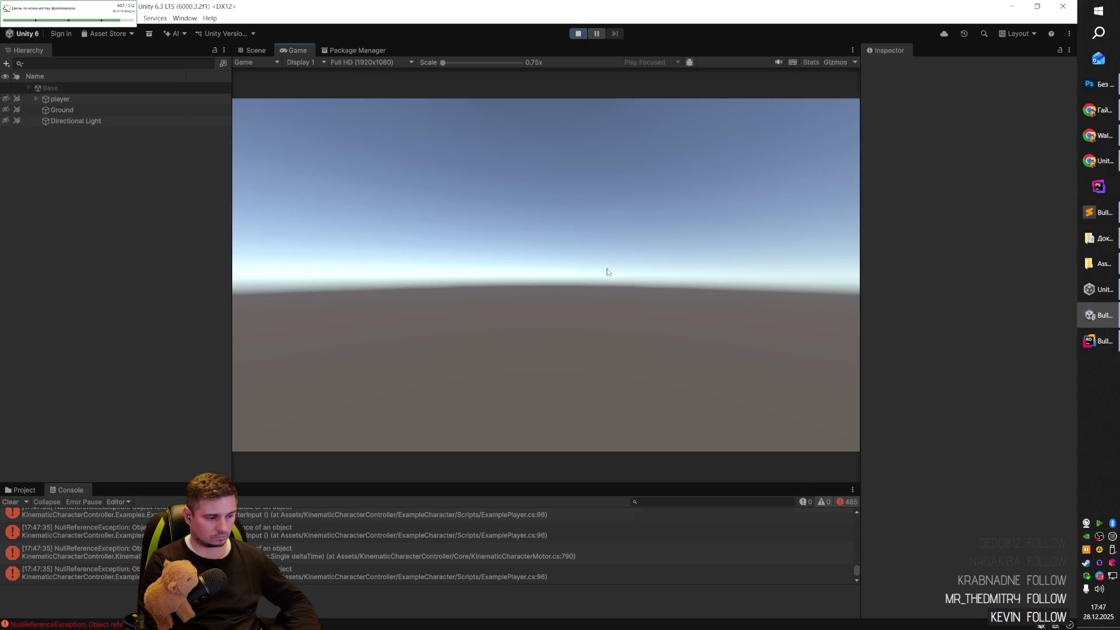
pyautogui.click(580, 33)
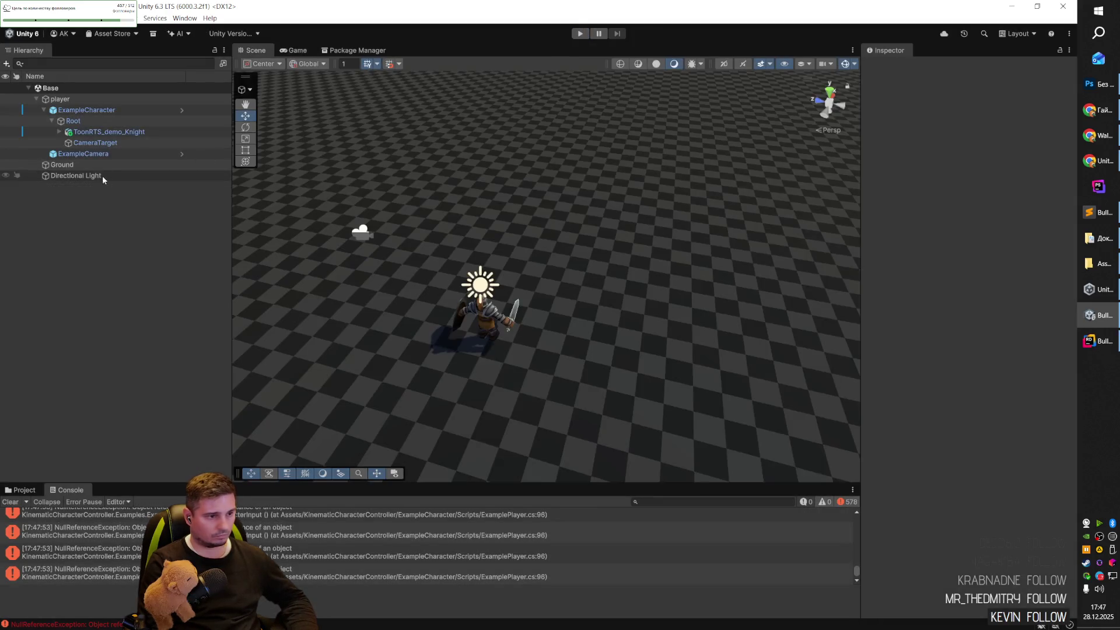
pyautogui.hotkey('ctrl', 'y')
pyautogui.hotkey('ctrl', 'y')
pyautogui.hotkey('ctrl', 'z')
pyautogui.hotkey('ctrl', 'z')
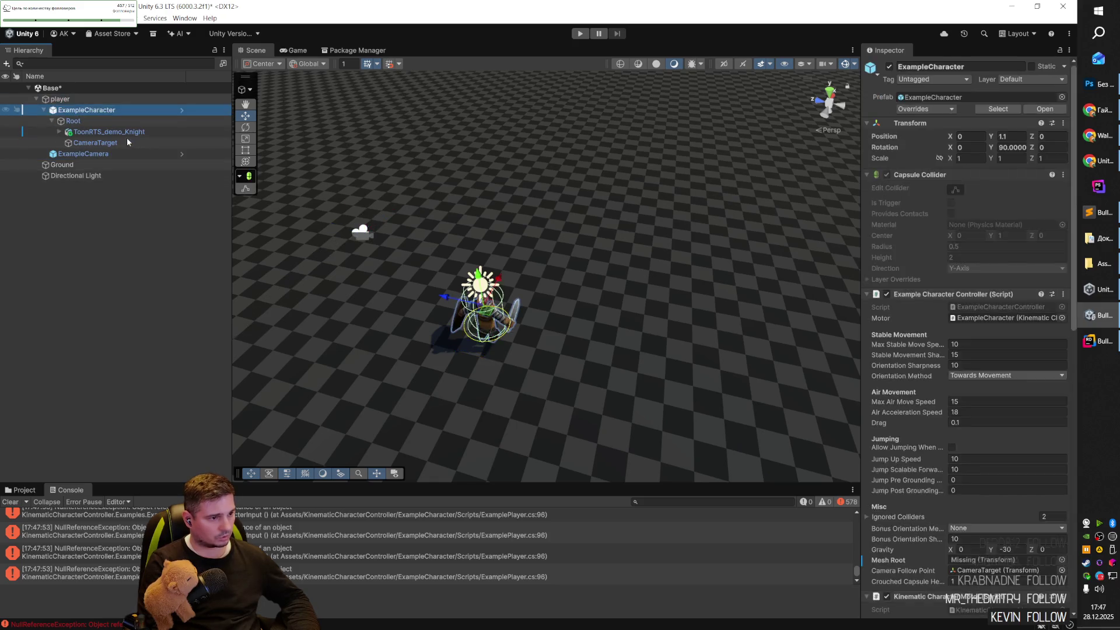
# Restore Meshes under Root with ToonRTS_demo_Knight inside it and start a play test.
pyautogui.click(112, 132)
pyautogui.keyDown('shift'); pyautogui.click(111, 140); pyautogui.keyUp('shift')
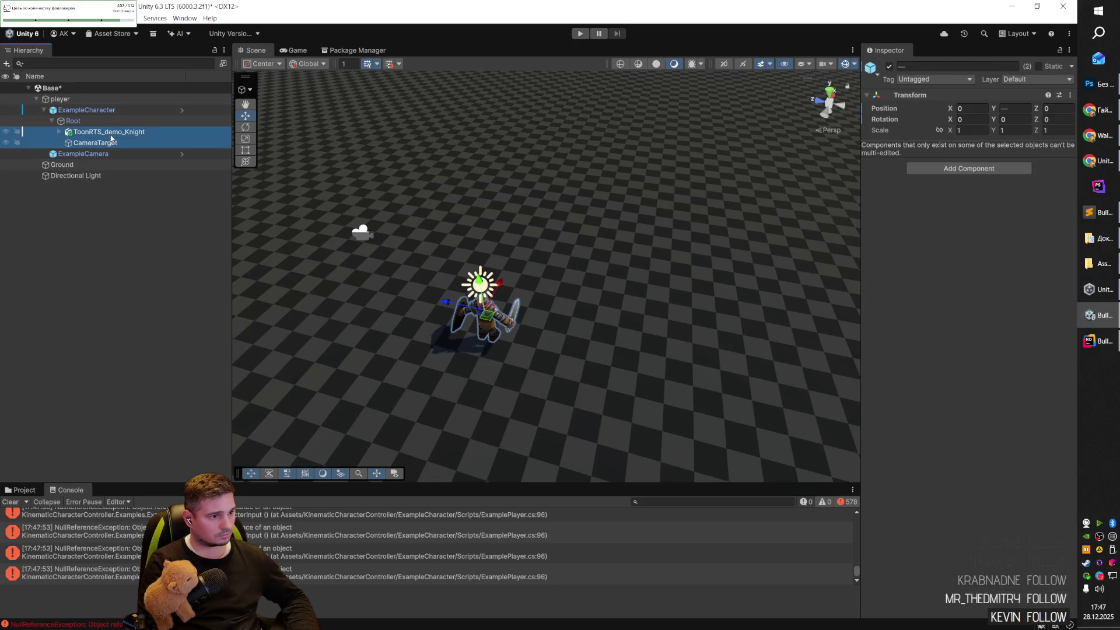
pyautogui.hotkey('ctrl', 'z')
pyautogui.hotkey('ctrl', 'z')
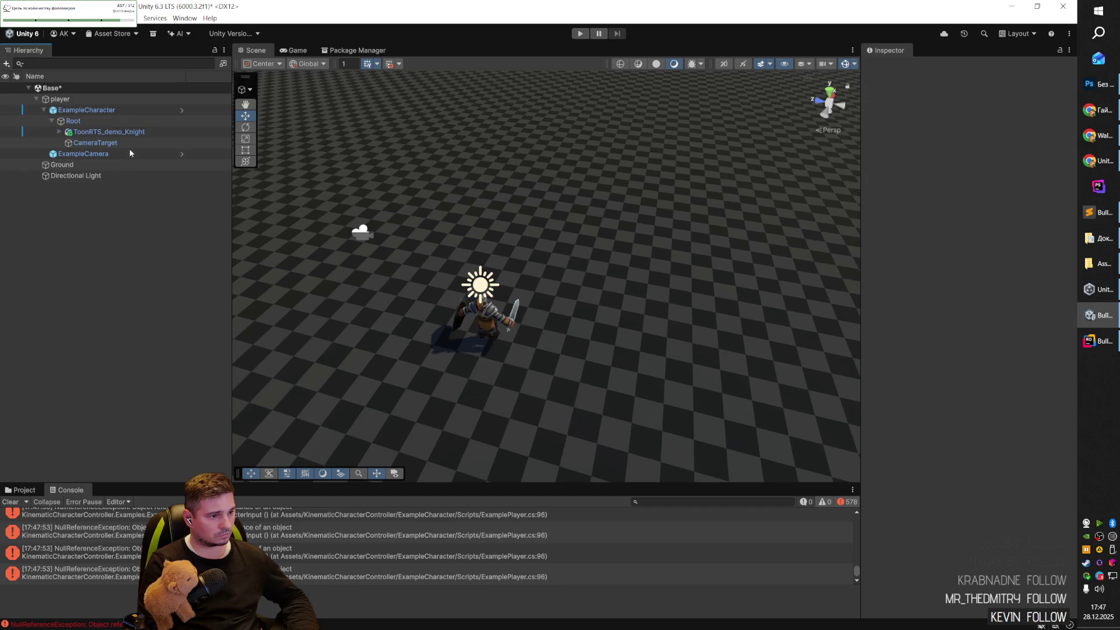
pyautogui.hotkey('ctrl', 'z')
pyautogui.hotkey('ctrl', 'z')
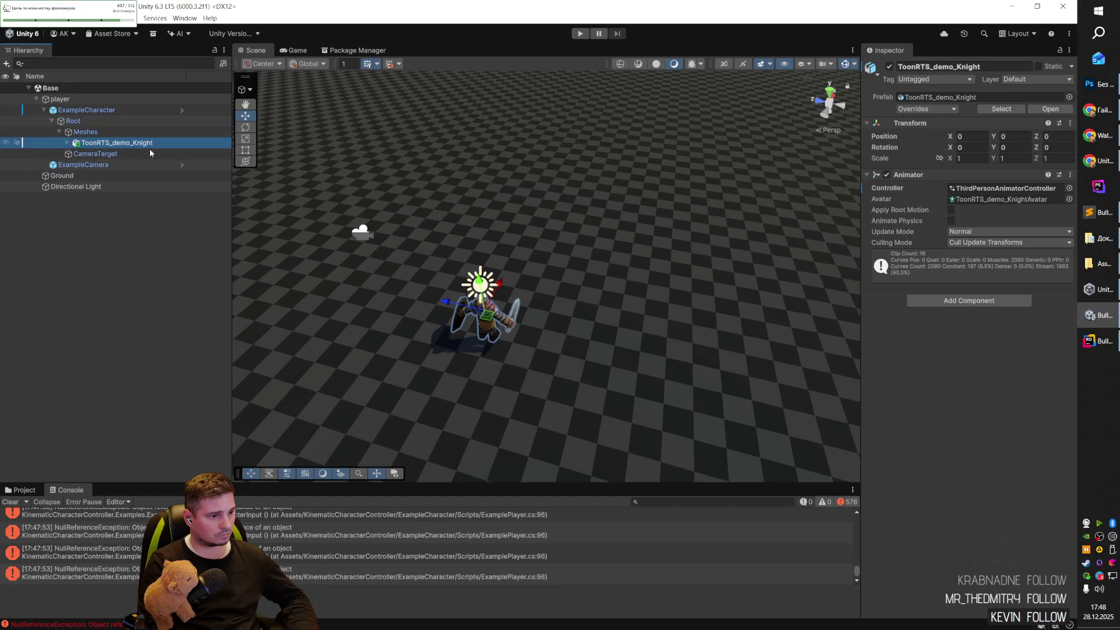
pyautogui.click(579, 33)
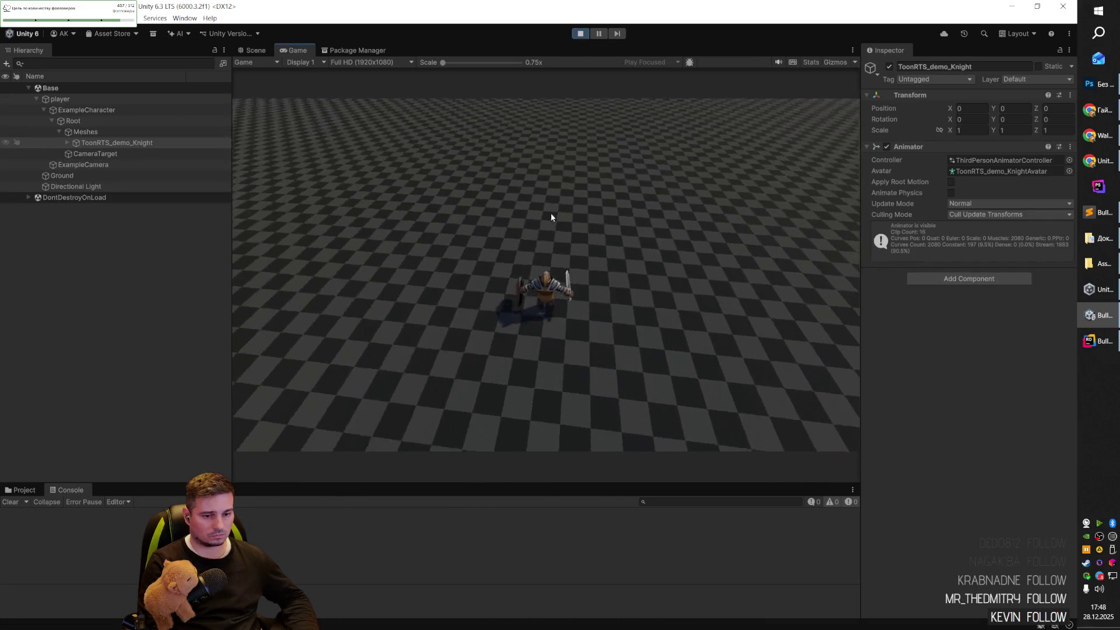
# Stop the play test and select ExampleCamera to show its camera components.
pyautogui.click(580, 33)
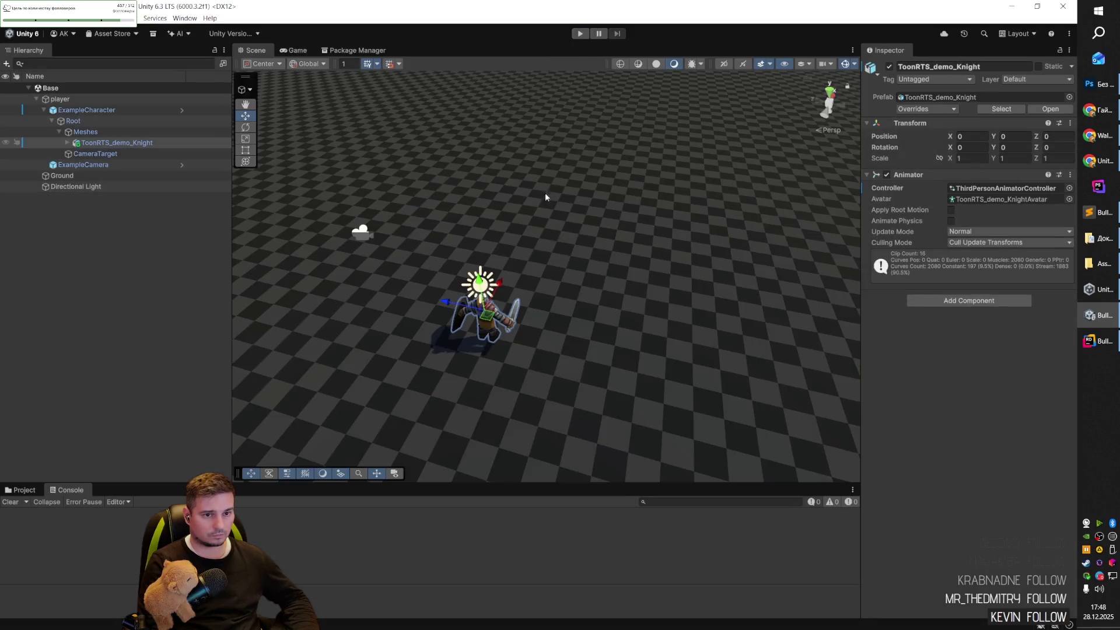
pyautogui.click(101, 164)
pyautogui.click(112, 142)
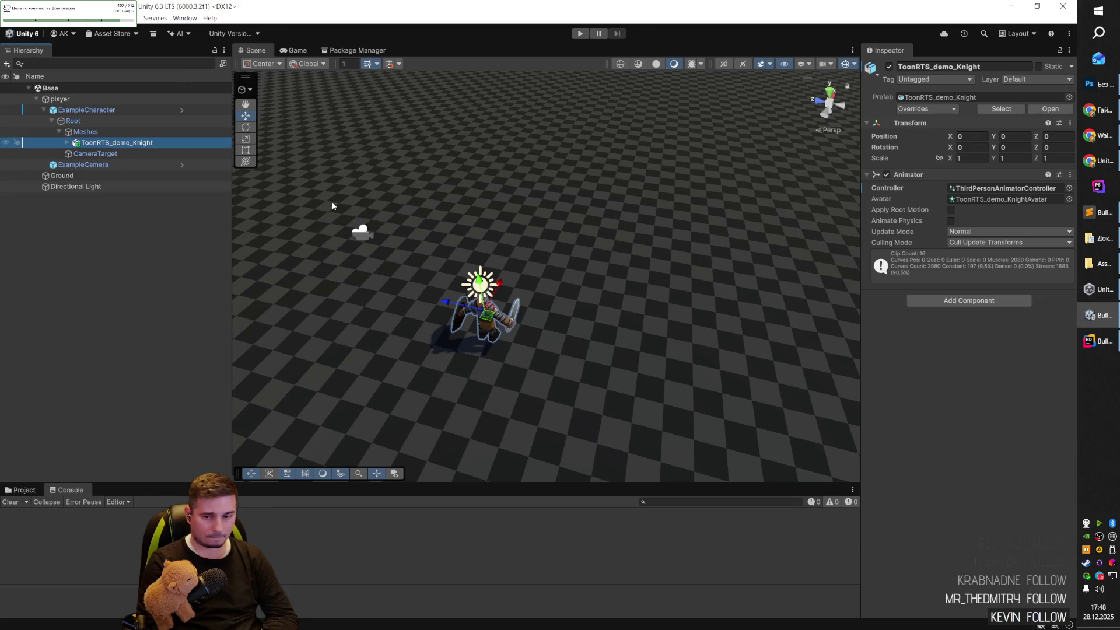
pyautogui.click(135, 166)
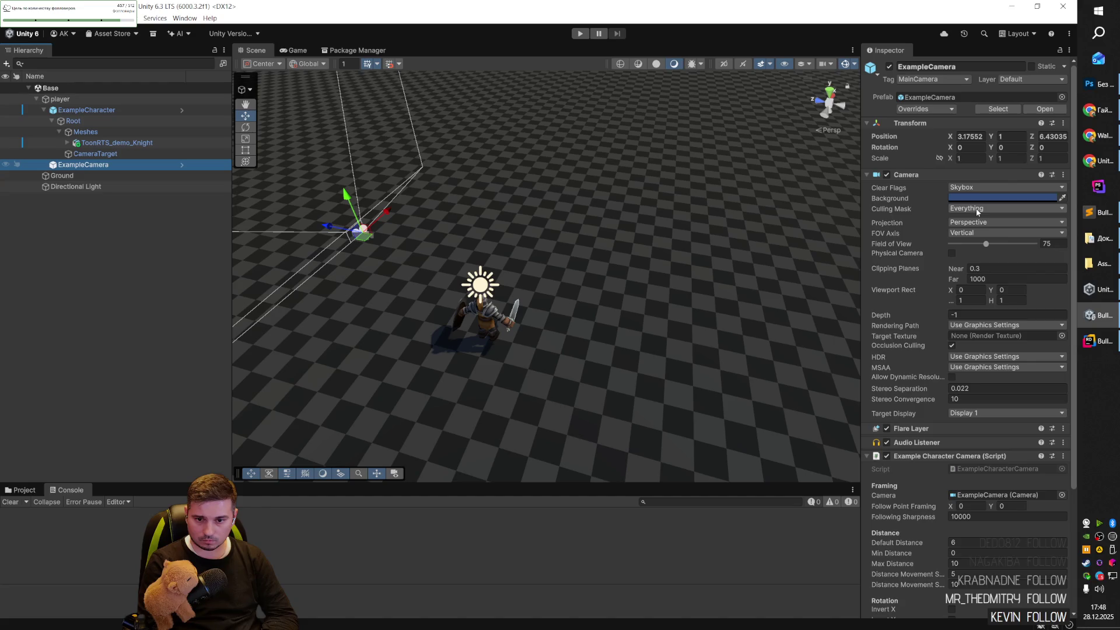
# Review ExampleCamera and ExampleCharacter's controller and motor settings, then start a new ChatGPT chat.
pyautogui.scroll(-3, 902, 241)
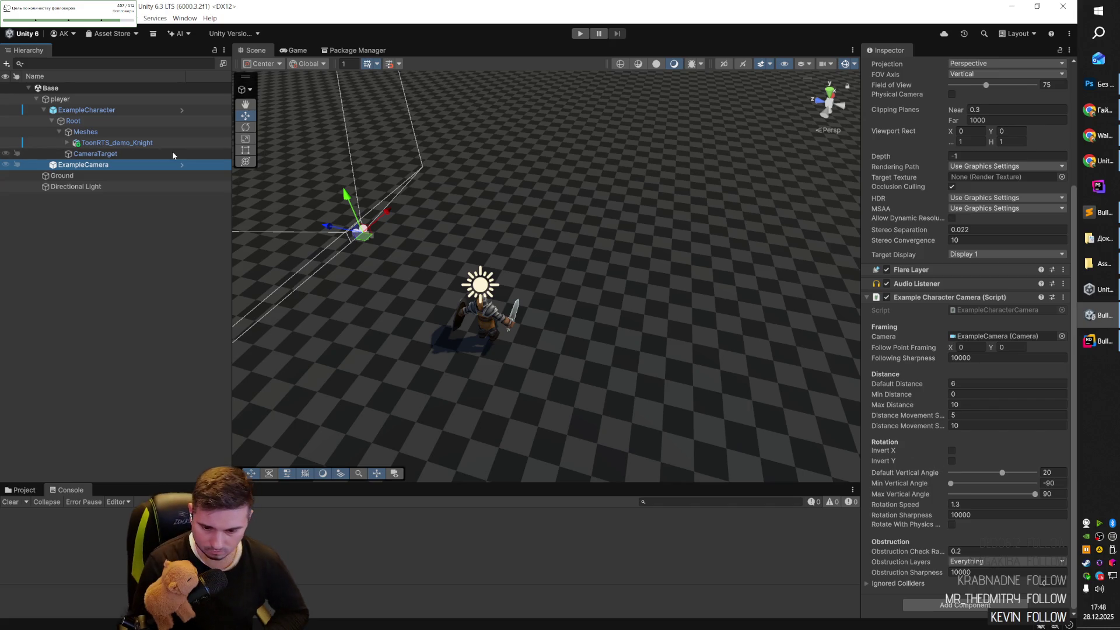
pyautogui.click(86, 110)
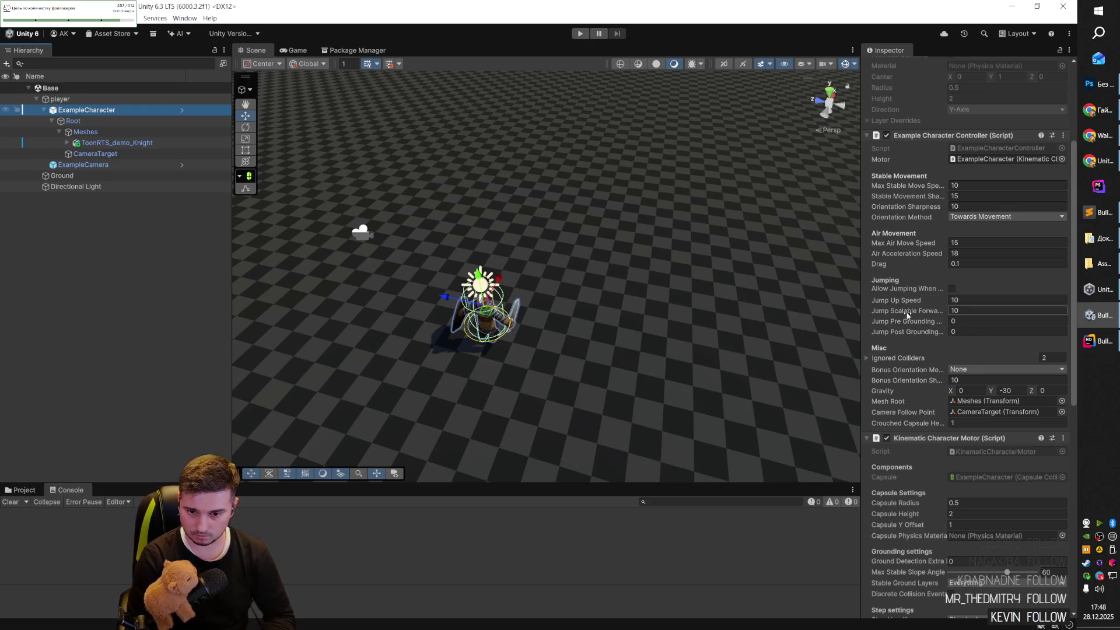
pyautogui.scroll(-3, 913, 315)
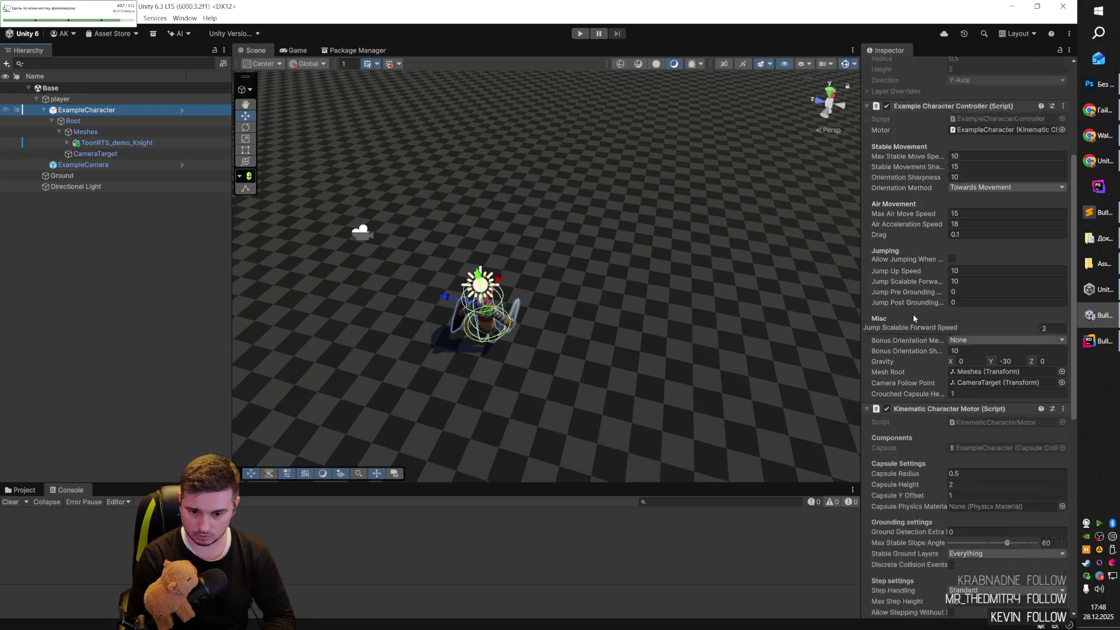
pyautogui.scroll(-9, 914, 318)
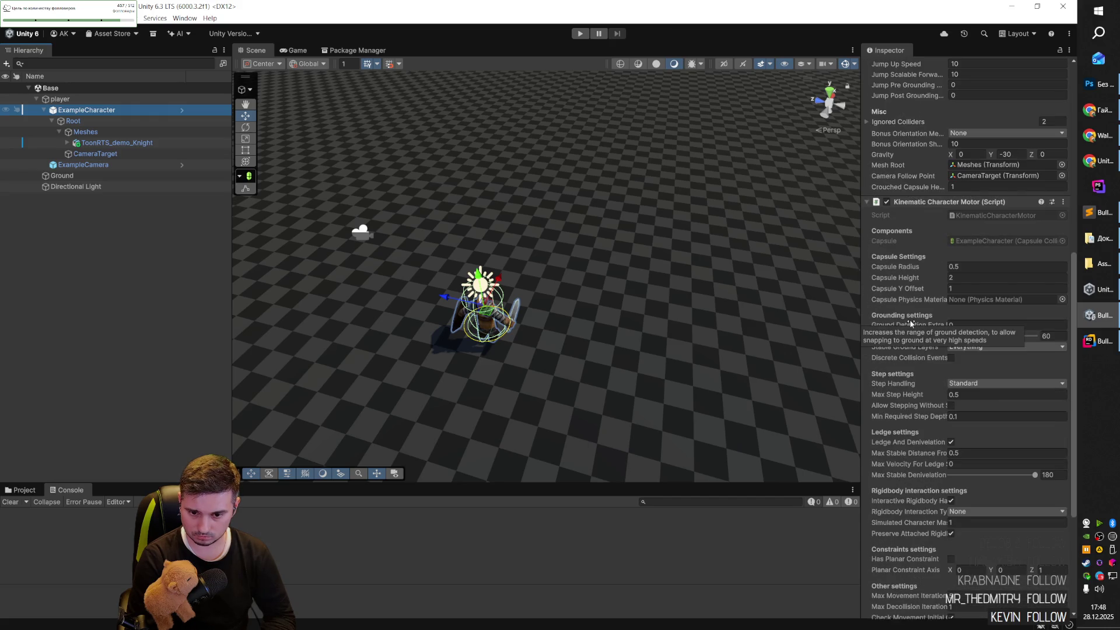
pyautogui.scroll(-2, 920, 288)
pyautogui.scroll(-2, 921, 287)
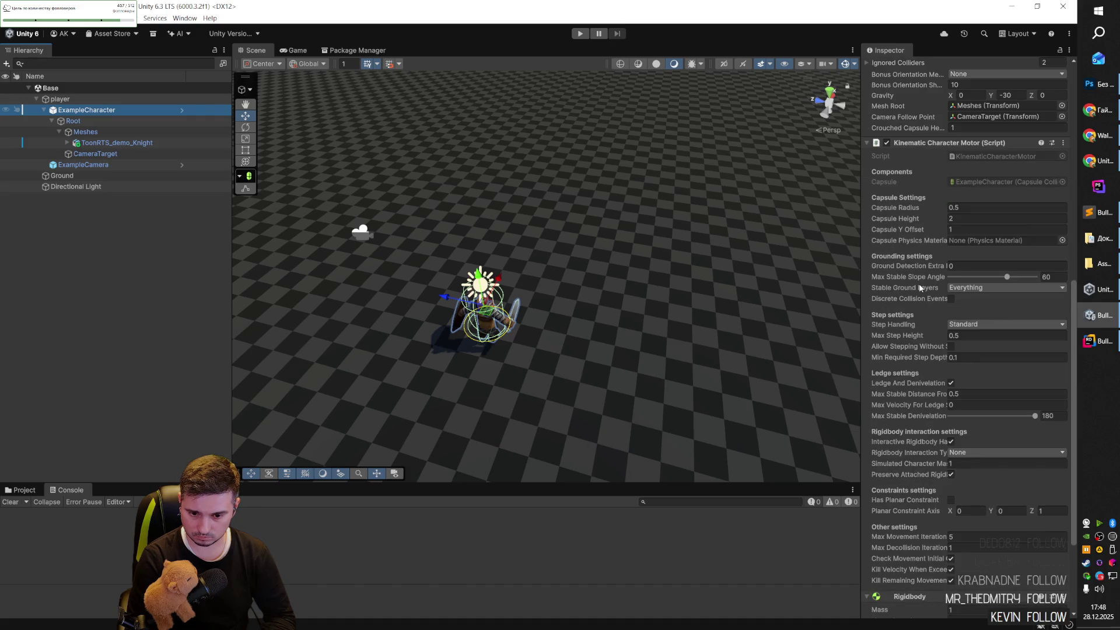
pyautogui.scroll(-2, 919, 288)
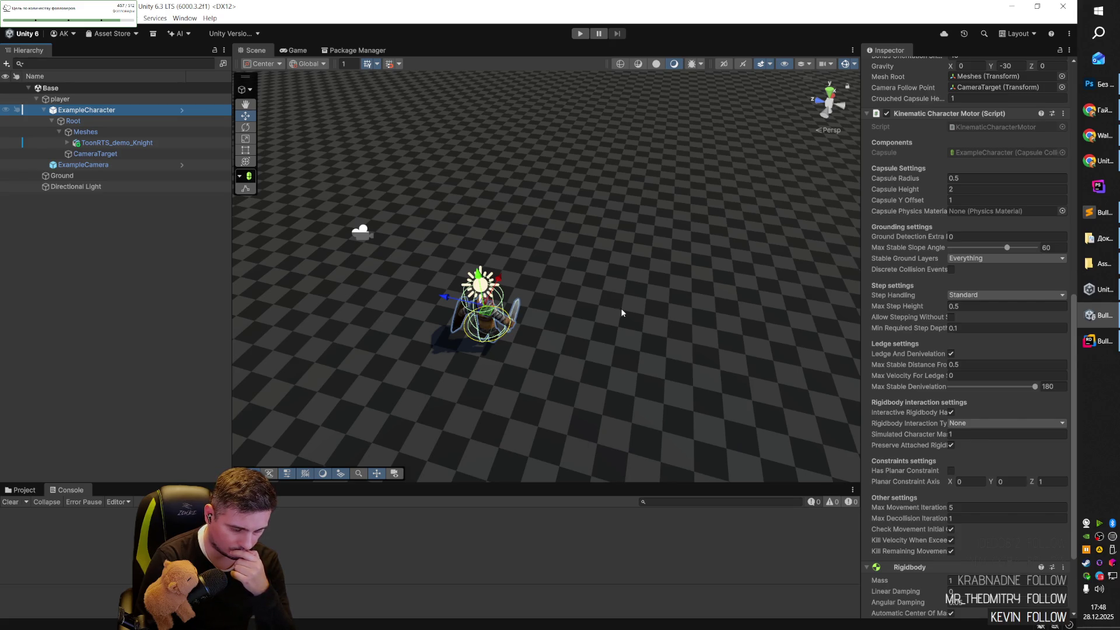
pyautogui.moveTo(561, 308)
pyautogui.mouseDown()
pyautogui.moveTo(551, 275)
pyautogui.moveTo(537, 297)
pyautogui.moveTo(527, 282)
pyautogui.moveTo(530, 301)
pyautogui.mouseUp()
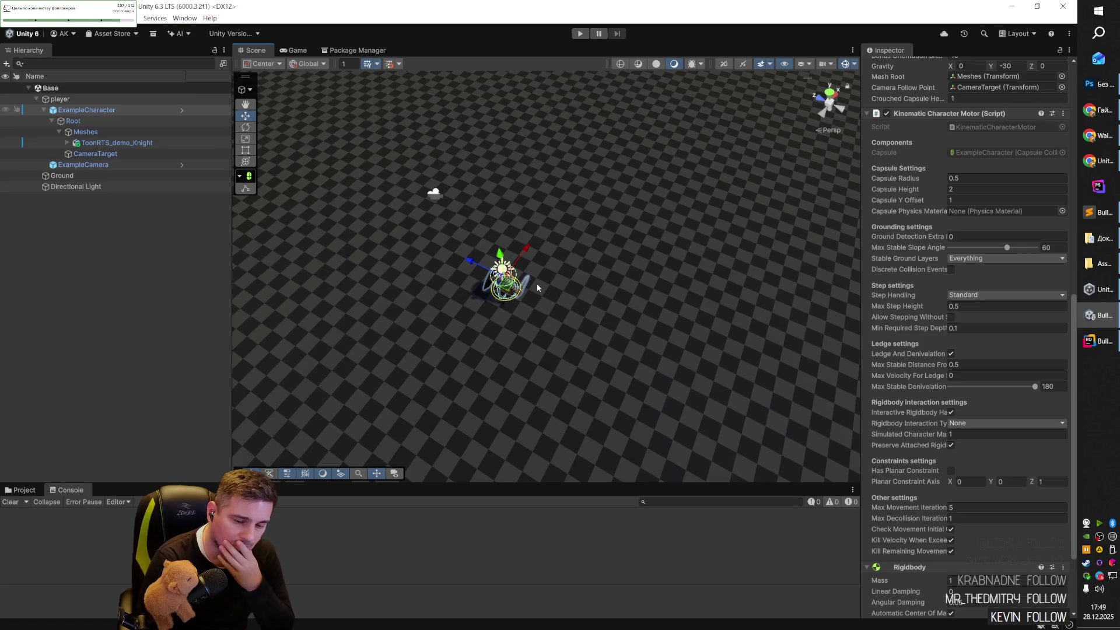
pyautogui.hotkey('alt', 'Tab')
pyautogui.hotkey('ctrl', 'shift', 'o')
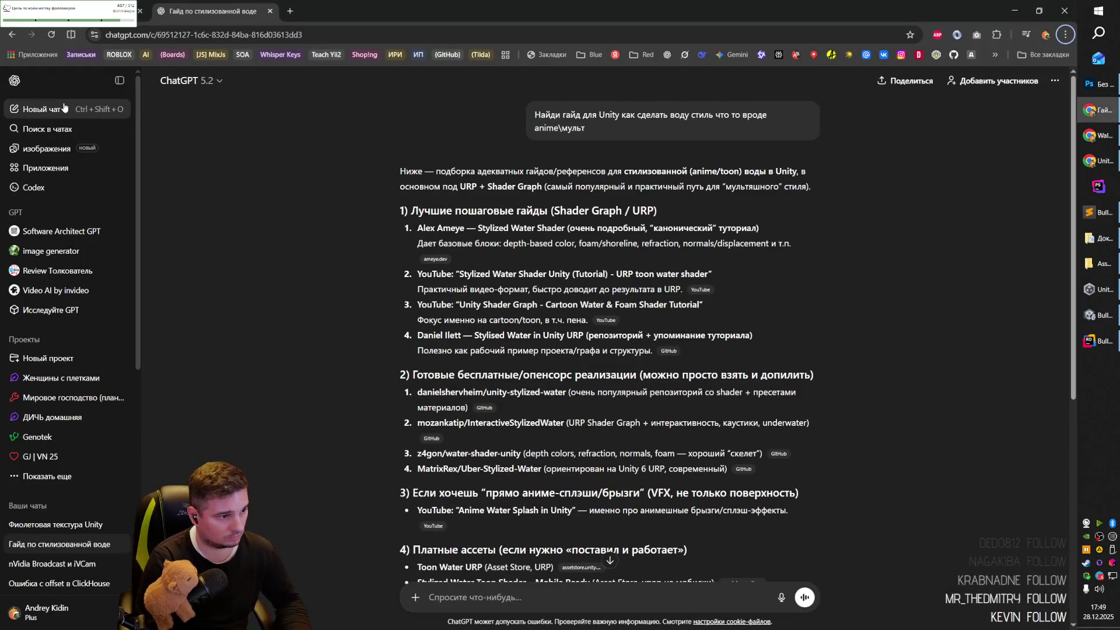
# Look up the Kinematic Character Controller asset in Unity's My Assets package list.
pyautogui.write('Unity')
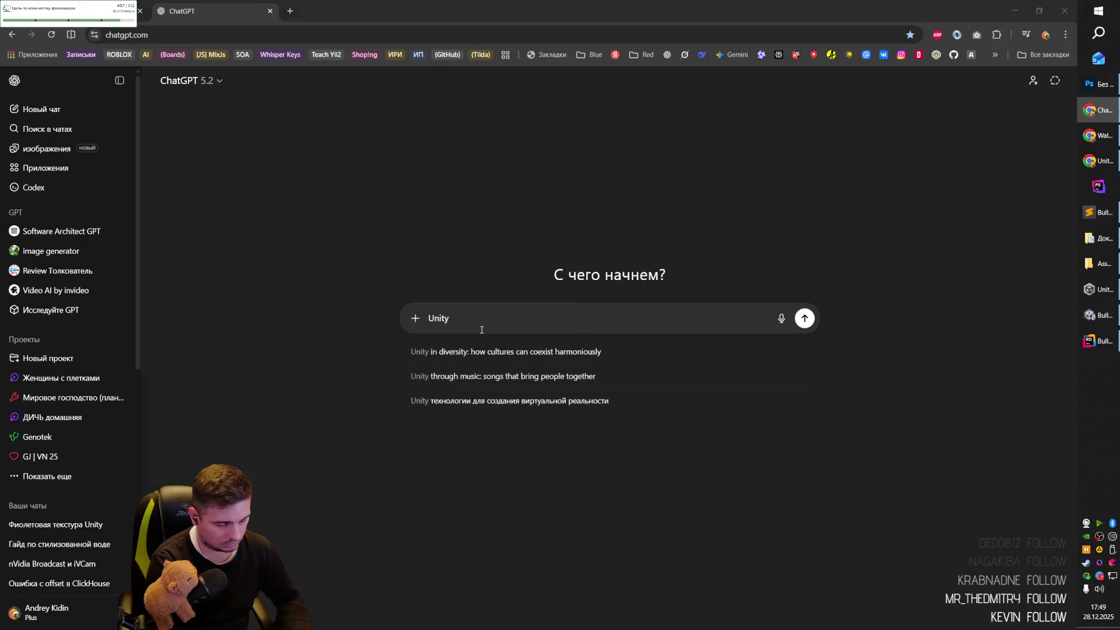
pyautogui.hotkey('alt', 'Tab')
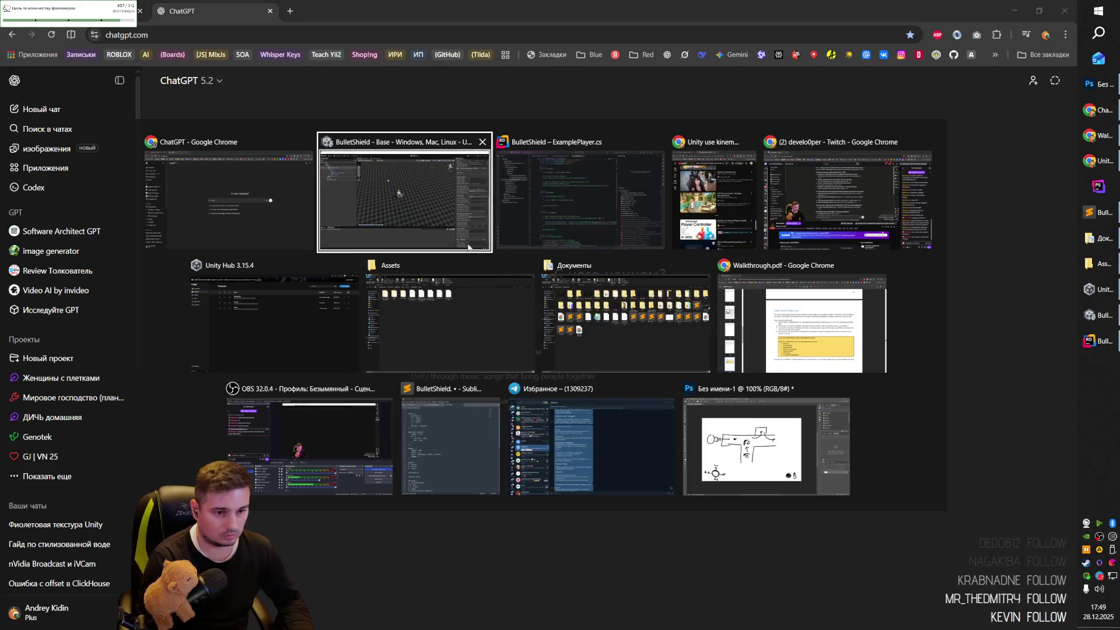
pyautogui.click(467, 195)
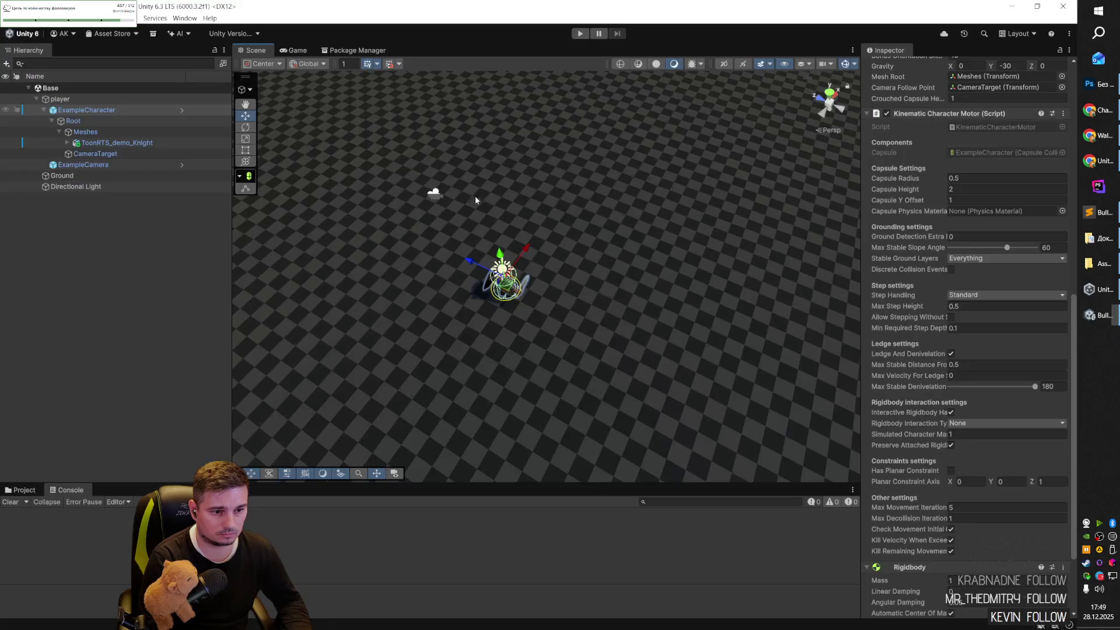
pyautogui.click(96, 35)
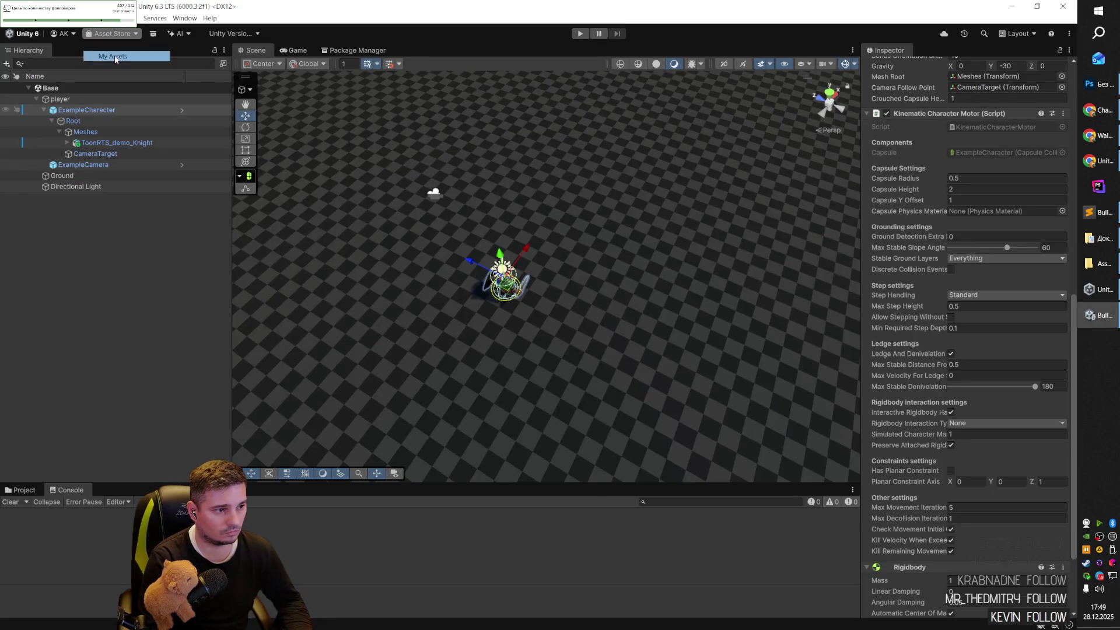
pyautogui.click(114, 55)
pyautogui.hotkey('alt', 'Tab')
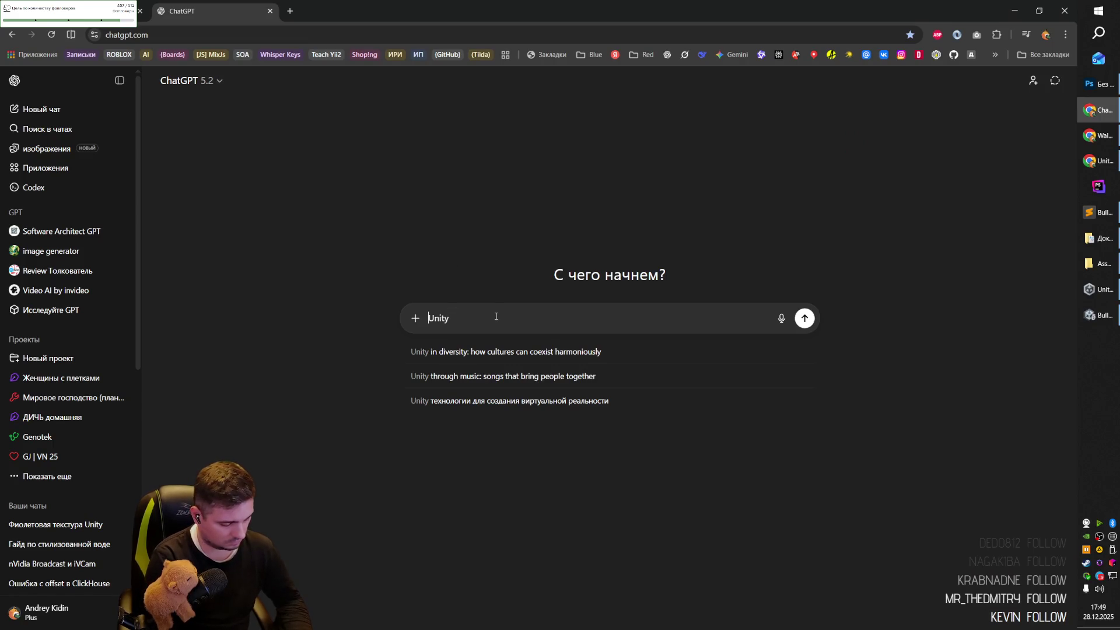
# Ask in Russian how to make a fixed isometric camera with Kinematic Character Controller, or build one.
pyautogui.write('rfr')
pyautogui.press('BackSpace')
pyautogui.press('BackSpace')
pyautogui.press('BackSpace')
pyautogui.write('Как в Unity')
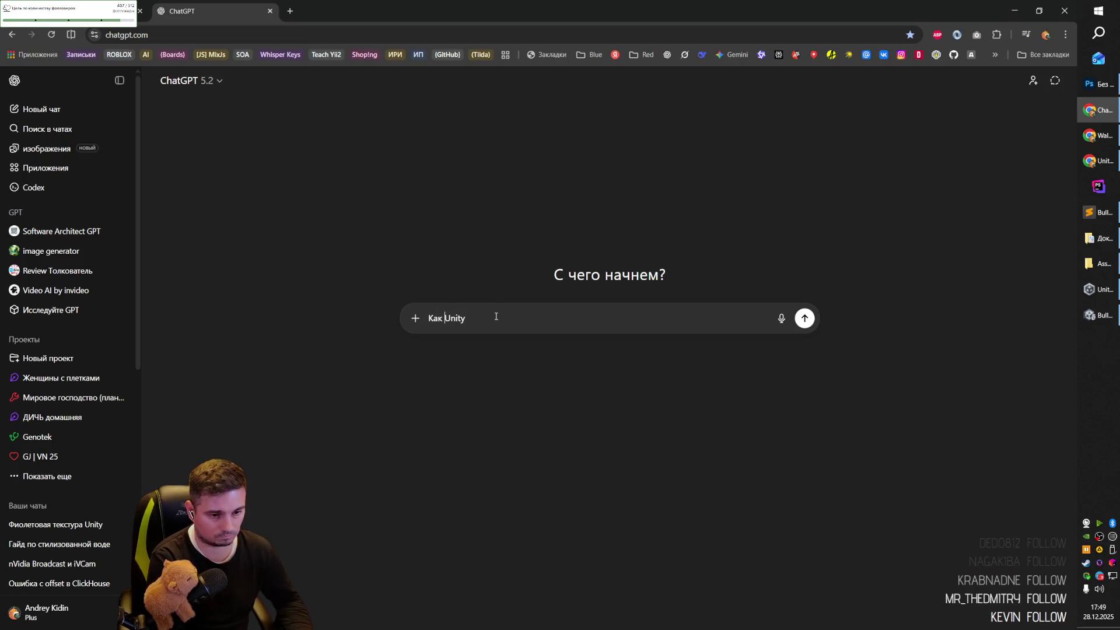
pyautogui.write(' сдел')
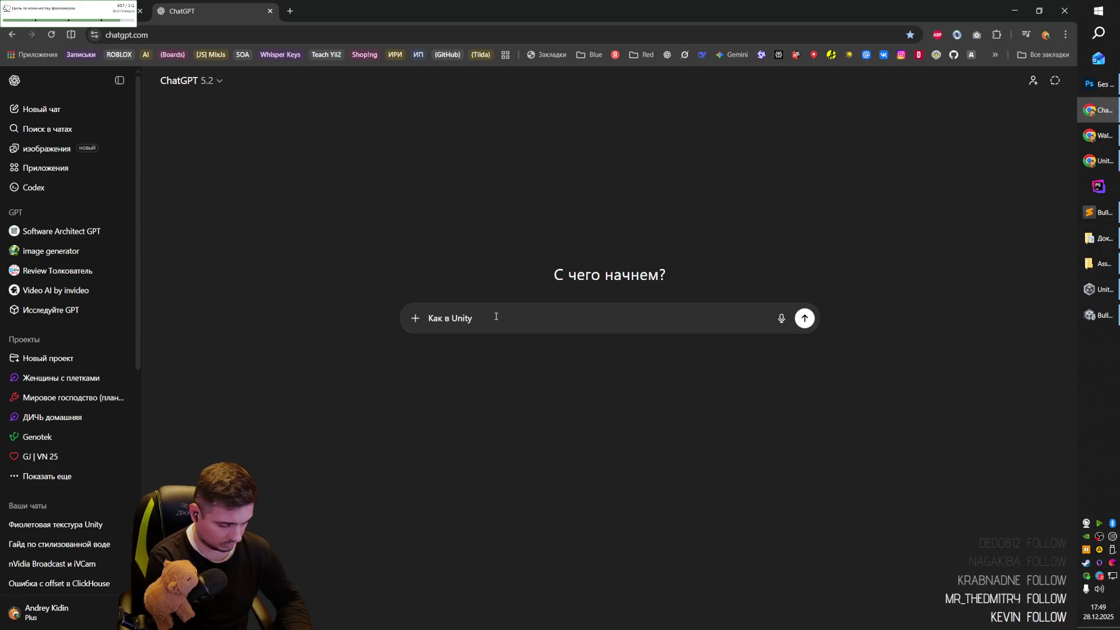
pyautogui.write('ать rfv')
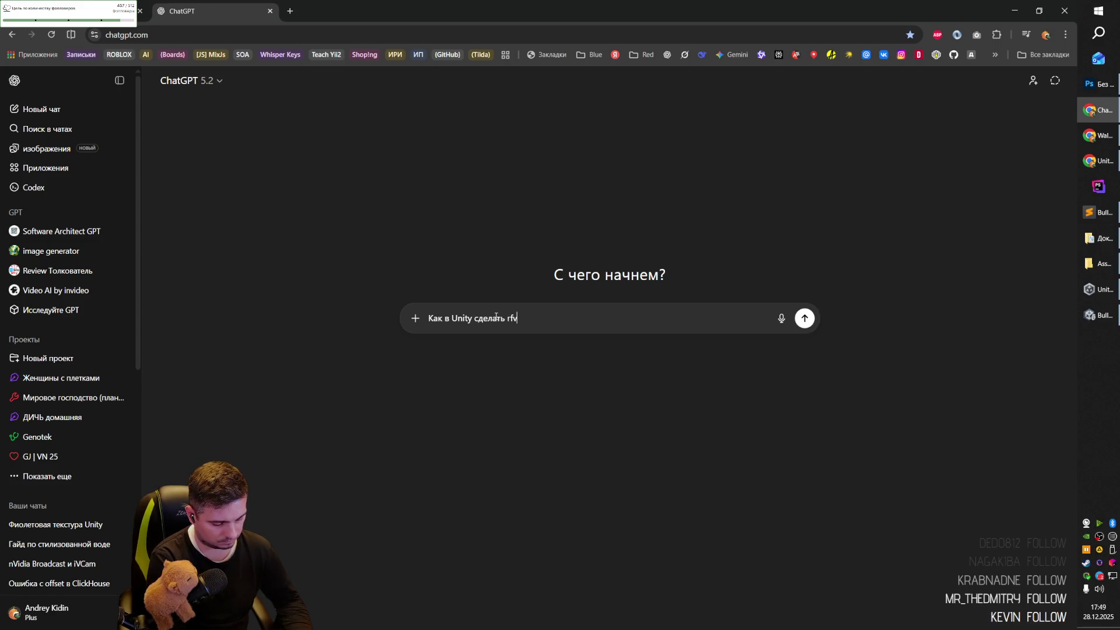
pyautogui.press('BackSpace')
pyautogui.press('BackSpace')
pyautogui.press('BackSpace')
pyautogui.write('закреплённую камеру в изометрии')
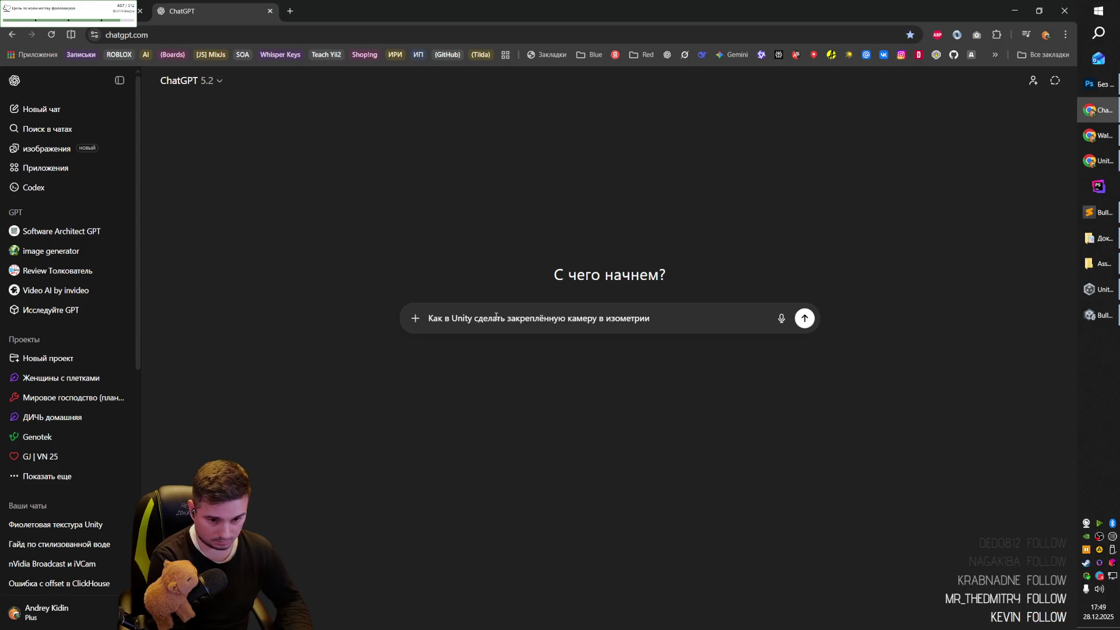
pyautogui.write(' от 2 лица')
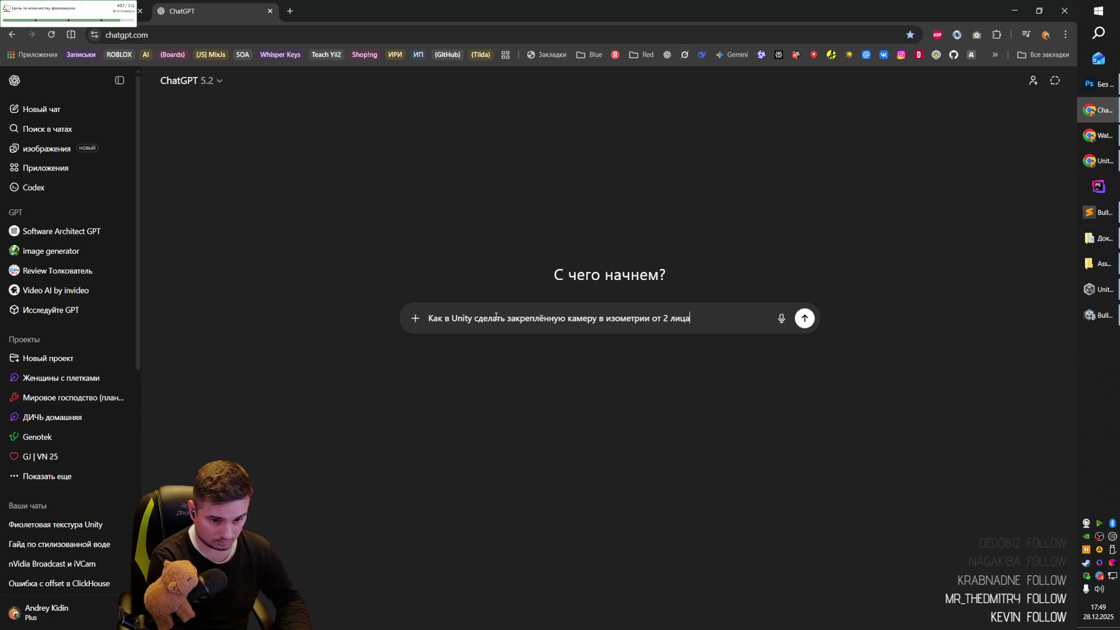
pyautogui.write(' использую ')
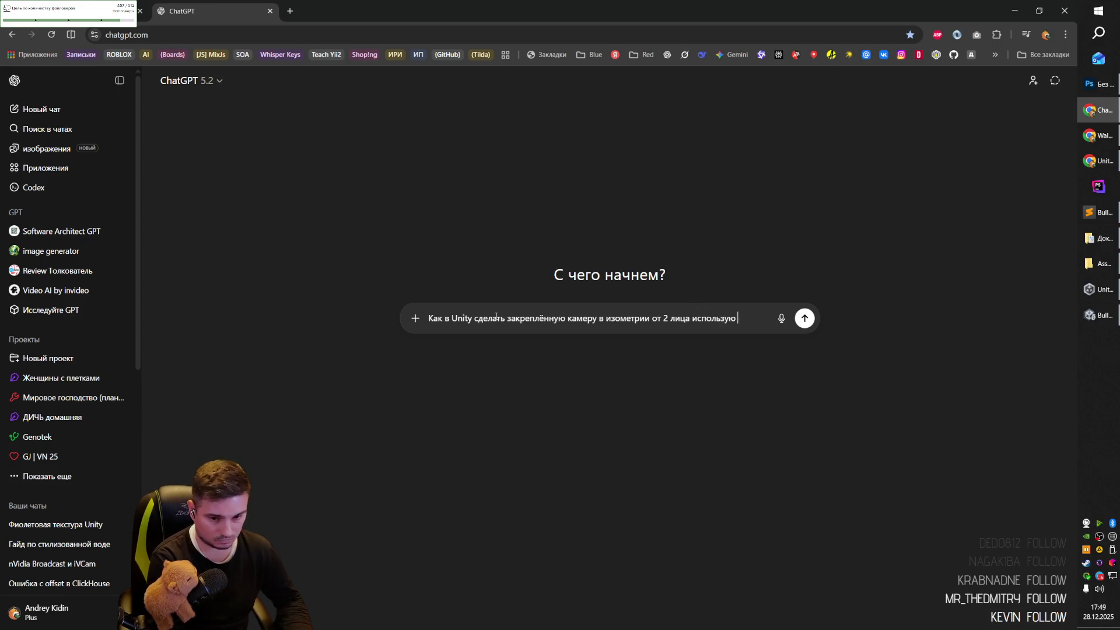
pyautogui.write(' Сш')
pyautogui.press('BackSpace')
pyautogui.press('BackSpace')
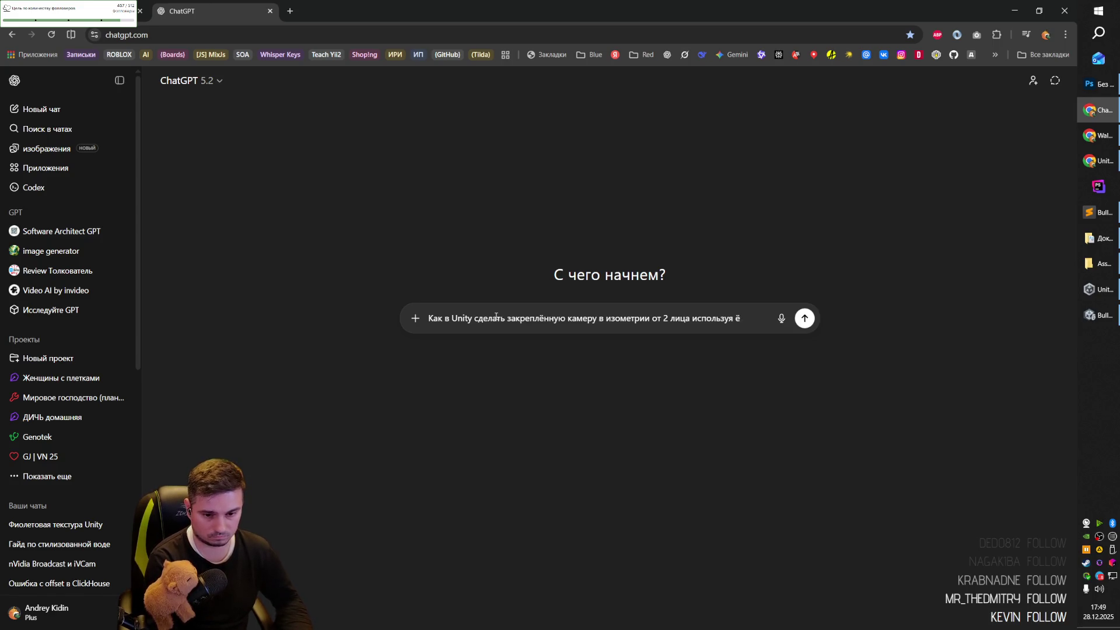
pyautogui.write('Kinematic Character Controller`')
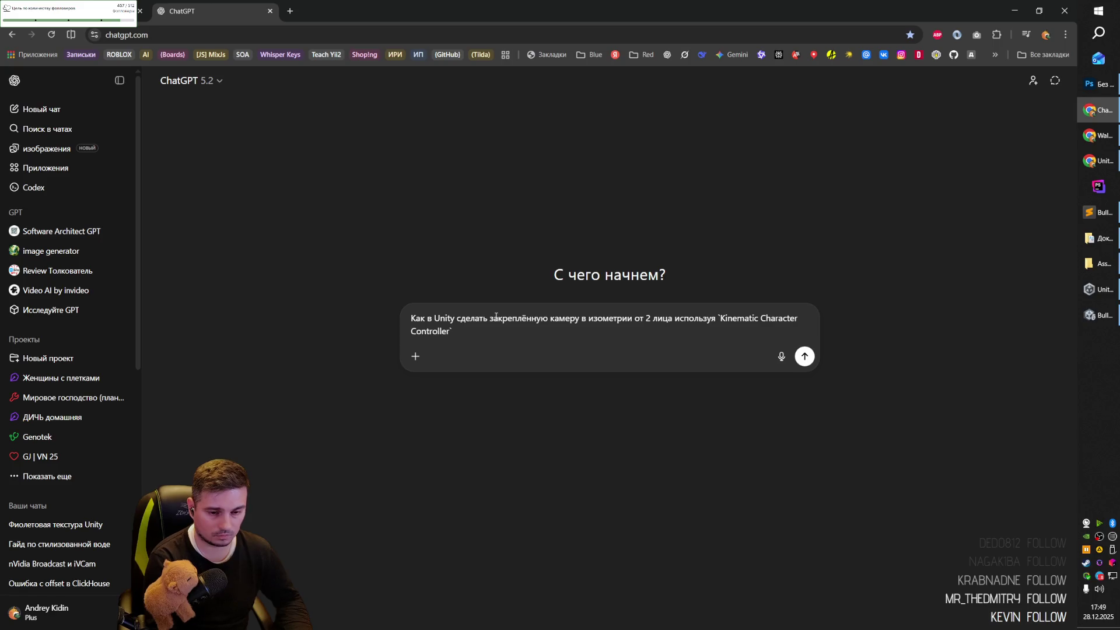
pyautogui.write('asset')
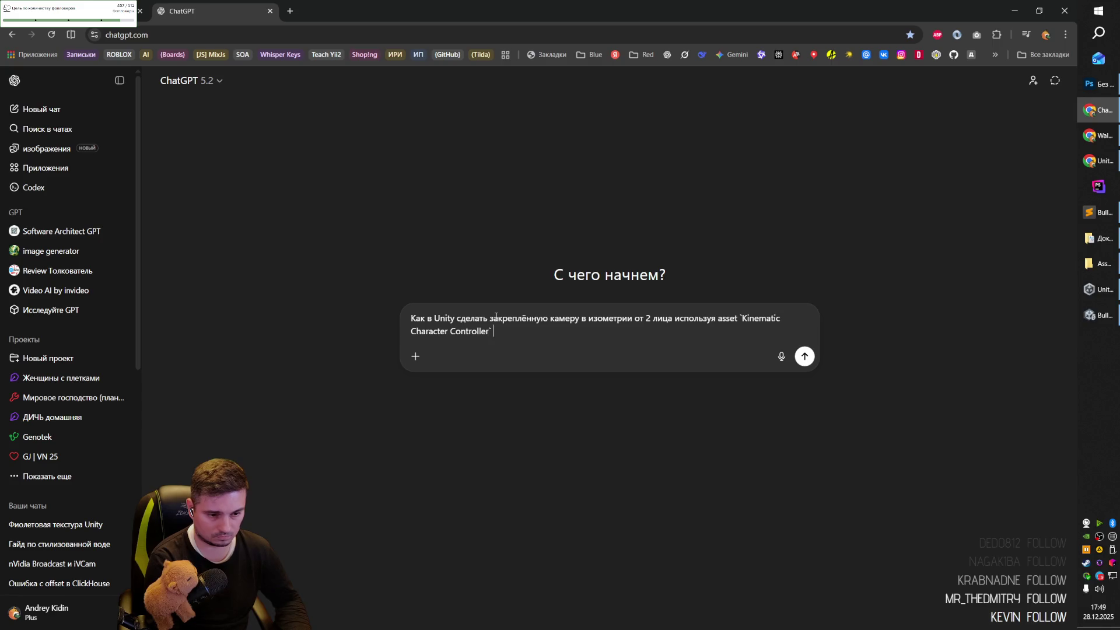
pyautogui.write(' &')
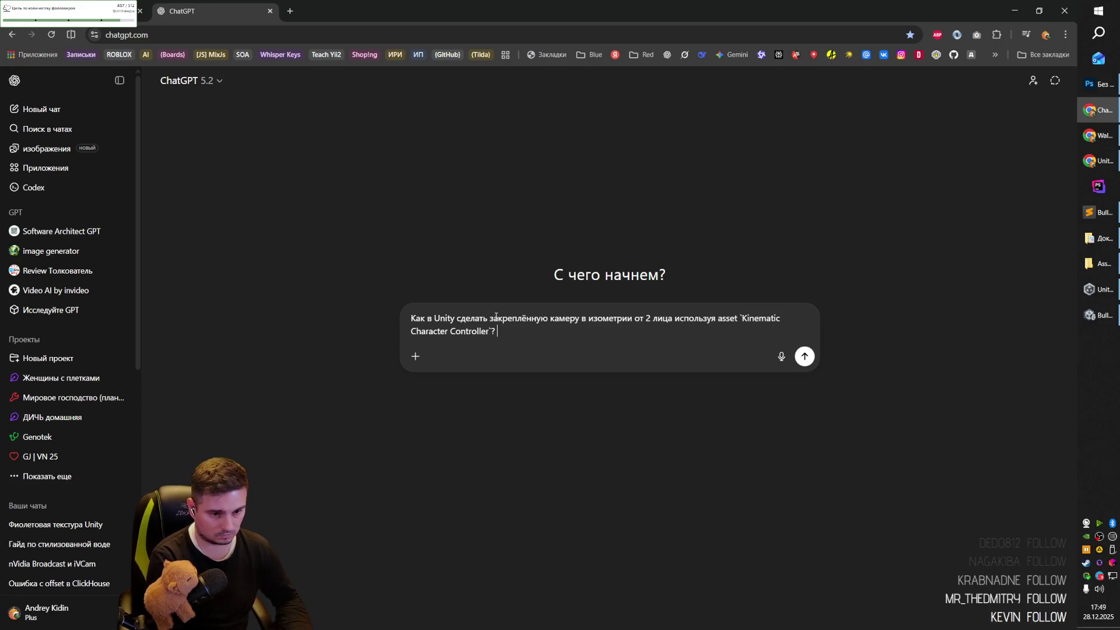
pyautogui.write('Илипроще сво')
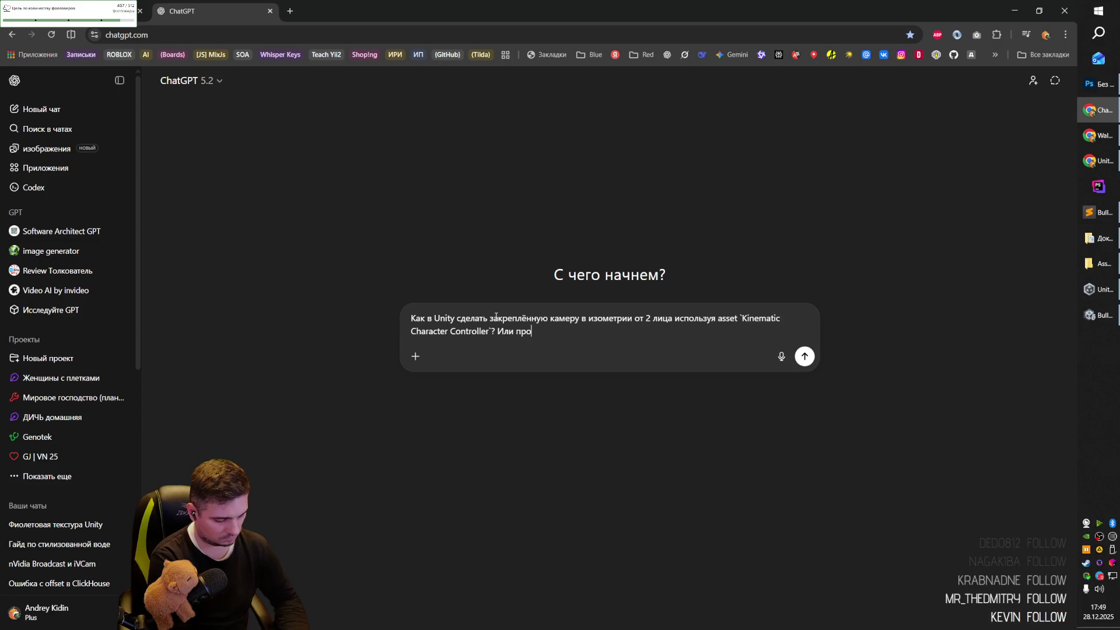
pyautogui.write(' ну')
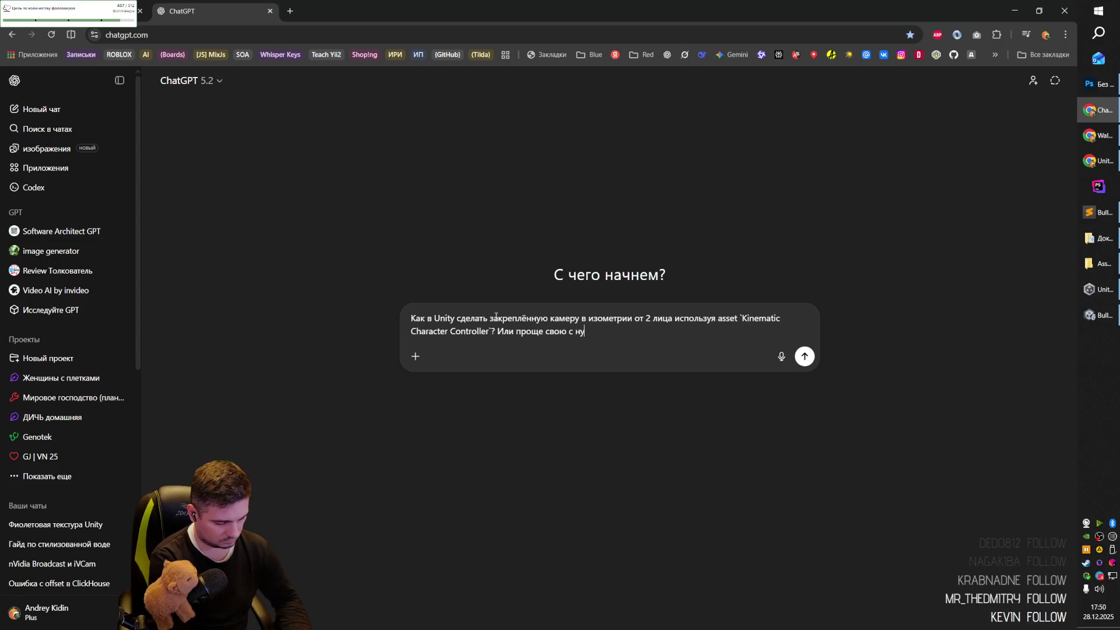
pyautogui.write('ля сделать7')
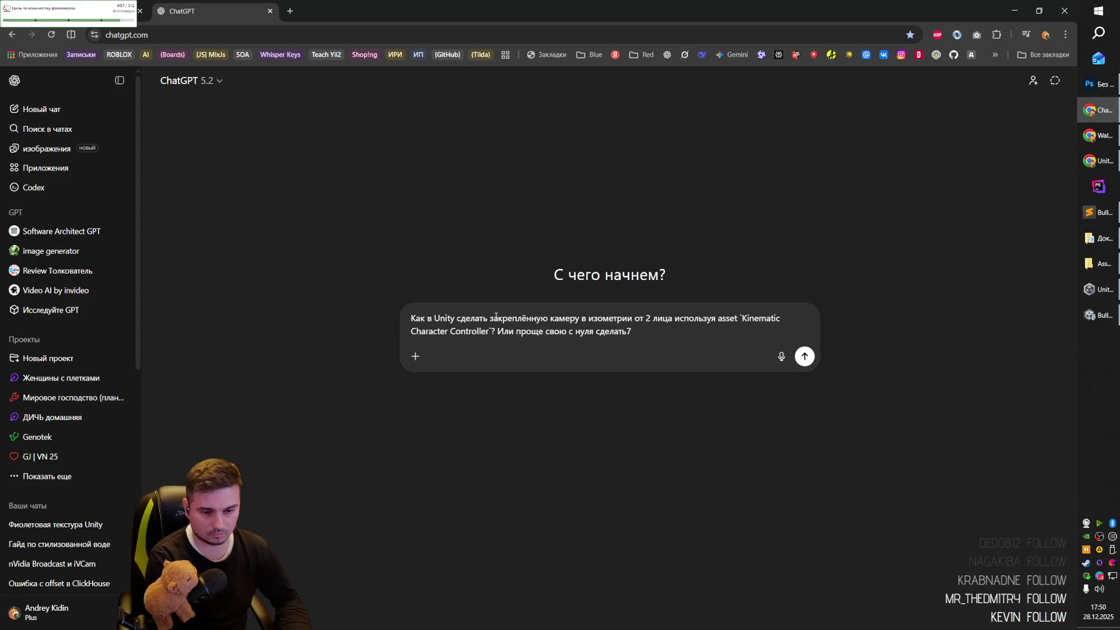
pyautogui.press('Return')
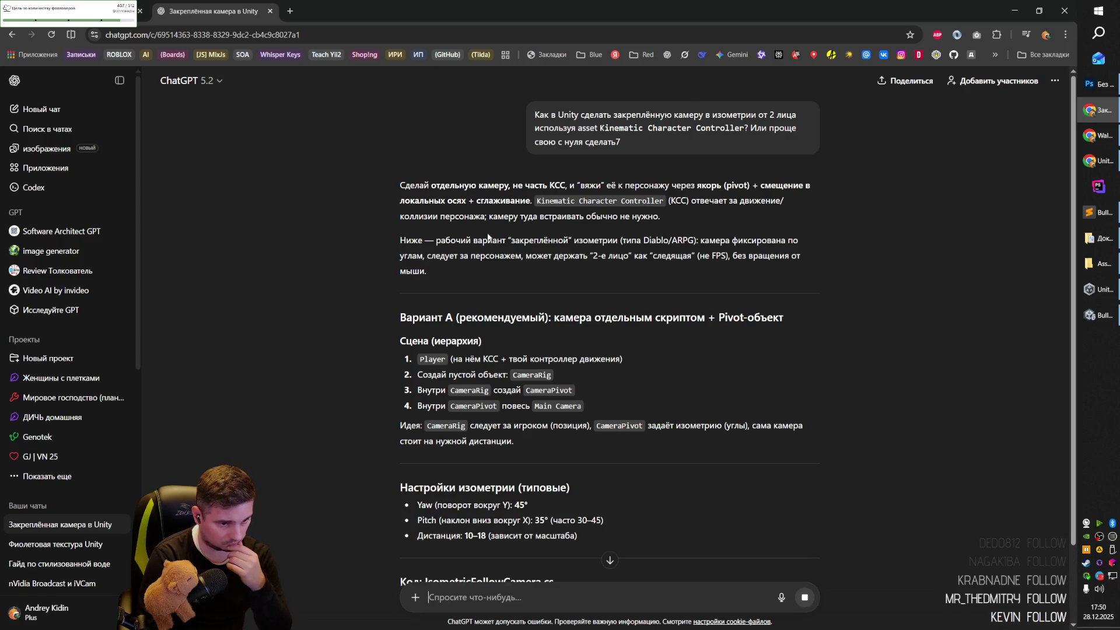
# Read the CameraRig/CameraPivot answer, then return to Unity's Scene view and orbit the knight.
pyautogui.scroll(-2, 496, 261)
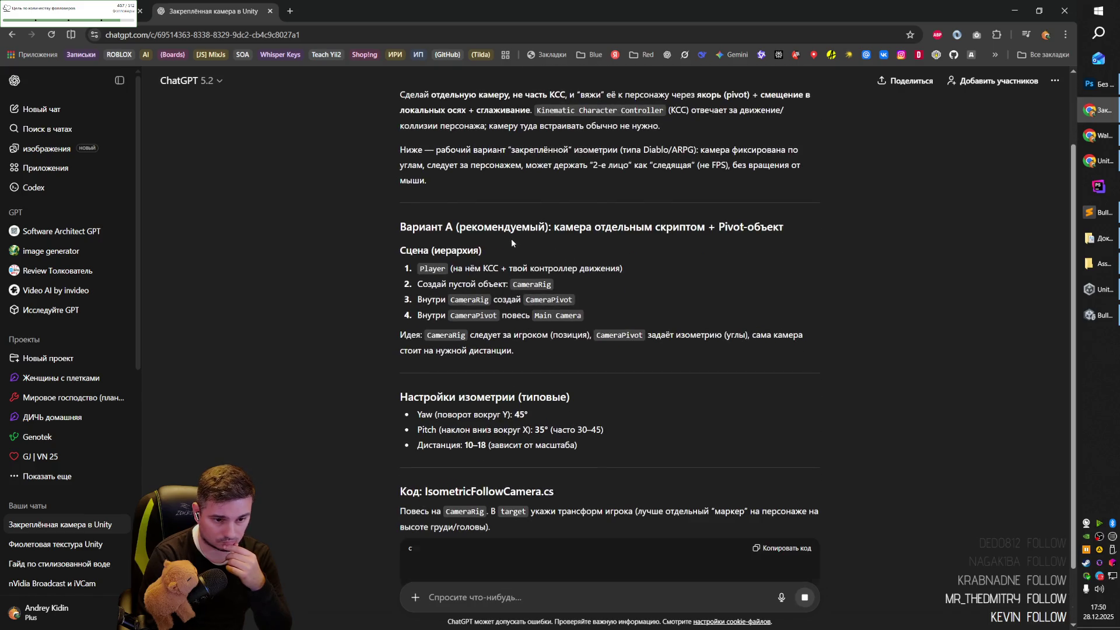
pyautogui.scroll(-2, 520, 237)
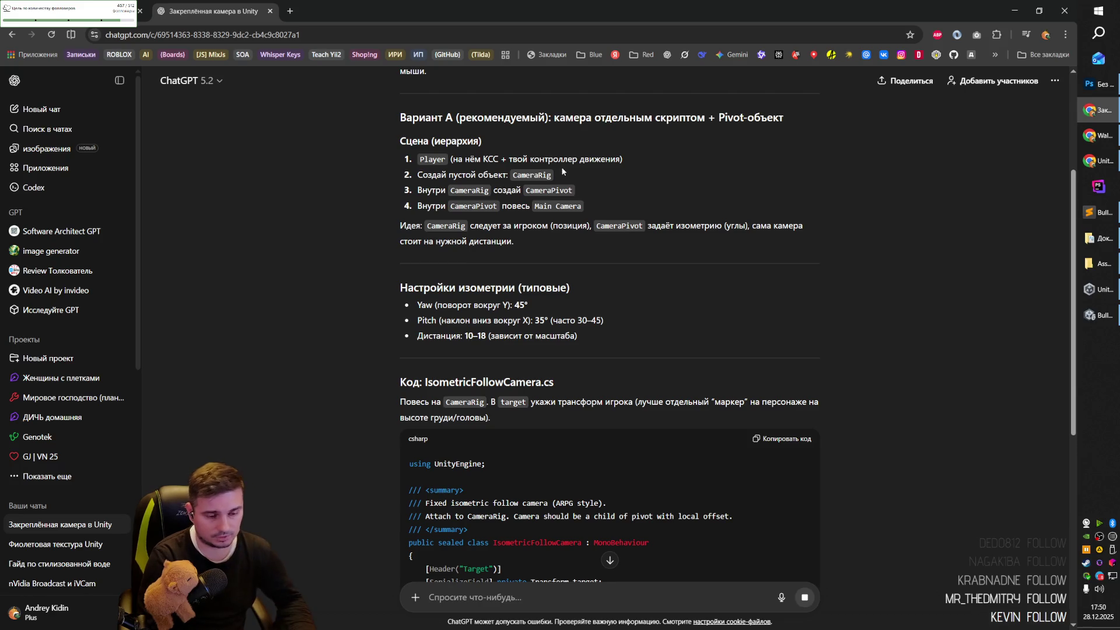
pyautogui.hotkey('alt', 'Tab')
pyautogui.click(255, 50)
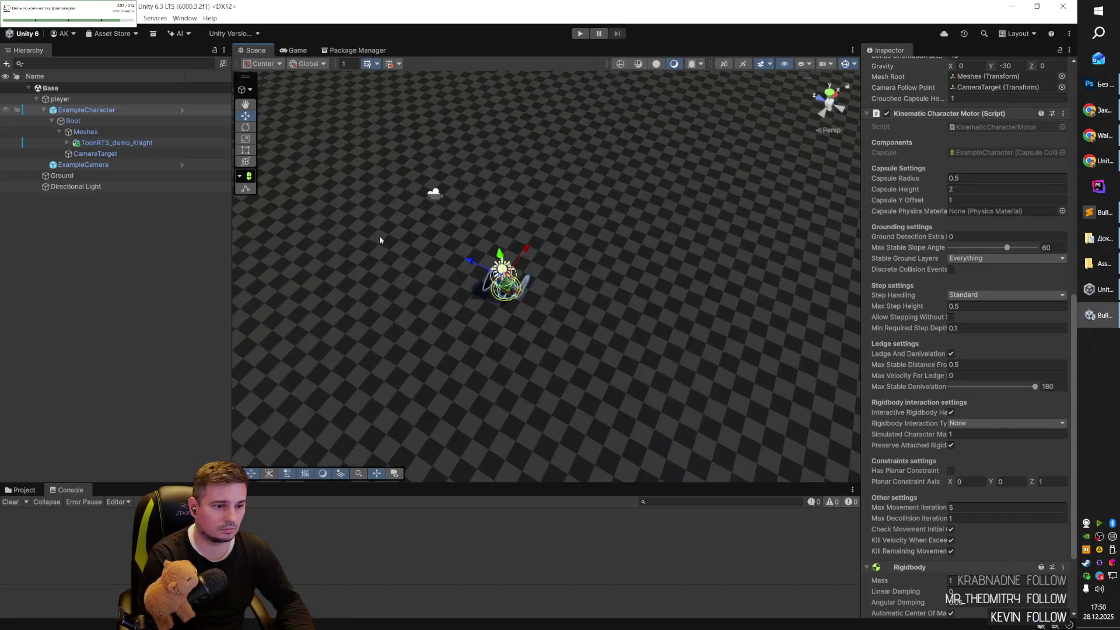
pyautogui.moveTo(629, 315)
pyautogui.mouseDown()
pyautogui.moveTo(599, 295)
pyautogui.moveTo(587, 306)
pyautogui.mouseUp()
# Leave the player's Character Camera field empty.
pyautogui.click(104, 111)
pyautogui.click(60, 99)
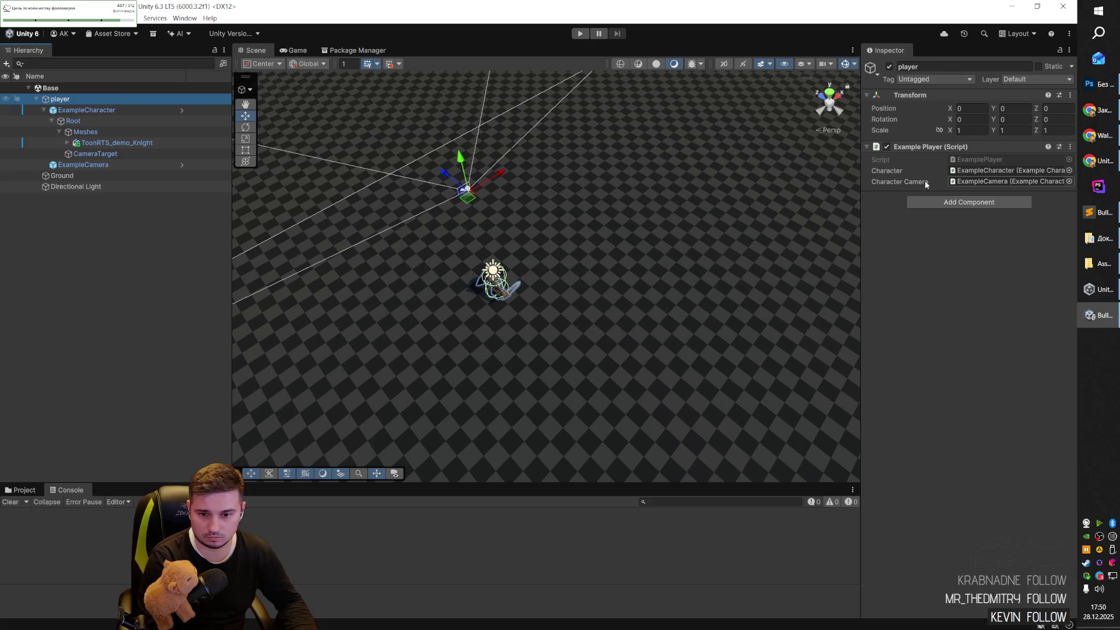
pyautogui.click(1069, 182)
pyautogui.press('Escape')
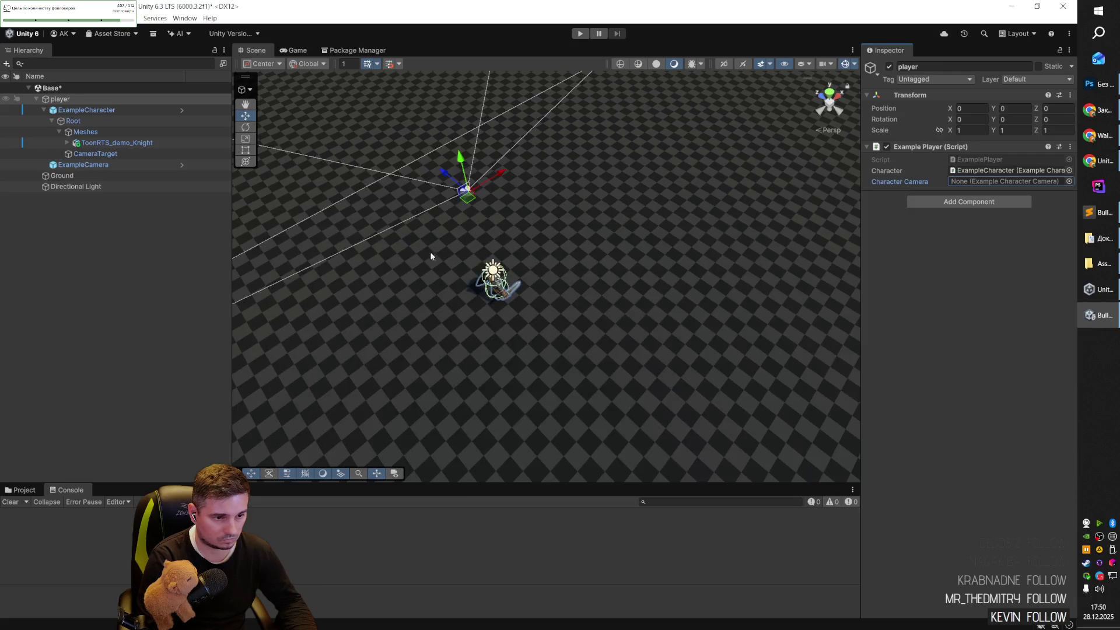
pyautogui.moveTo(471, 199)
pyautogui.mouseDown()
pyautogui.moveTo(460, 178)
pyautogui.moveTo(465, 188)
pyautogui.mouseUp()
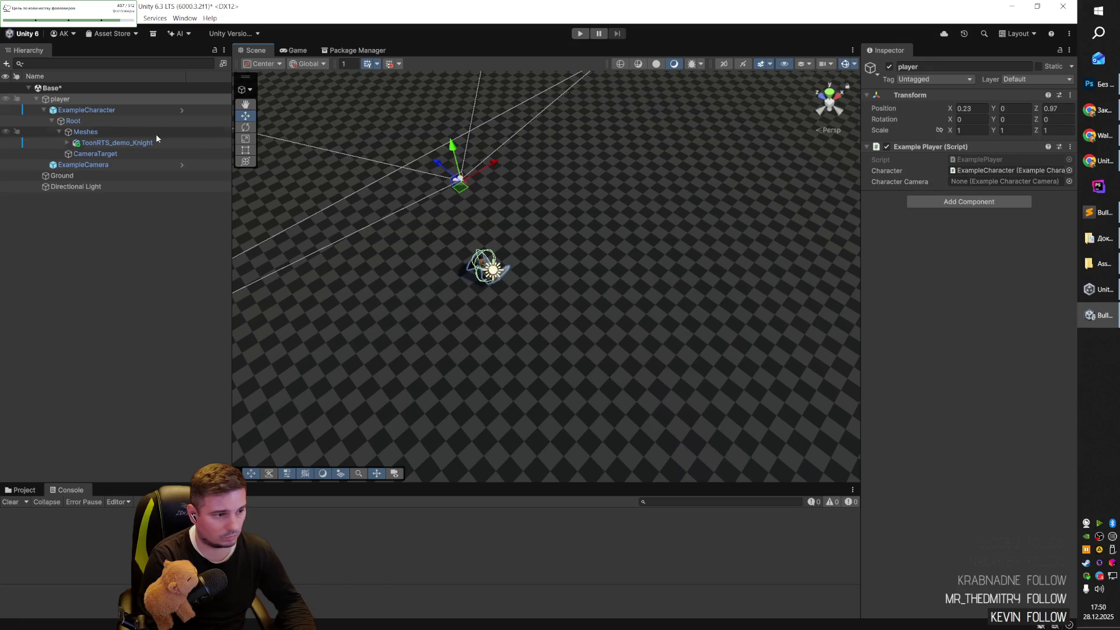
# Delete ExampleCamera and CameraTarget from the Hierarchy and save the Base scene.
pyautogui.click(101, 166)
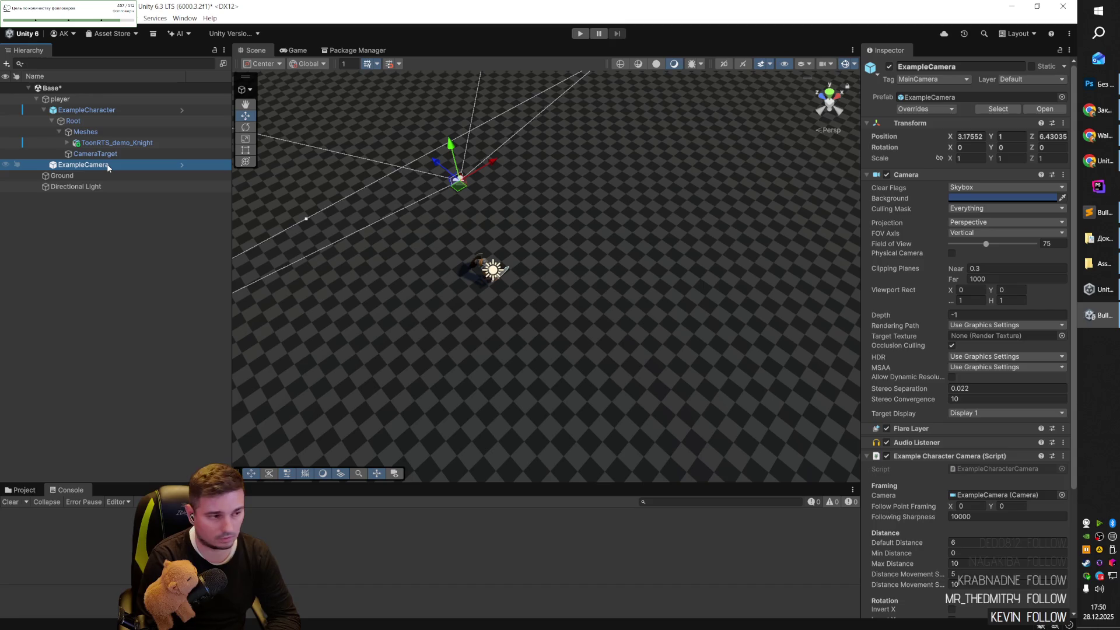
pyautogui.press('Delete')
pyautogui.click(107, 155)
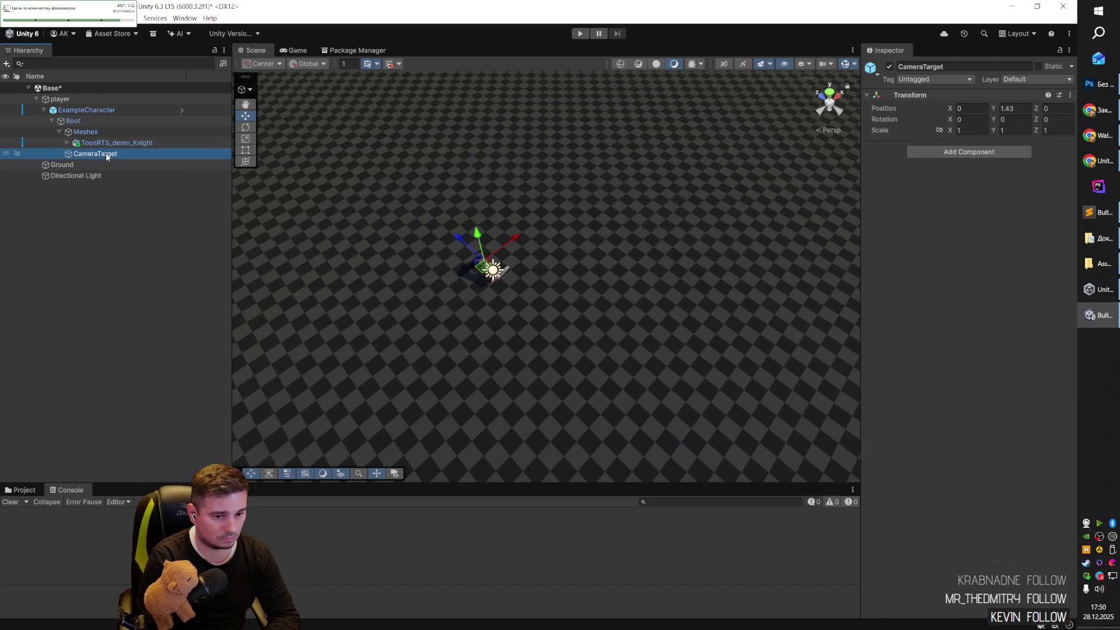
pyautogui.press('Delete')
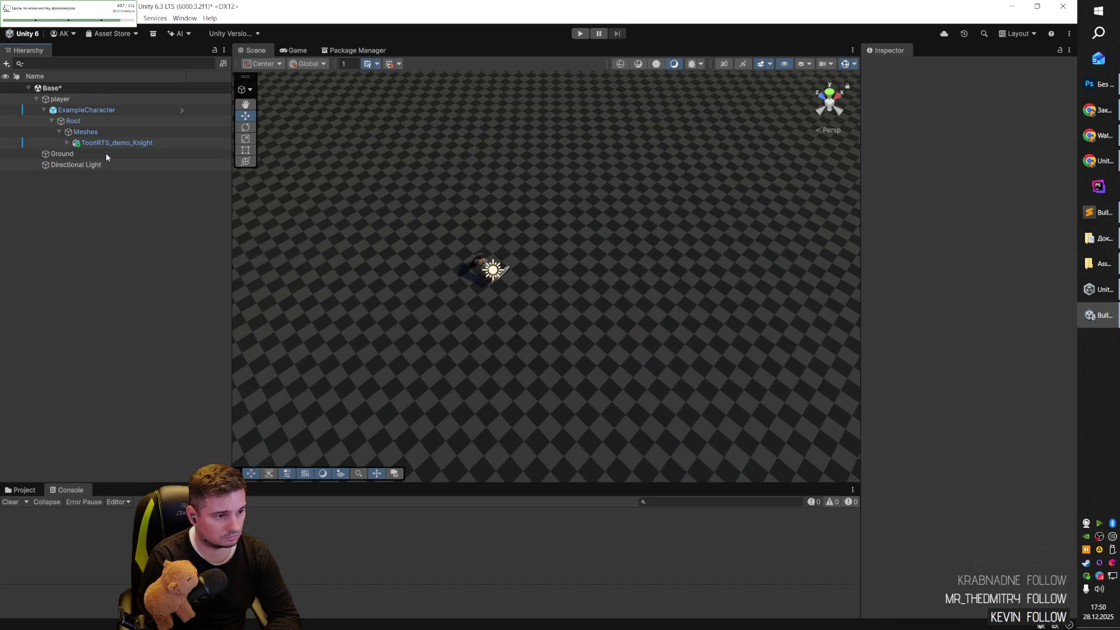
pyautogui.click(75, 99)
pyautogui.hotkey('ctrl', 's')
pyautogui.click(37, 99)
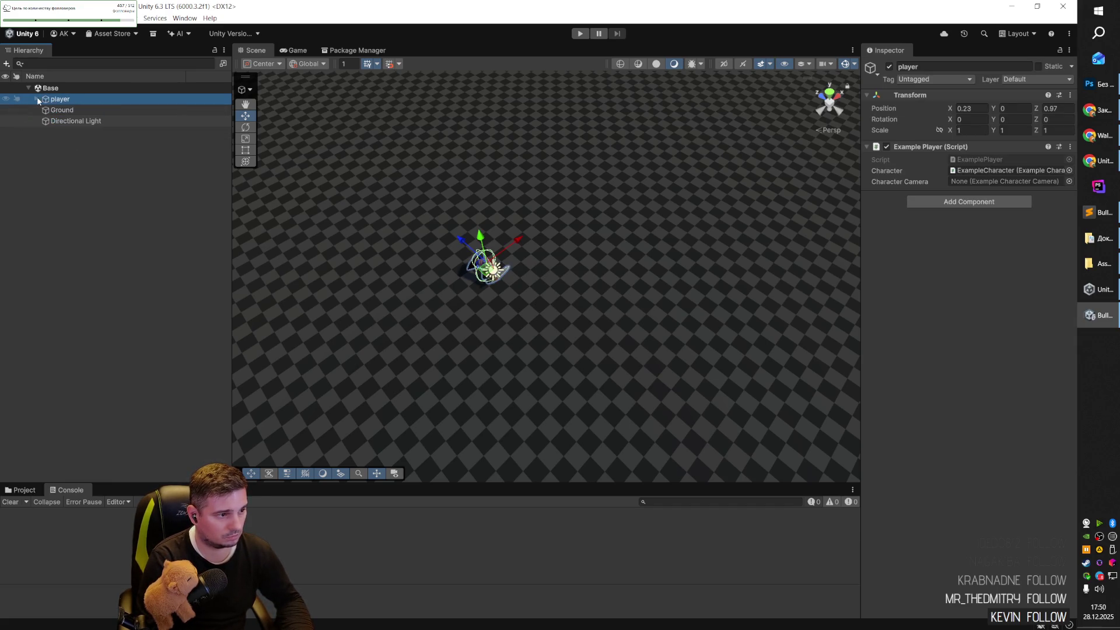
# Add a new Camera, move it over the character and tilt it about 49.6° downward.
pyautogui.click(37, 100)
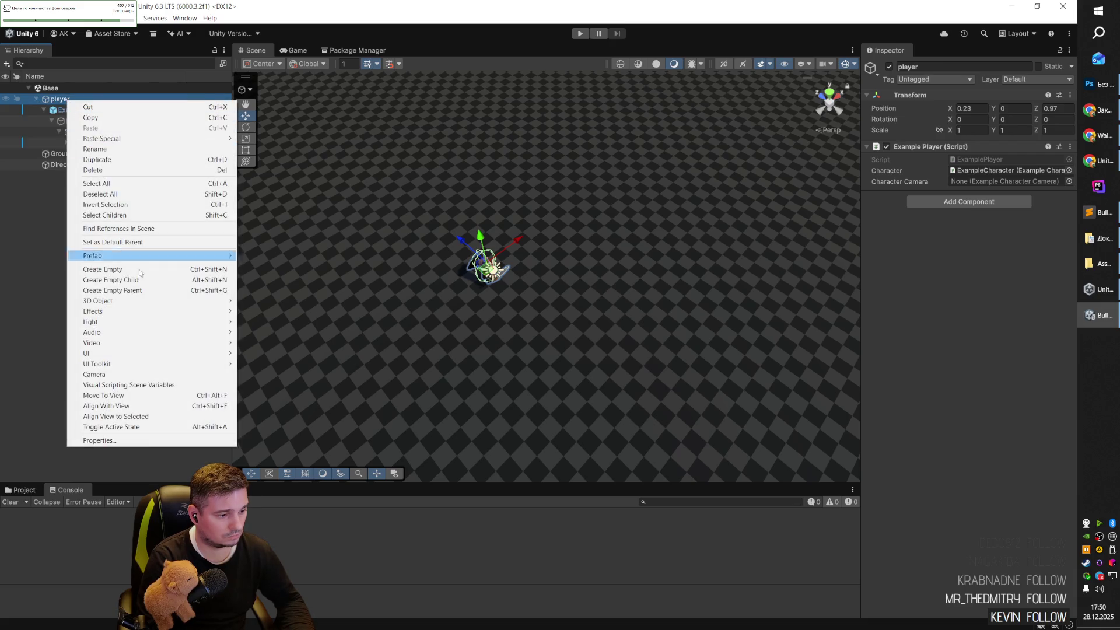
pyautogui.moveTo(143, 304)
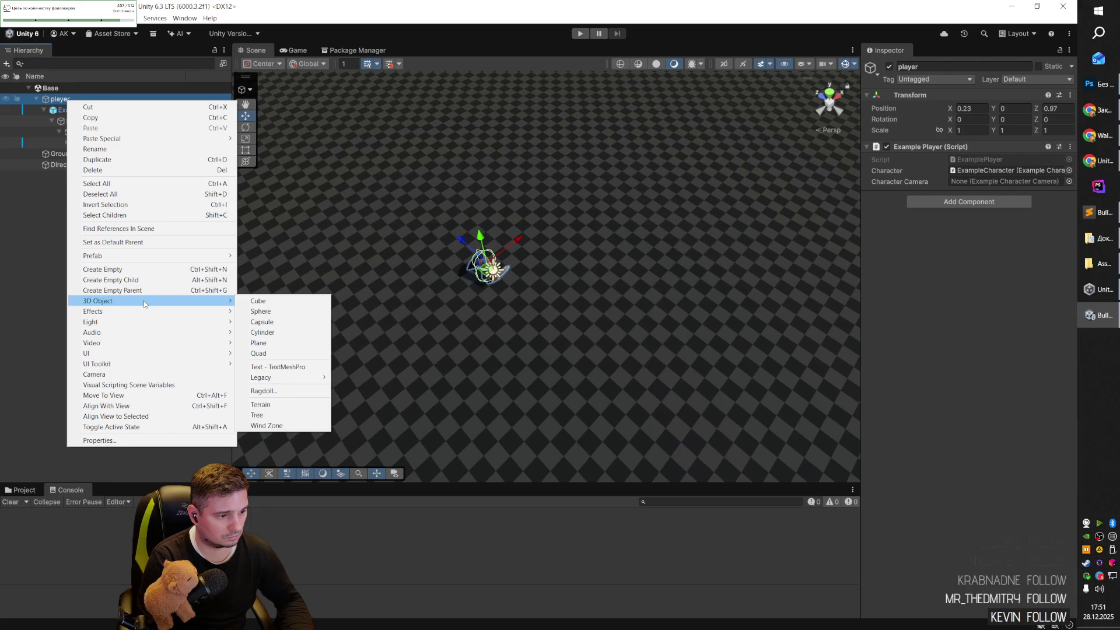
pyautogui.click(140, 374)
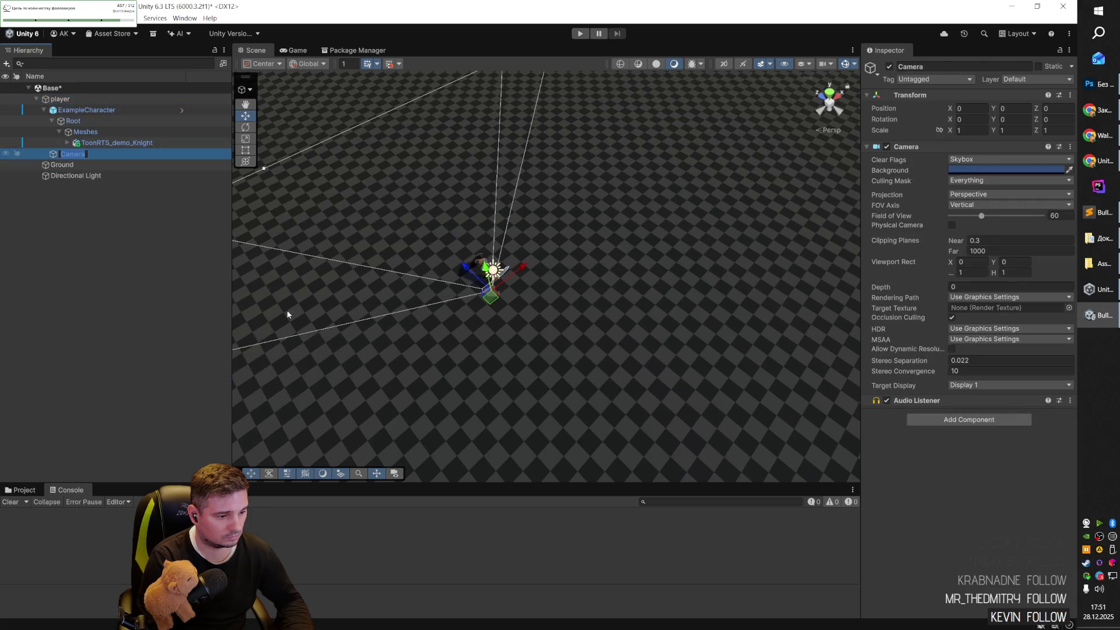
pyautogui.moveTo(474, 330)
pyautogui.mouseDown()
pyautogui.moveTo(617, 336)
pyautogui.moveTo(548, 286)
pyautogui.moveTo(559, 152)
pyautogui.moveTo(545, 294)
pyautogui.mouseUp()
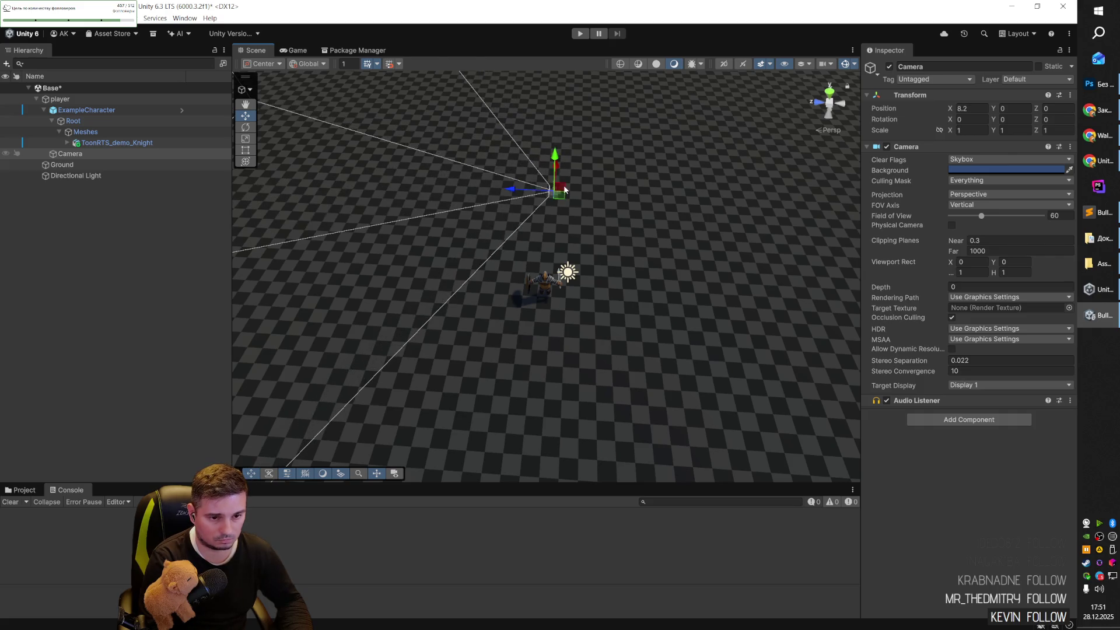
pyautogui.moveTo(562, 218)
pyautogui.mouseDown()
pyautogui.moveTo(619, 296)
pyautogui.moveTo(471, 293)
pyautogui.moveTo(418, 171)
pyautogui.moveTo(396, 203)
pyautogui.moveTo(641, 211)
pyautogui.mouseUp()
pyautogui.press('e')
pyautogui.moveTo(653, 158); pyautogui.dragTo(537, 181)
# Raise the Camera to height 10.39, check the Game view, save, and nest it under player.
pyautogui.hotkey('ctrl', '2')
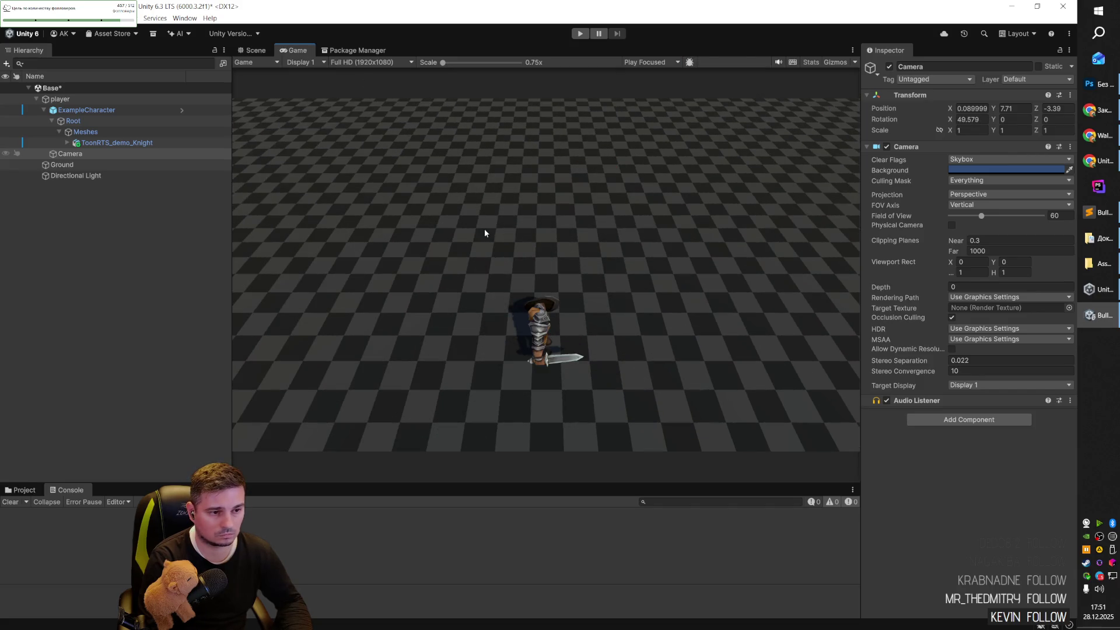
pyautogui.click(254, 50)
pyautogui.press('w')
pyautogui.moveTo(578, 229)
pyautogui.mouseDown()
pyautogui.moveTo(582, 153)
pyautogui.moveTo(603, 169)
pyautogui.mouseUp()
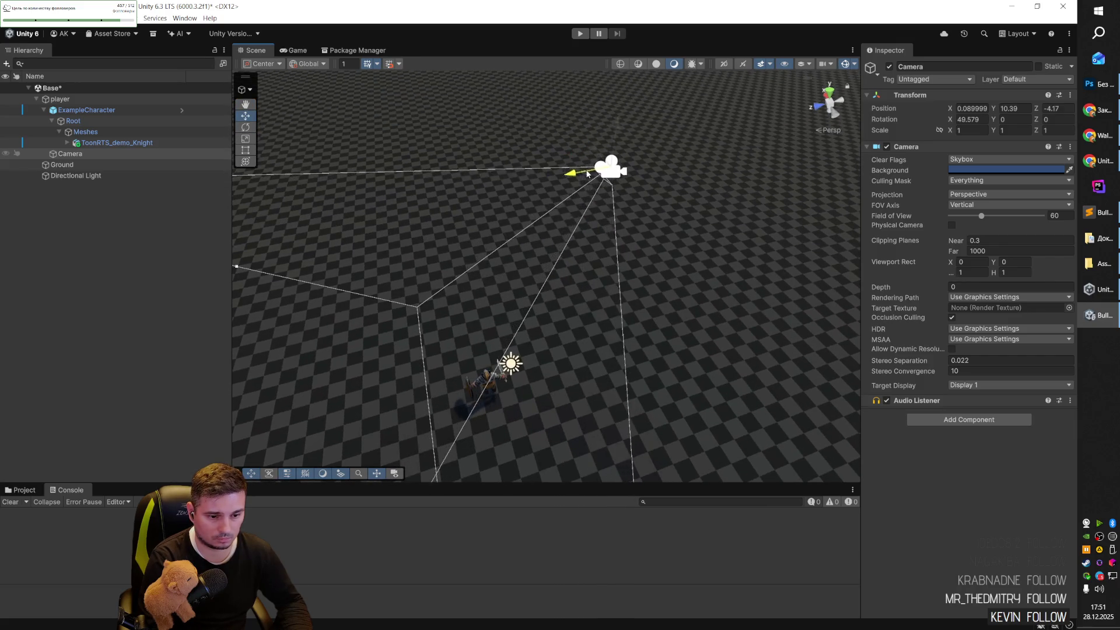
pyautogui.click(294, 52)
pyautogui.click(256, 51)
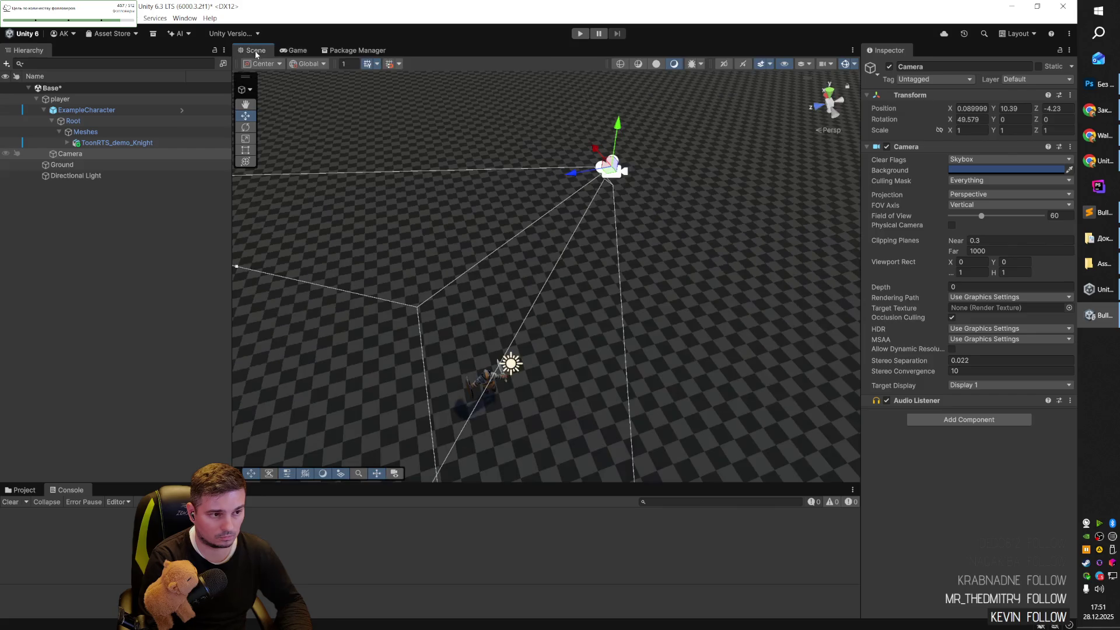
pyautogui.hotkey('ctrl', 's')
pyautogui.moveTo(64, 153); pyautogui.dragTo(75, 103)
pyautogui.click(74, 103)
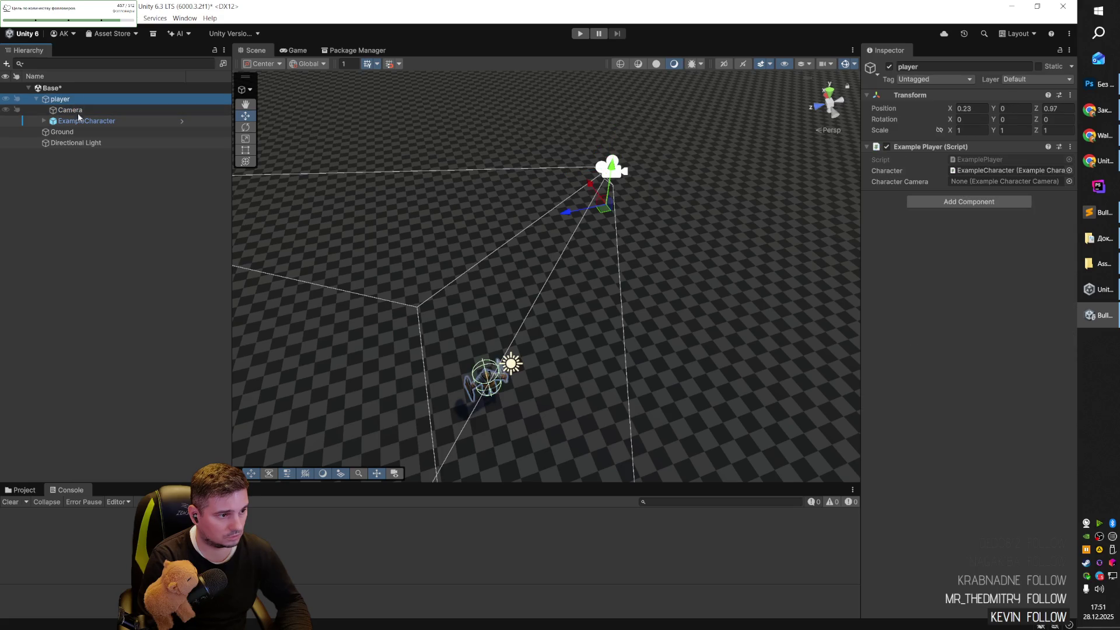
# Play-test the scene, pause, and inspect the first NullReferenceException from ExamplePlayer.cs before stopping.
pyautogui.click(585, 37)
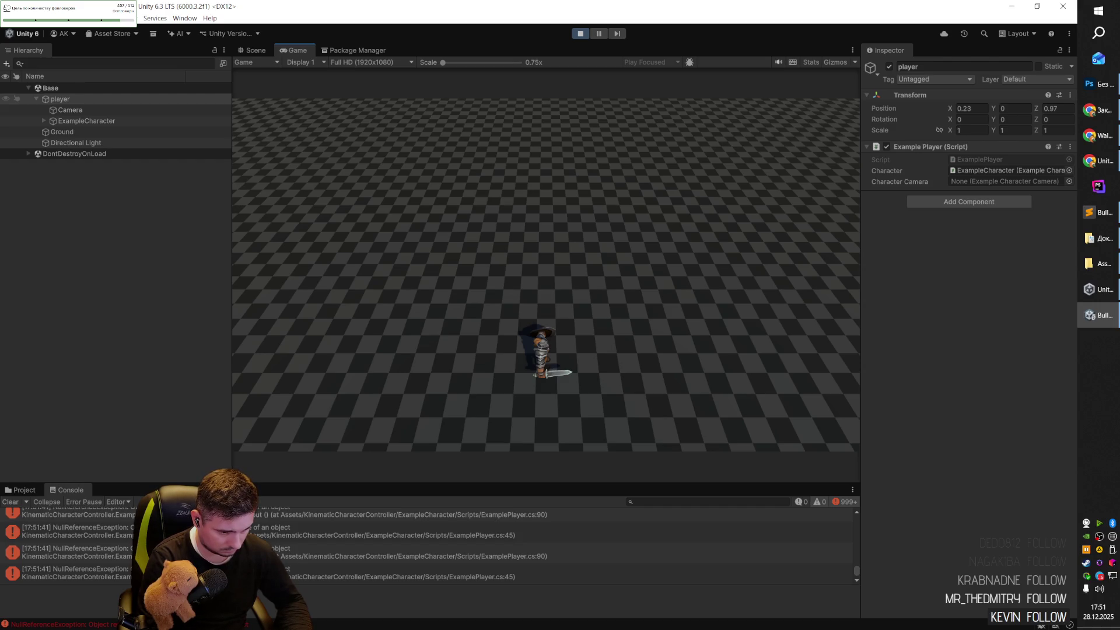
pyautogui.click(599, 34)
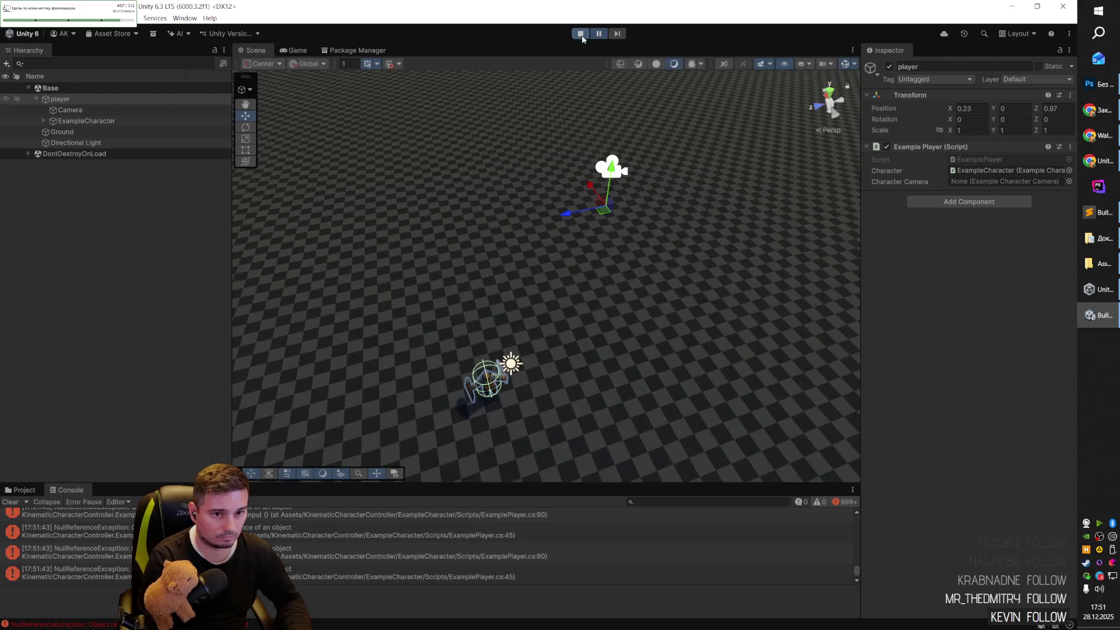
pyautogui.scroll(1, 453, 528)
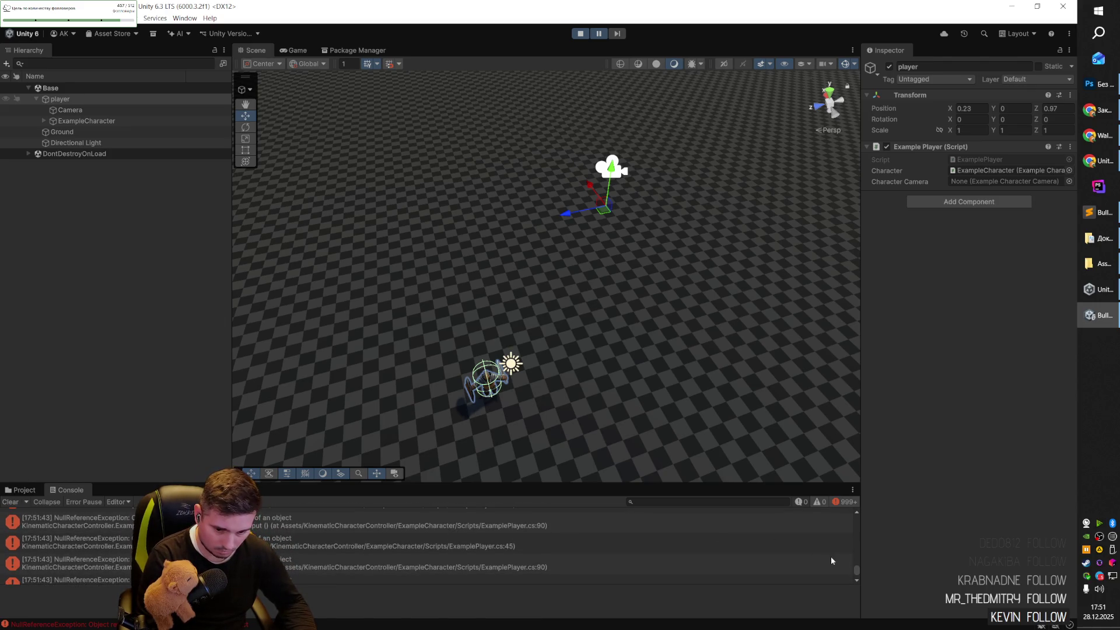
pyautogui.scroll(-1, 840, 542)
pyautogui.moveTo(856, 568); pyautogui.dragTo(866, 510)
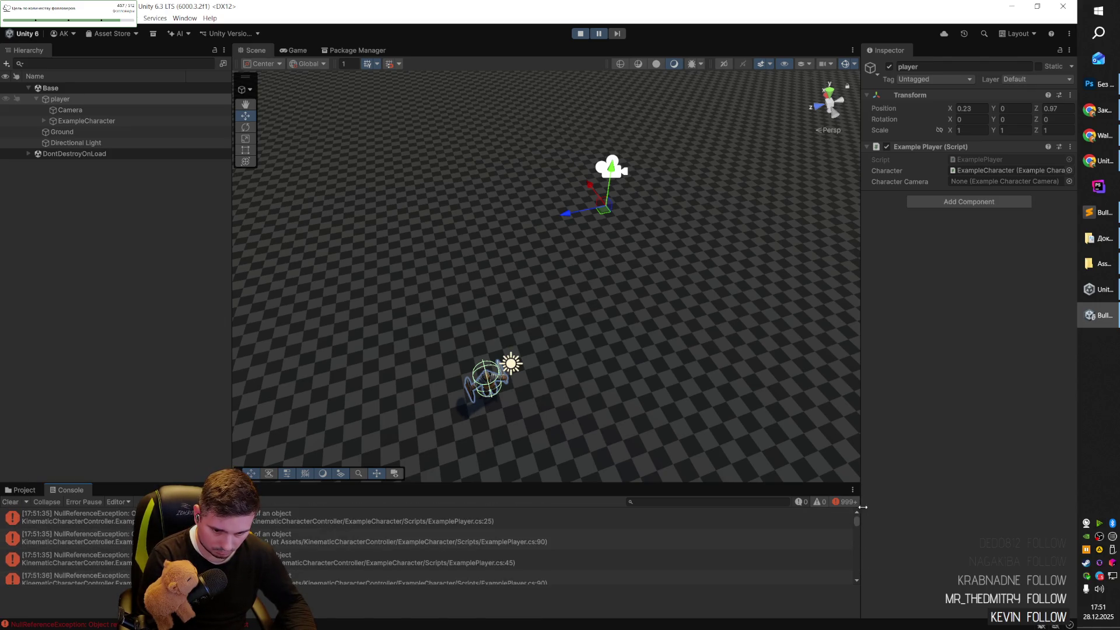
pyautogui.click(402, 517)
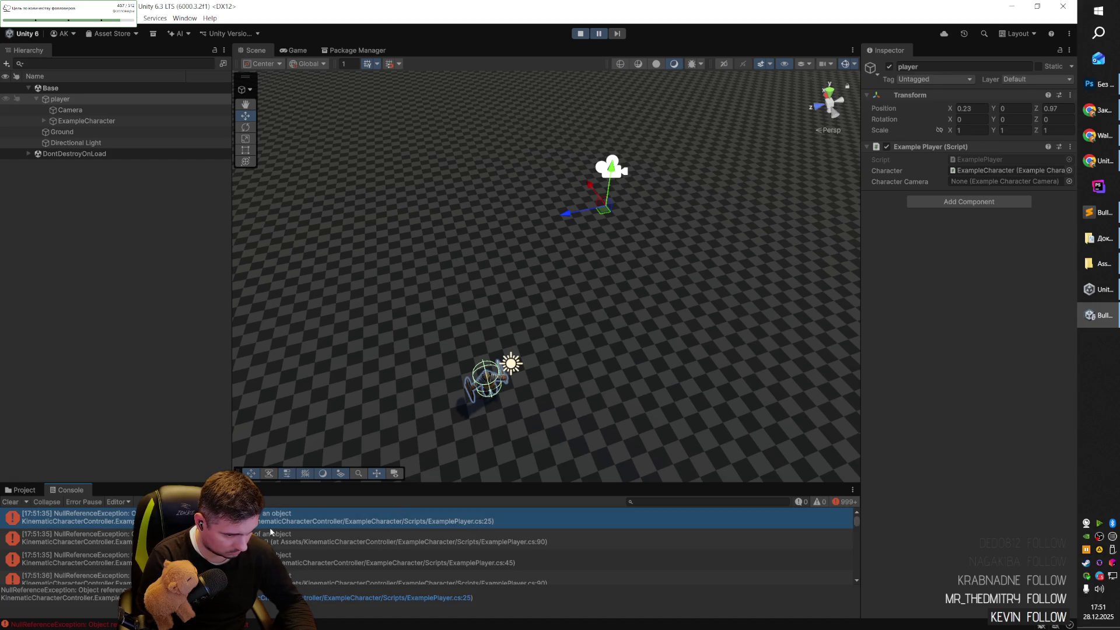
pyautogui.hotkey('ctrl', 'p')
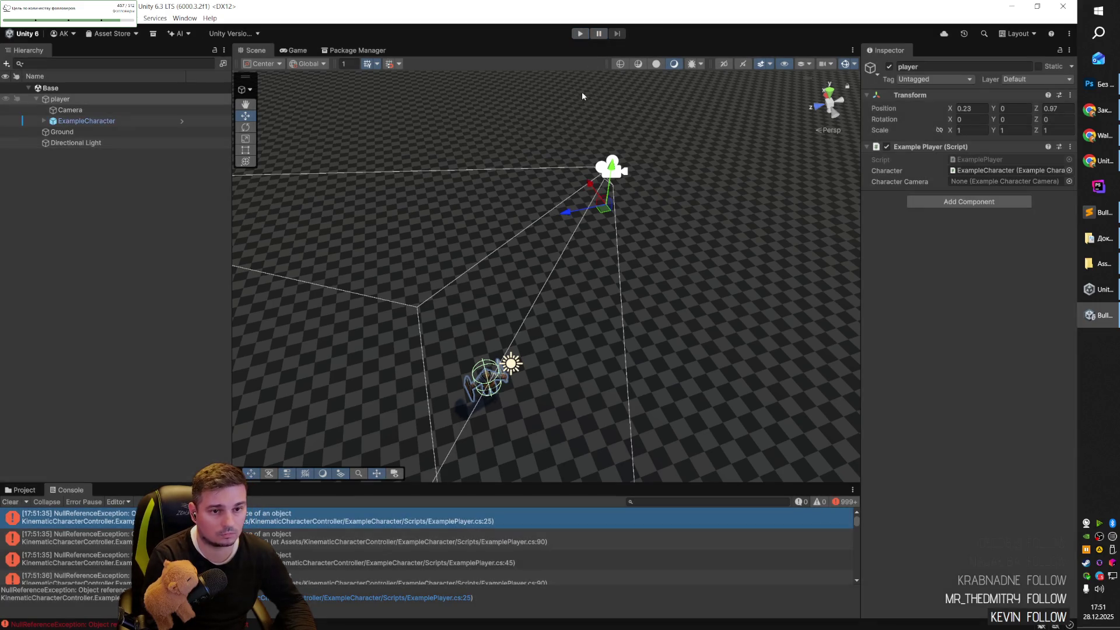
# Try assigning the Camera to player's Character Camera field, leaving it unset.
pyautogui.click(77, 100)
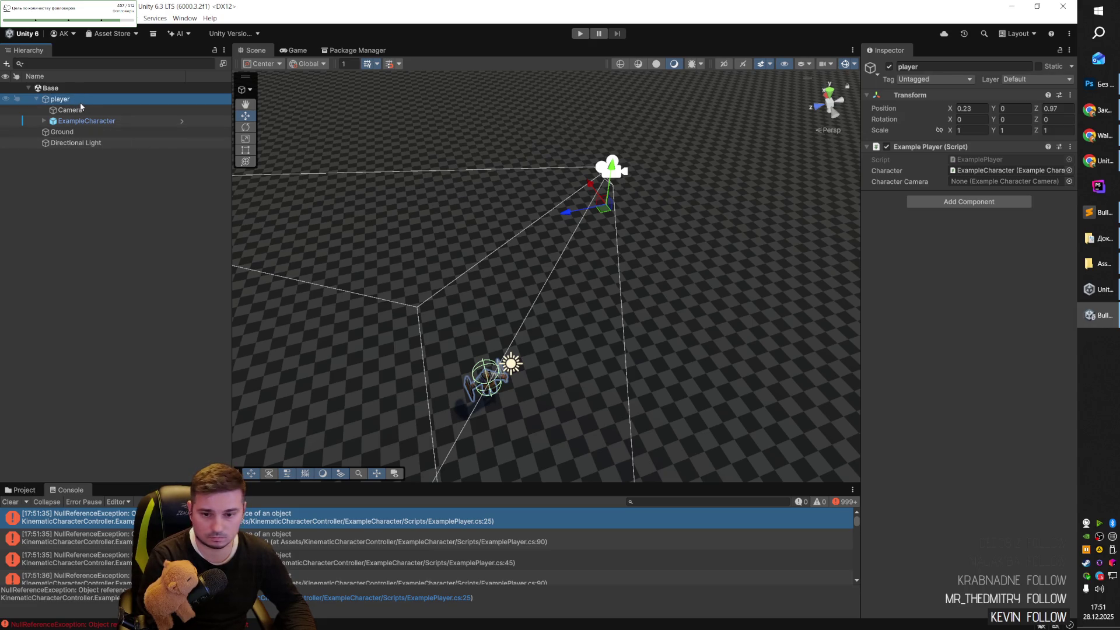
pyautogui.moveTo(69, 110)
pyautogui.mouseDown()
pyautogui.moveTo(819, 190)
pyautogui.moveTo(976, 183)
pyautogui.mouseUp()
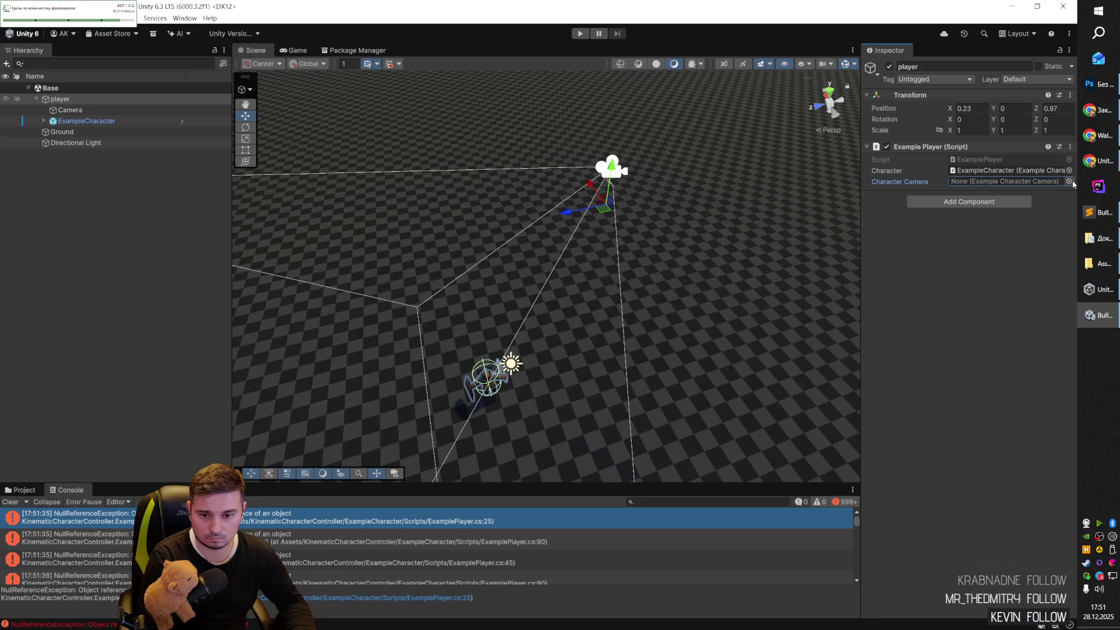
pyautogui.click(1069, 181)
pyautogui.press('Escape')
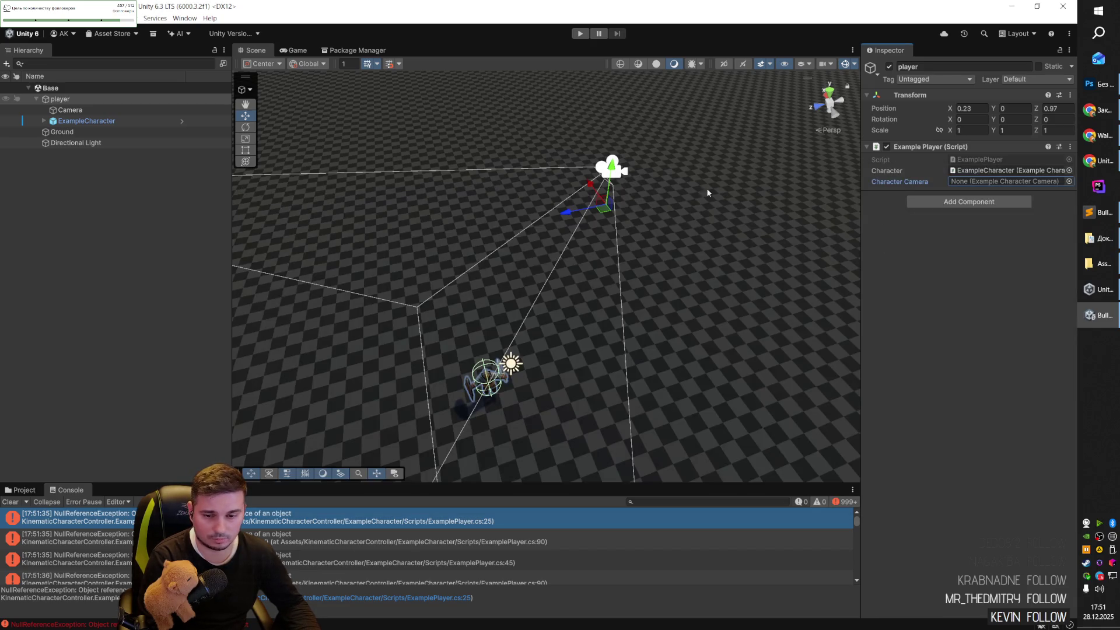
pyautogui.click(74, 106)
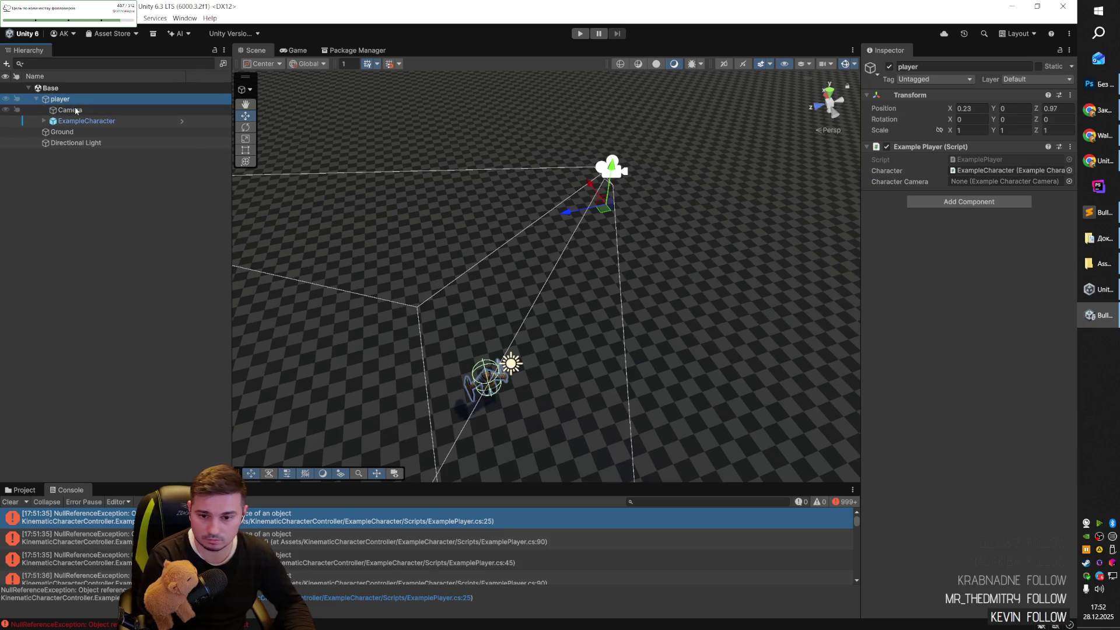
pyautogui.click(76, 110)
pyautogui.click(61, 99)
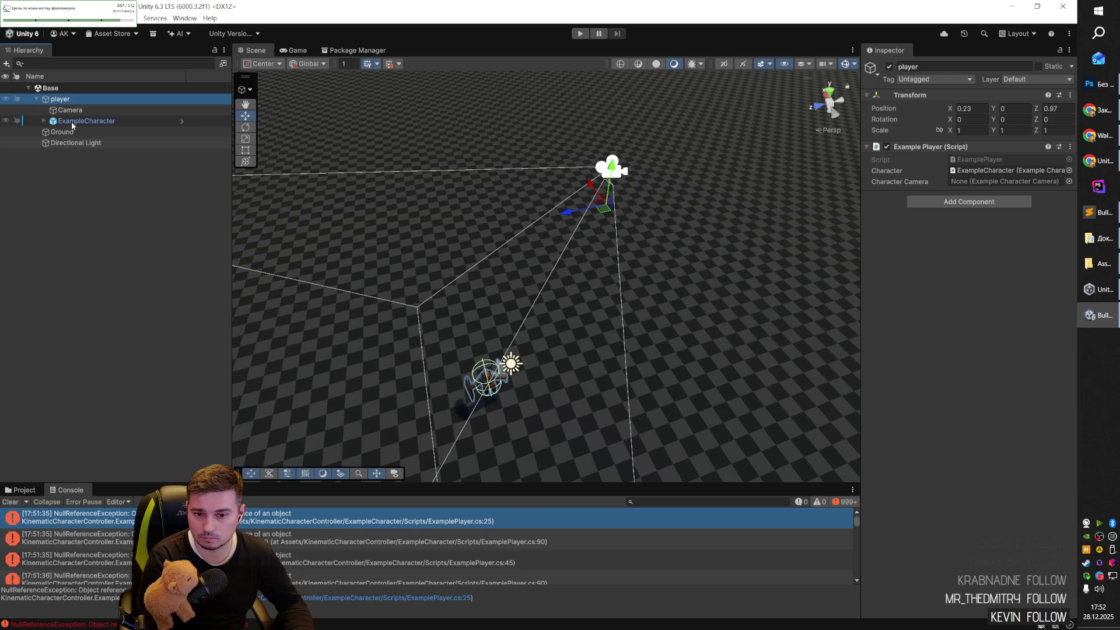
# Point ExampleCharacter's Motor at itself and rename the object to Character.
pyautogui.click(71, 121)
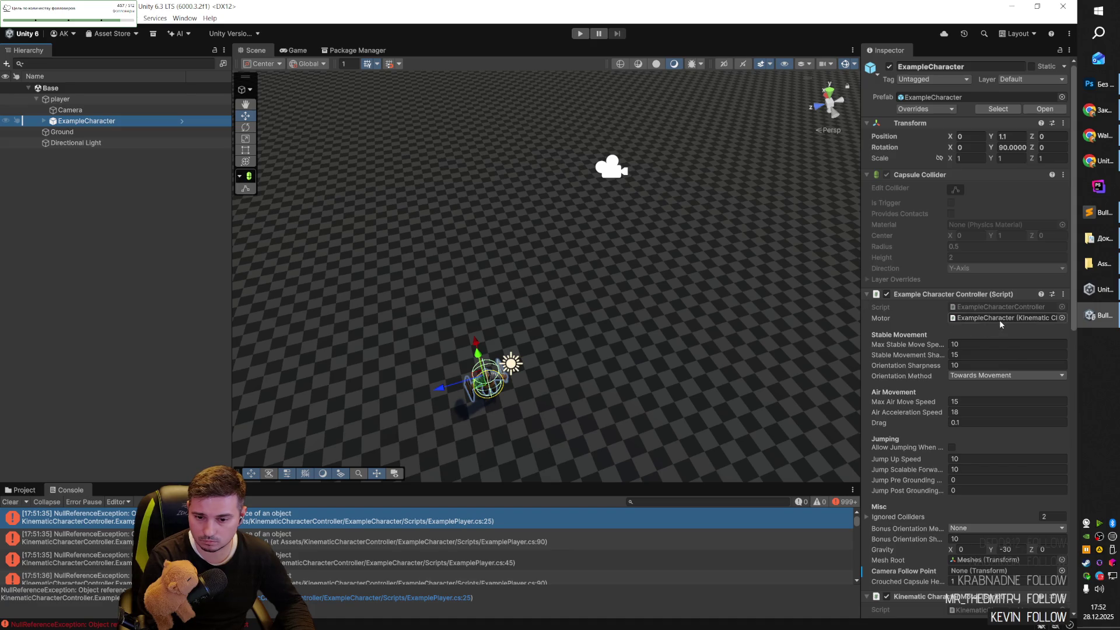
pyautogui.click(1062, 318)
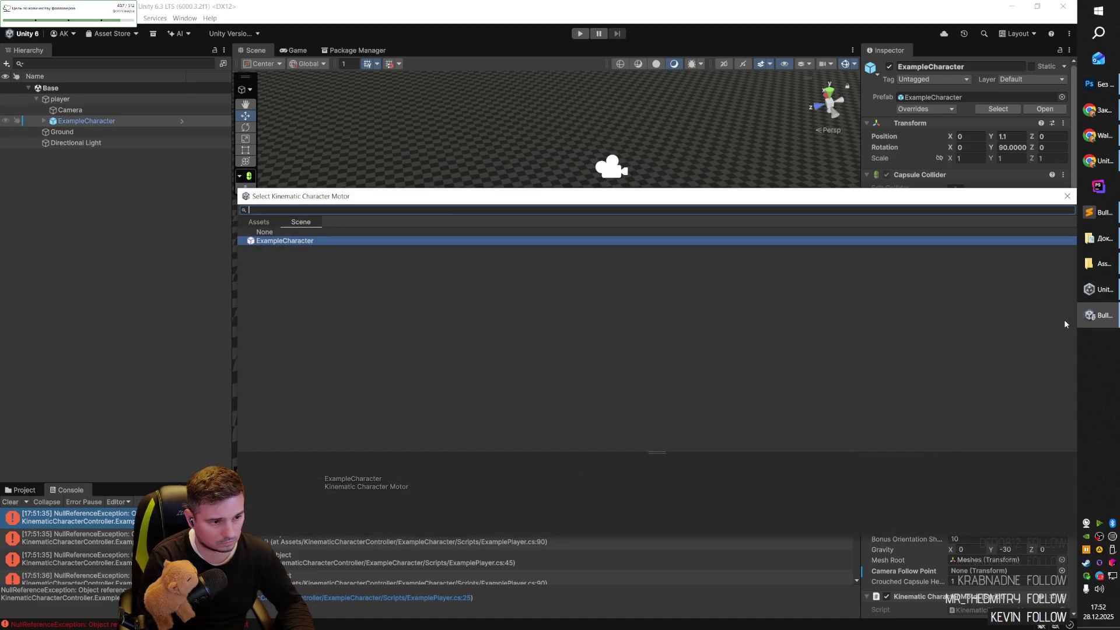
pyautogui.doubleClick(320, 240)
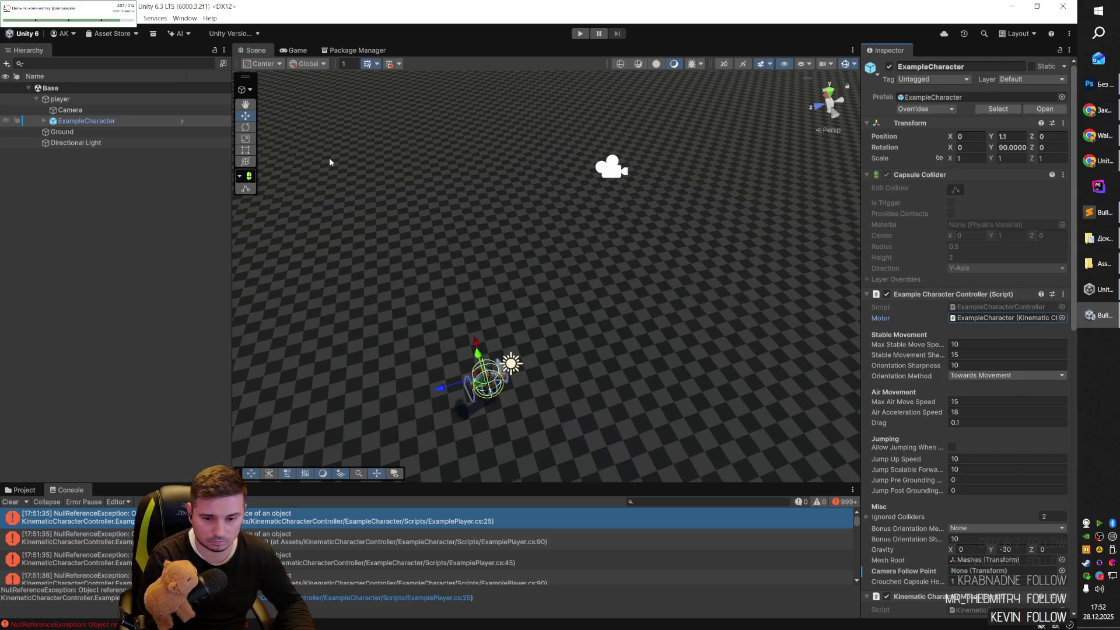
pyautogui.click(87, 120)
pyautogui.press('BackSpace')
pyautogui.press('BackSpace')
pyautogui.press('BackSpace')
pyautogui.press('Return')
pyautogui.click(92, 205)
pyautogui.click(43, 120)
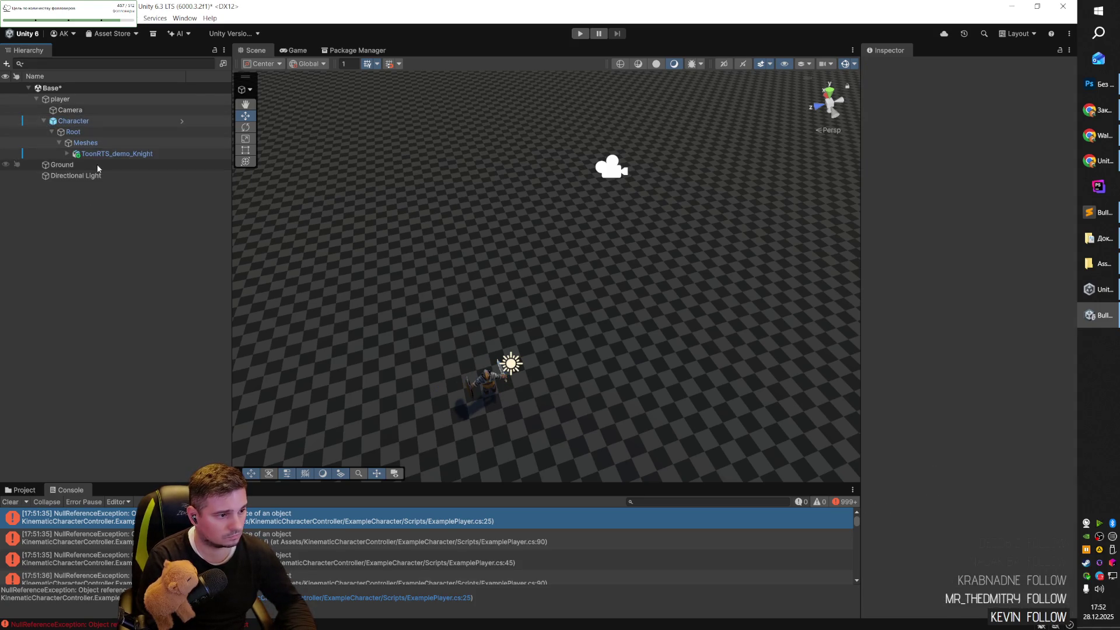
pyautogui.click(44, 121)
pyautogui.click(43, 120)
pyautogui.click(67, 101)
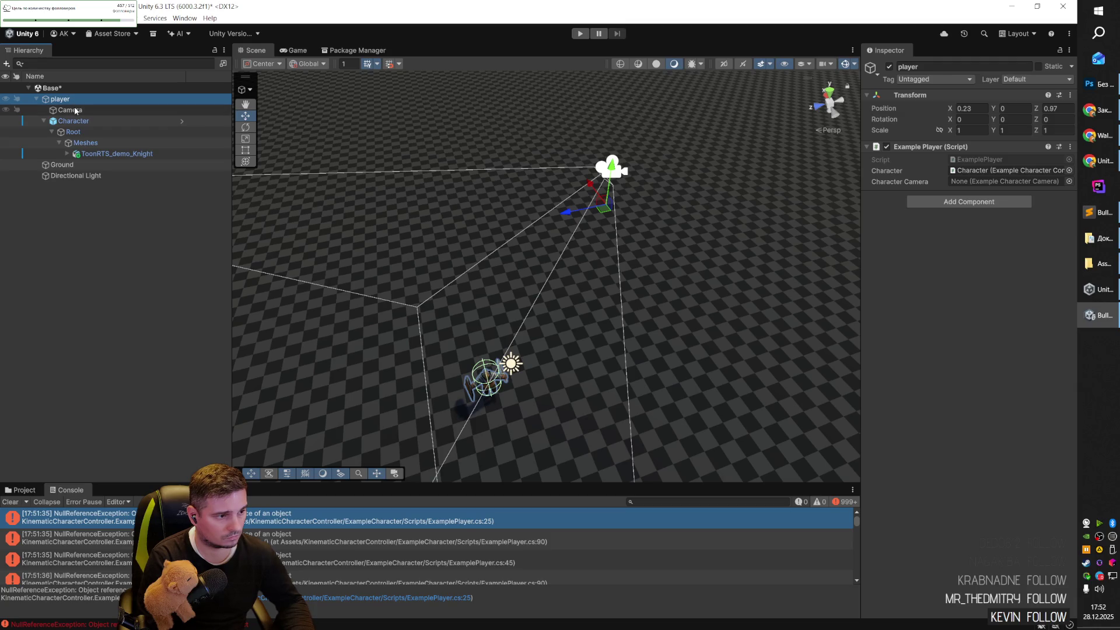
# Save, tag player as MainCamera, and move the Camera under Character.
pyautogui.hotkey('ctrl', 's')
pyautogui.click(933, 79)
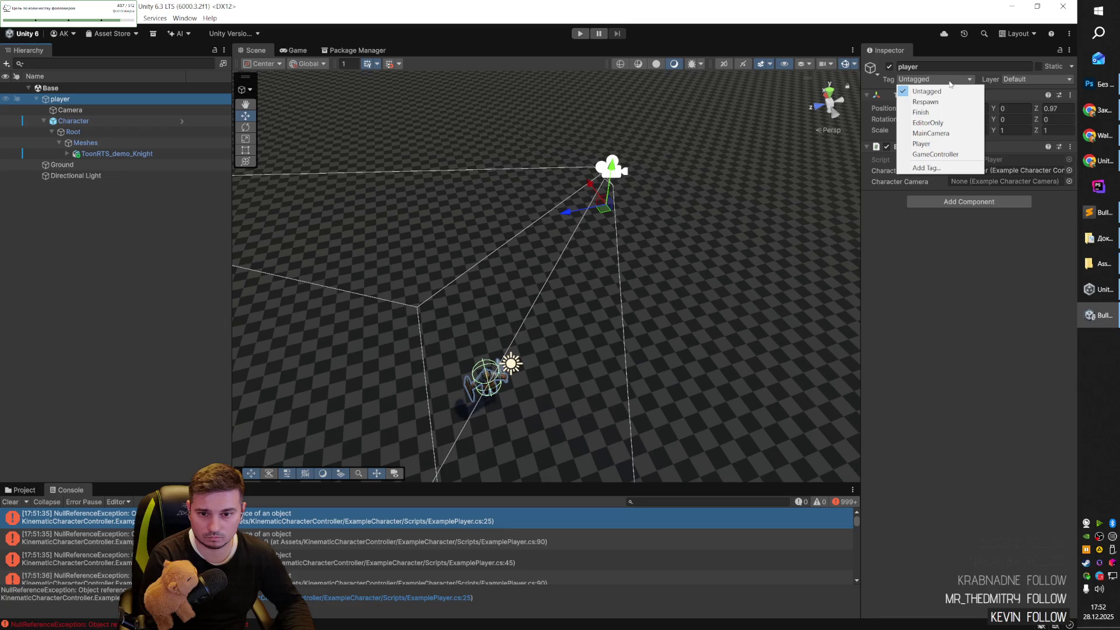
pyautogui.click(954, 132)
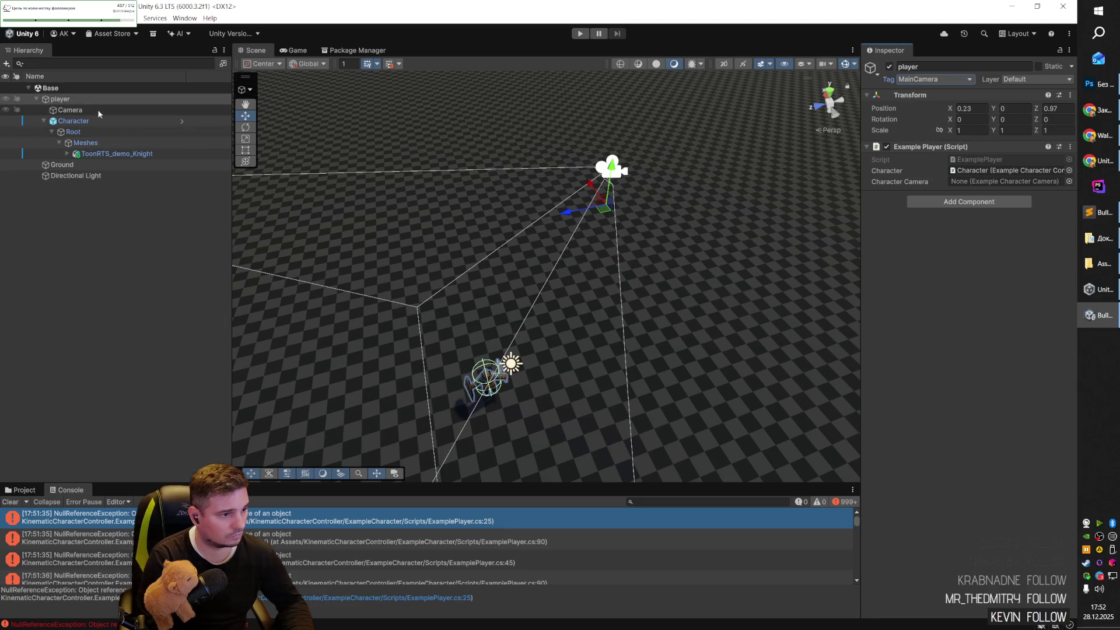
pyautogui.click(69, 111)
pyautogui.moveTo(82, 109); pyautogui.dragTo(82, 127)
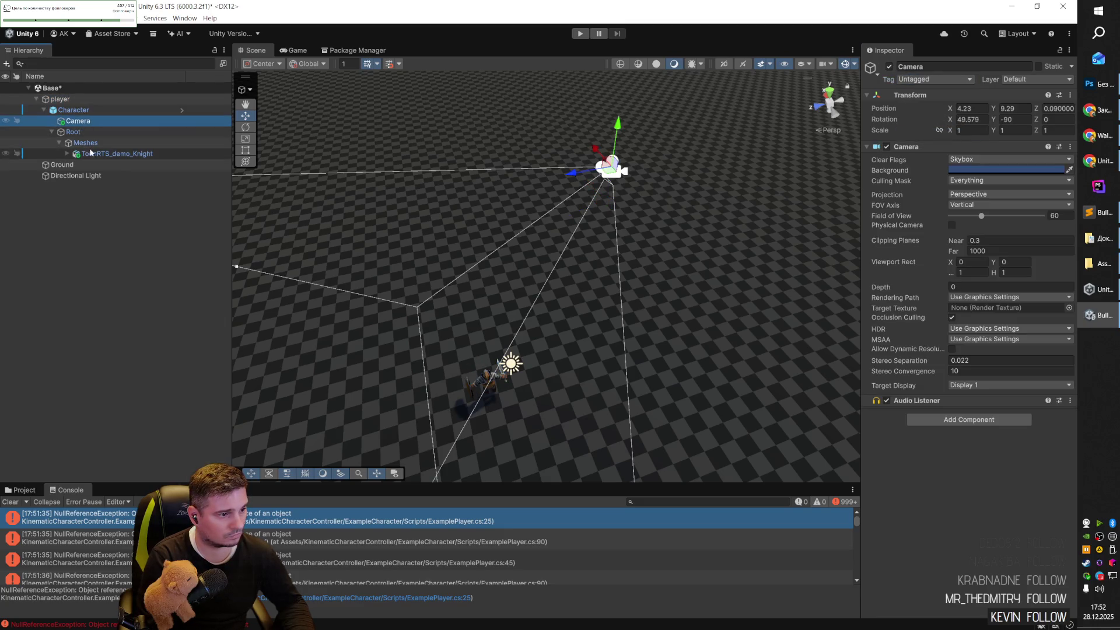
# Run a quick play test, then clear the NullReferenceException errors from the Console.
pyautogui.hotkey('ctrl', 'p')
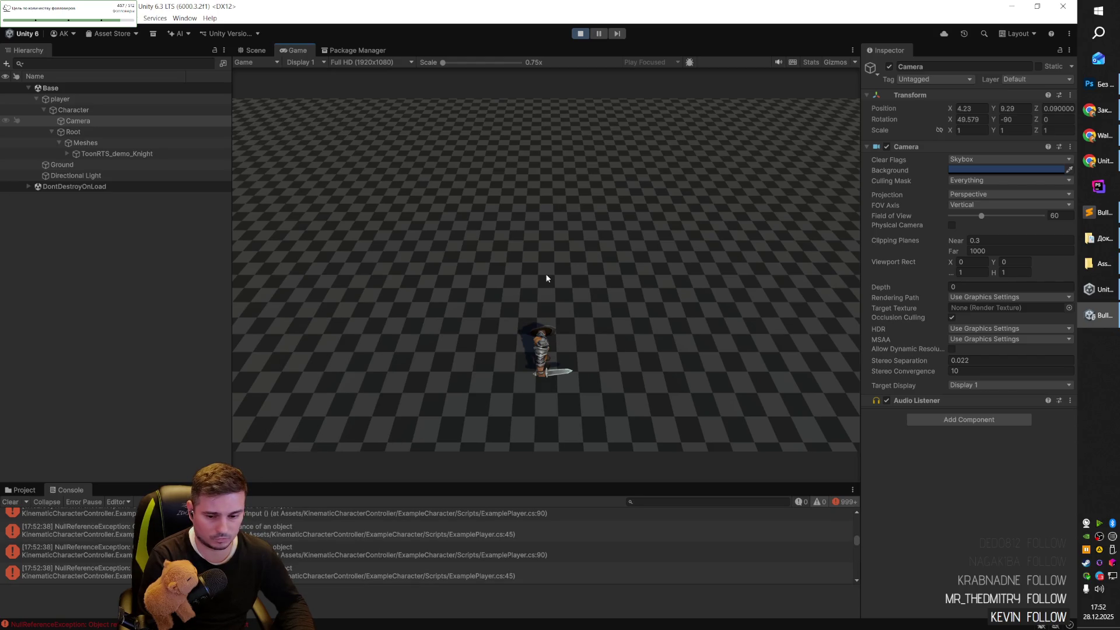
pyautogui.hotkey('ctrl', 'p')
pyautogui.scroll(-2, 296, 539)
pyautogui.click(10, 502)
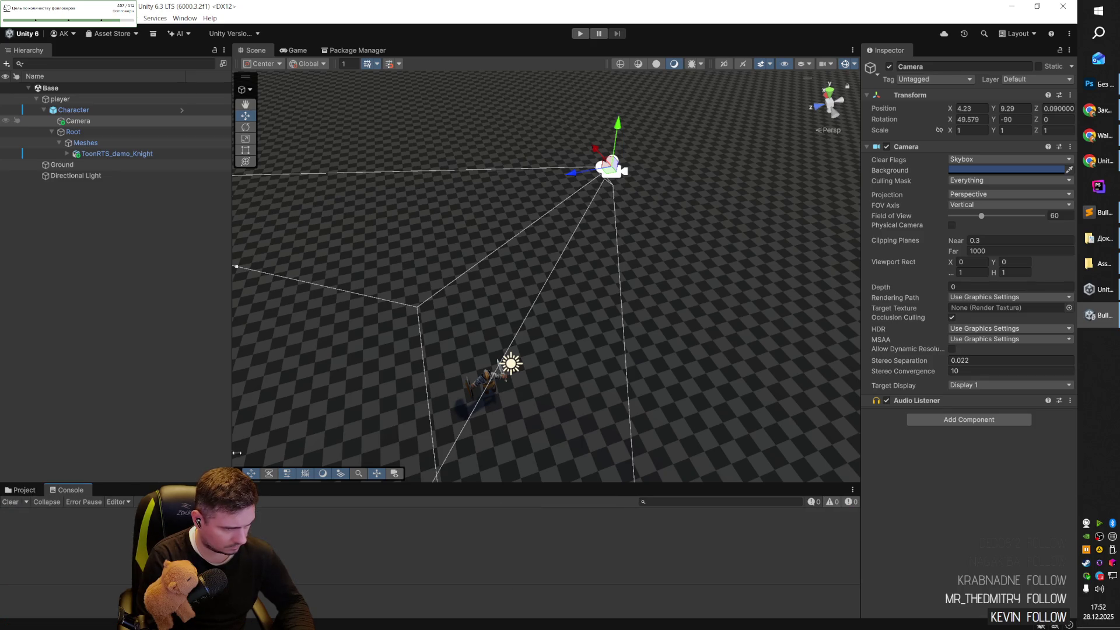
# Select Character and review its Kinematic Character Motor and kinematic, gravity-free Rigidbody.
pyautogui.click(87, 111)
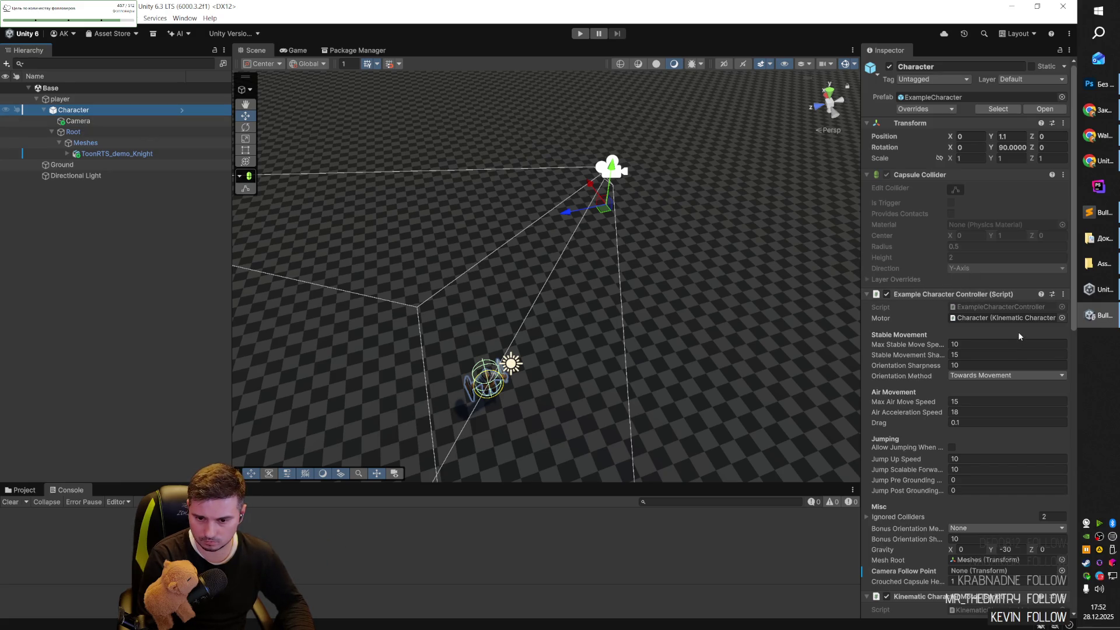
pyautogui.scroll(-10, 1019, 329)
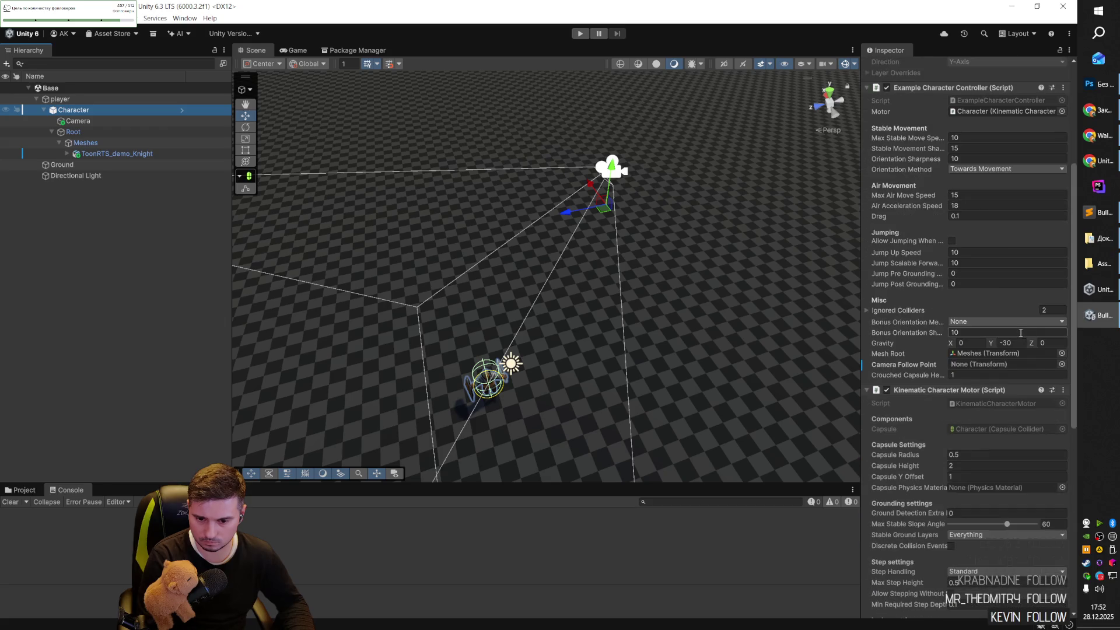
pyautogui.scroll(-6, 1020, 334)
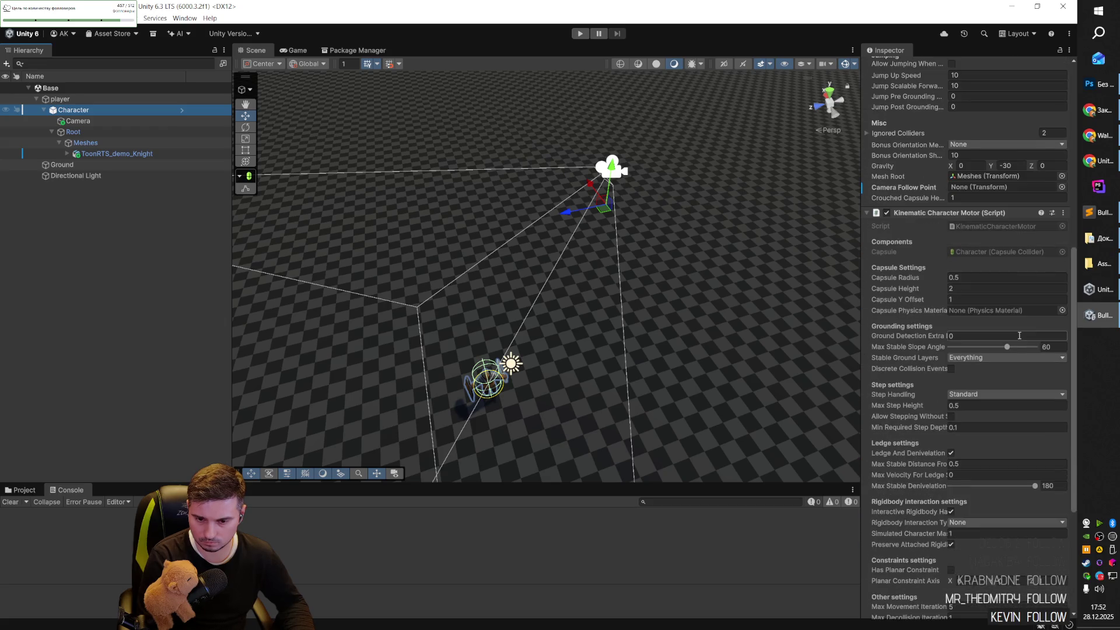
pyautogui.scroll(-5, 1018, 338)
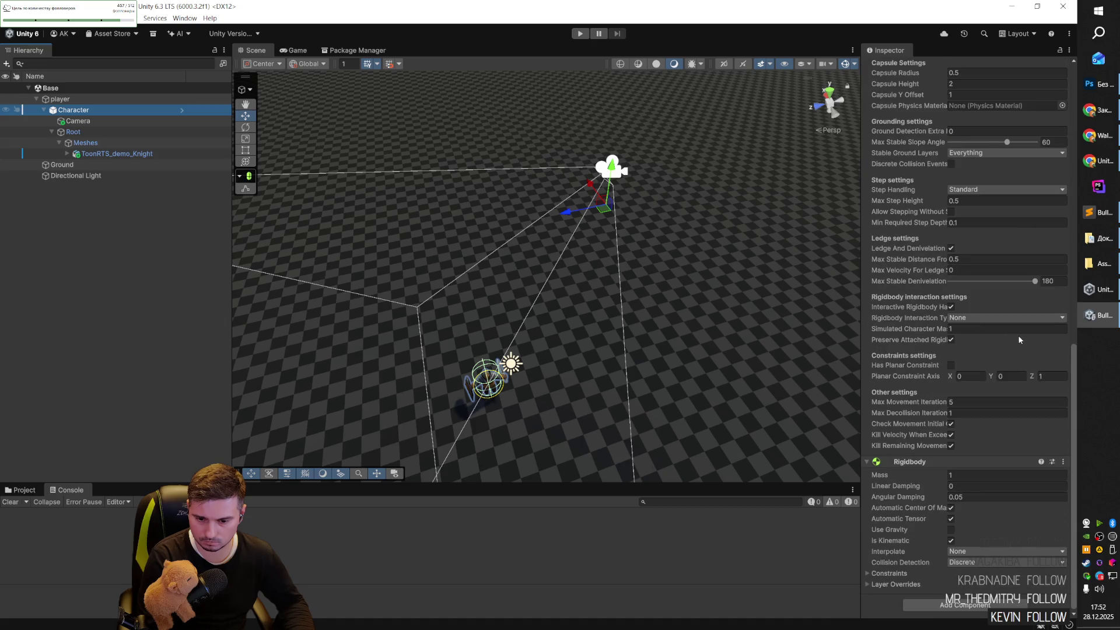
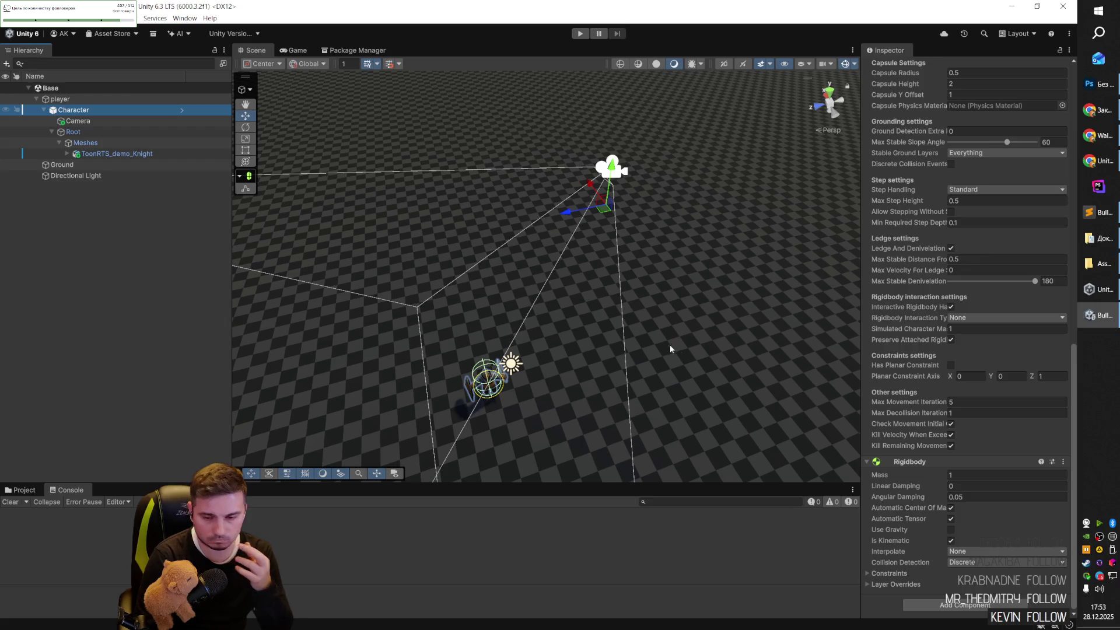
# Look over the Character and Camera objects, ending with the Camera selected.
pyautogui.scroll(15, 925, 360)
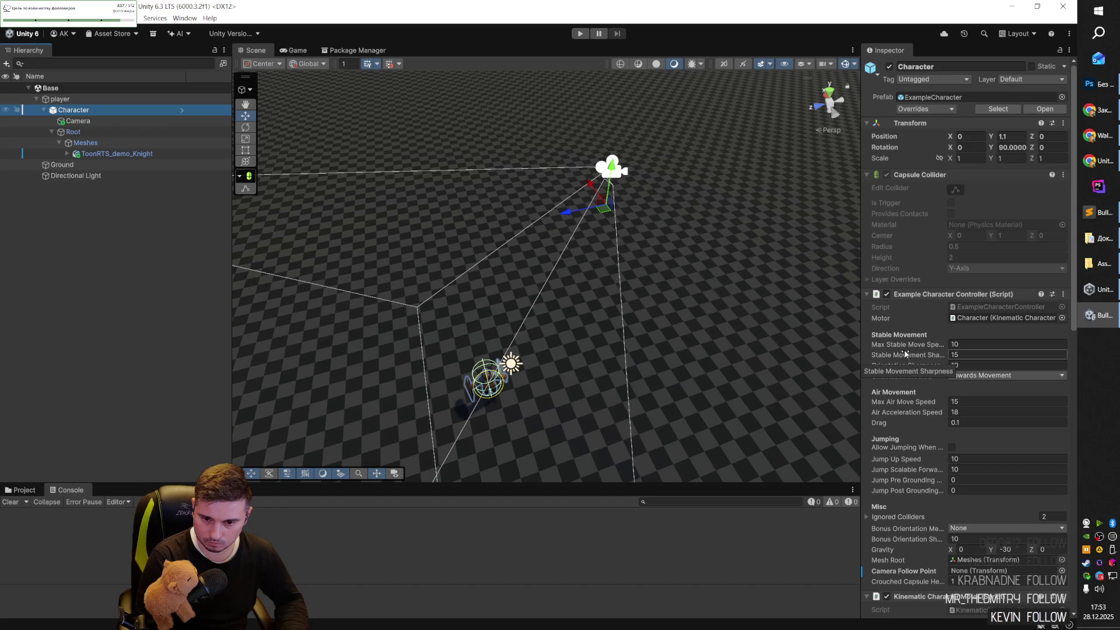
pyautogui.scroll(-5, 910, 341)
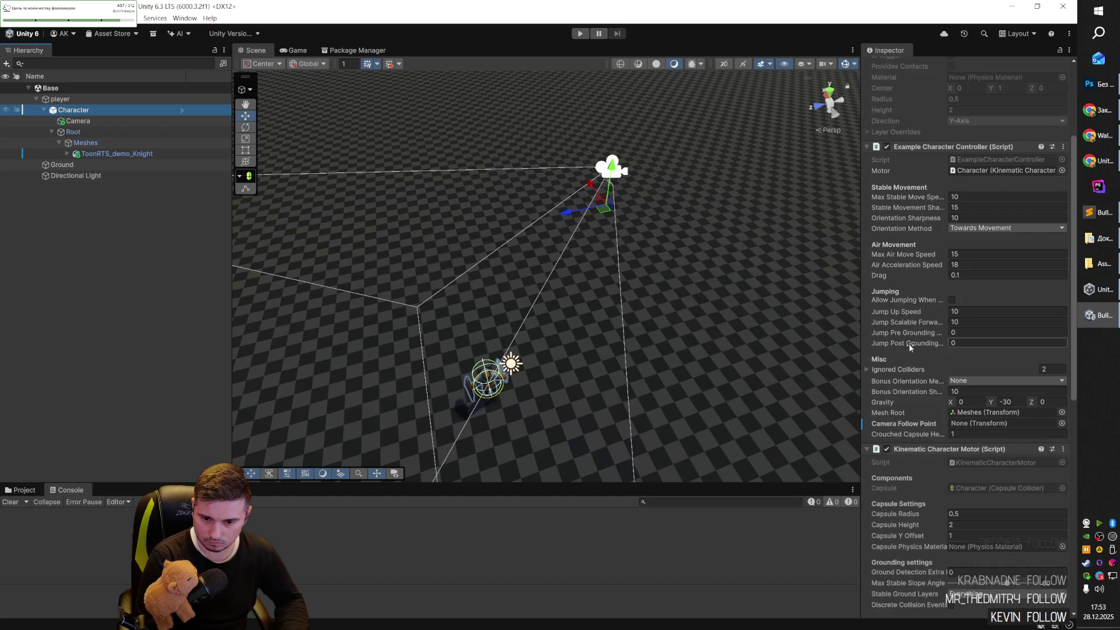
pyautogui.scroll(-3, 909, 344)
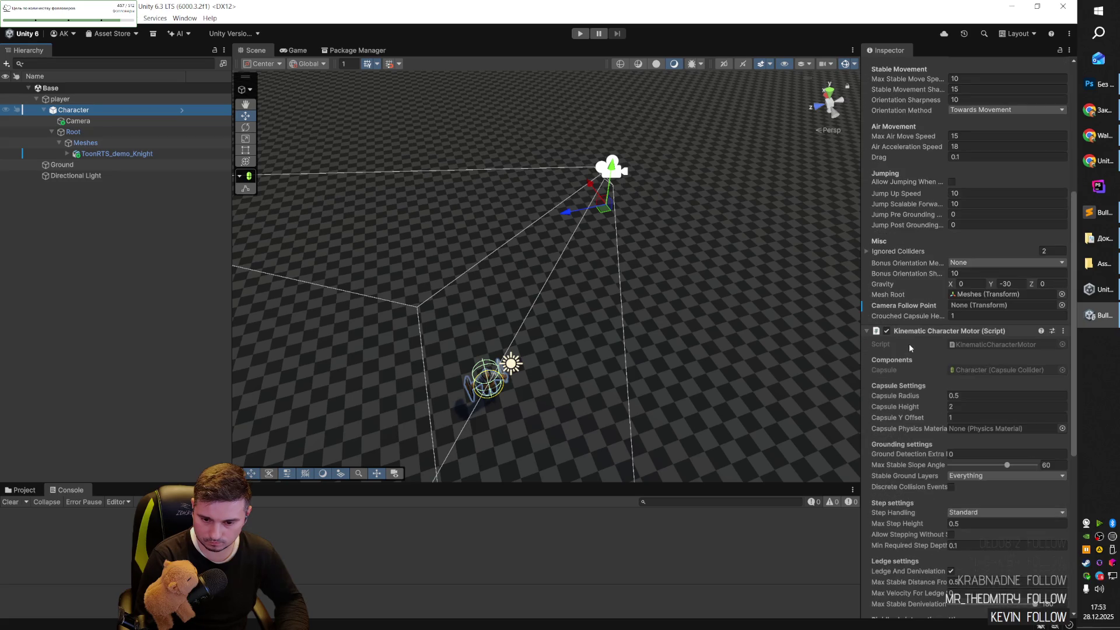
pyautogui.scroll(-3, 908, 344)
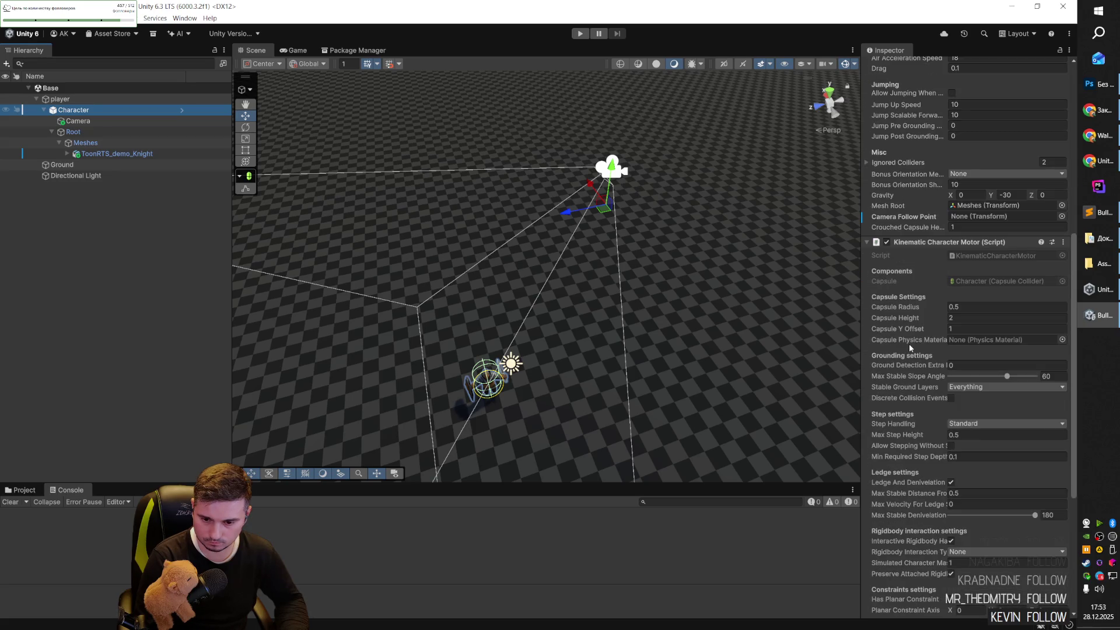
pyautogui.scroll(-8, 909, 345)
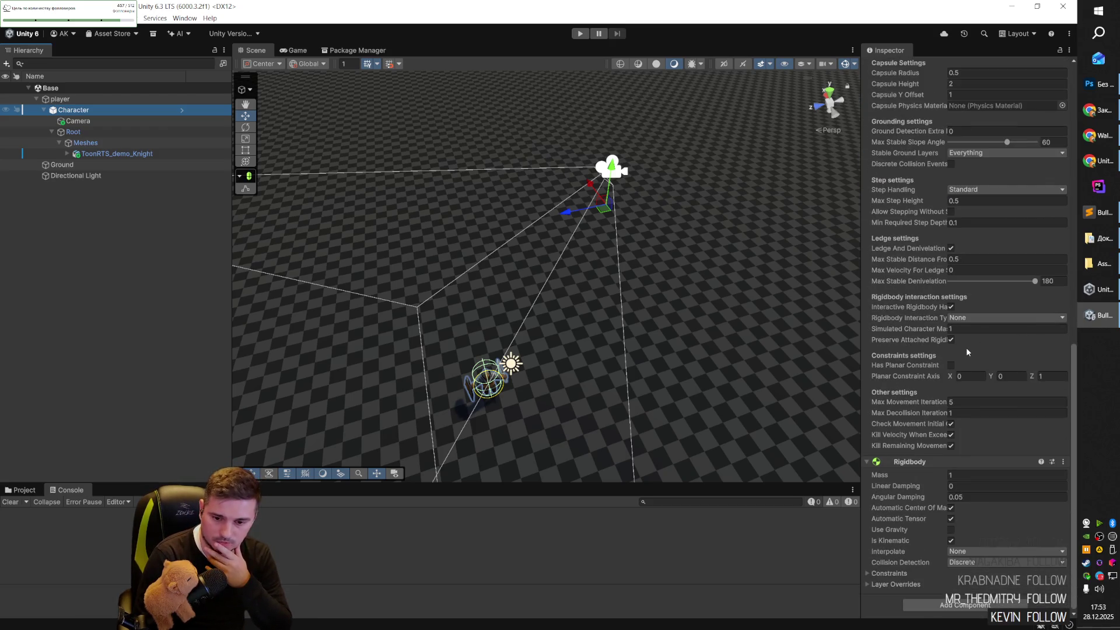
pyautogui.scroll(17, 967, 348)
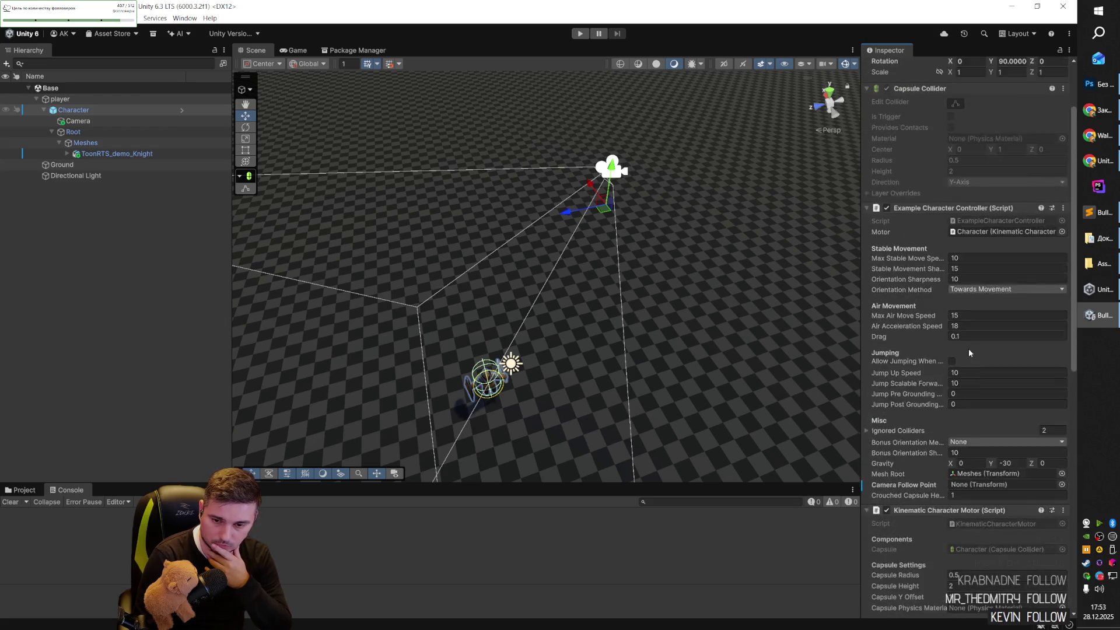
pyautogui.scroll(3, 968, 348)
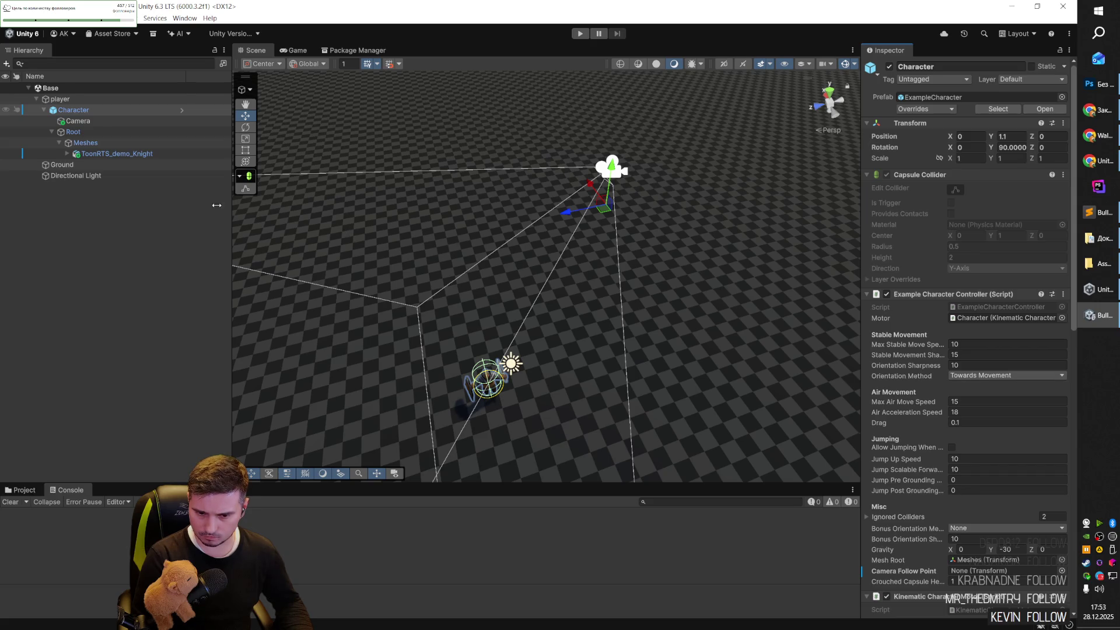
pyautogui.click(85, 121)
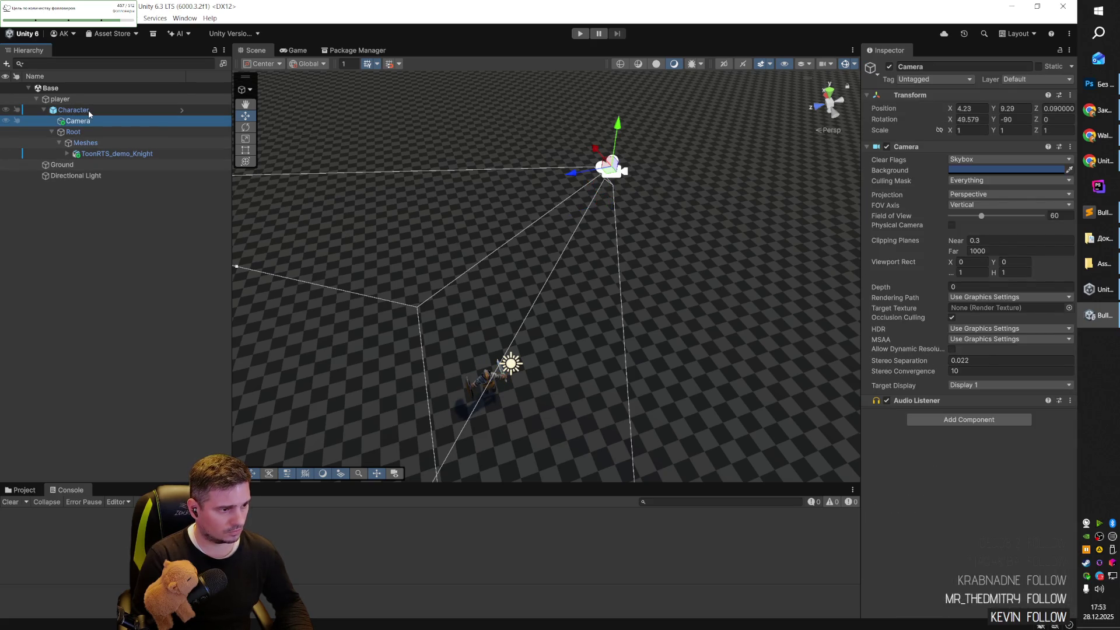
pyautogui.click(89, 109)
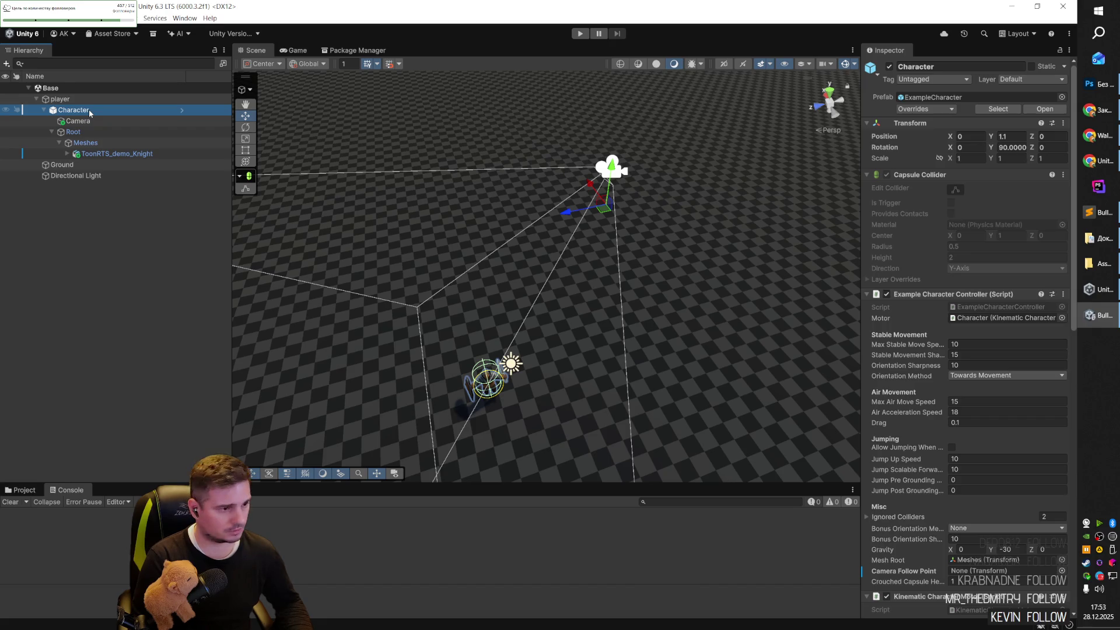
pyautogui.click(87, 120)
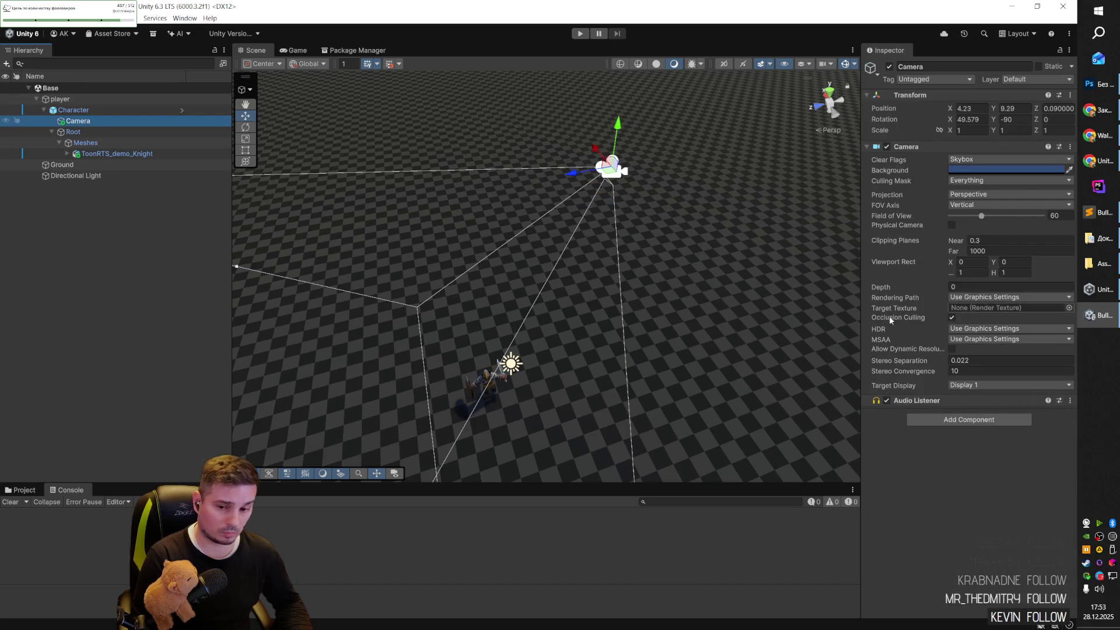
# Add an Example Character Camera component to the Camera by searching 'cam'.
pyautogui.click(959, 420)
pyautogui.write('r')
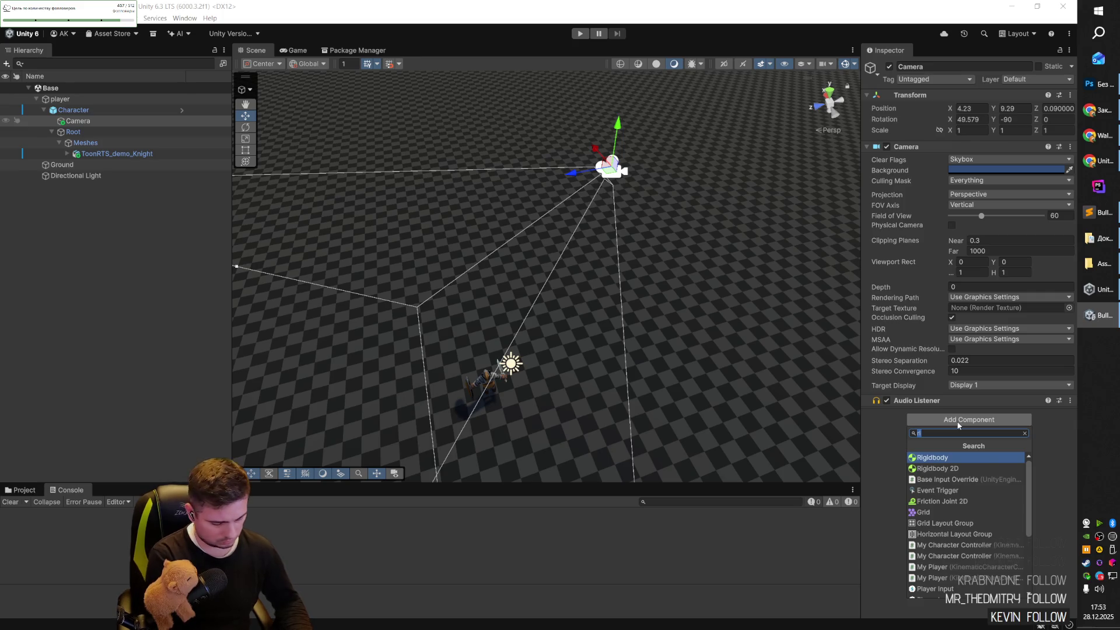
pyautogui.write('фьукф')
pyautogui.press('BackSpace')
pyautogui.press('BackSpace')
pyautogui.press('BackSpace')
pyautogui.write('c')
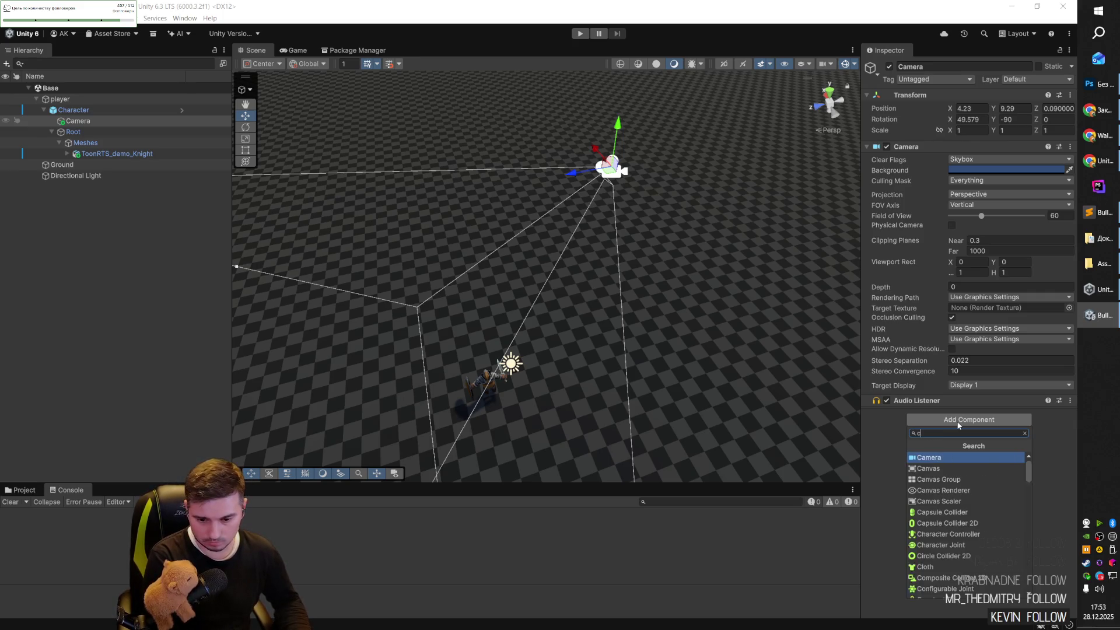
pyautogui.write('amera')
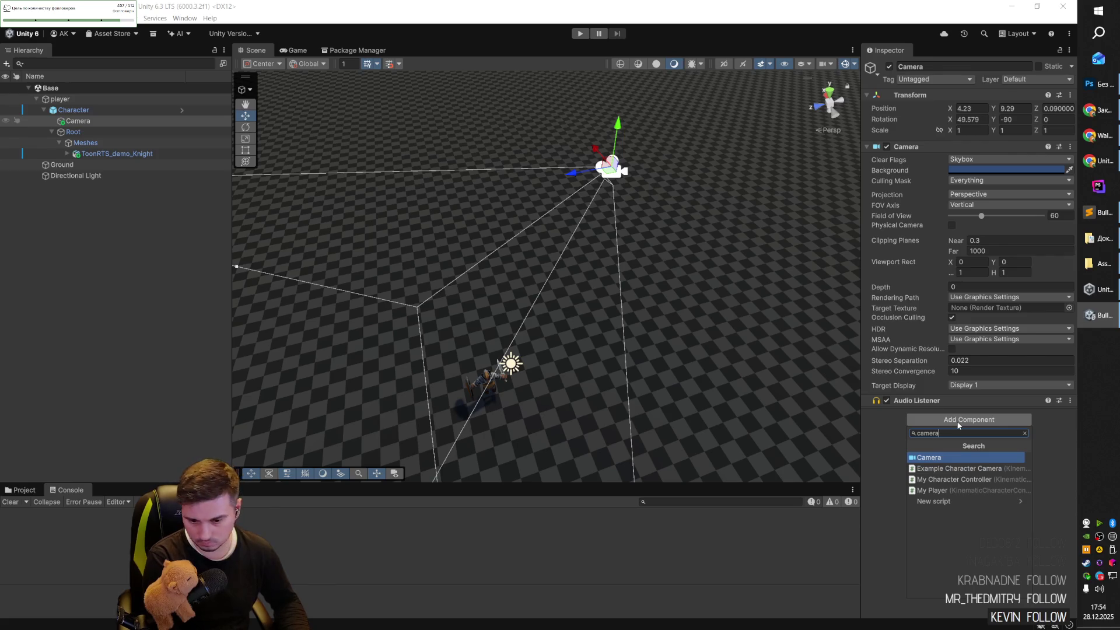
pyautogui.press('Down')
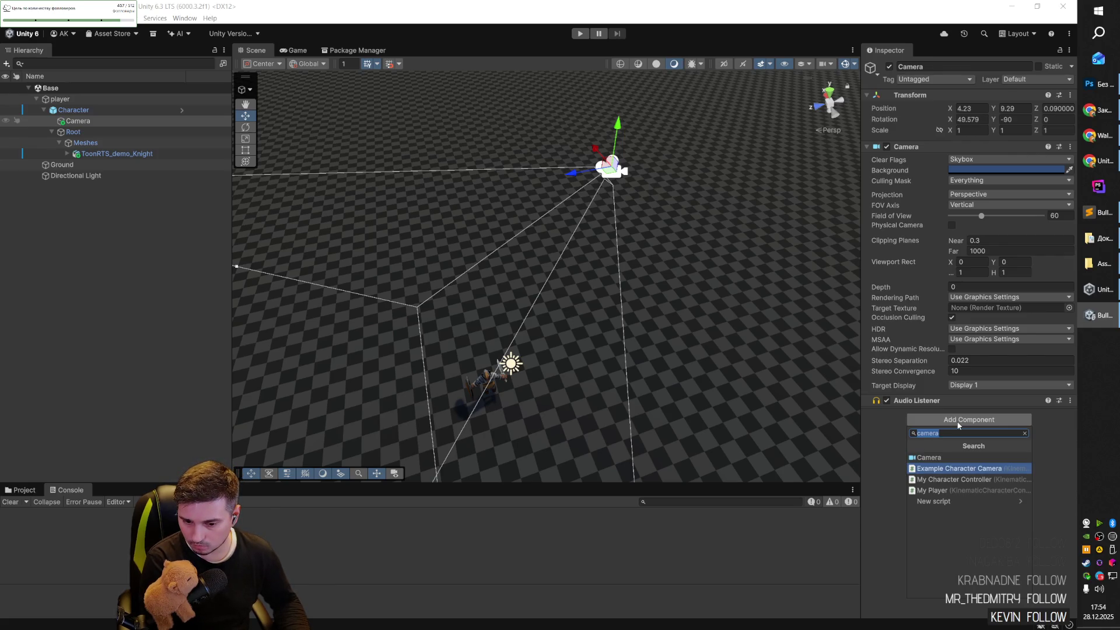
pyautogui.press('Return')
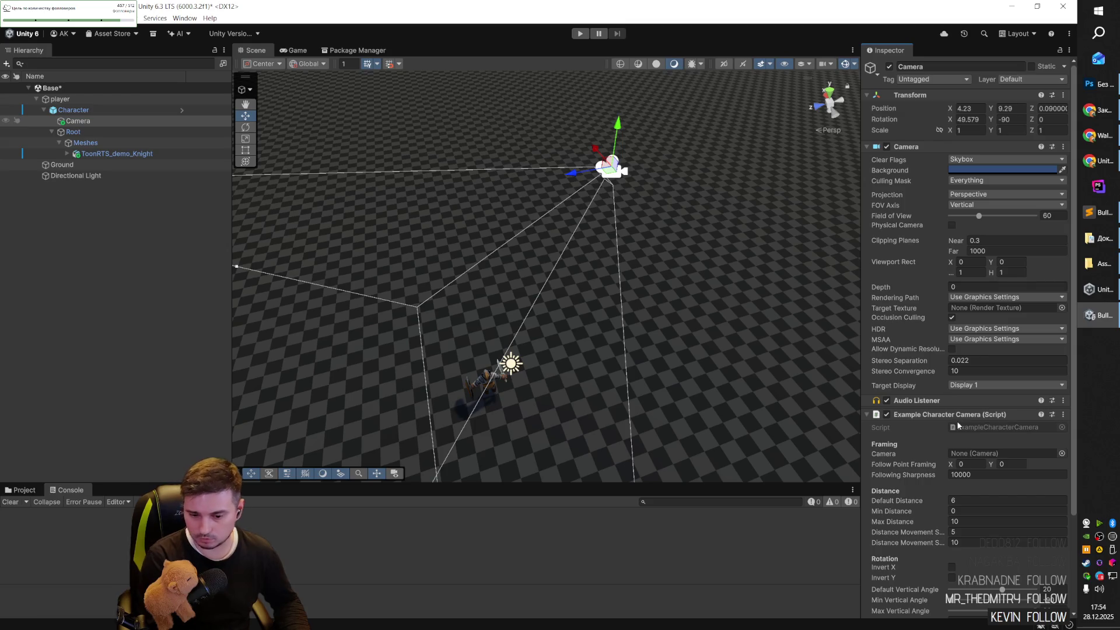
# Set the Example Character Camera's Camera field to the Camera object itself.
pyautogui.scroll(-5, 958, 425)
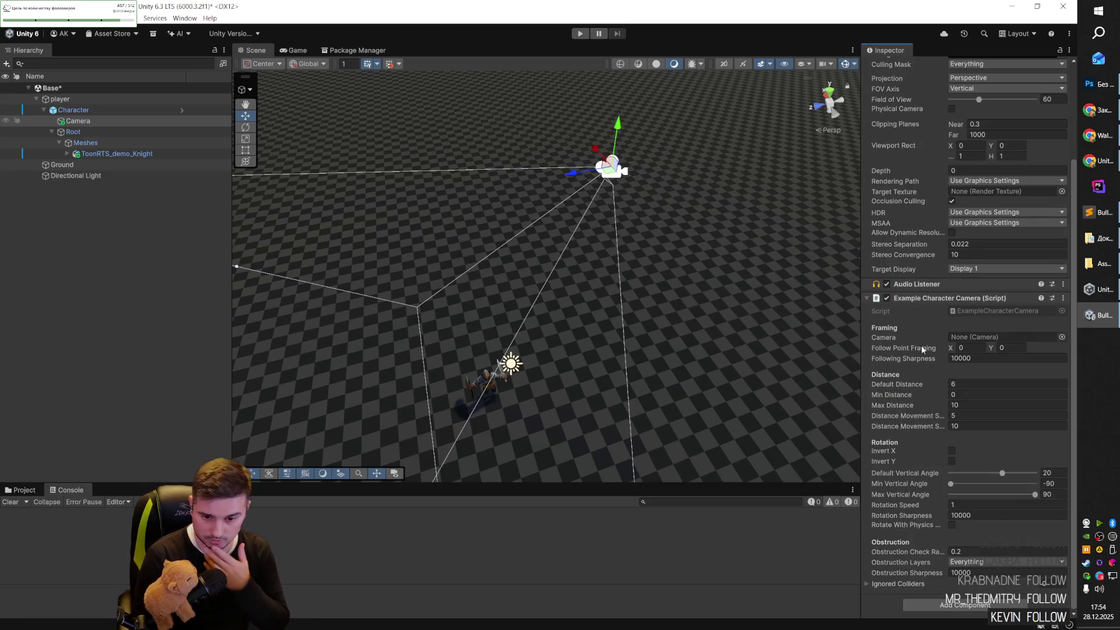
pyautogui.click(1062, 336)
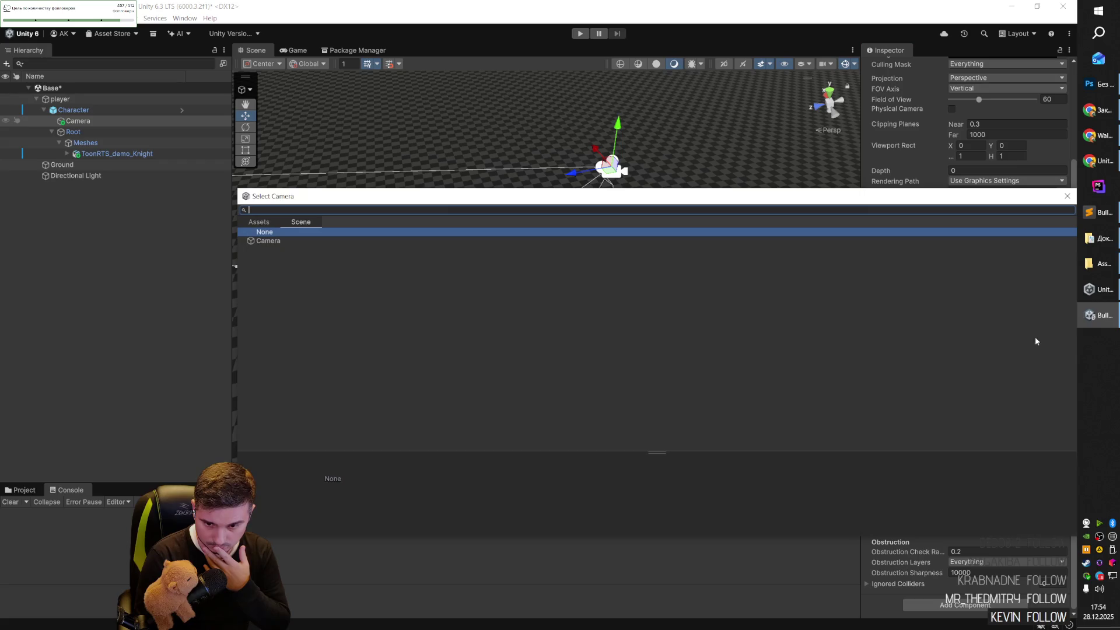
pyautogui.doubleClick(275, 240)
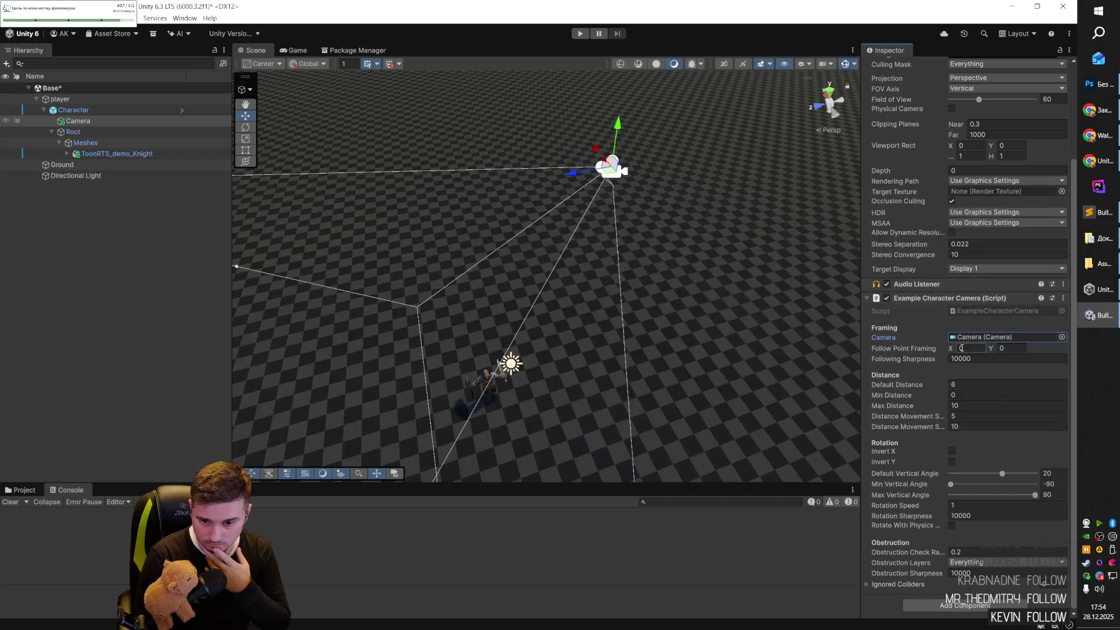
pyautogui.click(60, 99)
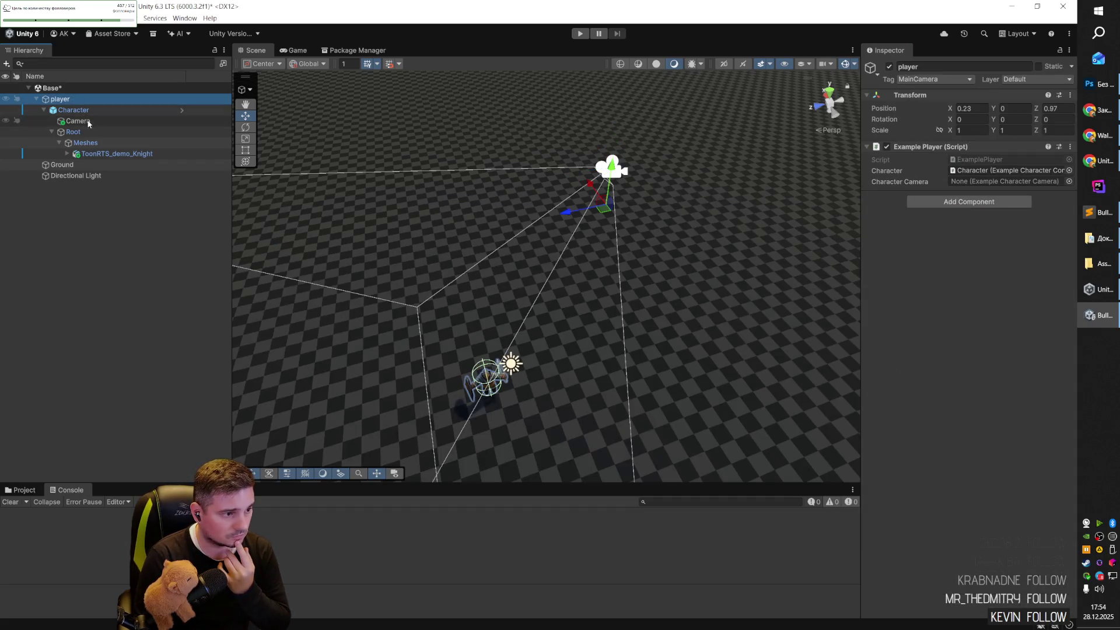
# Drag Camera into the player's Character Camera field, then play-test the knight.
pyautogui.moveTo(79, 120)
pyautogui.mouseDown()
pyautogui.moveTo(721, 193)
pyautogui.moveTo(1006, 181)
pyautogui.mouseUp()
pyautogui.hotkey('ctrl', 'p')
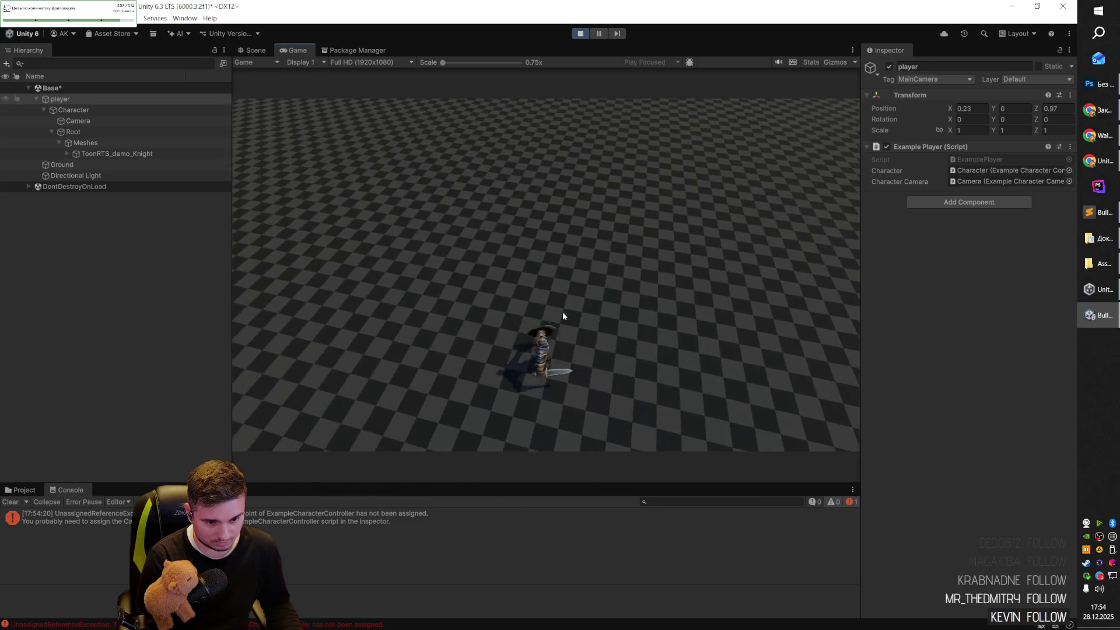
pyautogui.click(647, 367)
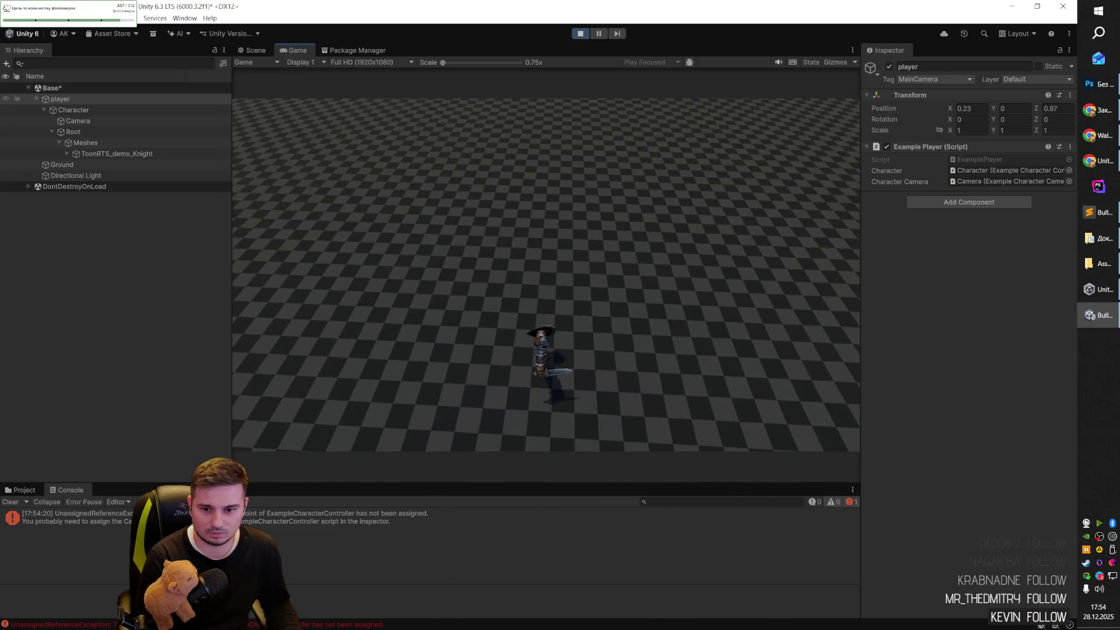
pyautogui.click(579, 33)
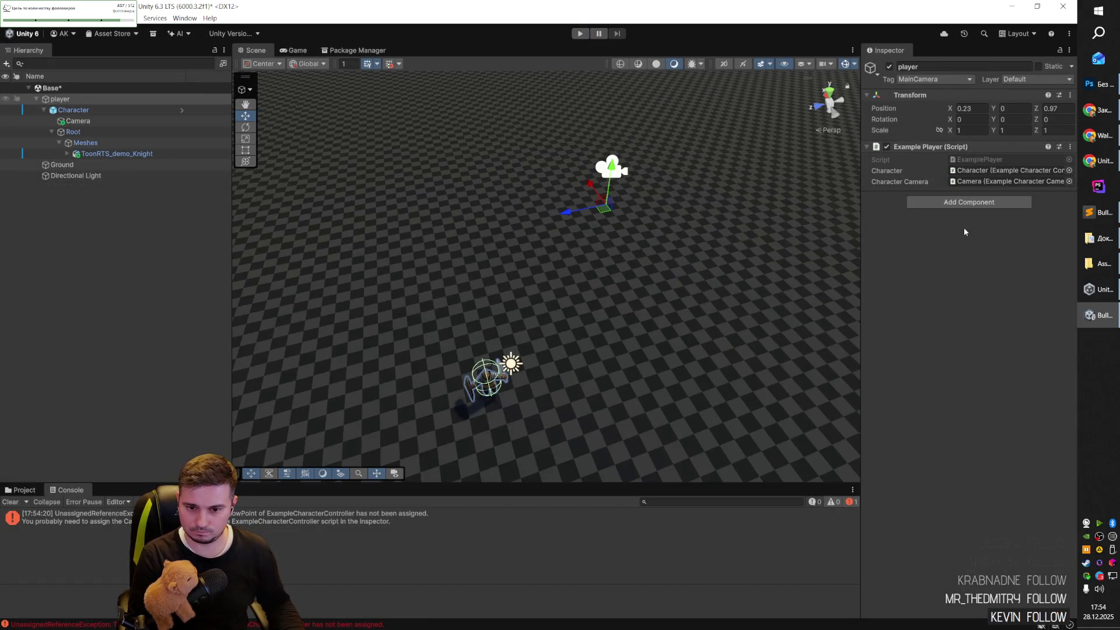
pyautogui.click(76, 121)
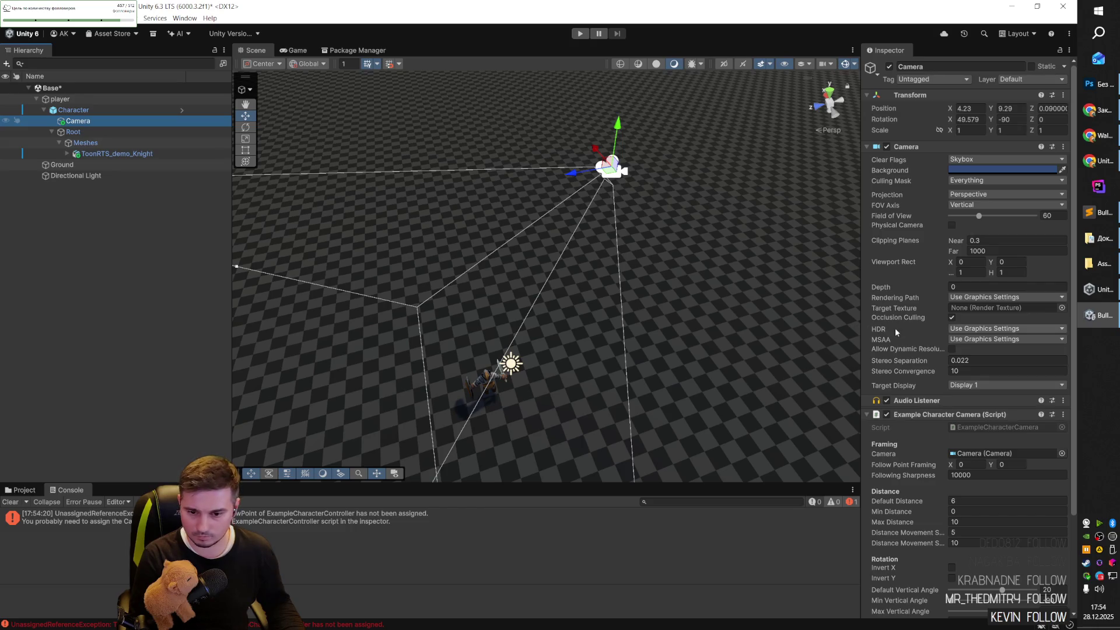
# Set the Example Character Camera's Default Distance to 10.
pyautogui.scroll(-5, 895, 331)
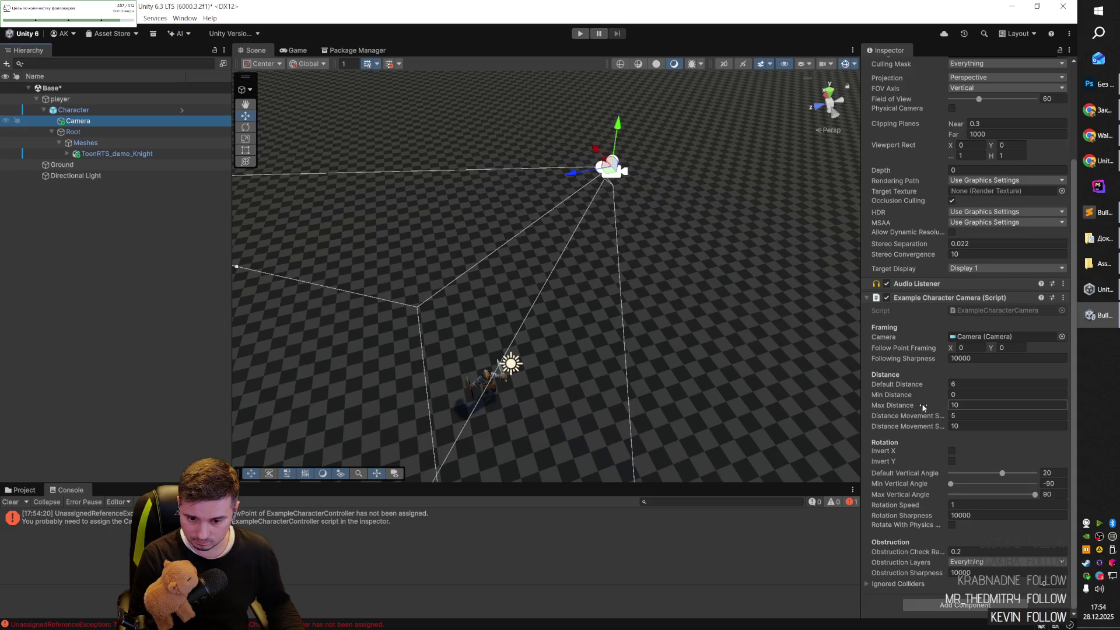
pyautogui.click(967, 384)
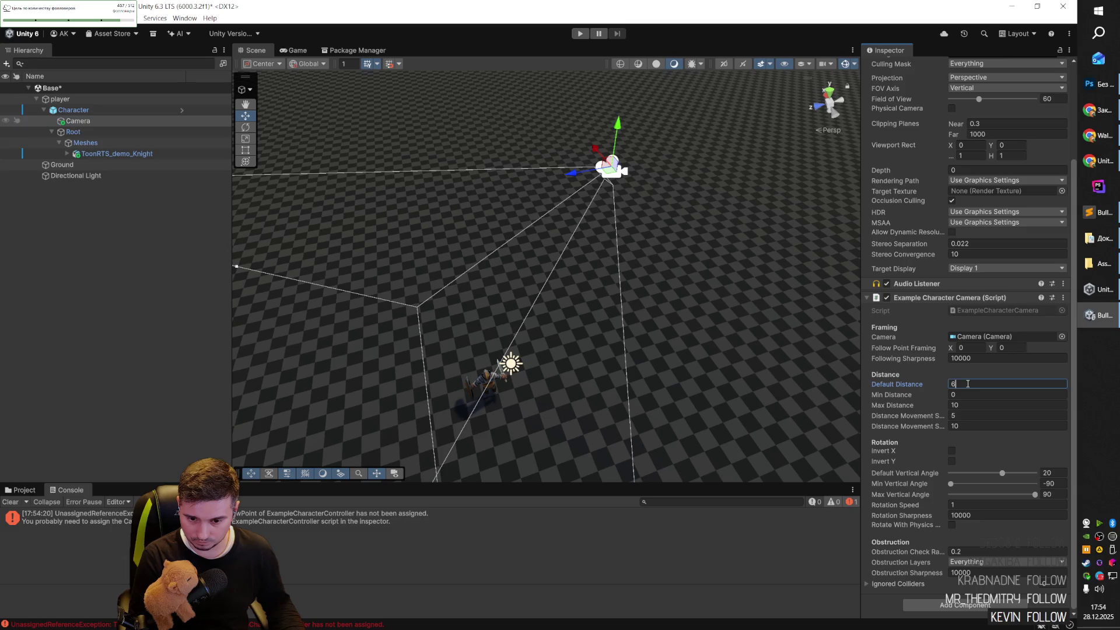
pyautogui.write('10')
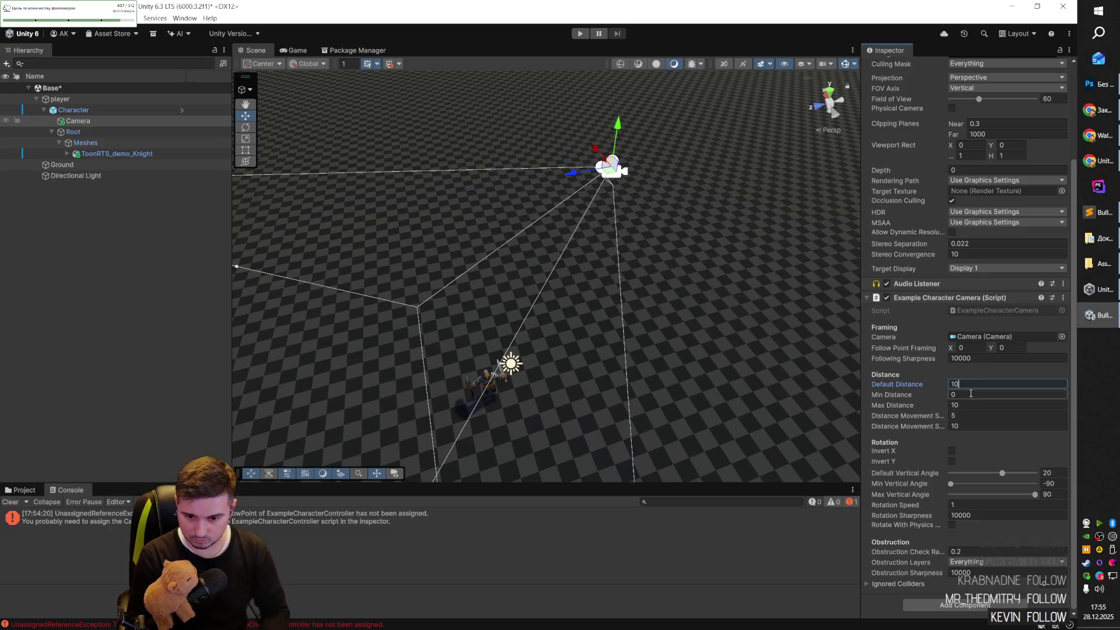
pyautogui.click(970, 415)
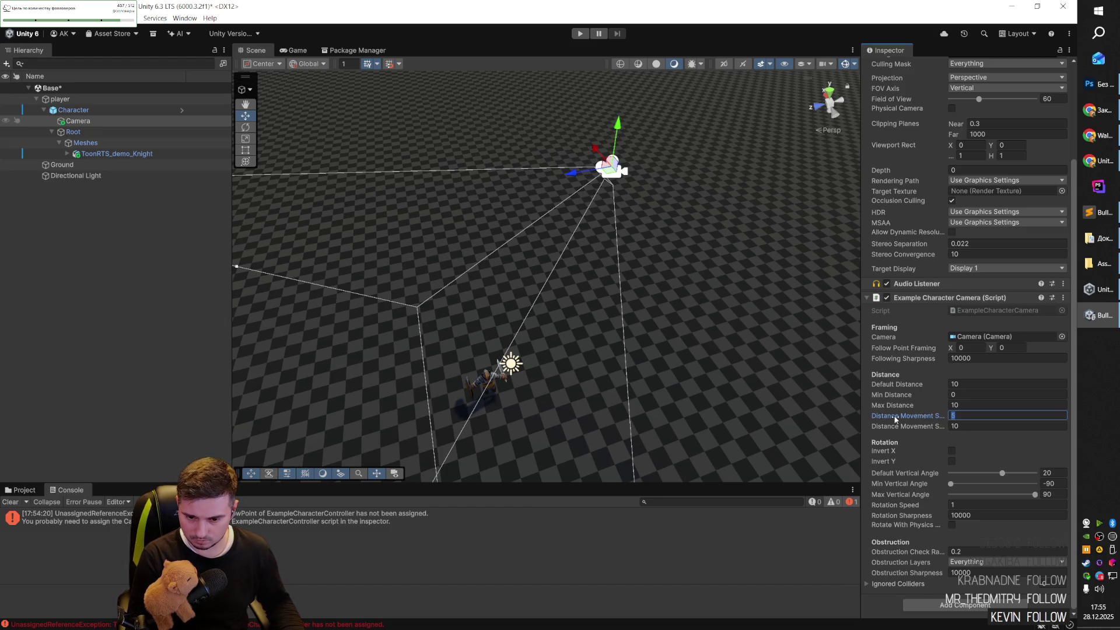
# Widen the Inspector, orbit the Scene view, and clear the Console error.
pyautogui.moveTo(861, 417); pyautogui.dragTo(761, 417)
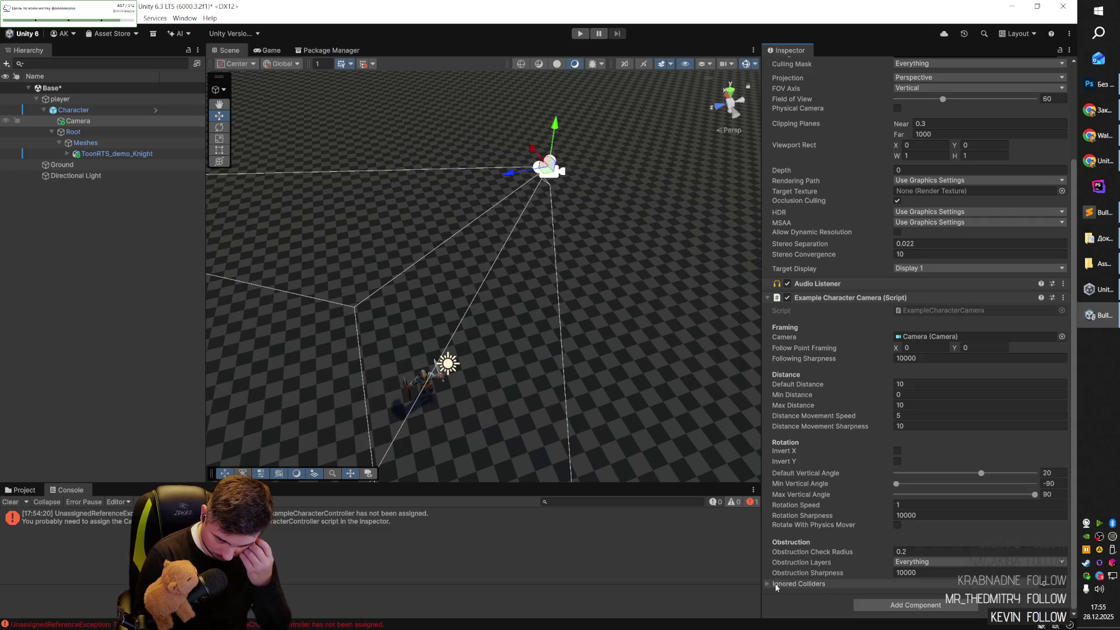
pyautogui.moveTo(431, 373)
pyautogui.mouseDown()
pyautogui.moveTo(327, 410)
pyautogui.moveTo(314, 402)
pyautogui.mouseUp()
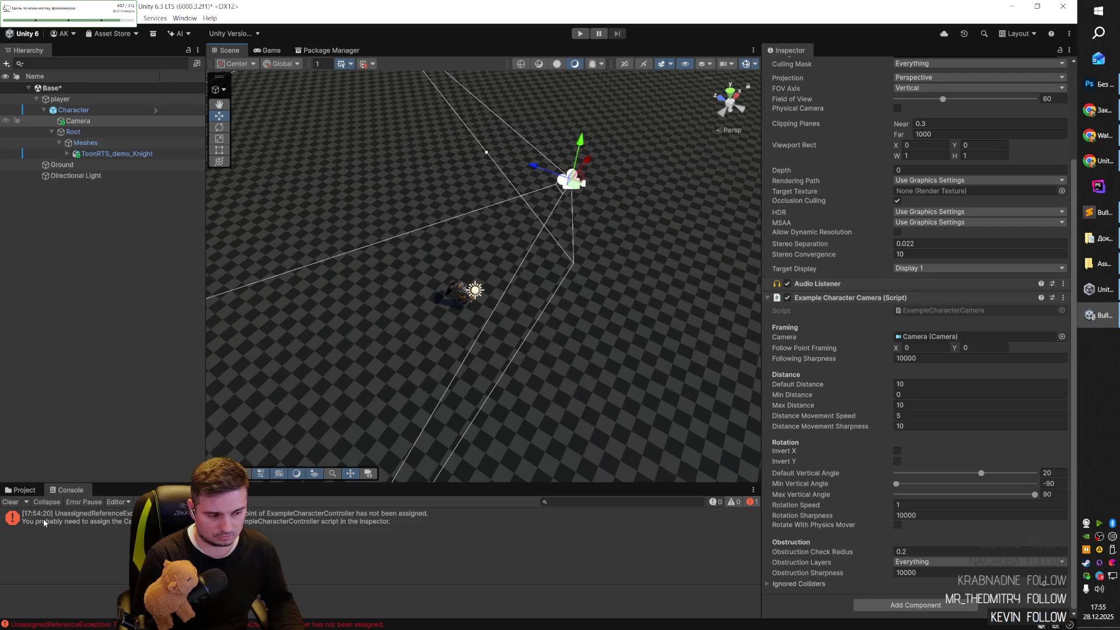
pyautogui.click(11, 501)
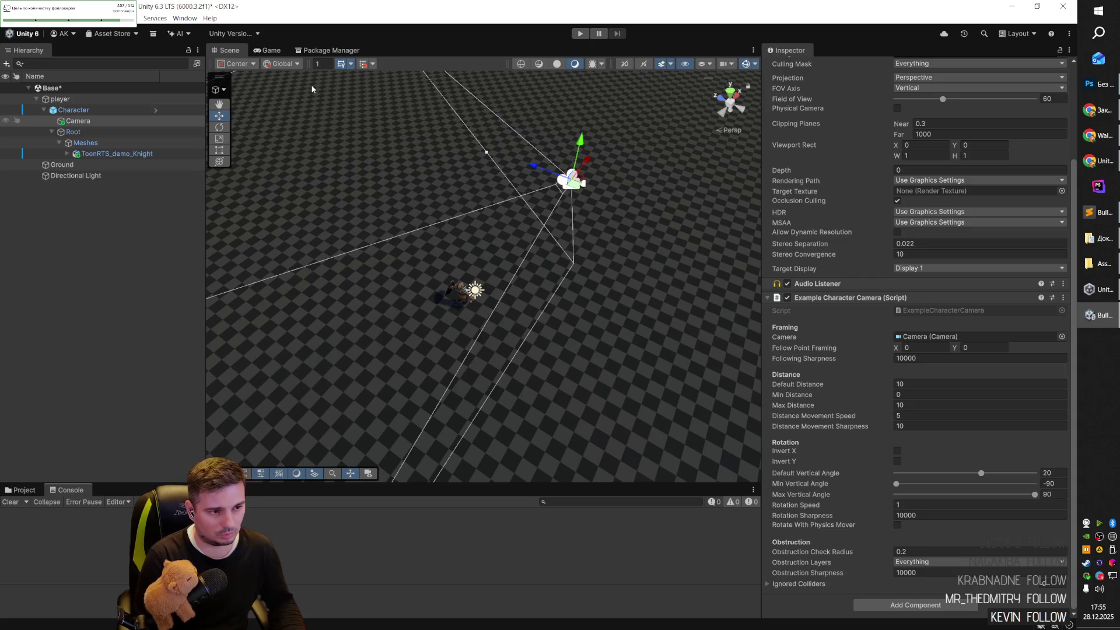
# Run the scene, read the unassigned-reference error's stack trace, stop, and reselect Camera.
pyautogui.click(579, 34)
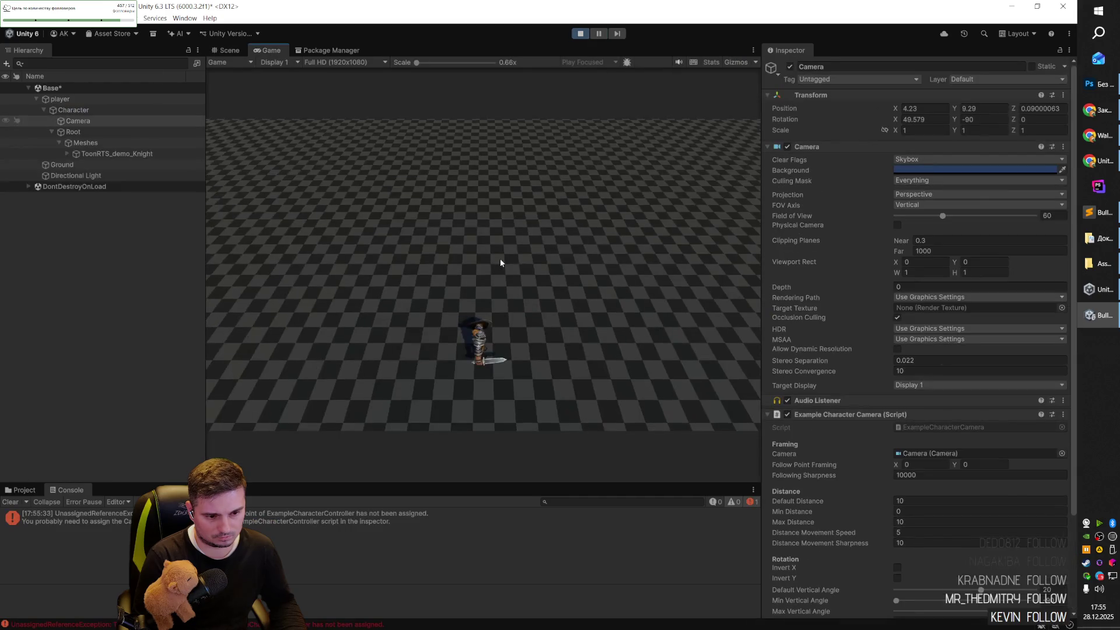
pyautogui.click(350, 518)
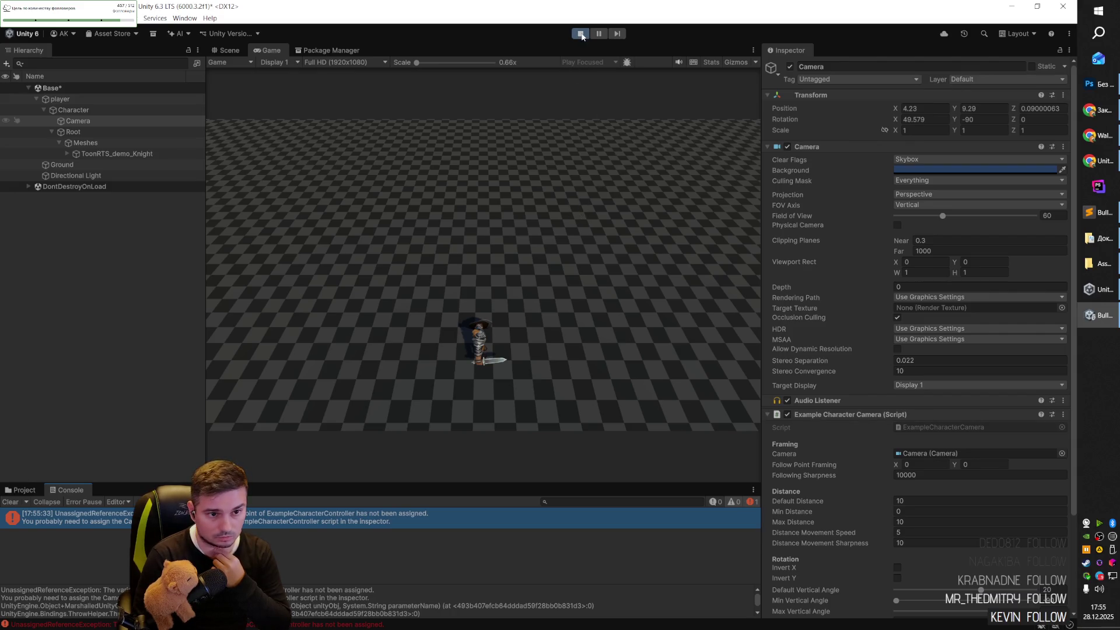
pyautogui.click(580, 34)
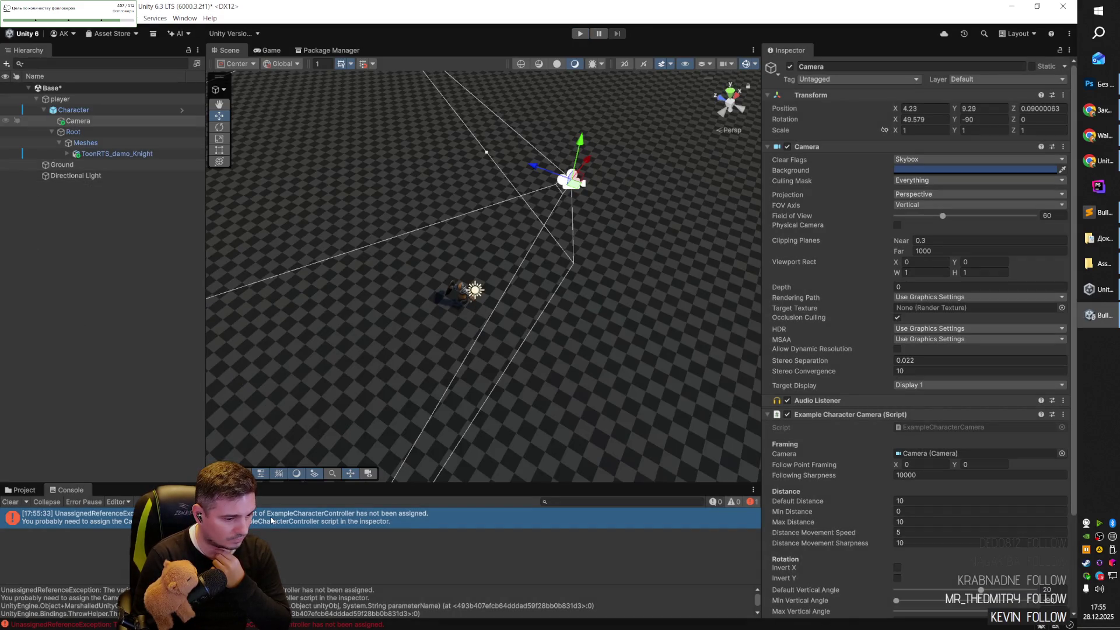
pyautogui.click(79, 121)
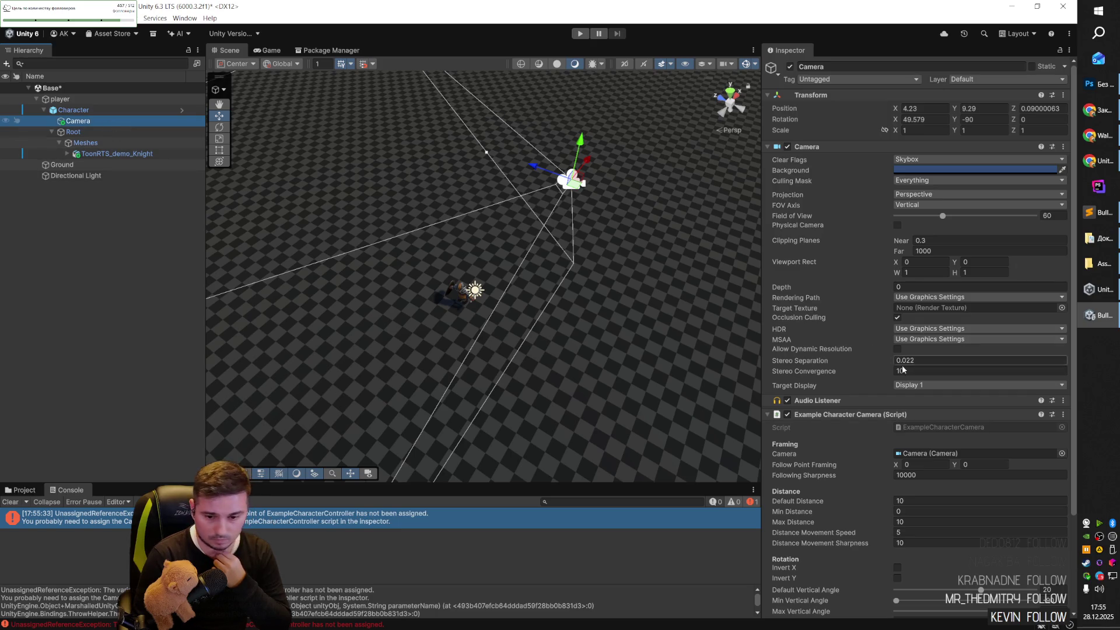
pyautogui.scroll(-5, 910, 373)
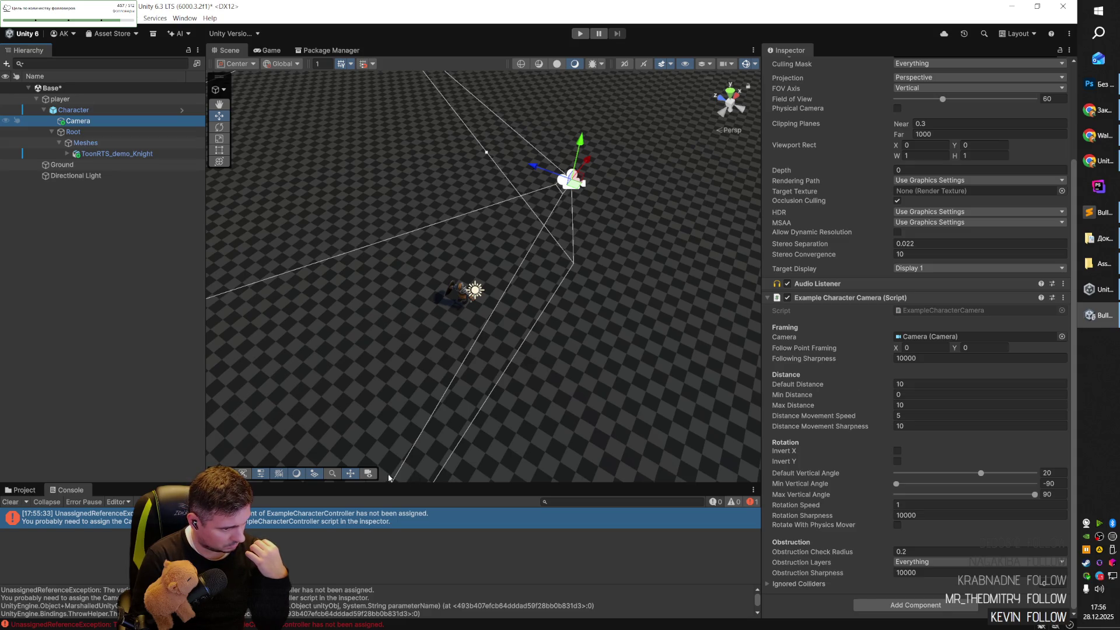
pyautogui.click(347, 517)
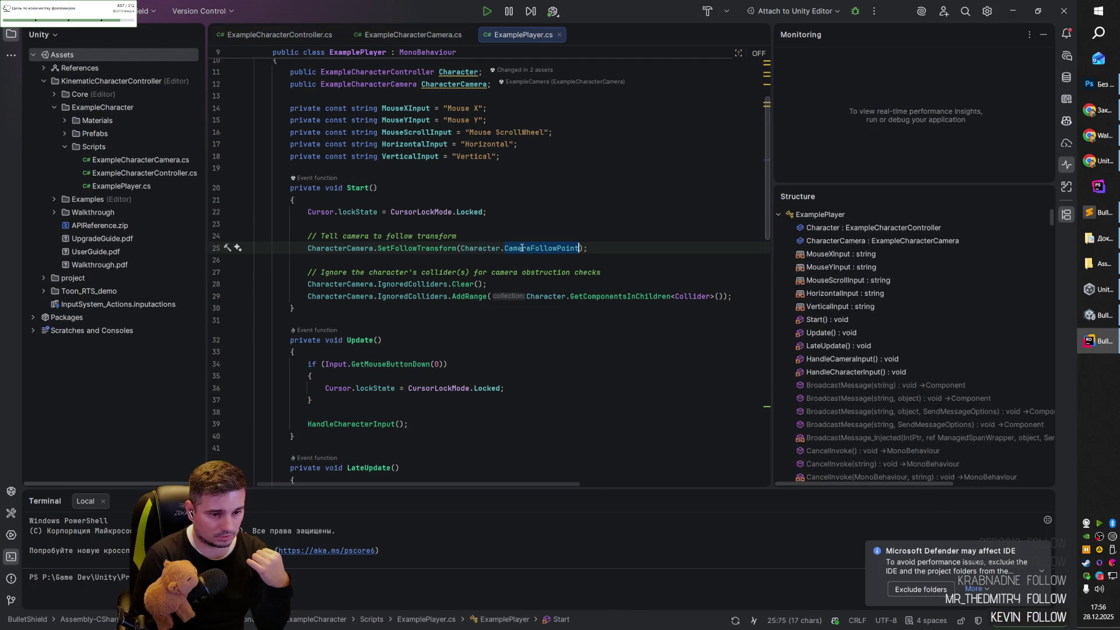
# Return to Unity after checking ExamplePlayer.cs's SetFollowTransform(Character.CameraFollowPoint) call.
pyautogui.hotkey('alt', 'Tab')
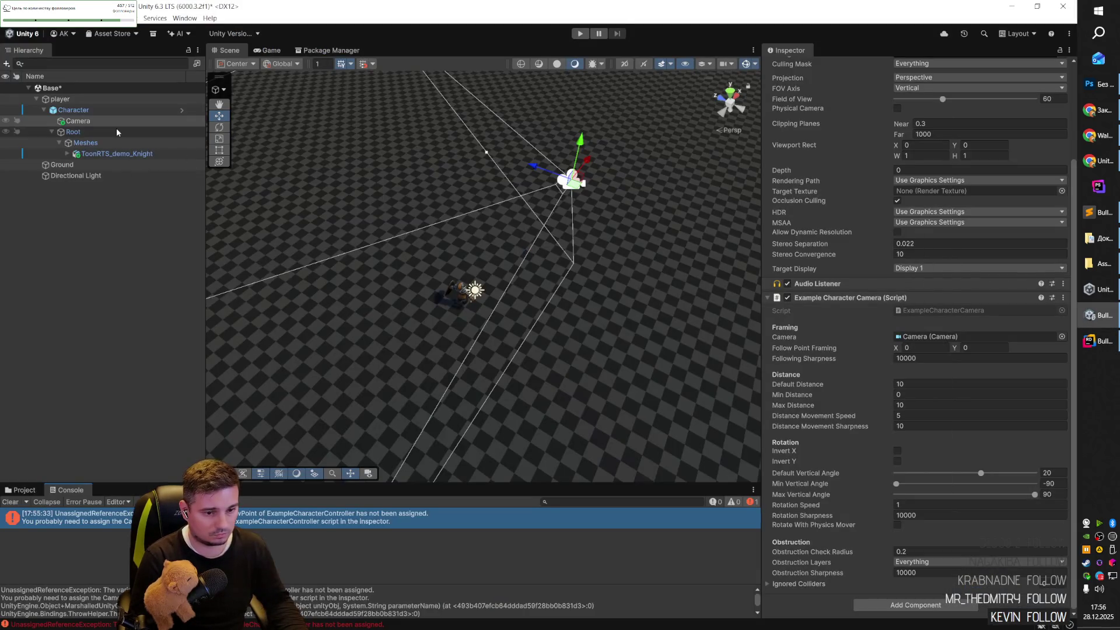
# Select Character and scroll through its controller settings, leaving the physics material unchanged.
pyautogui.click(73, 110)
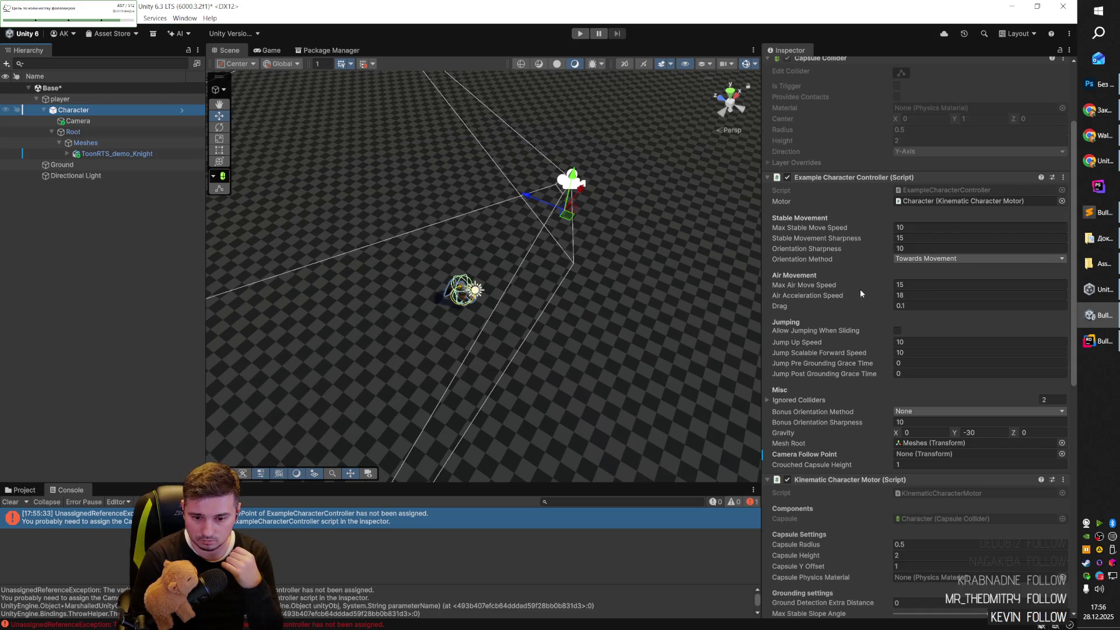
pyautogui.scroll(-3, 860, 289)
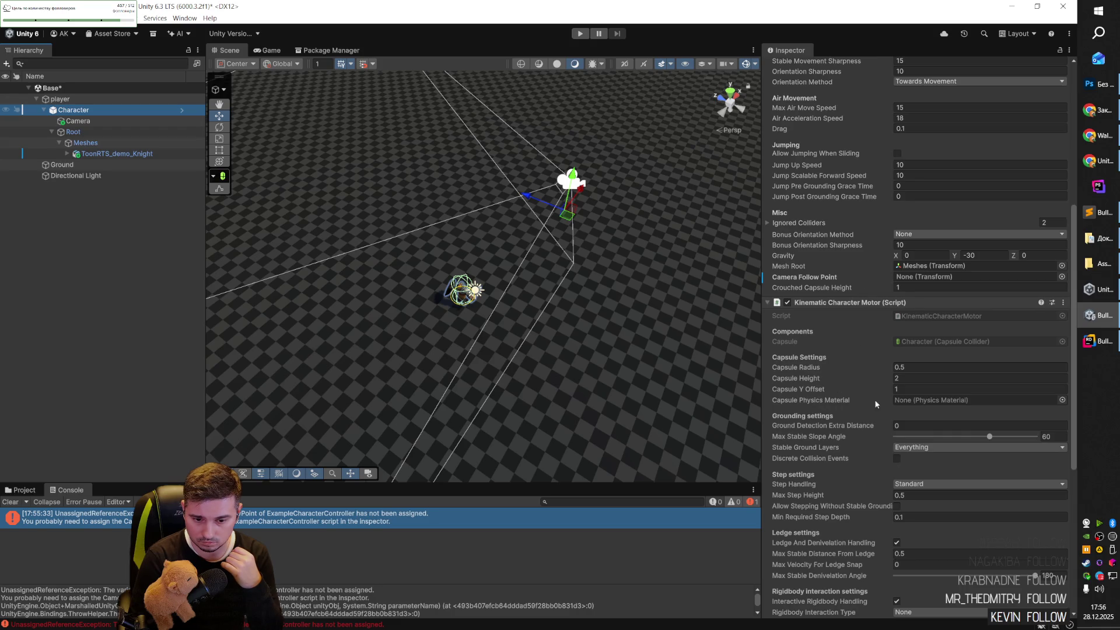
pyautogui.click(1061, 400)
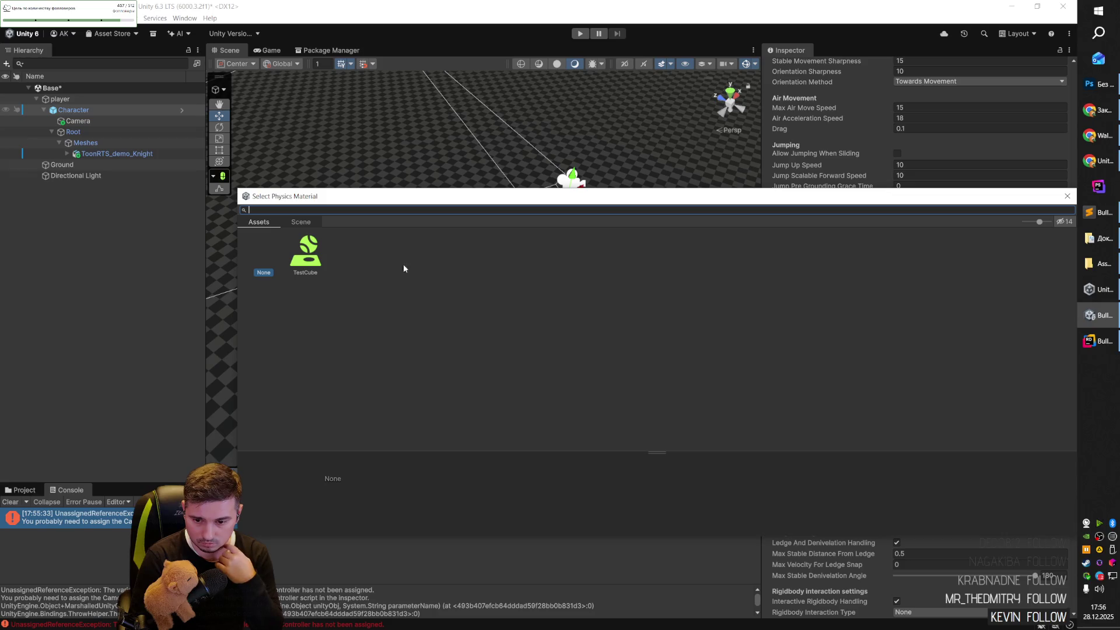
pyautogui.press('Escape')
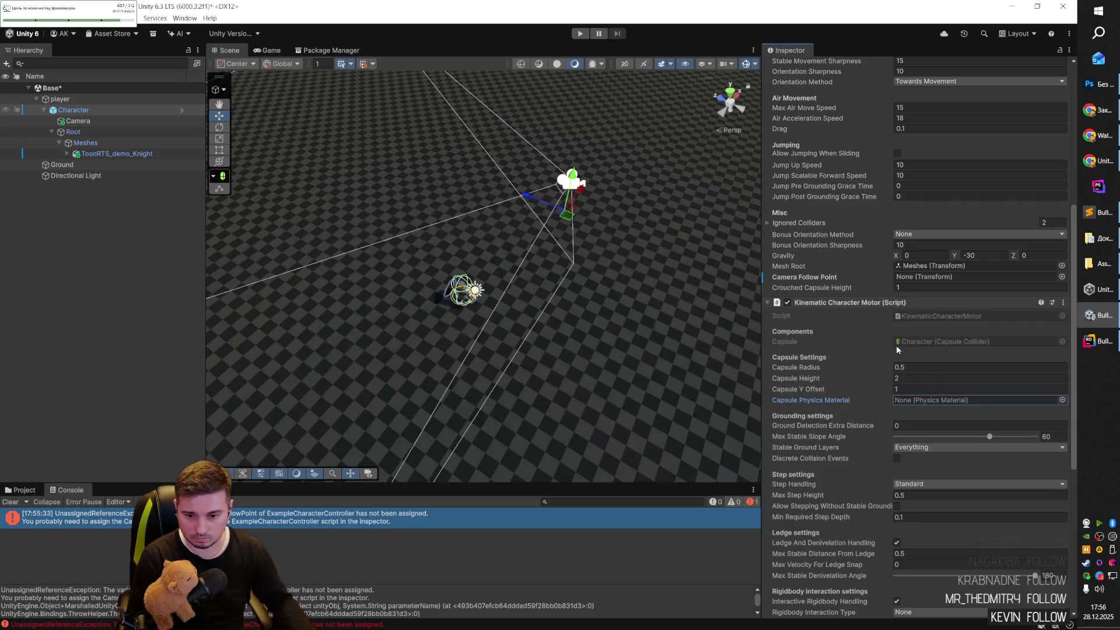
pyautogui.scroll(-2, 863, 345)
pyautogui.scroll(-2, 876, 334)
pyautogui.scroll(-5, 876, 337)
pyautogui.scroll(12, 876, 338)
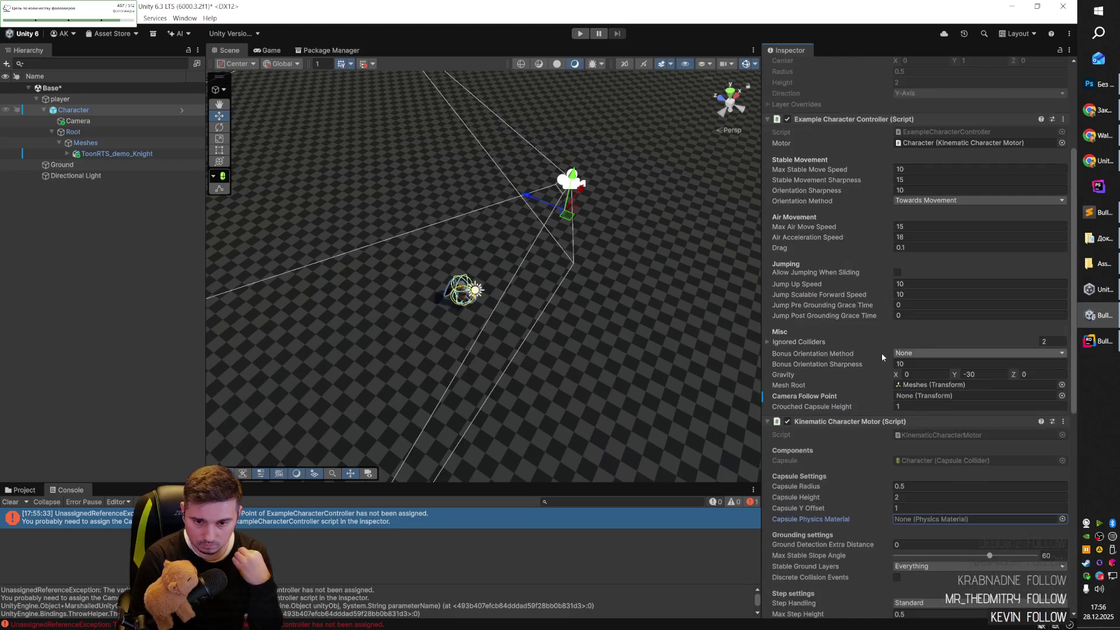
pyautogui.scroll(5, 880, 354)
pyautogui.scroll(-2, 880, 355)
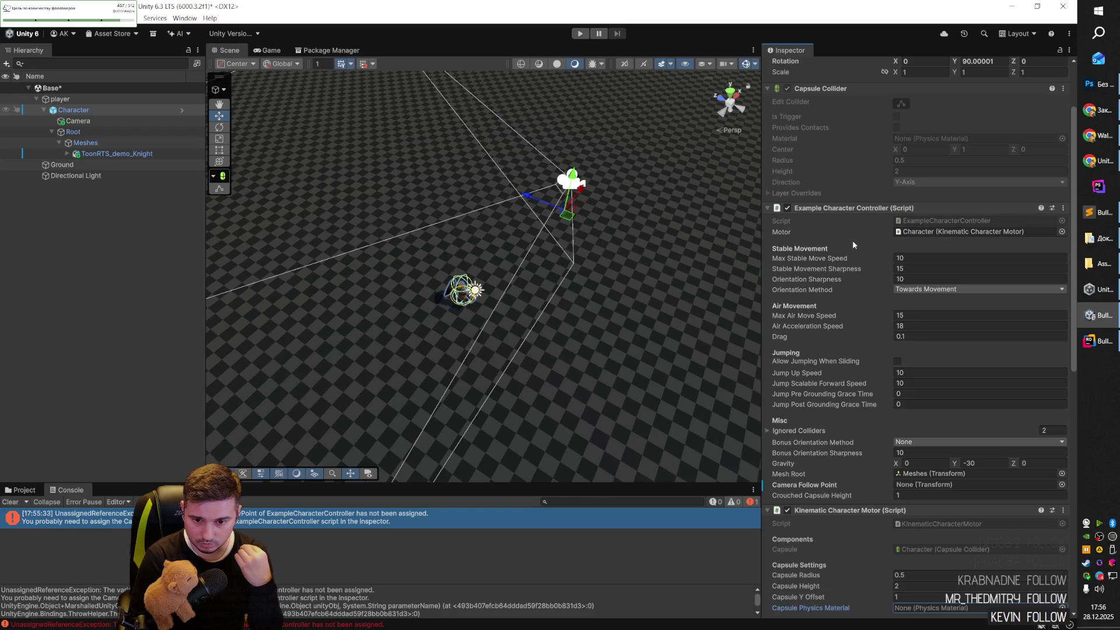
pyautogui.scroll(-2, 852, 240)
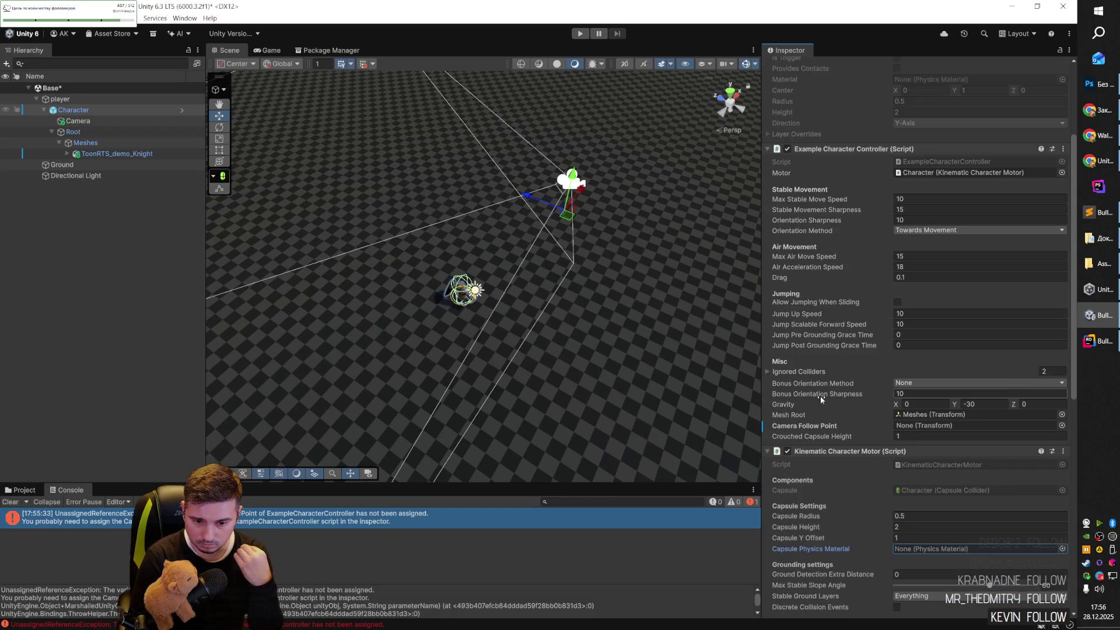
# Set the Character's Camera Follow Point to Camera and test it in play mode.
pyautogui.click(1062, 426)
pyautogui.scroll(-3, 344, 298)
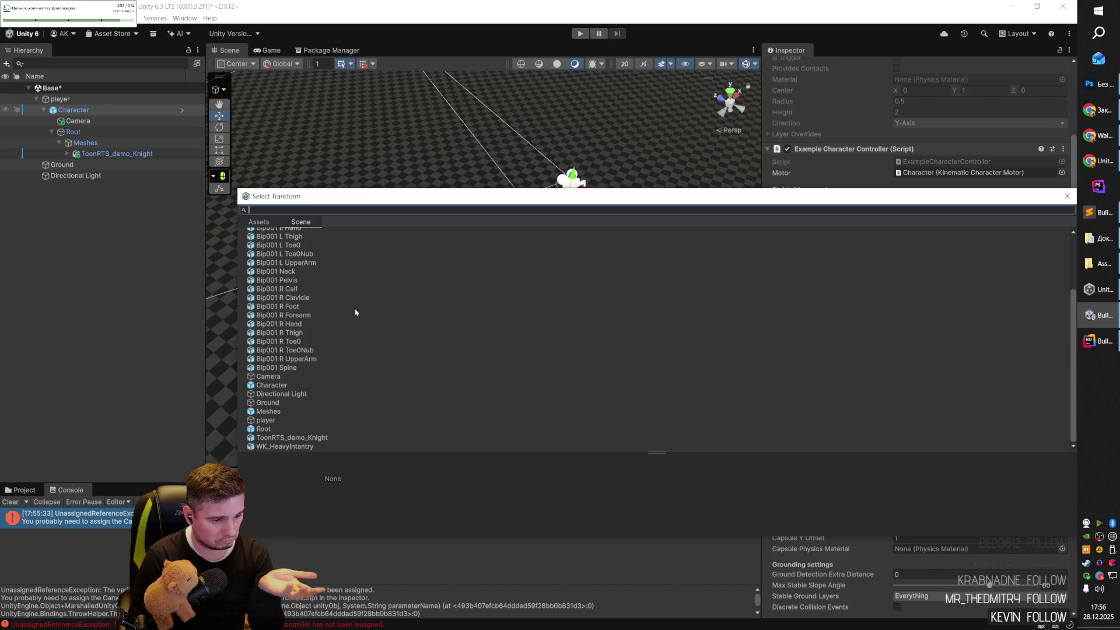
pyautogui.doubleClick(287, 377)
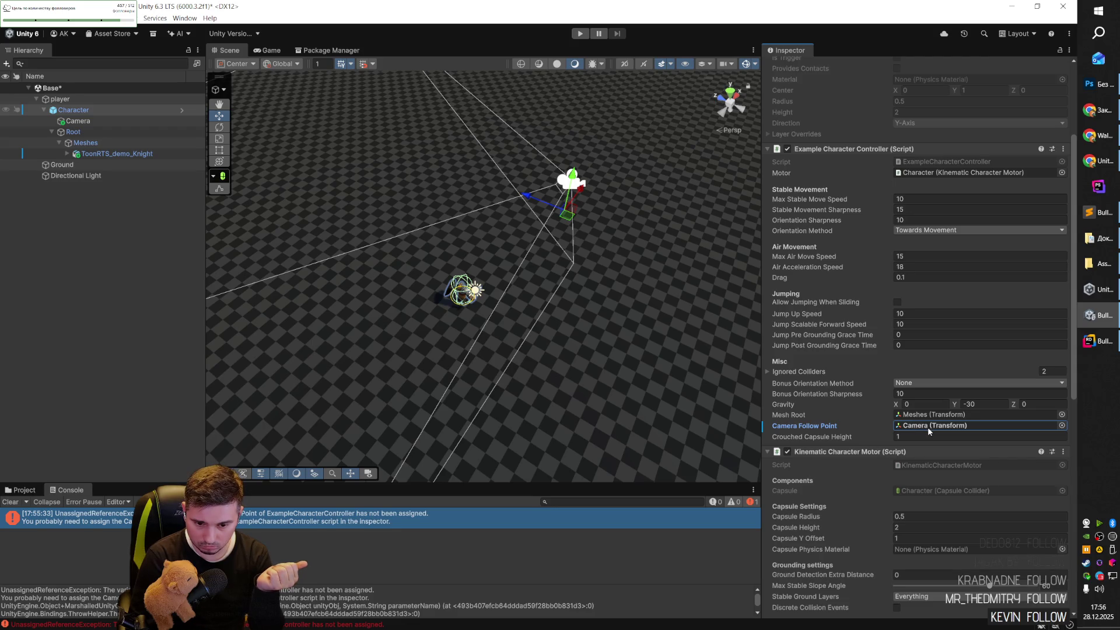
pyautogui.hotkey('ctrl', 'p')
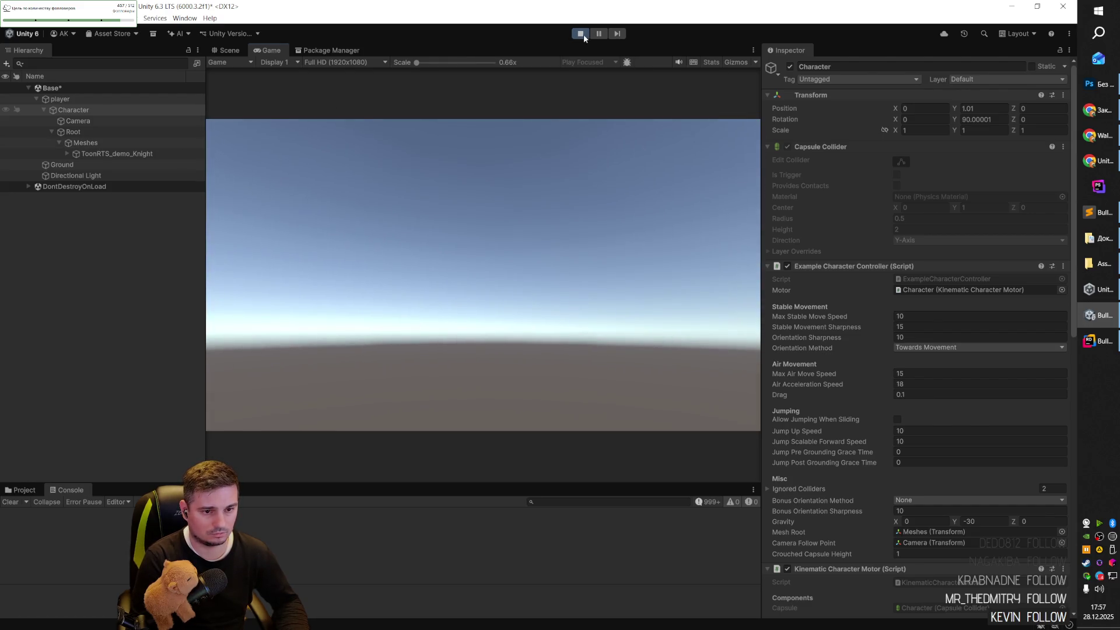
pyautogui.click(581, 33)
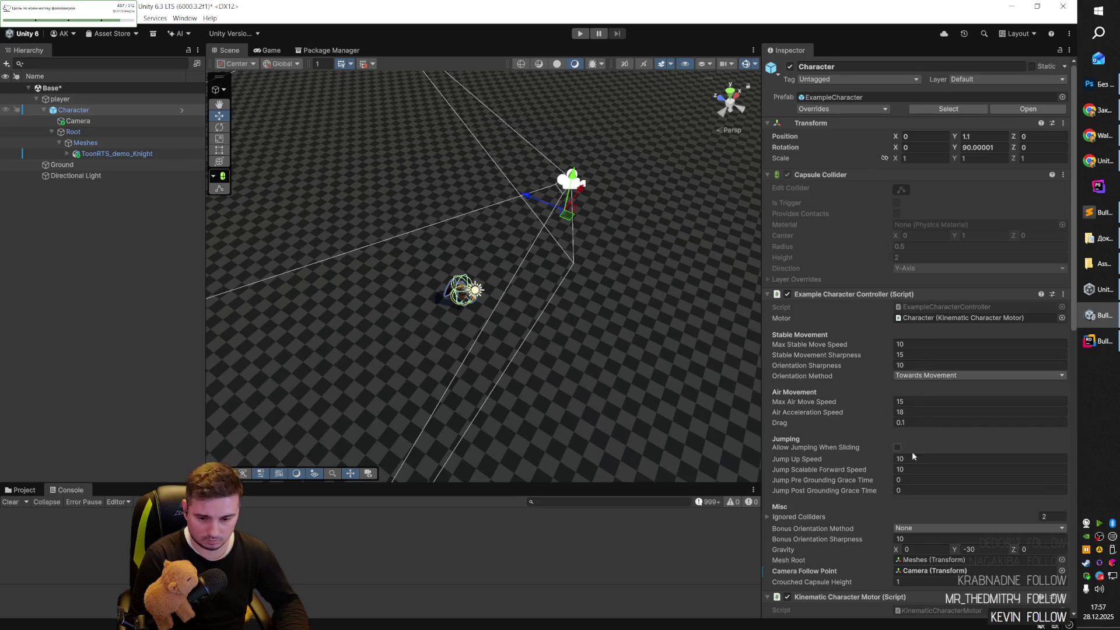
pyautogui.scroll(-3, 914, 446)
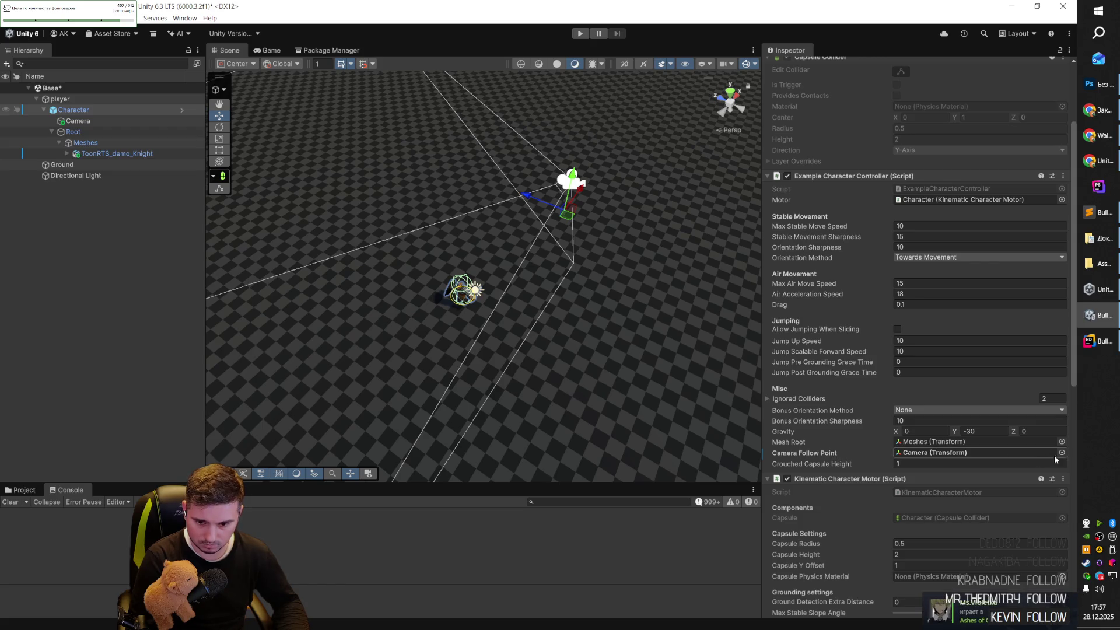
# Start the first playlist track in the browser and return to Unity.
pyautogui.click(1090, 111)
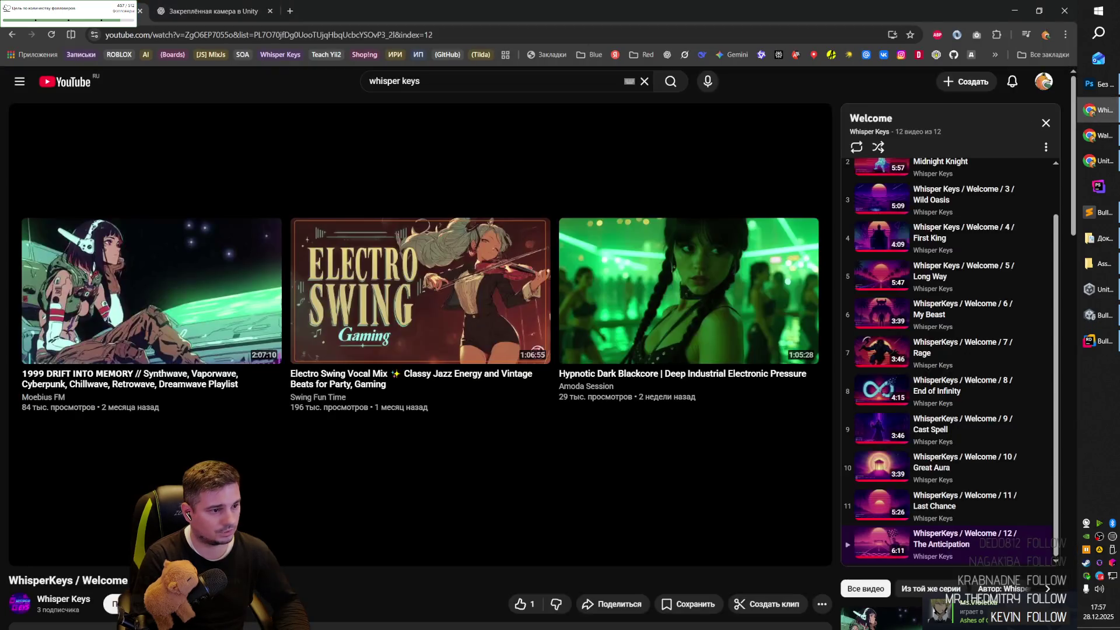
pyautogui.scroll(1, 879, 183)
pyautogui.click(879, 183)
pyautogui.hotkey('alt', 'Tab')
pyautogui.hotkey('alt', 'Tab')
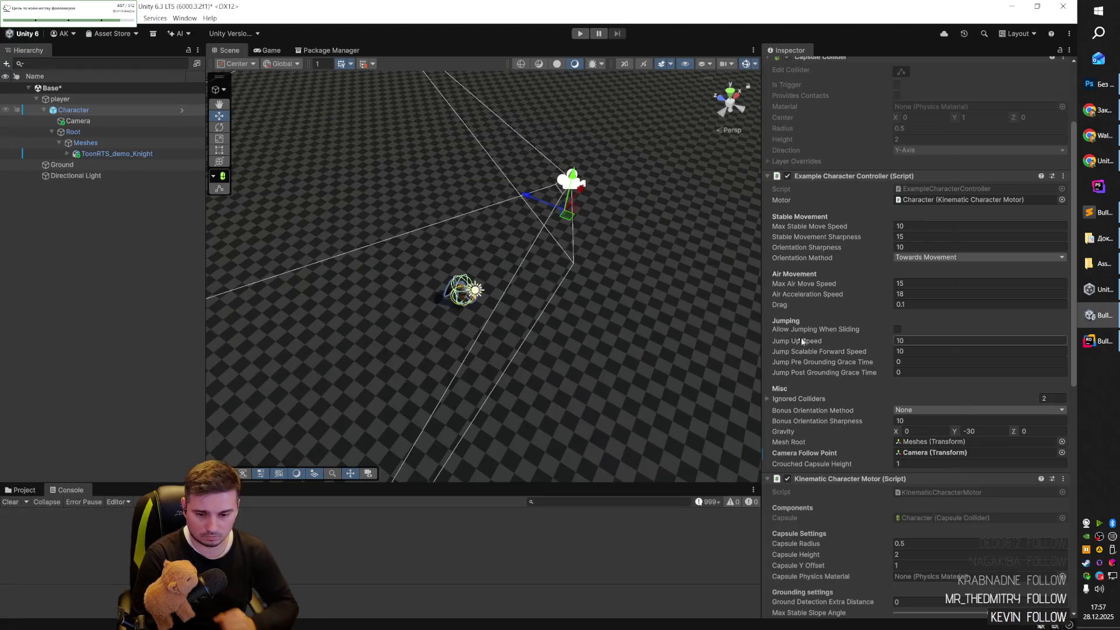
# Set Camera Follow Point to Character, then play-test walking the knight with W.
pyautogui.click(1062, 453)
pyautogui.doubleClick(271, 385)
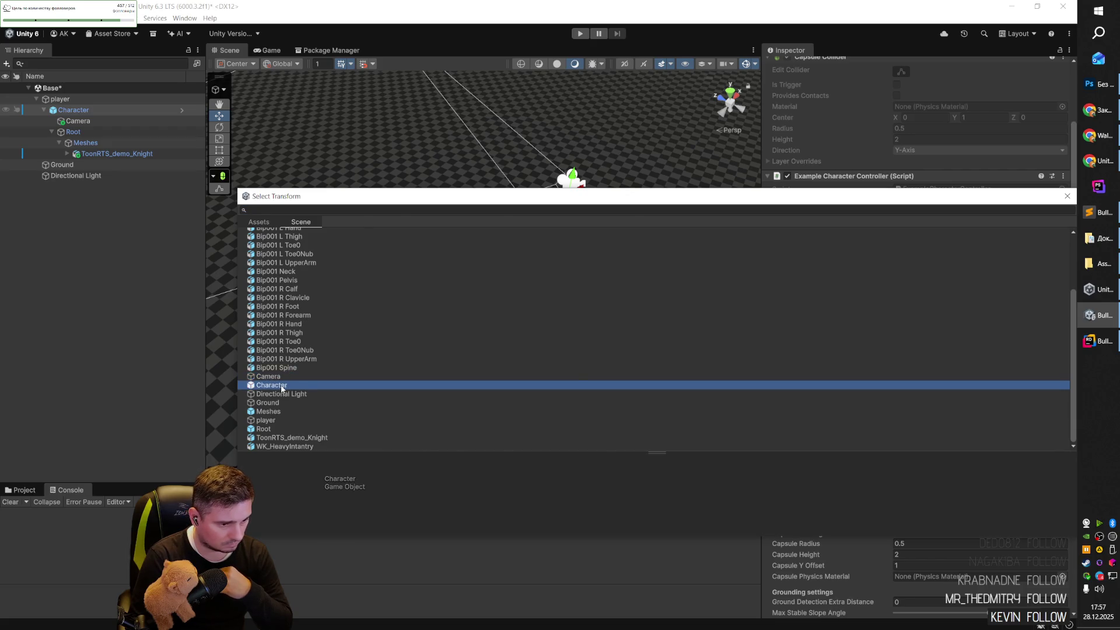
pyautogui.hotkey('ctrl', 'p')
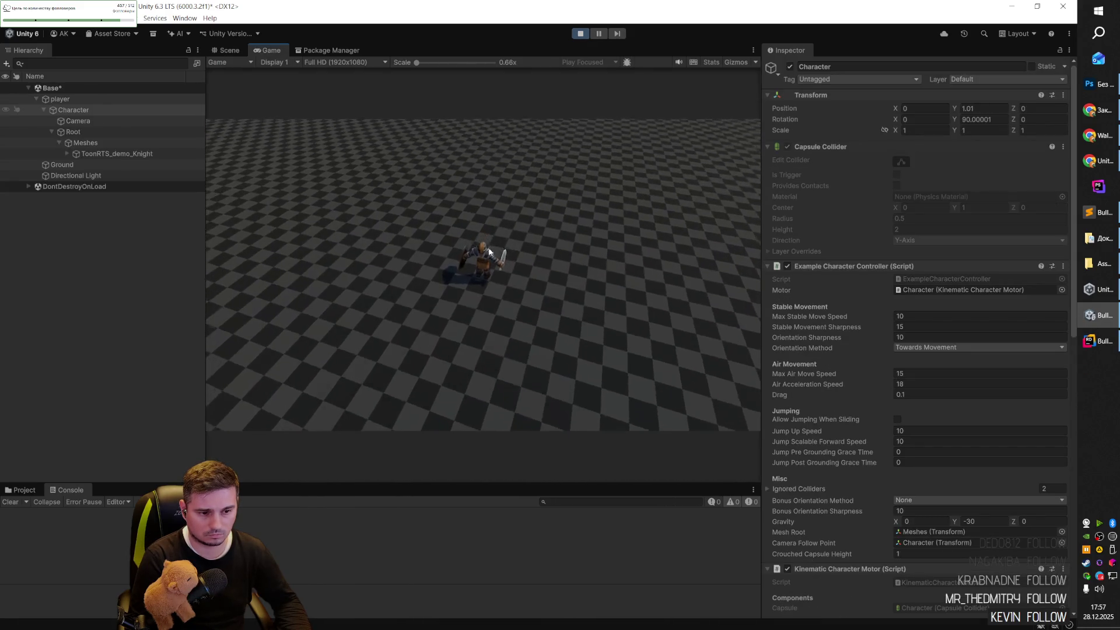
pyautogui.press('w')
pyautogui.moveTo(421, 357)
pyautogui.mouseDown()
pyautogui.moveTo(525, 335)
pyautogui.moveTo(581, 210)
pyautogui.moveTo(377, 160)
pyautogui.moveTo(657, 181)
pyautogui.moveTo(472, 207)
pyautogui.moveTo(484, 250)
pyautogui.mouseUp()
pyautogui.scroll(5, 485, 250)
pyautogui.scroll(-5, 485, 251)
pyautogui.press('w')
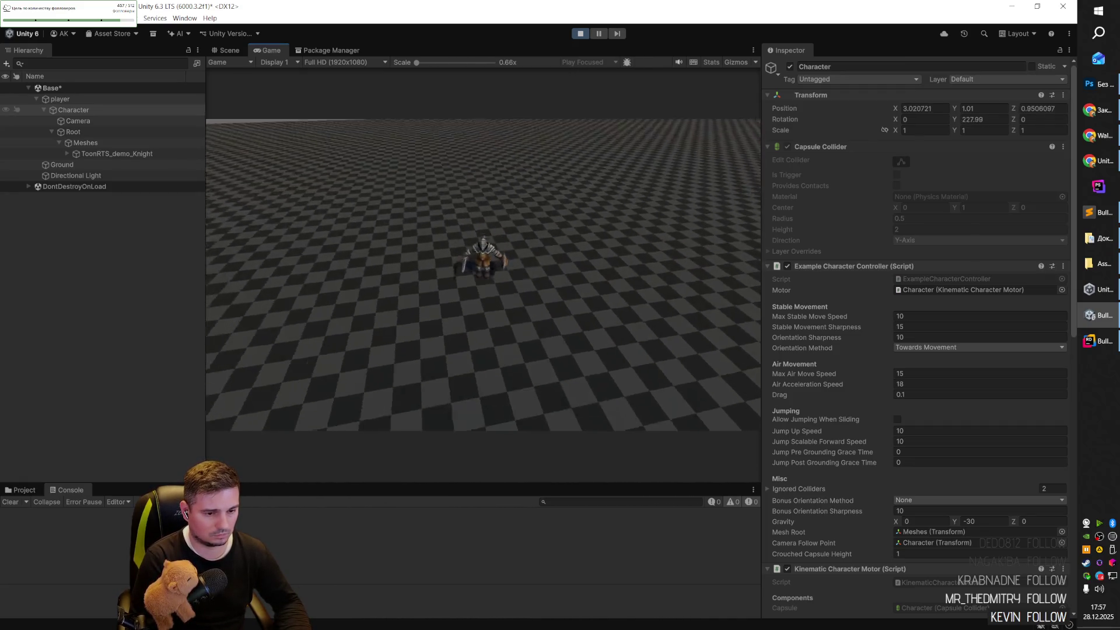
pyautogui.hotkey('ctrl', 's')
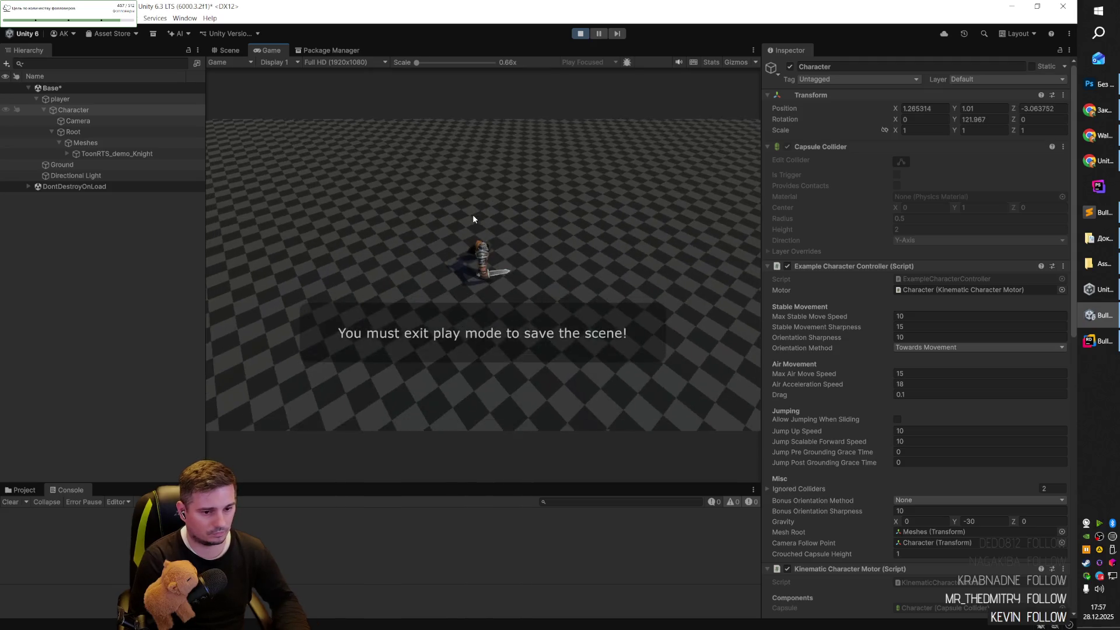
pyautogui.click(580, 33)
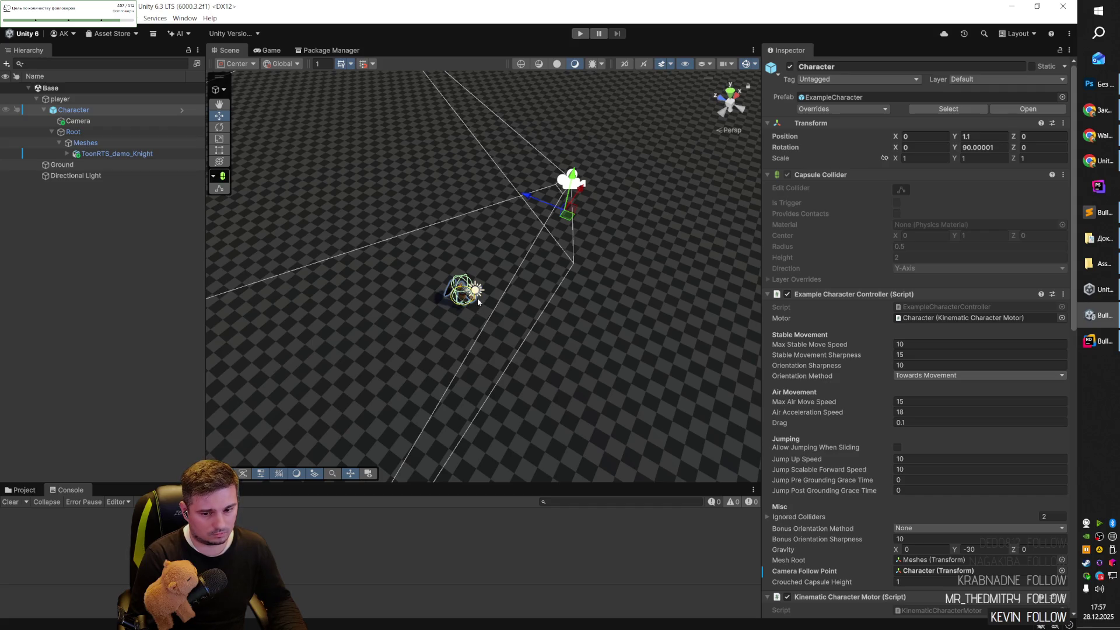
pyautogui.scroll(-5, 828, 344)
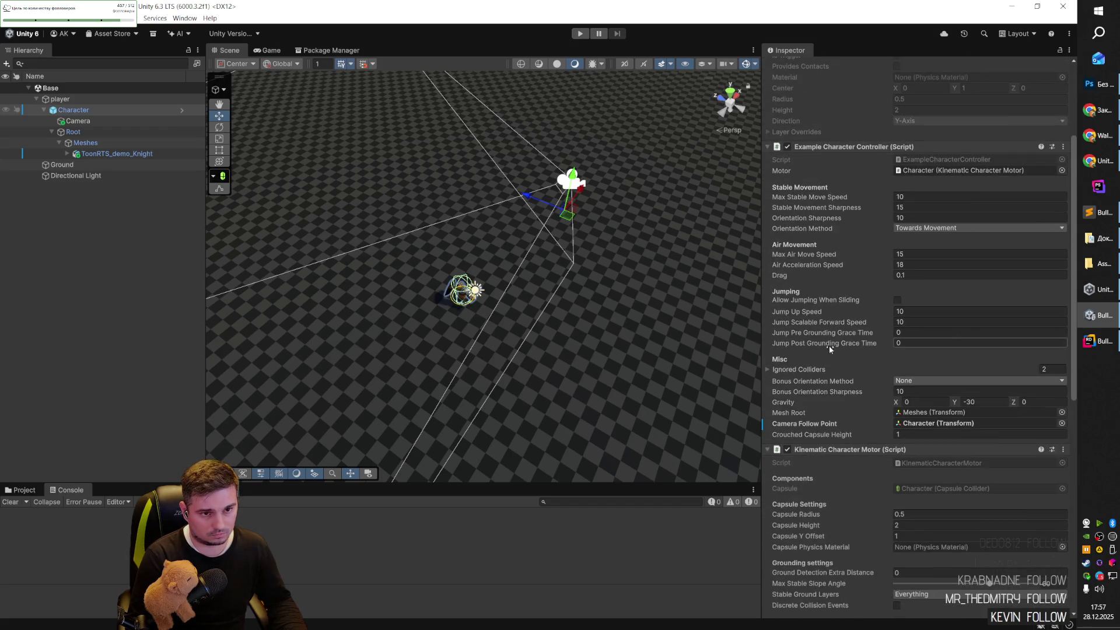
# Read ChatGPT's CameraRig, CameraPivot and Main Camera setup steps.
pyautogui.hotkey('alt', 'Tab')
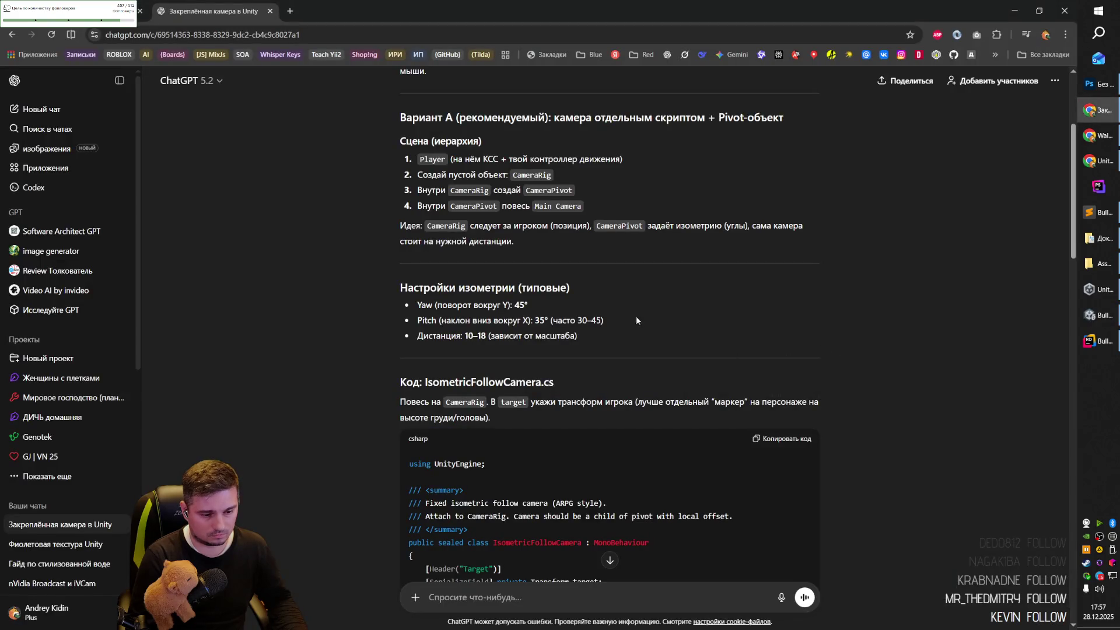
pyautogui.moveTo(421, 169); pyautogui.dragTo(549, 176)
pyautogui.click(548, 178)
pyautogui.doubleClick(534, 178)
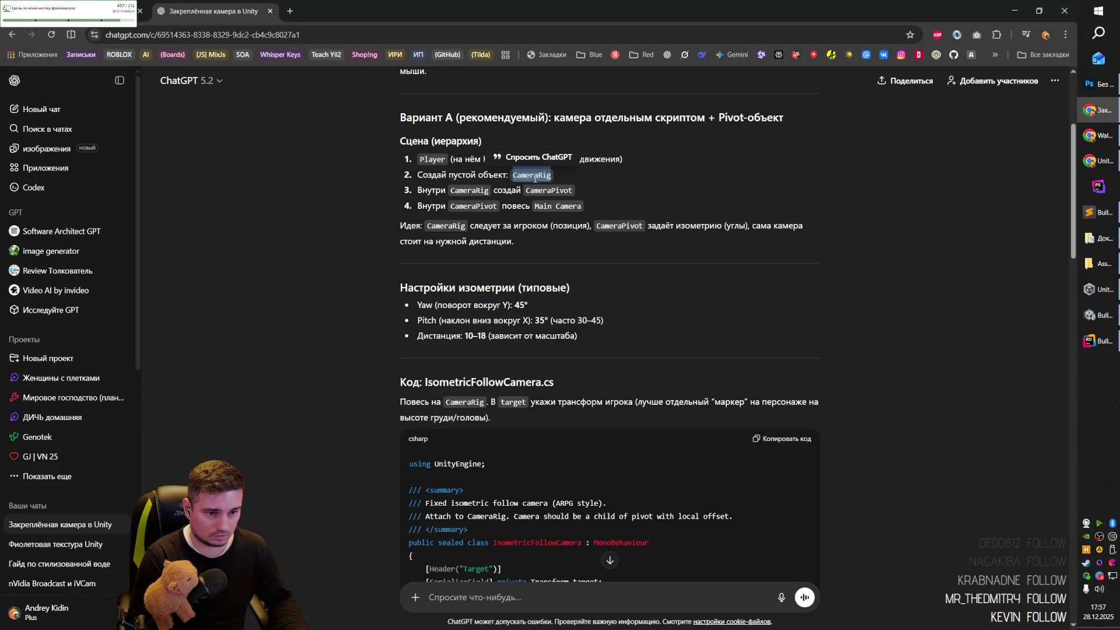
pyautogui.click(456, 191)
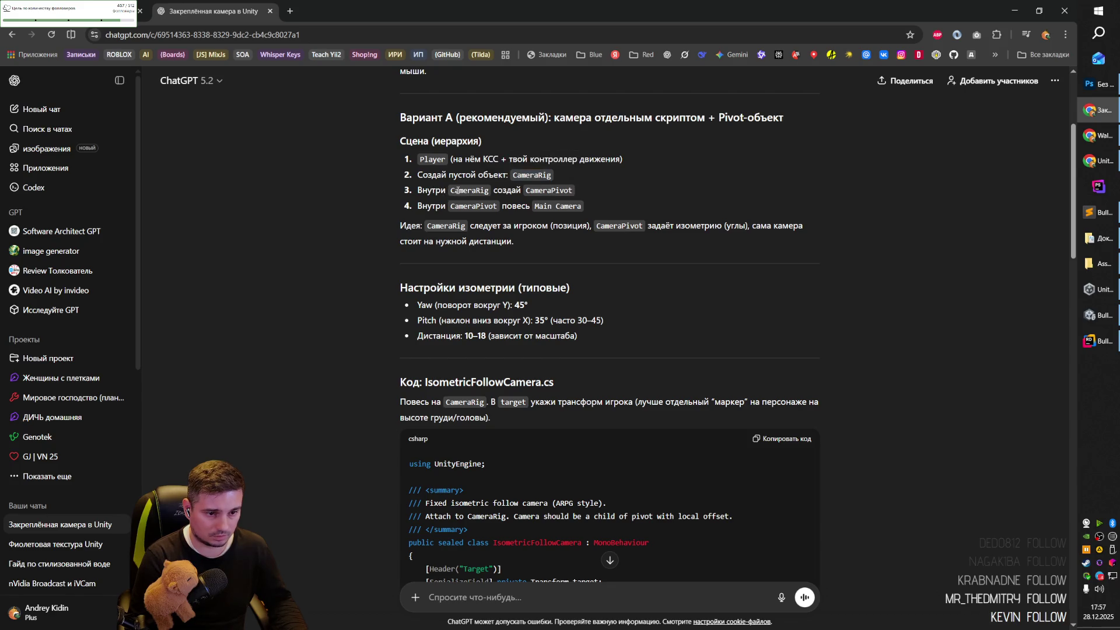
pyautogui.doubleClick(550, 192)
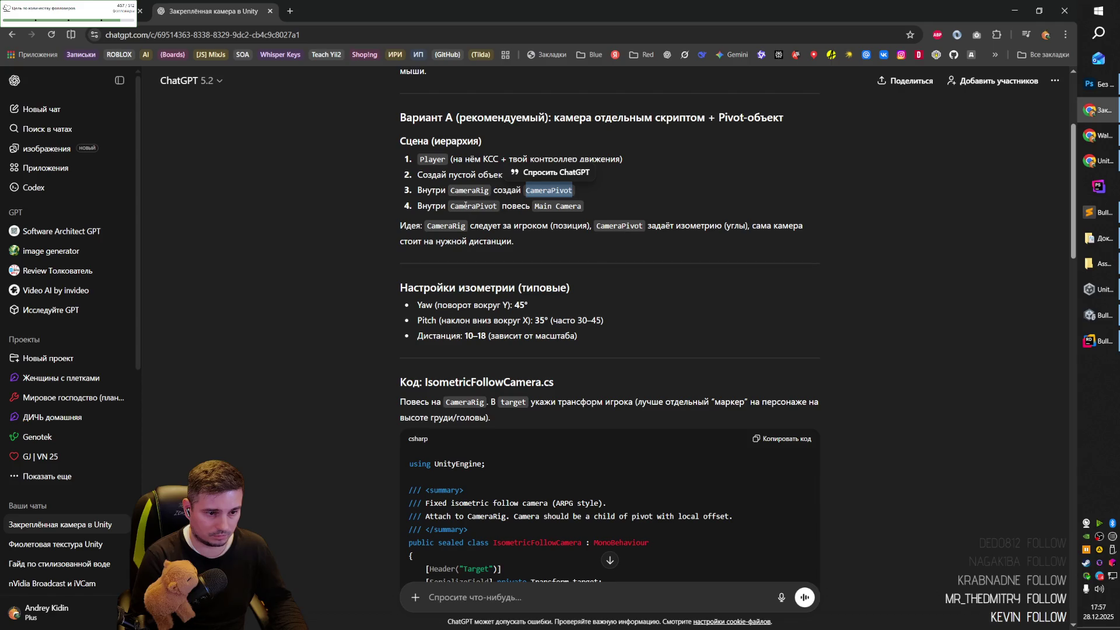
pyautogui.doubleClick(465, 206)
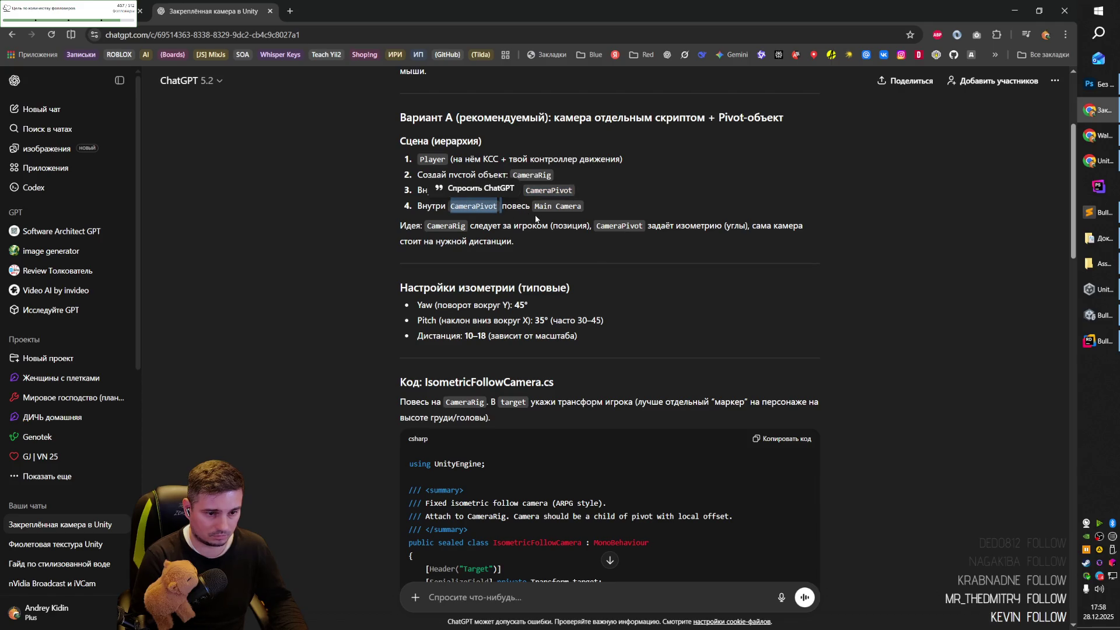
pyautogui.moveTo(534, 206); pyautogui.dragTo(573, 207)
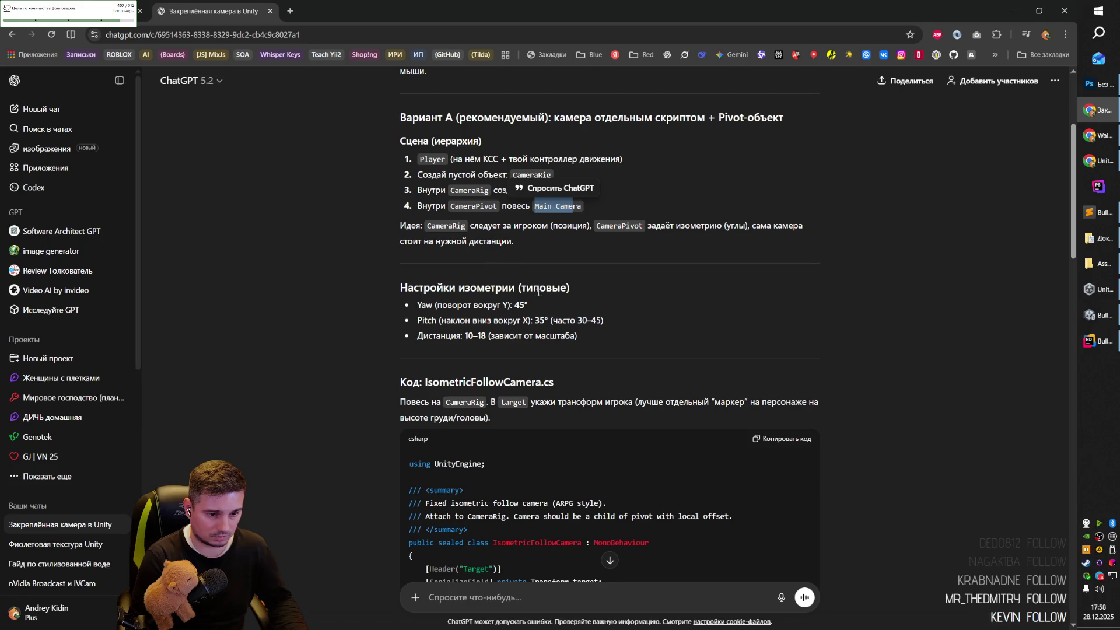
# Read the IsometricFollowCamera.cs section, its benefits and Kinematic Character Controller notes, then return to Unity.
pyautogui.scroll(-2, 457, 305)
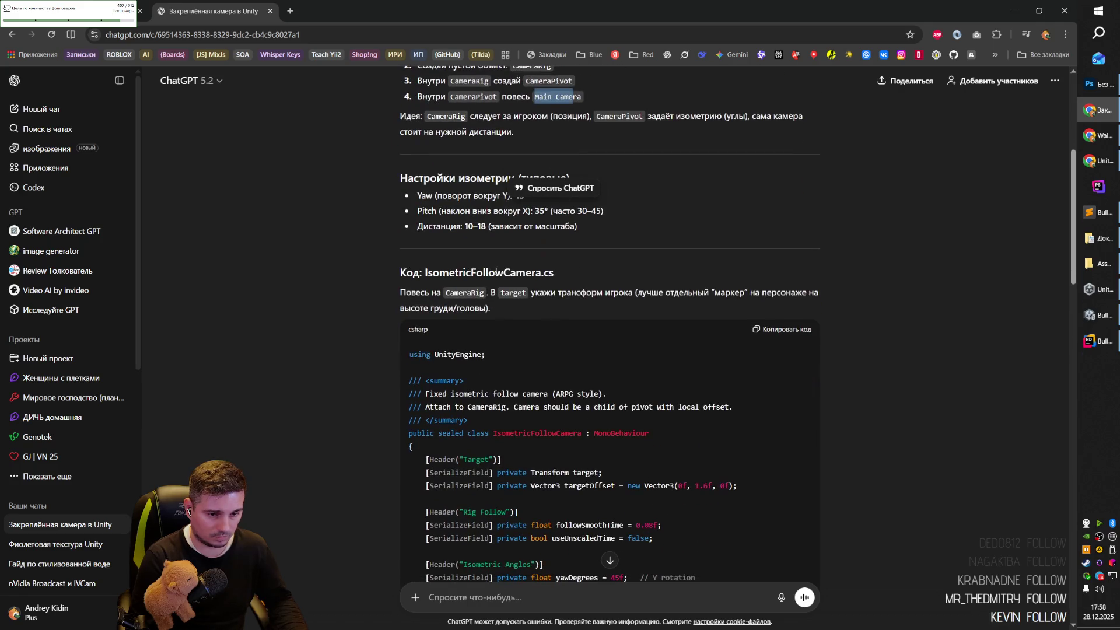
pyautogui.doubleClick(450, 280)
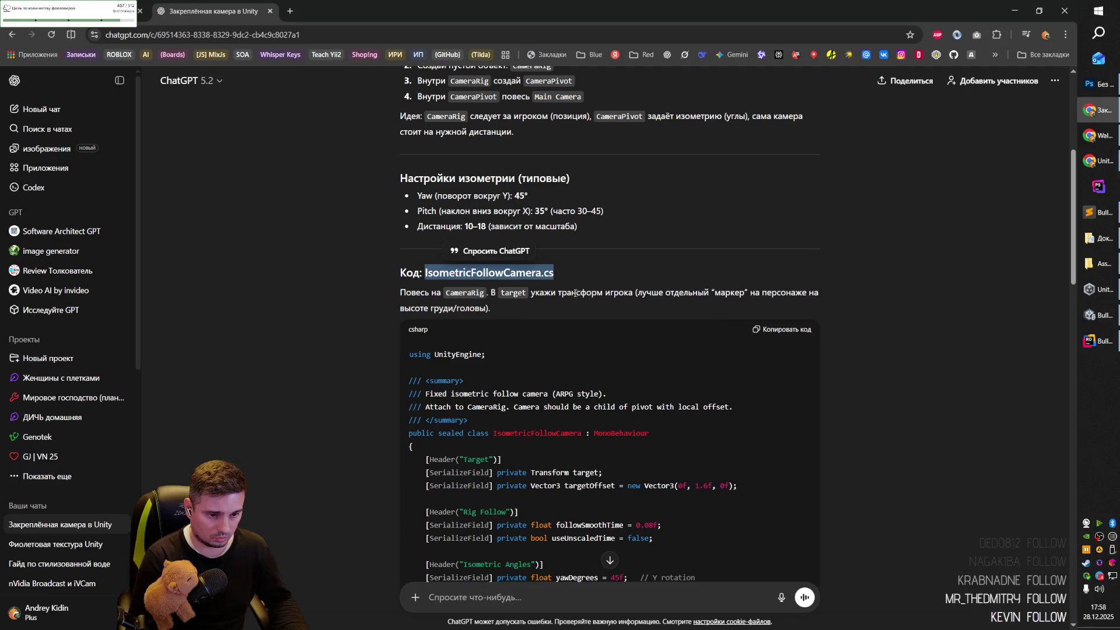
pyautogui.scroll(-2, 535, 336)
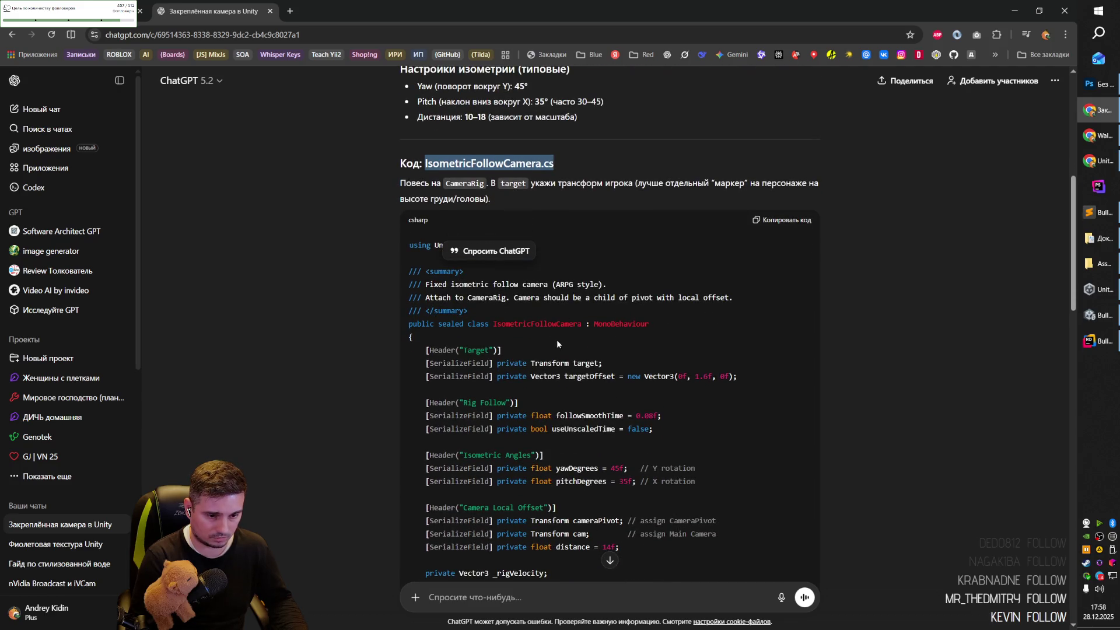
pyautogui.scroll(-15, 557, 342)
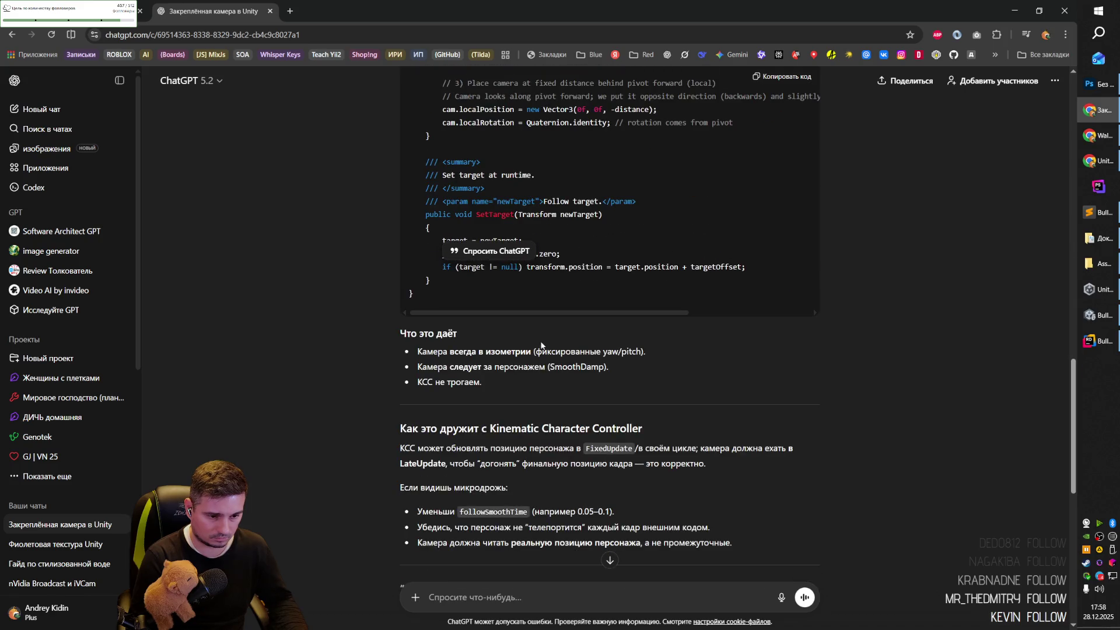
pyautogui.moveTo(439, 338)
pyautogui.mouseDown()
pyautogui.moveTo(437, 352)
pyautogui.moveTo(531, 354)
pyautogui.mouseUp()
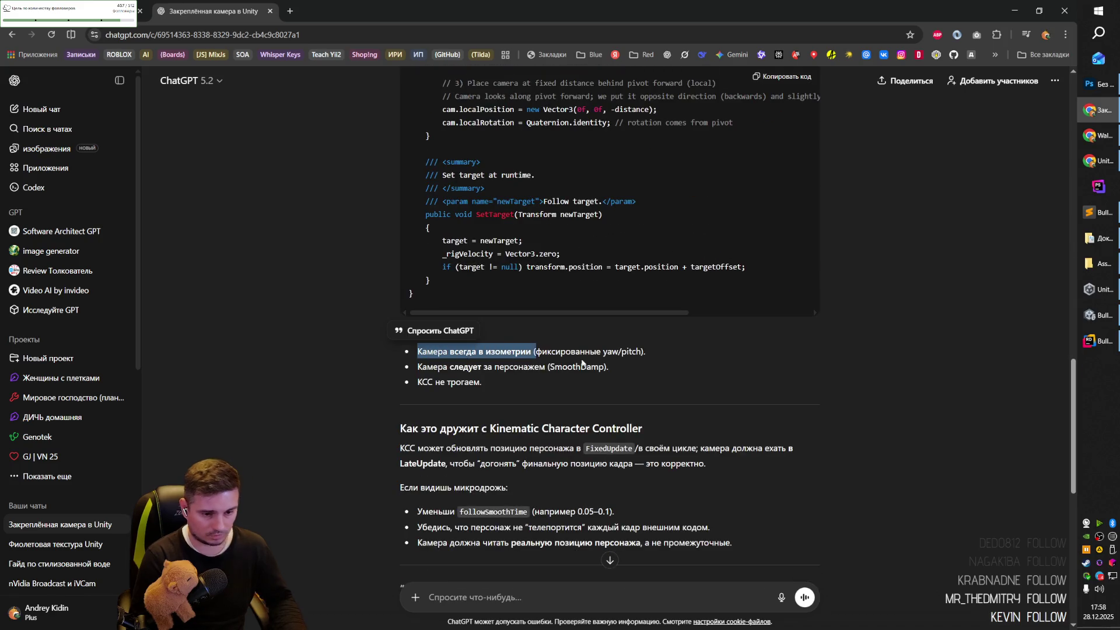
pyautogui.click(582, 362)
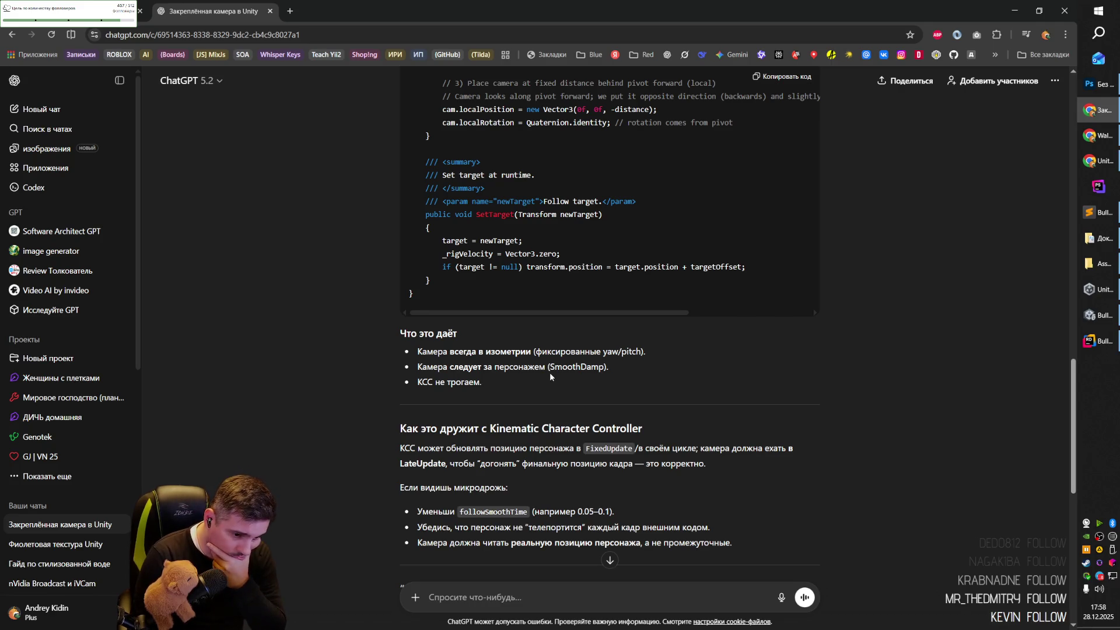
pyautogui.scroll(-1, 550, 373)
pyautogui.moveTo(514, 369); pyautogui.dragTo(570, 373)
pyautogui.scroll(-3, 583, 371)
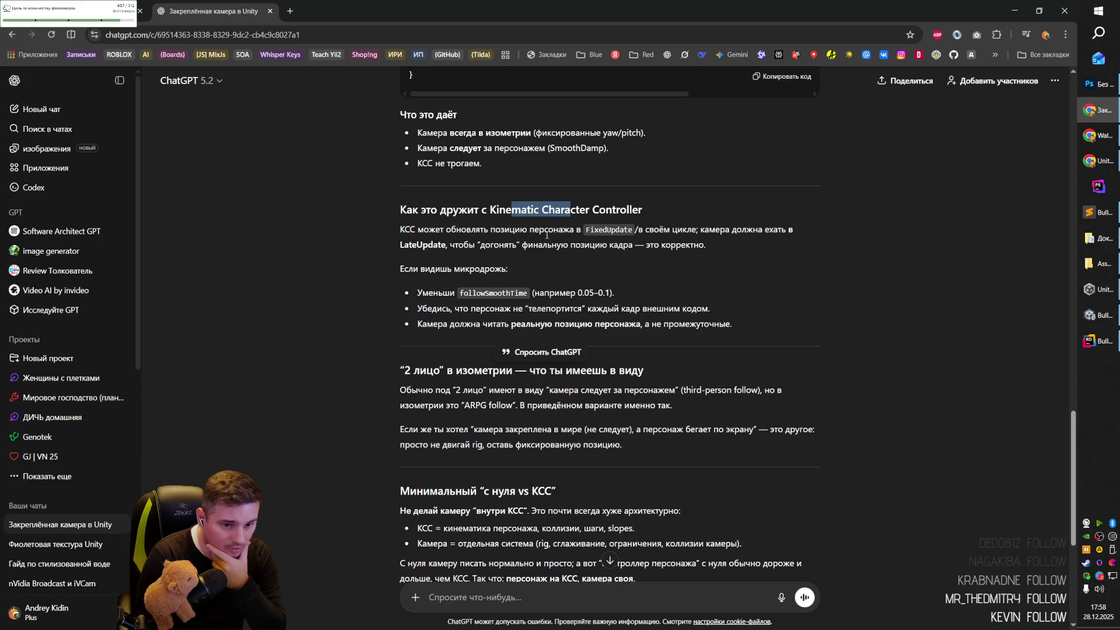
pyautogui.click(485, 247)
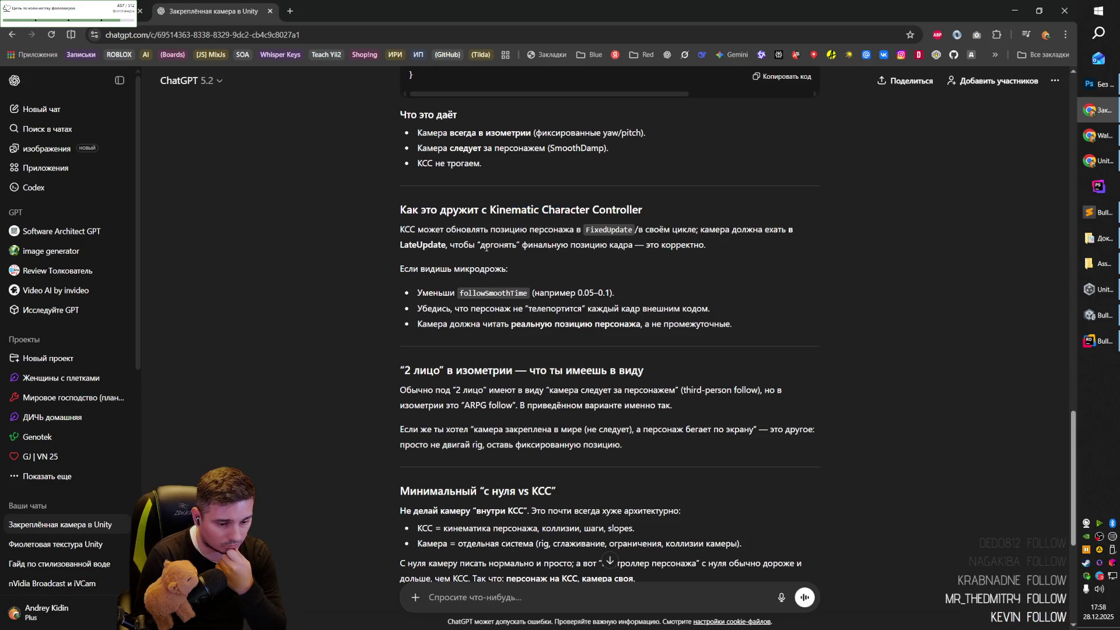
pyautogui.scroll(15, 486, 248)
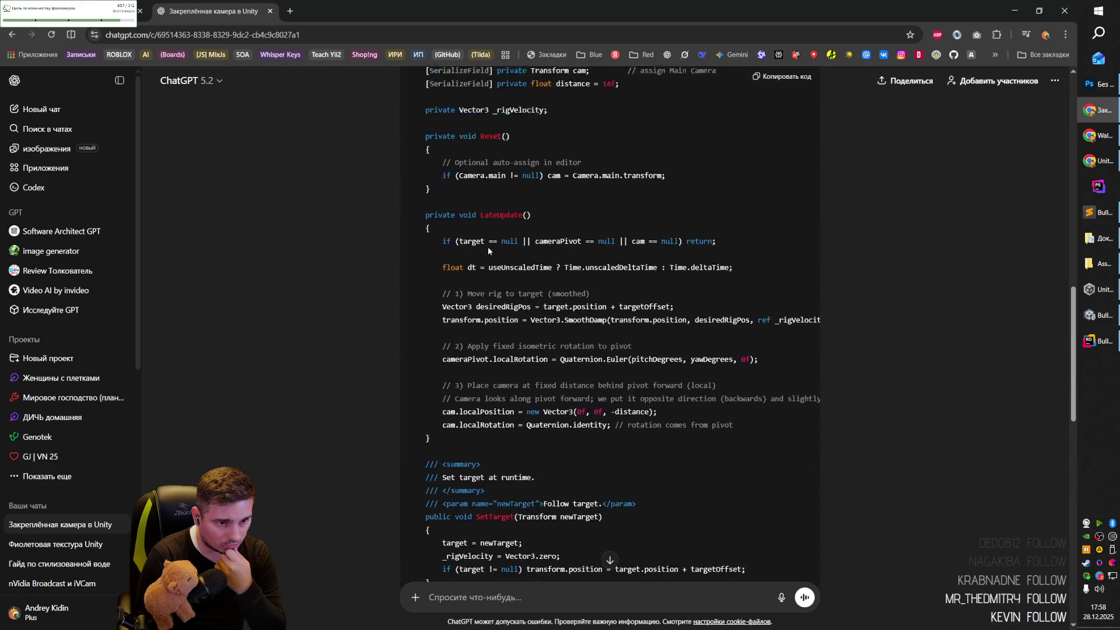
pyautogui.hotkey('alt', 'Tab')
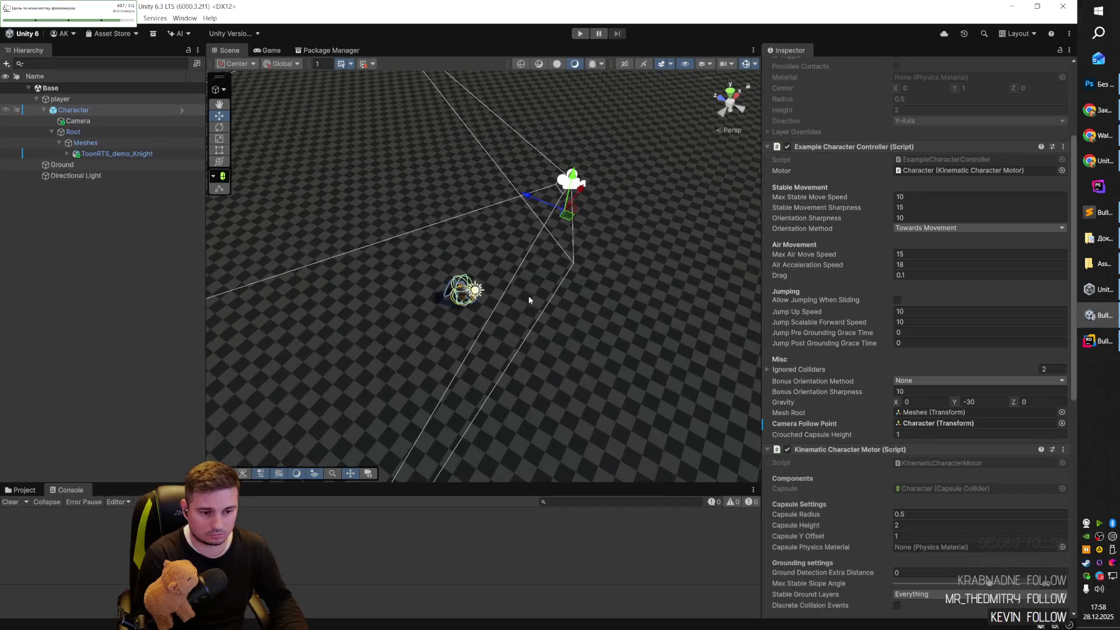
pyautogui.click(579, 33)
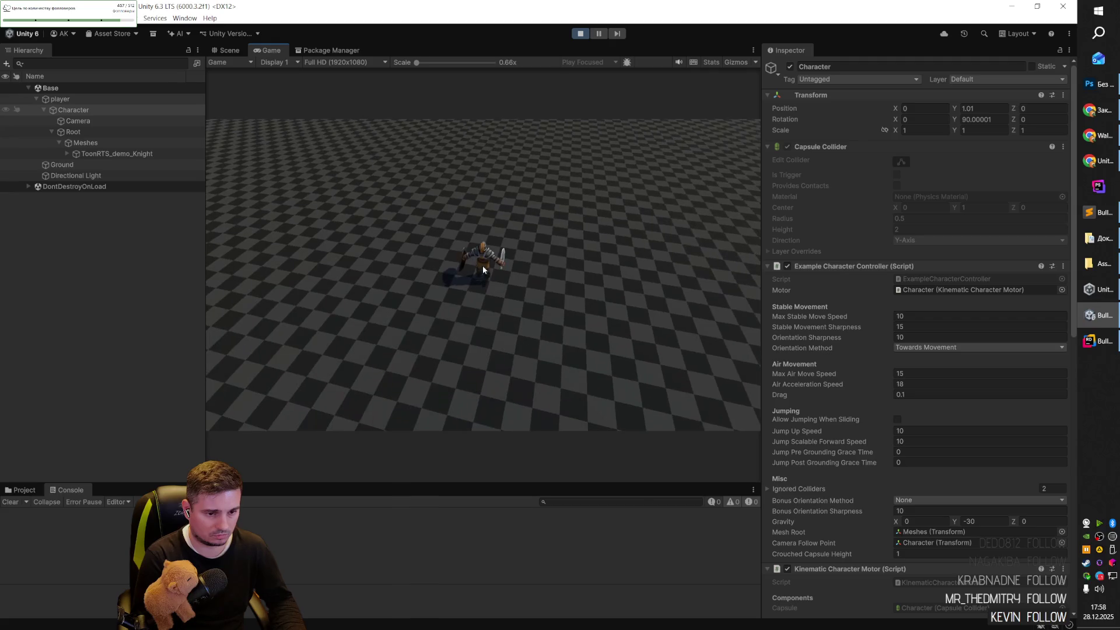
pyautogui.scroll(5, 481, 264)
pyautogui.scroll(-5, 482, 265)
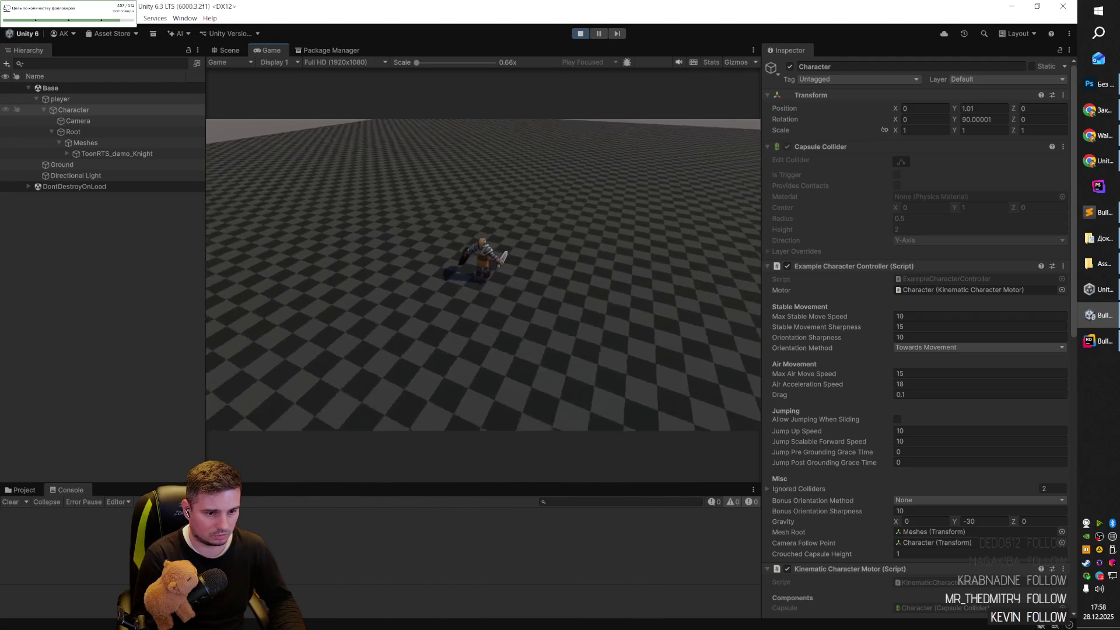
pyautogui.scroll(5, 482, 265)
pyautogui.scroll(-5, 482, 265)
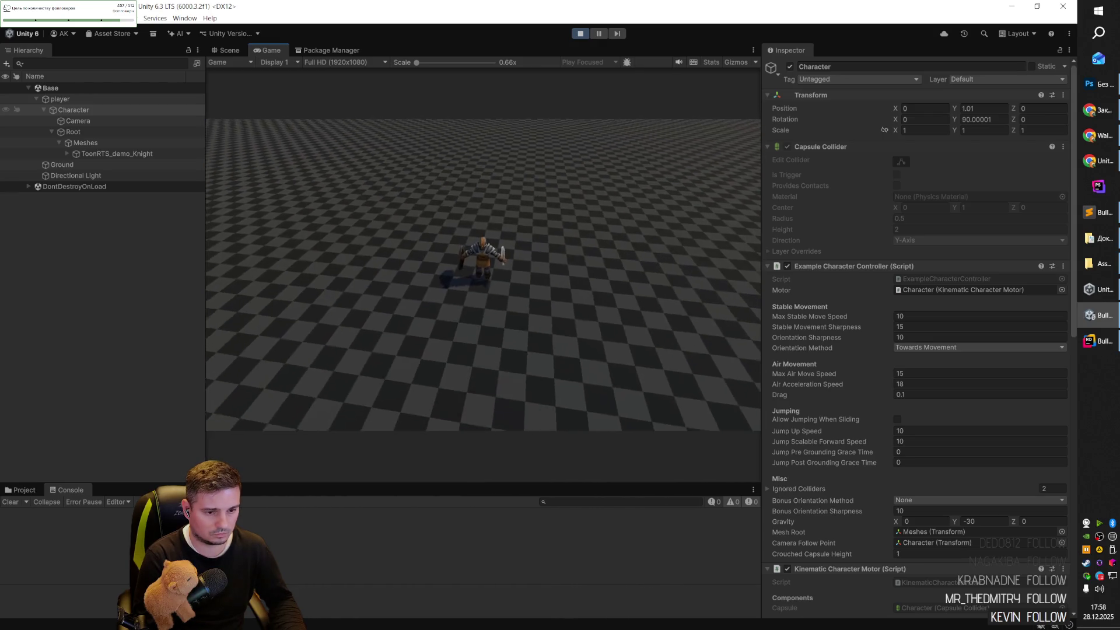
pyautogui.scroll(5, 481, 265)
pyautogui.scroll(-5, 481, 264)
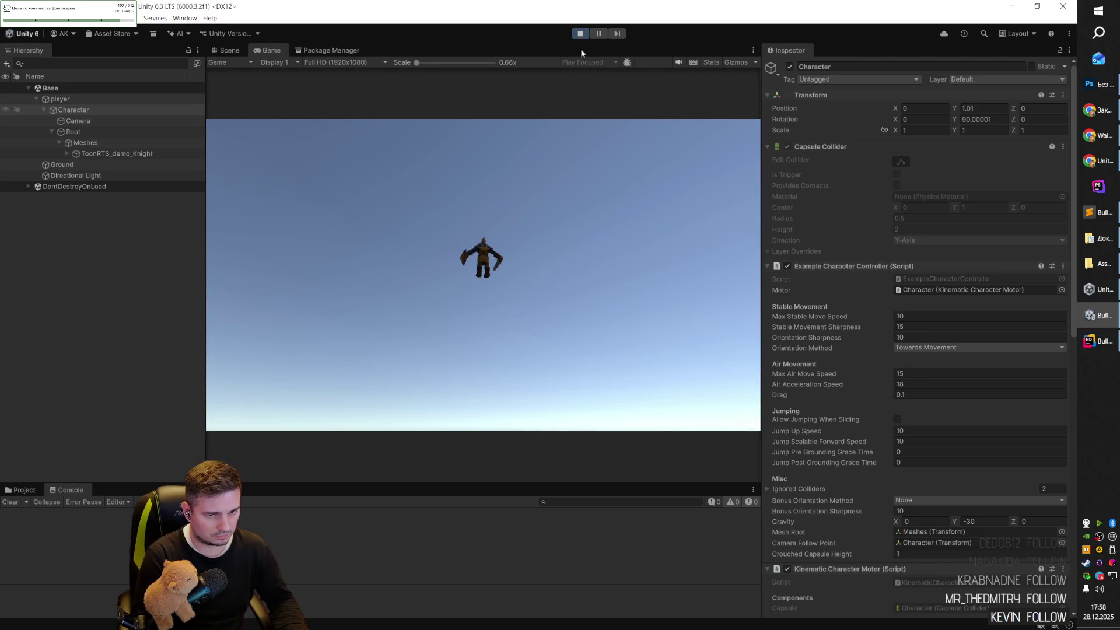
pyautogui.click(581, 34)
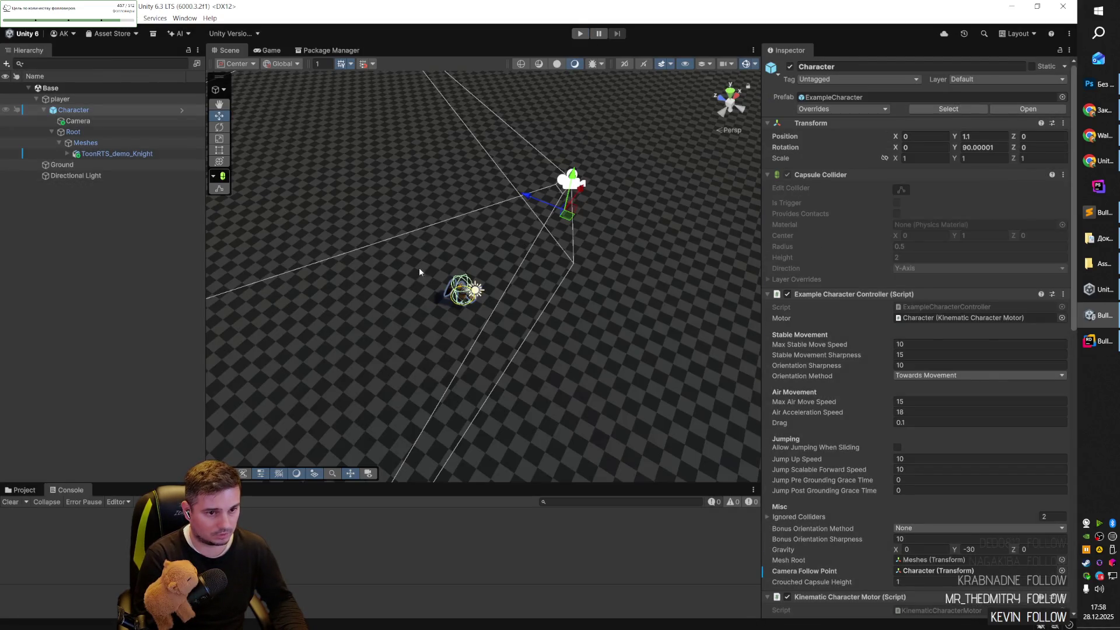
pyautogui.doubleClick(88, 110)
# Inspect the Camera, Root, Meshes and knight model objects, ending on the player object.
pyautogui.moveTo(451, 317)
pyautogui.mouseDown()
pyautogui.moveTo(478, 293)
pyautogui.moveTo(465, 327)
pyautogui.moveTo(482, 390)
pyautogui.moveTo(465, 234)
pyautogui.mouseUp()
pyautogui.click(78, 121)
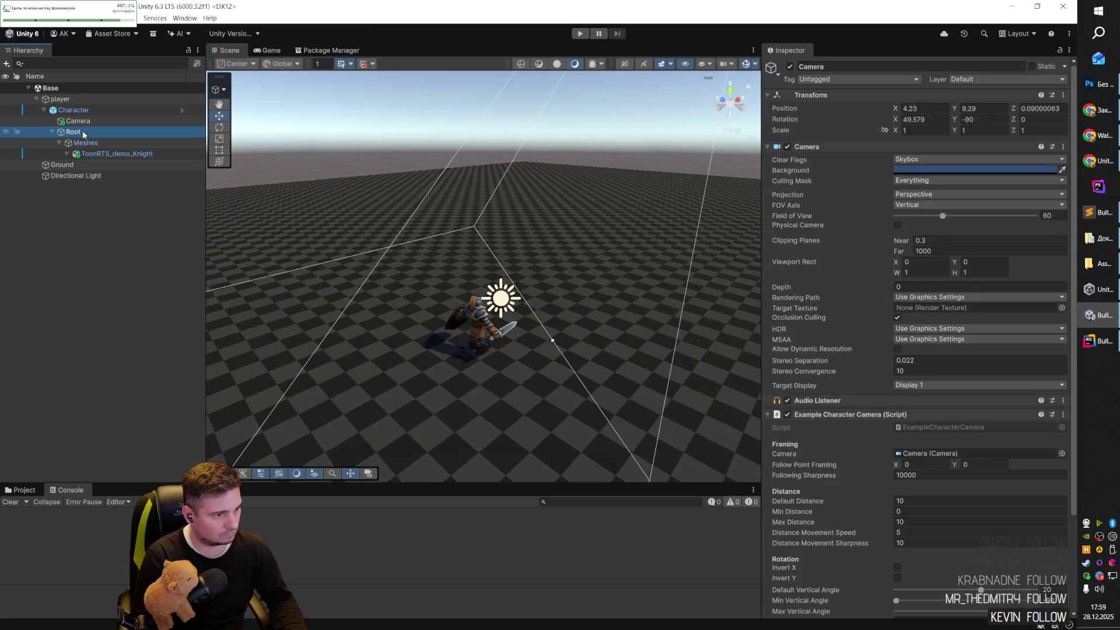
pyautogui.click(82, 132)
pyautogui.click(87, 145)
pyautogui.click(89, 152)
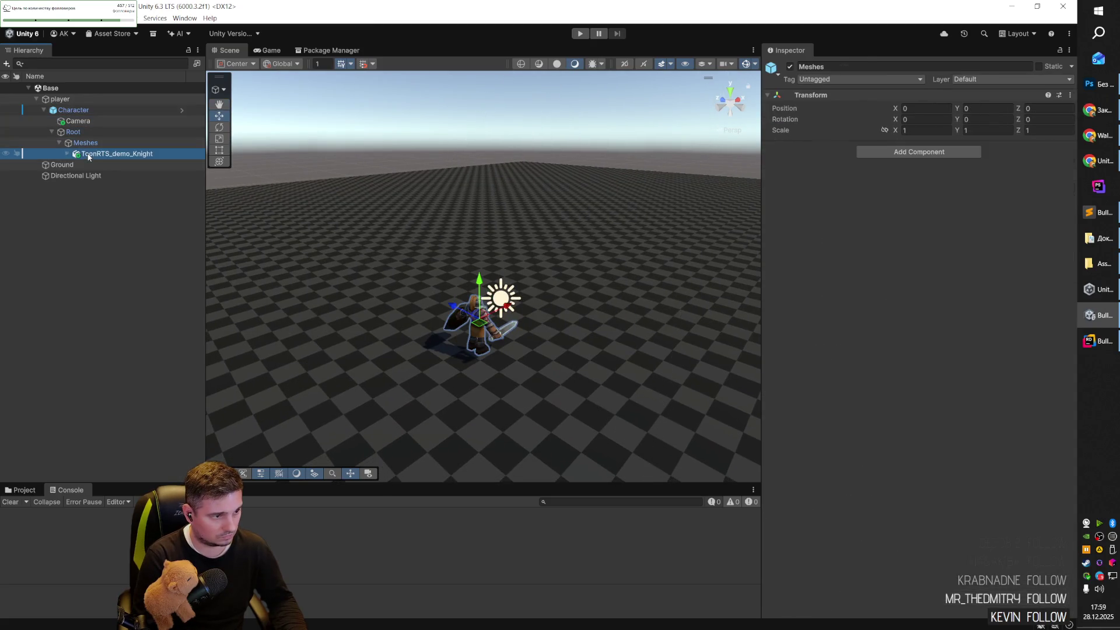
pyautogui.click(67, 154)
pyautogui.click(70, 121)
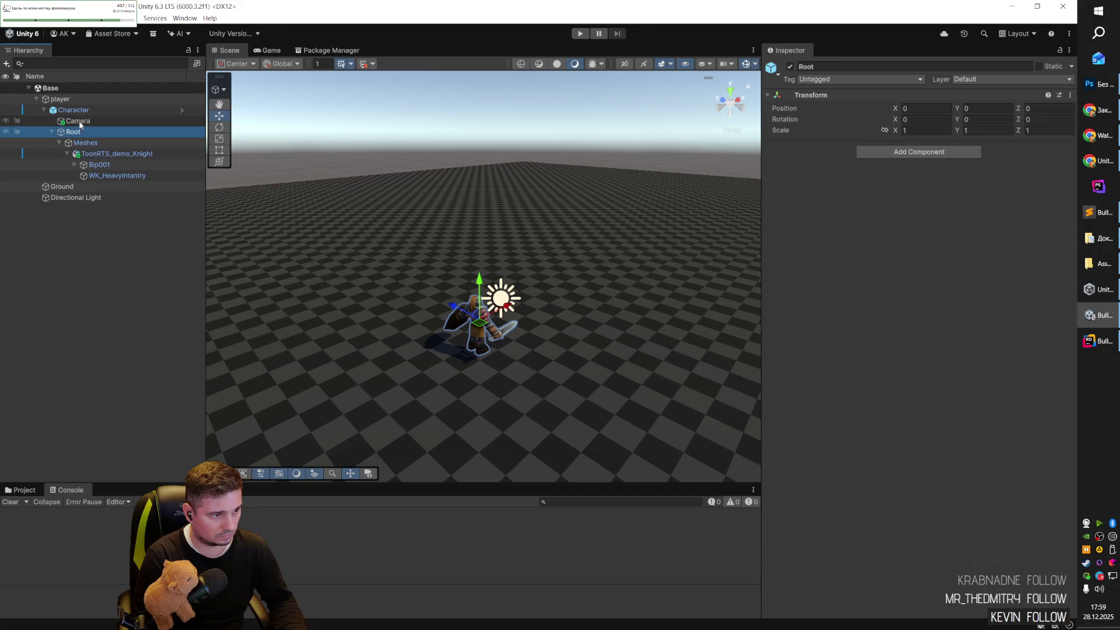
pyautogui.click(72, 110)
pyautogui.click(73, 99)
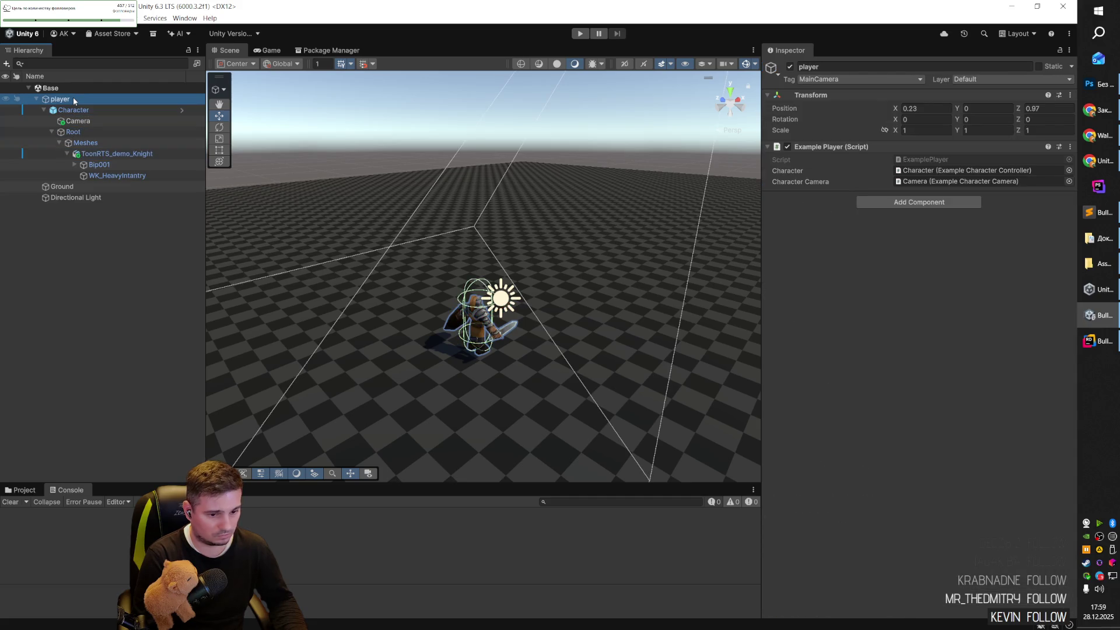
# Set the player's X and Z position to 0.
pyautogui.click(1043, 109)
pyautogui.write('0')
pyautogui.click(933, 109)
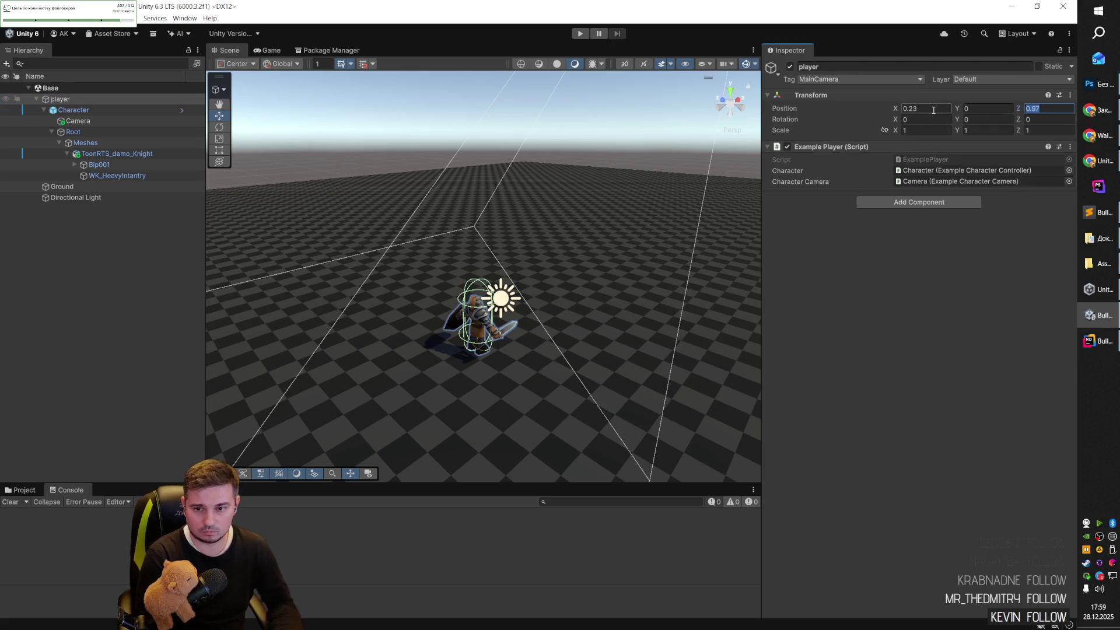
pyautogui.write('0')
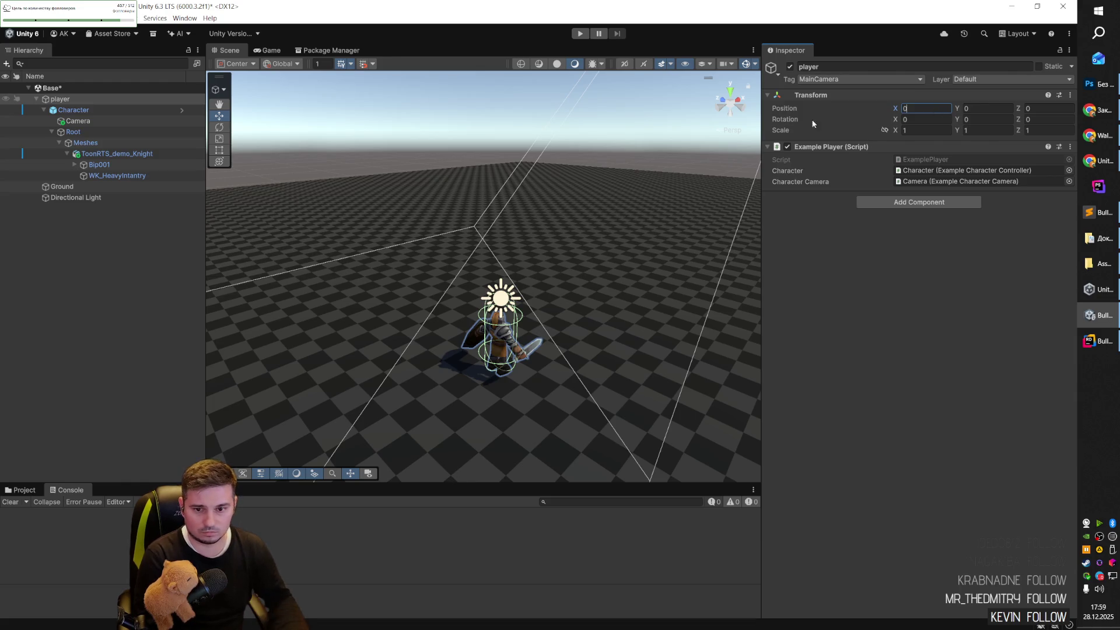
# Set the Character's Y position to 0, save, and trim its Y rotation to 90.
pyautogui.click(74, 111)
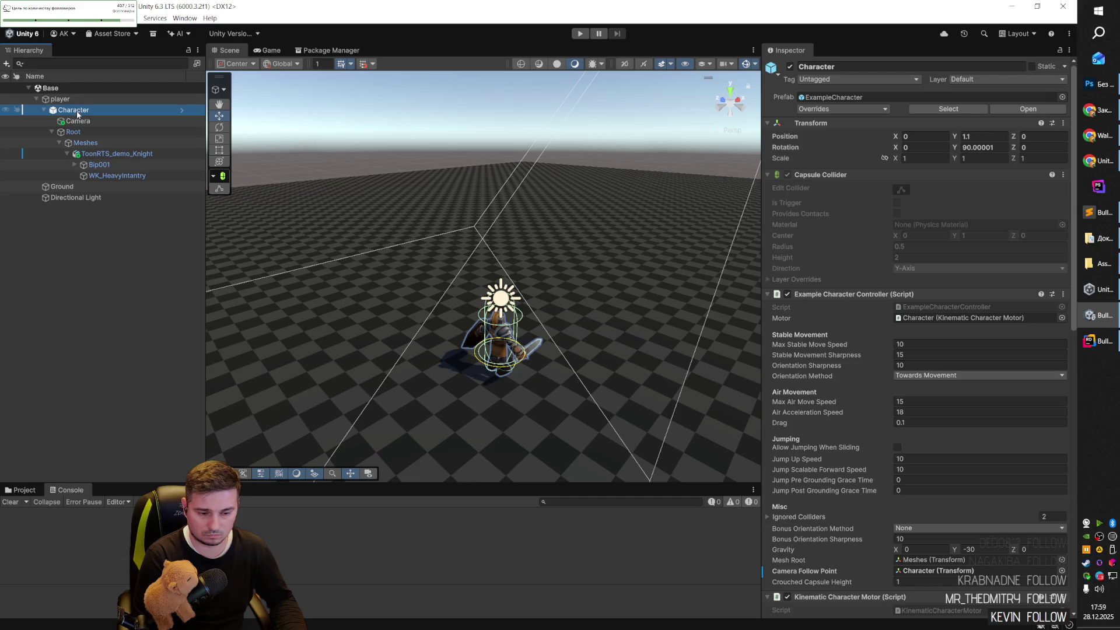
pyautogui.click(985, 136)
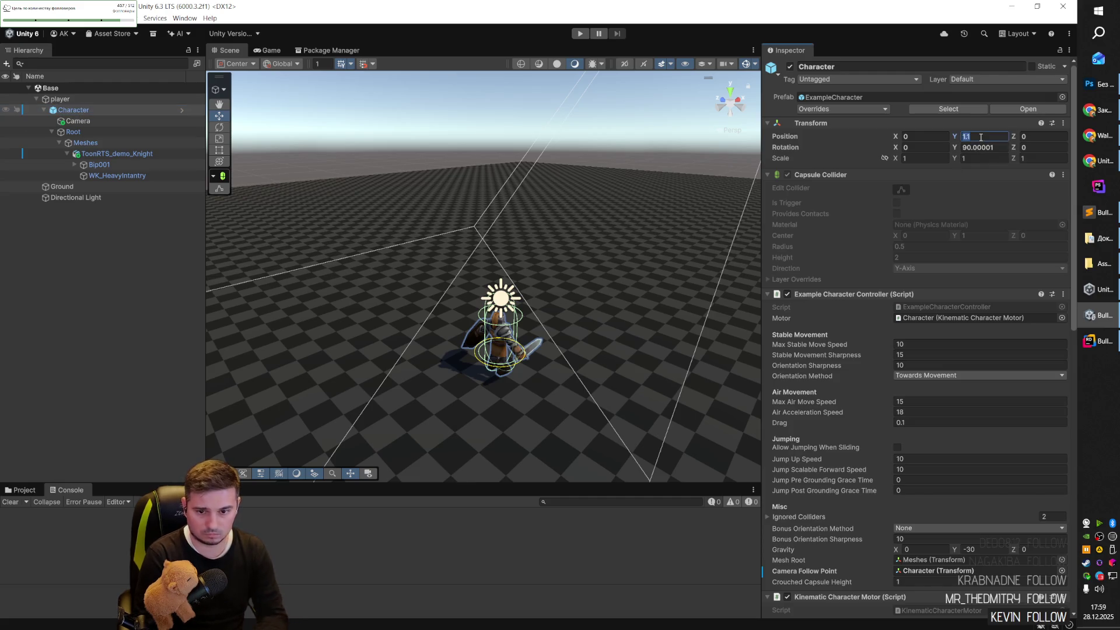
pyautogui.write('0')
pyautogui.hotkey('ctrl', 's')
pyautogui.click(991, 148)
pyautogui.press('BackSpace')
pyautogui.press('BackSpace')
pyautogui.press('BackSpace')
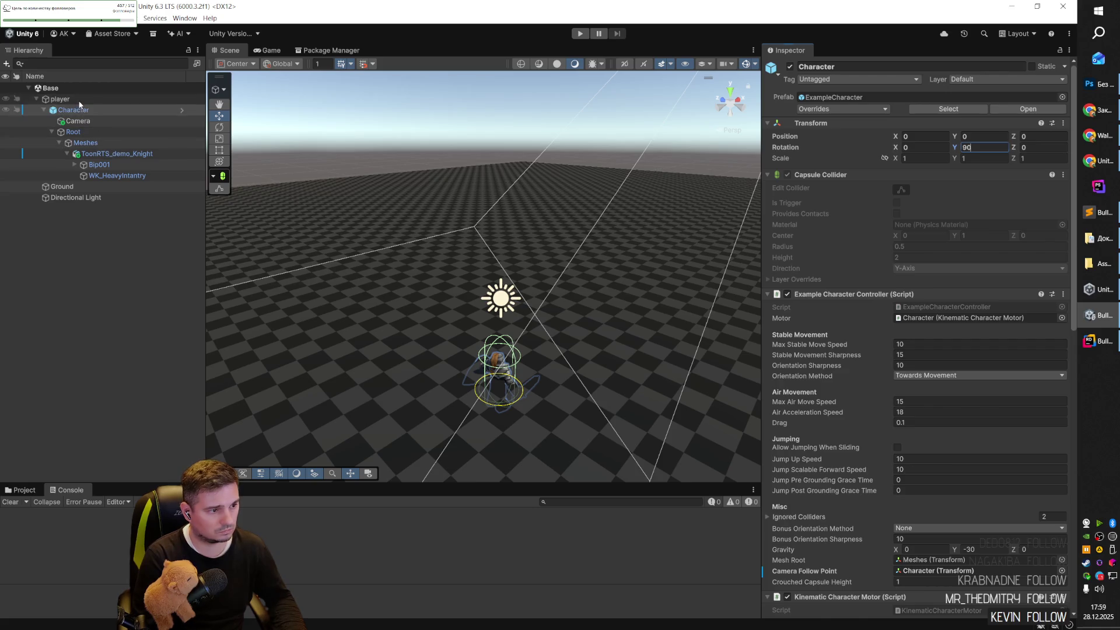
# Set the player's Y position to 1.28 and save the scene.
pyautogui.click(134, 99)
pyautogui.click(980, 109)
pyautogui.write('0.921.28')
pyautogui.click(979, 110)
pyautogui.hotkey('ctrl', 's')
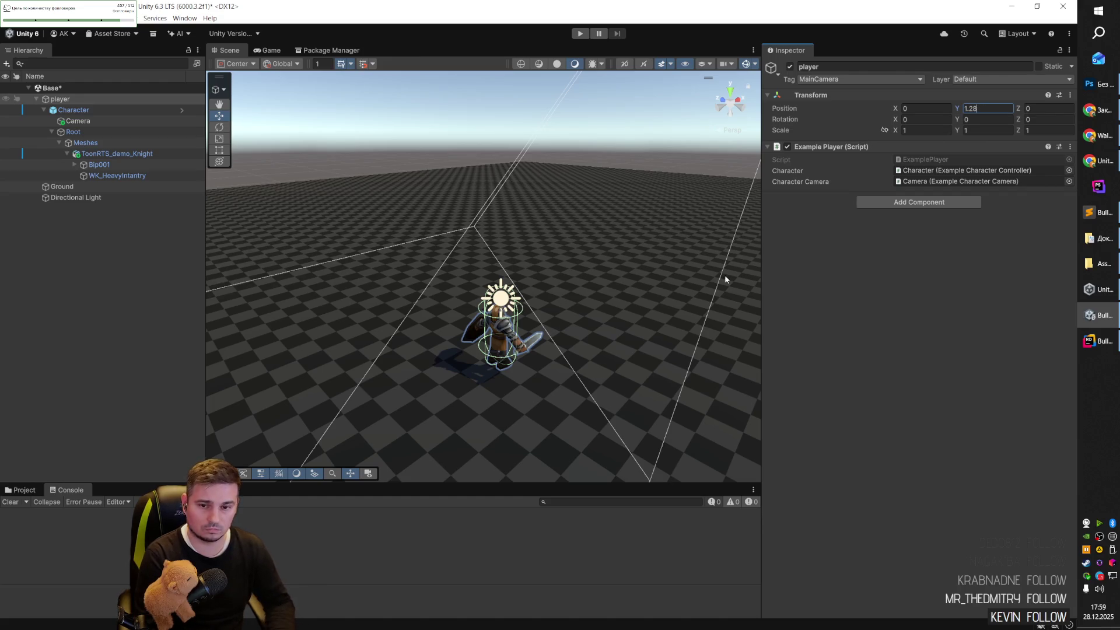
# Play-test the knight with the adjusted positions.
pyautogui.moveTo(531, 373)
pyautogui.mouseDown()
pyautogui.moveTo(537, 405)
pyautogui.moveTo(582, 410)
pyautogui.mouseUp()
pyautogui.click(581, 33)
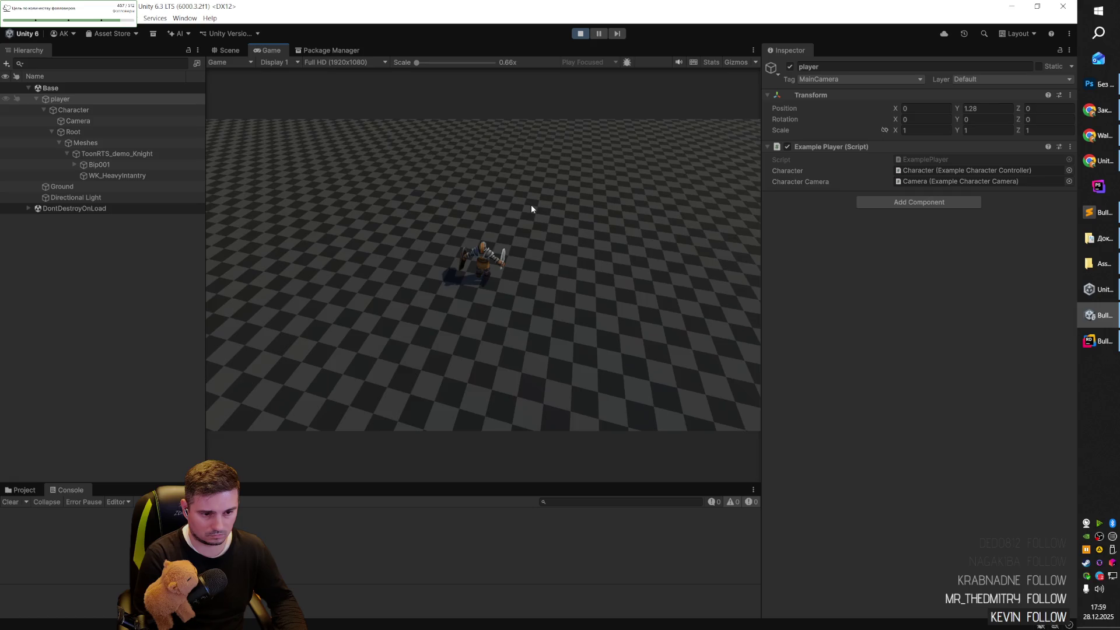
pyautogui.click(531, 204)
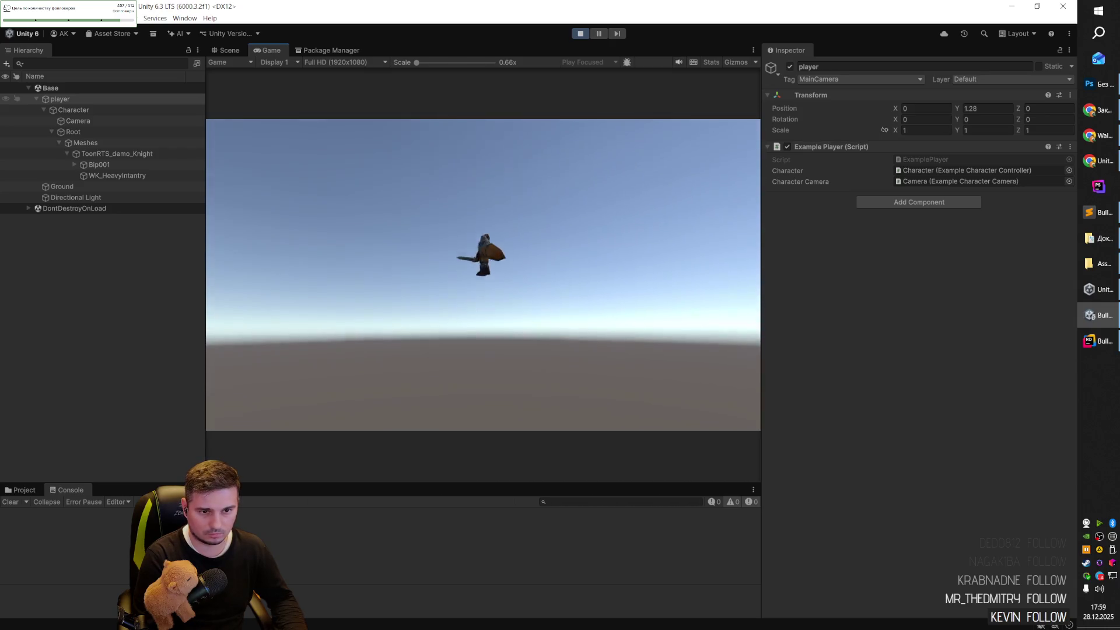
pyautogui.click(577, 35)
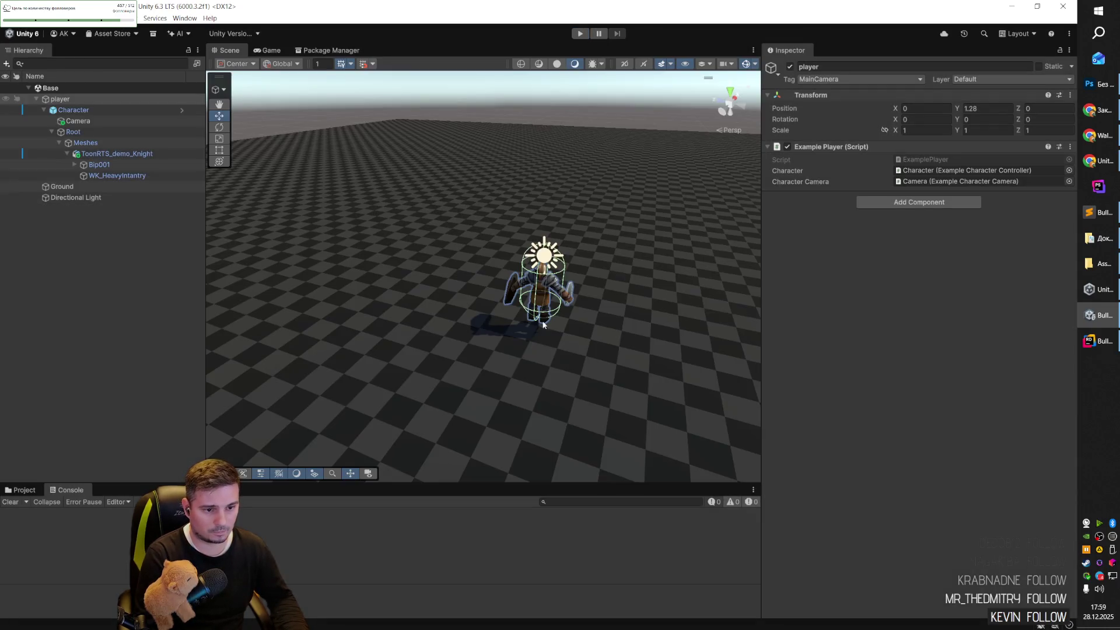